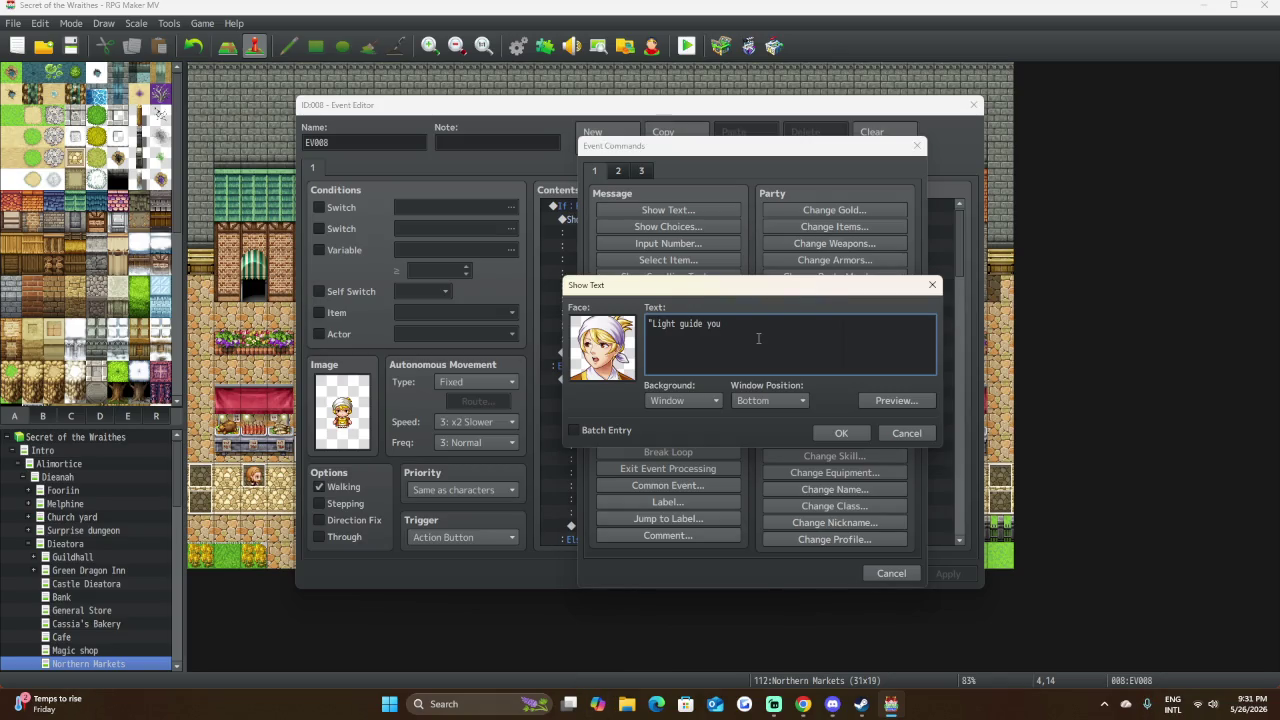
Finish typing the greeting 'Light guide you traveller, what can I get you today?' and switch the keyboard to US.
{"action": "type", "text": "trave"}
{"action": "type", "text": "ller,"}
{"action": "type", "text": " what "}
{"action": "type", "text": "can I"}
{"action": "type", "text": "get"}
{"action": "type", "text": "you too"}
{"action": "type", "text": "ay?"}
{"action": "type", "text": "\""}
{"action": "left_click", "coordinate": [1173, 703]}
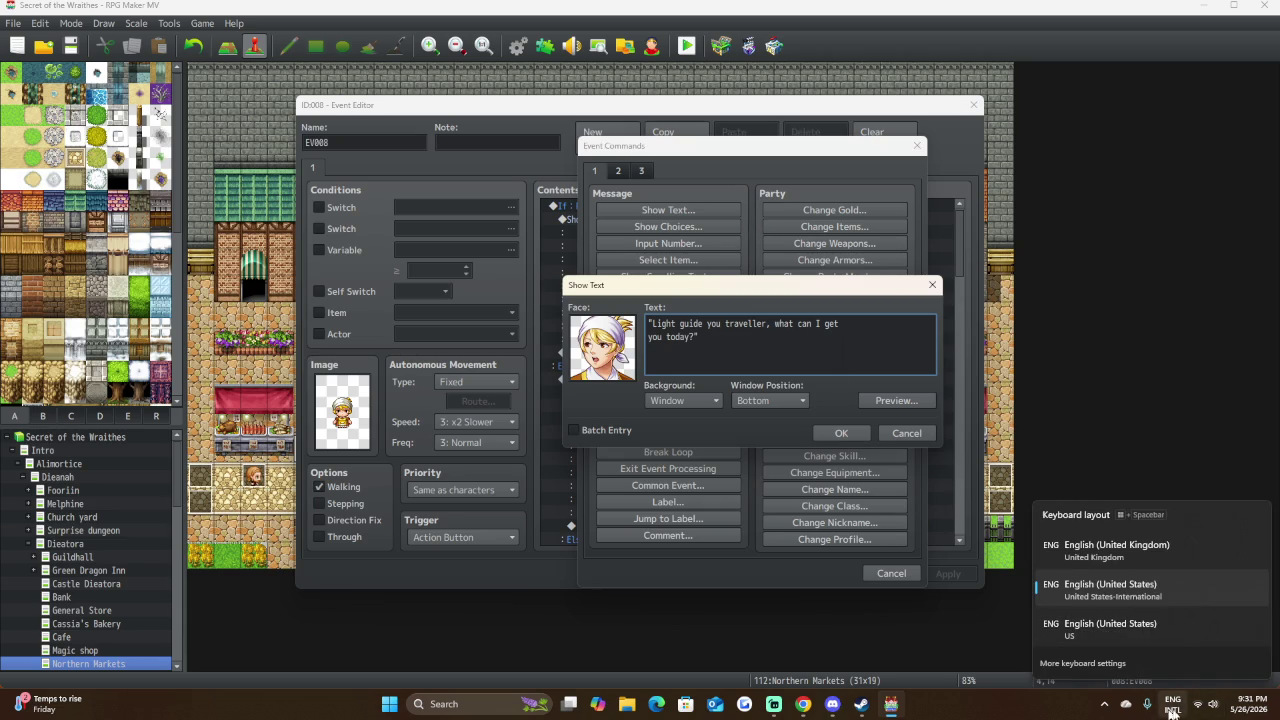
{"action": "left_click", "coordinate": [1111, 628]}
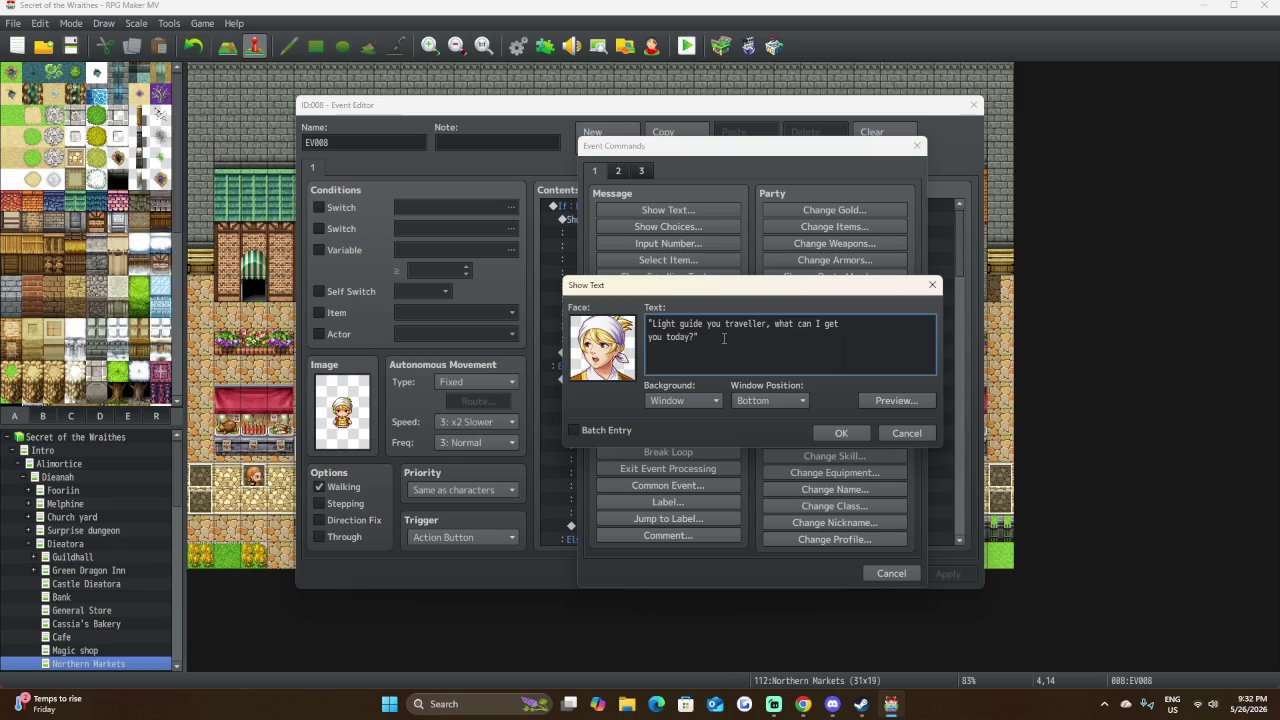
Preview the greeting as it appears in game, then confirm it into the event.
{"action": "left_click", "coordinate": [914, 402]}
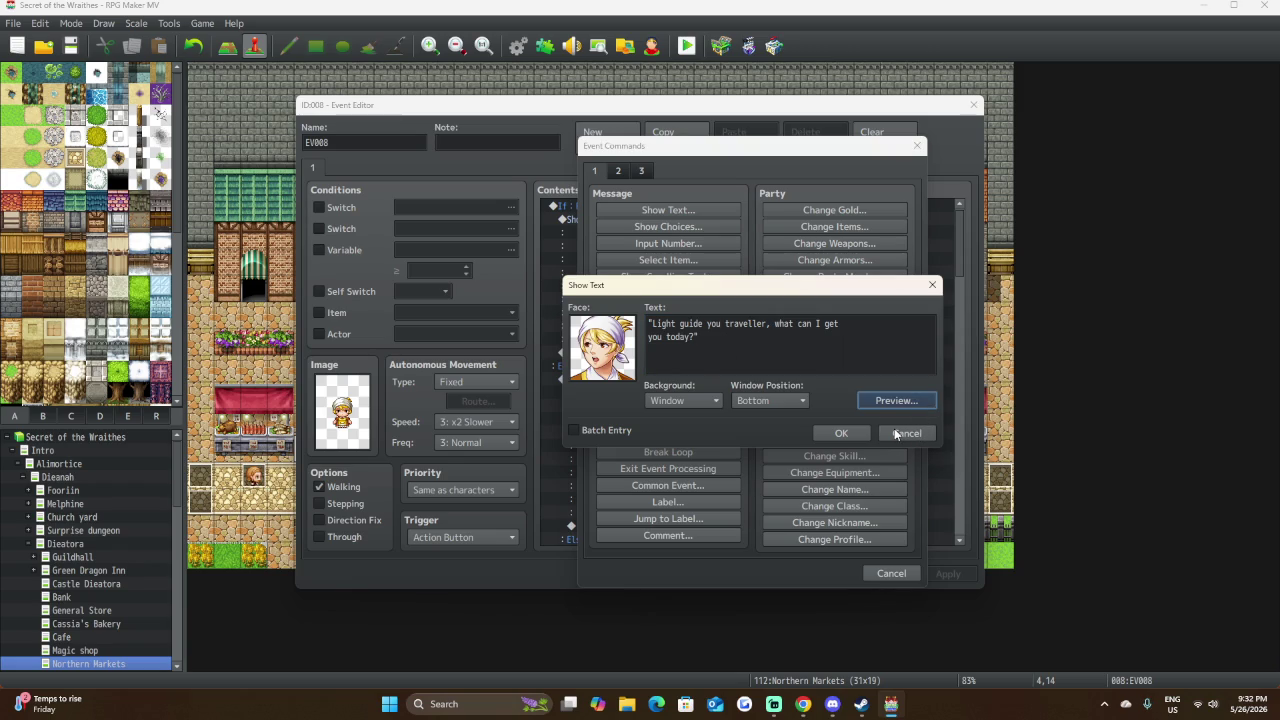
{"action": "left_click", "coordinate": [893, 400]}
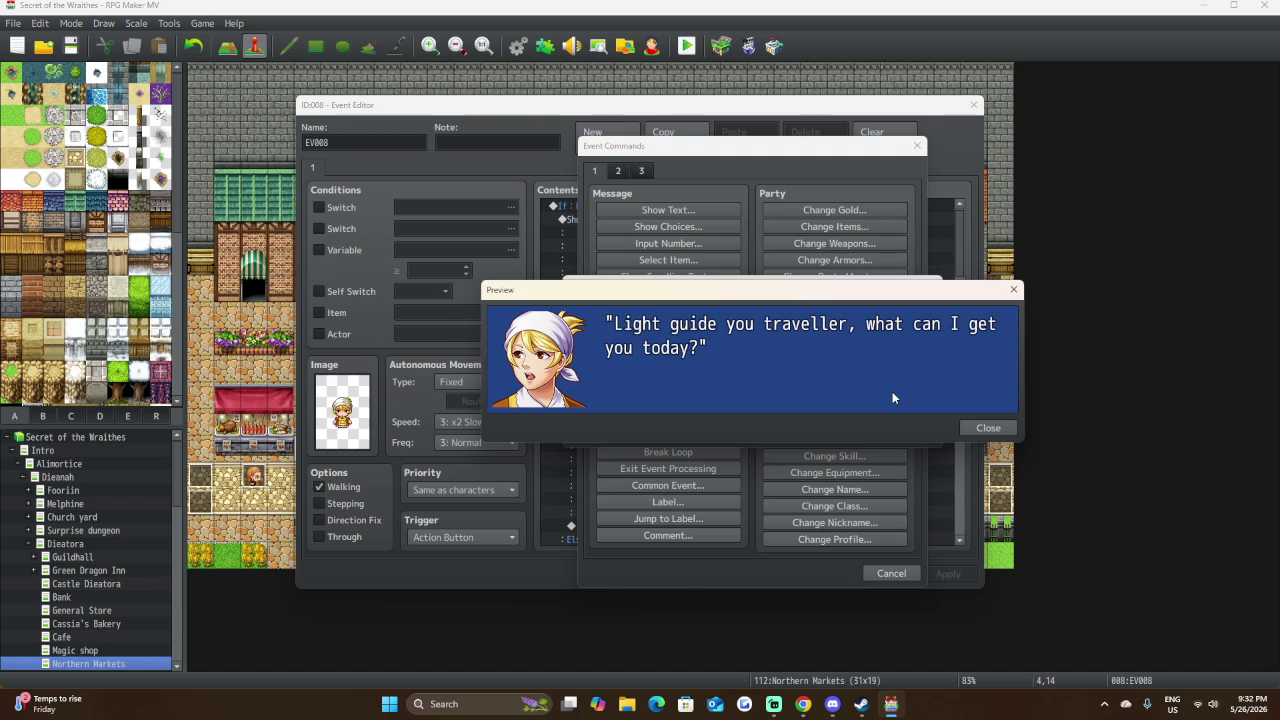
{"action": "left_click", "coordinate": [993, 428]}
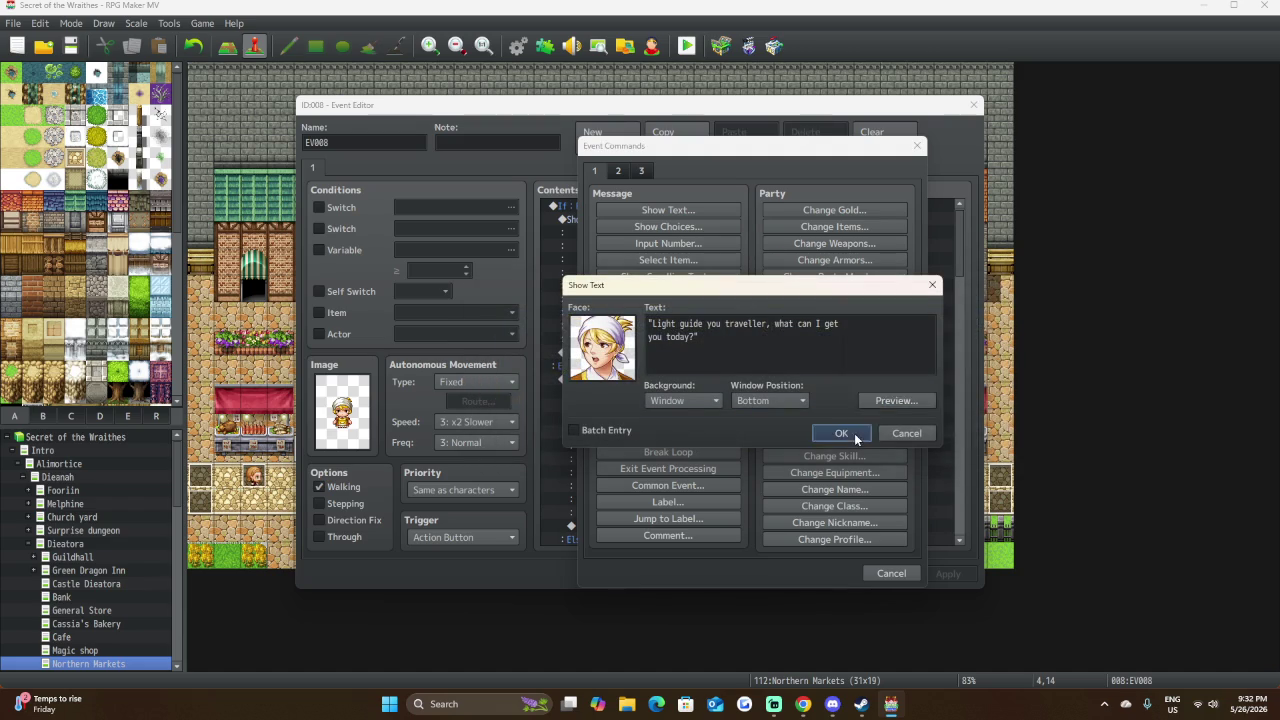
{"action": "left_click", "coordinate": [854, 433]}
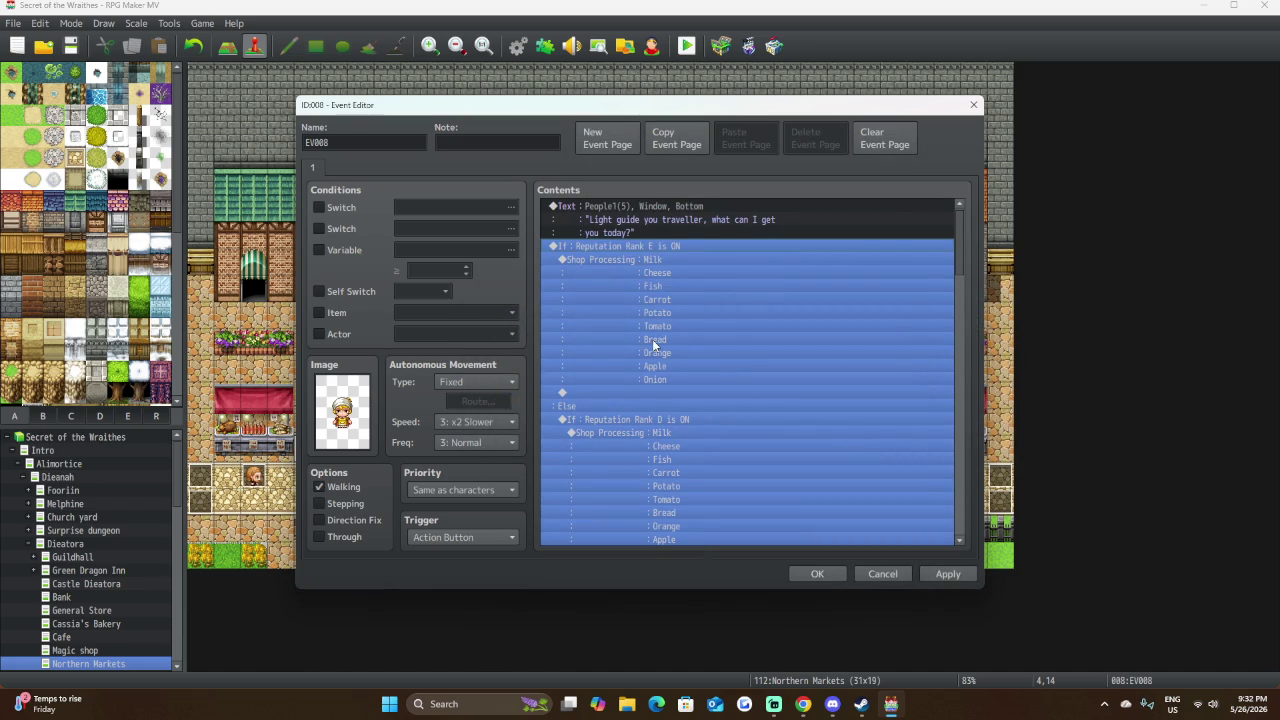
{"action": "left_click", "coordinate": [622, 260]}
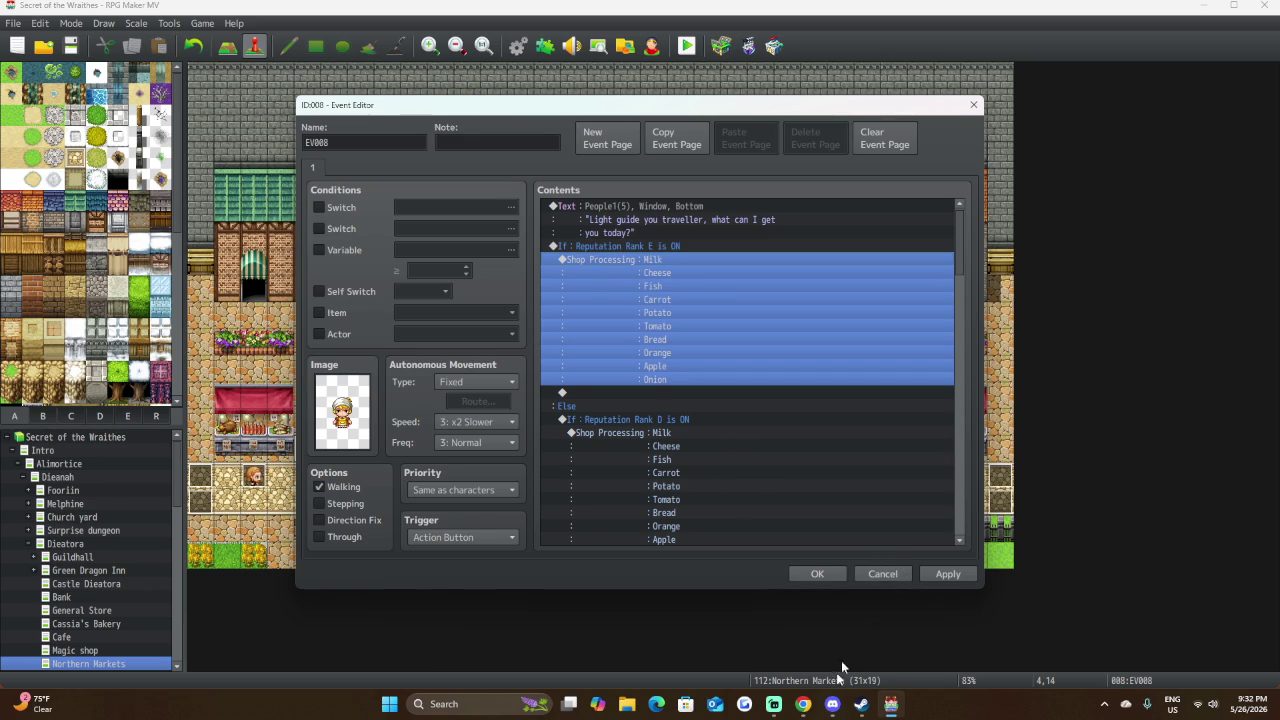
Scroll EV008's commands down through the reputation shops to rank SSS and close the editor.
{"action": "left_click", "coordinate": [833, 706]}
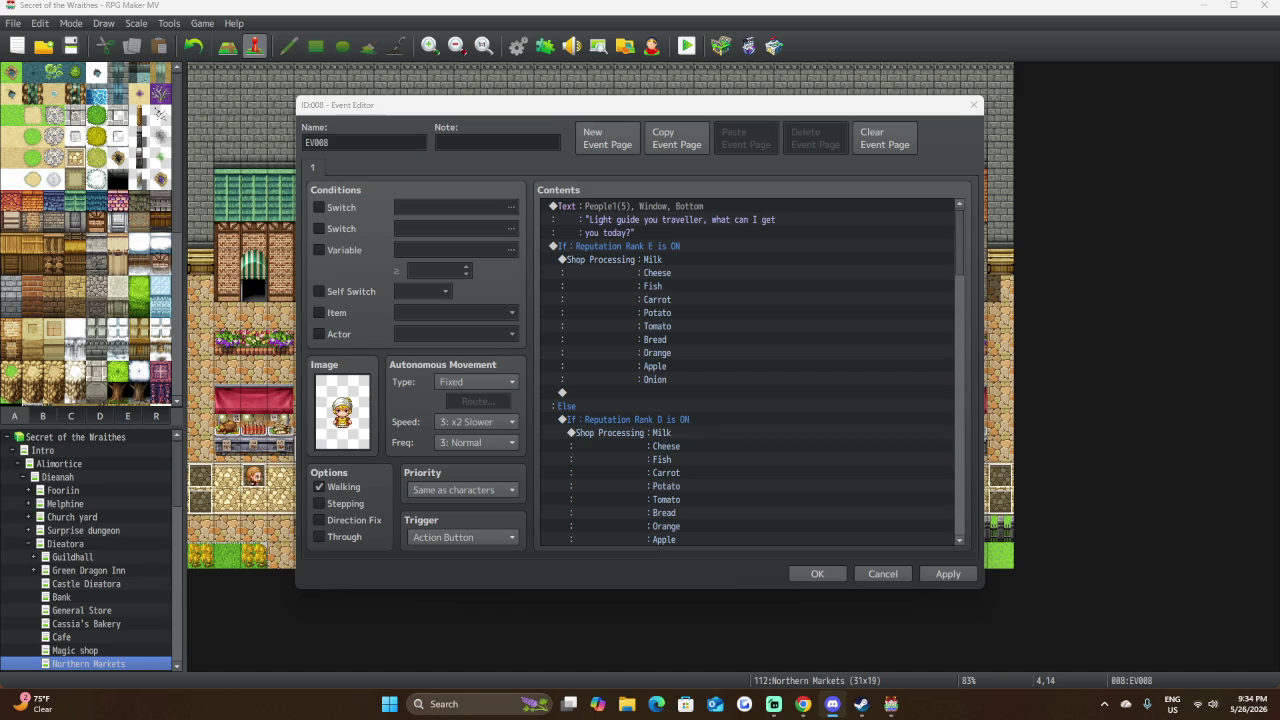
{"action": "left_click", "coordinate": [718, 574]}
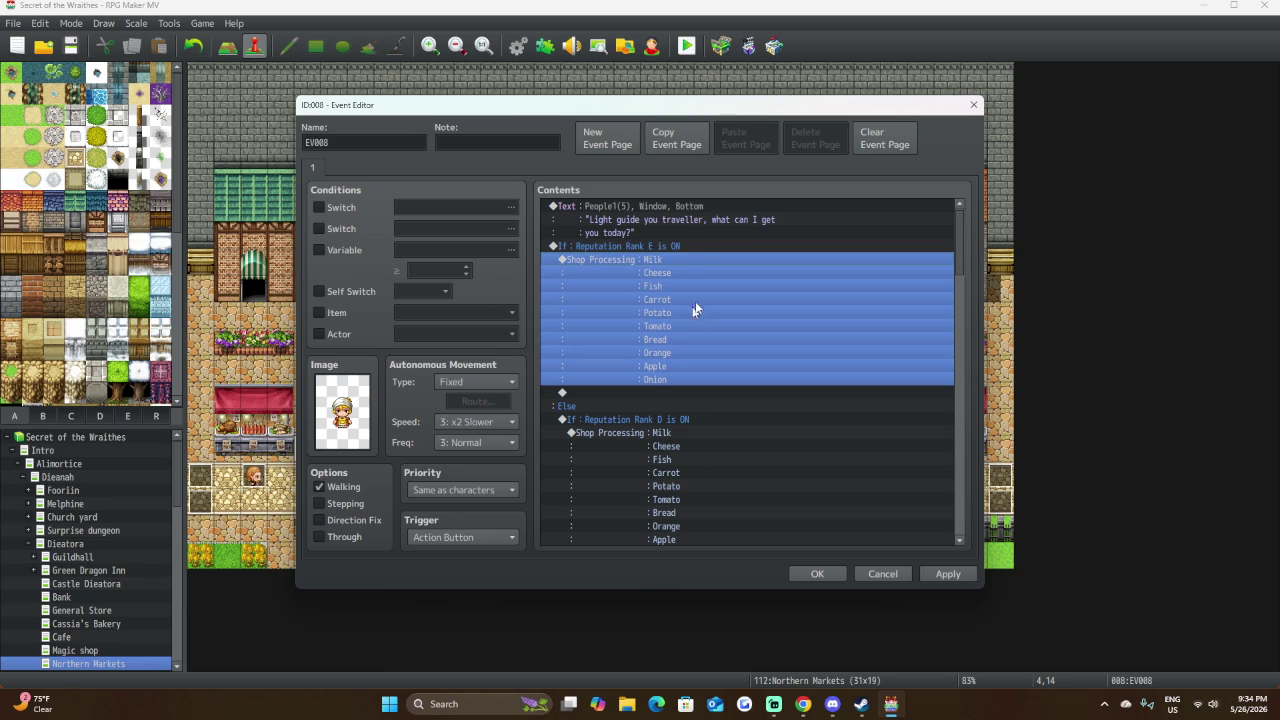
{"action": "scroll", "coordinate": [713, 350], "scroll_direction": "down", "scroll_amount": 1}
{"action": "key", "text": "Home"}
{"action": "scroll", "coordinate": [713, 350], "scroll_direction": "down", "scroll_amount": 6}
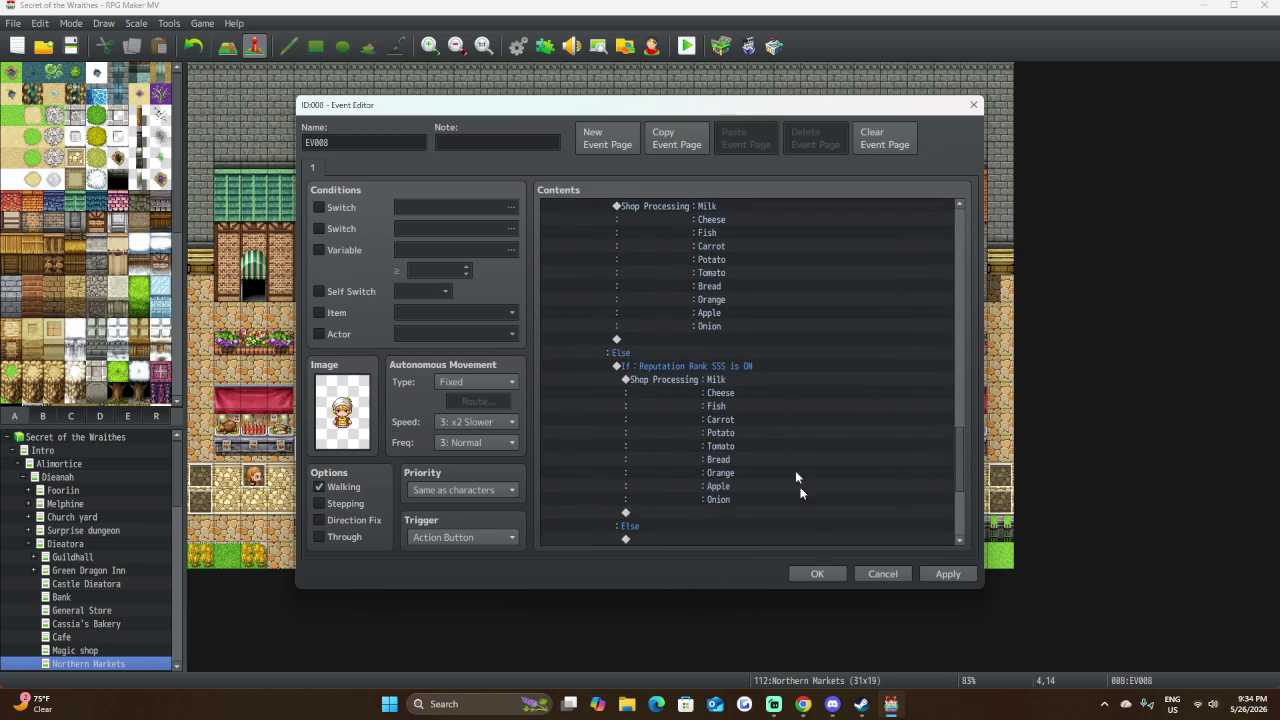
{"action": "scroll", "coordinate": [785, 432], "scroll_direction": "down", "scroll_amount": 5}
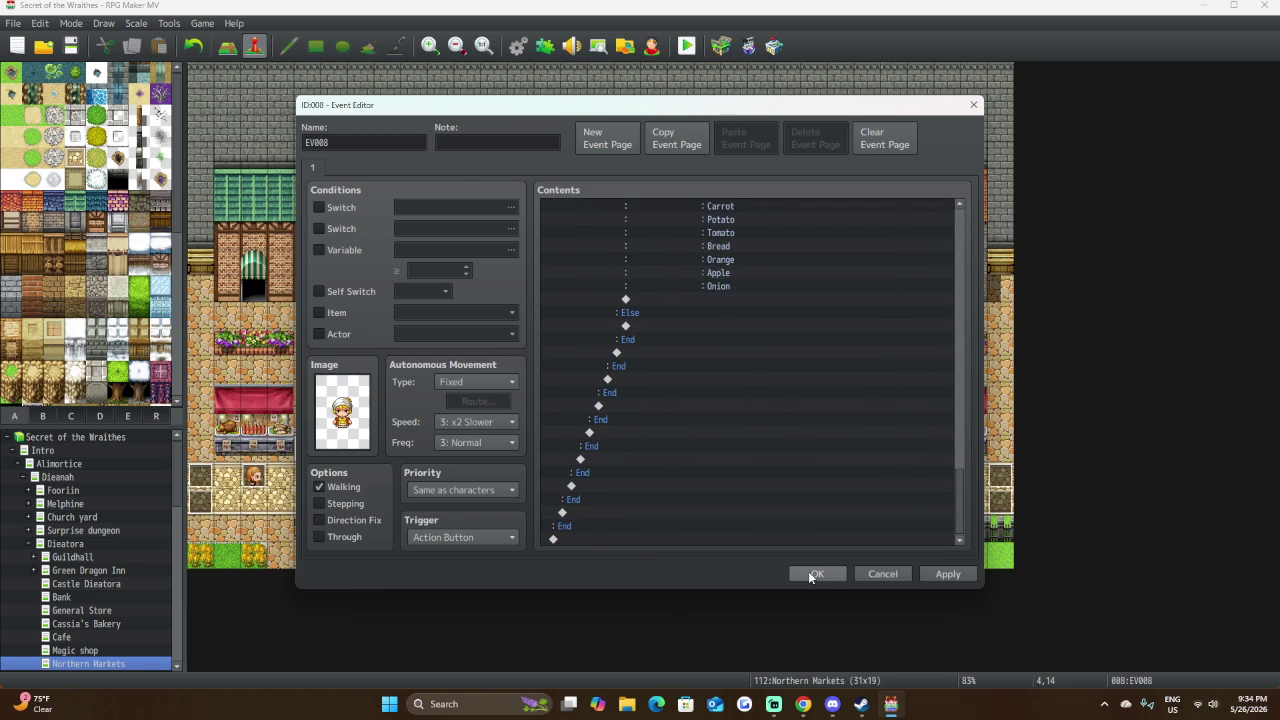
{"action": "left_click", "coordinate": [812, 573]}
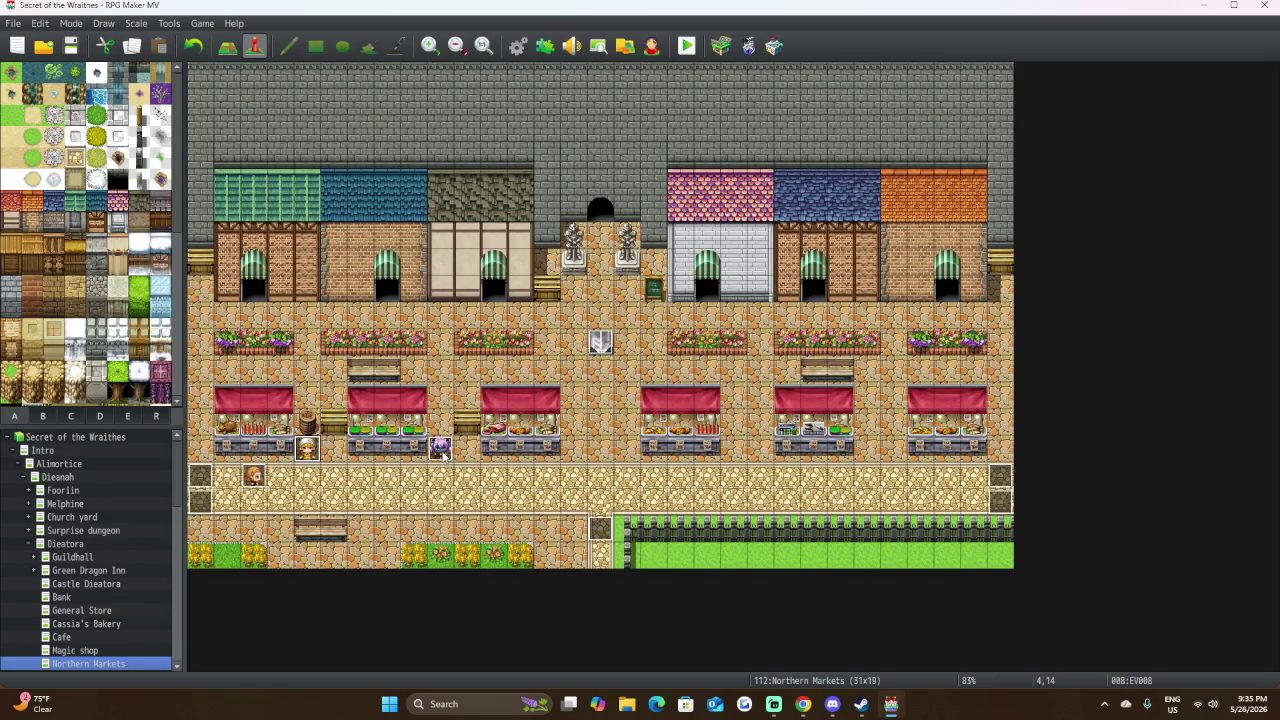
Open the purple-haired character's empty EV009 event at tile 9,14, then close it unchanged.
{"action": "double_click", "coordinate": [443, 453]}
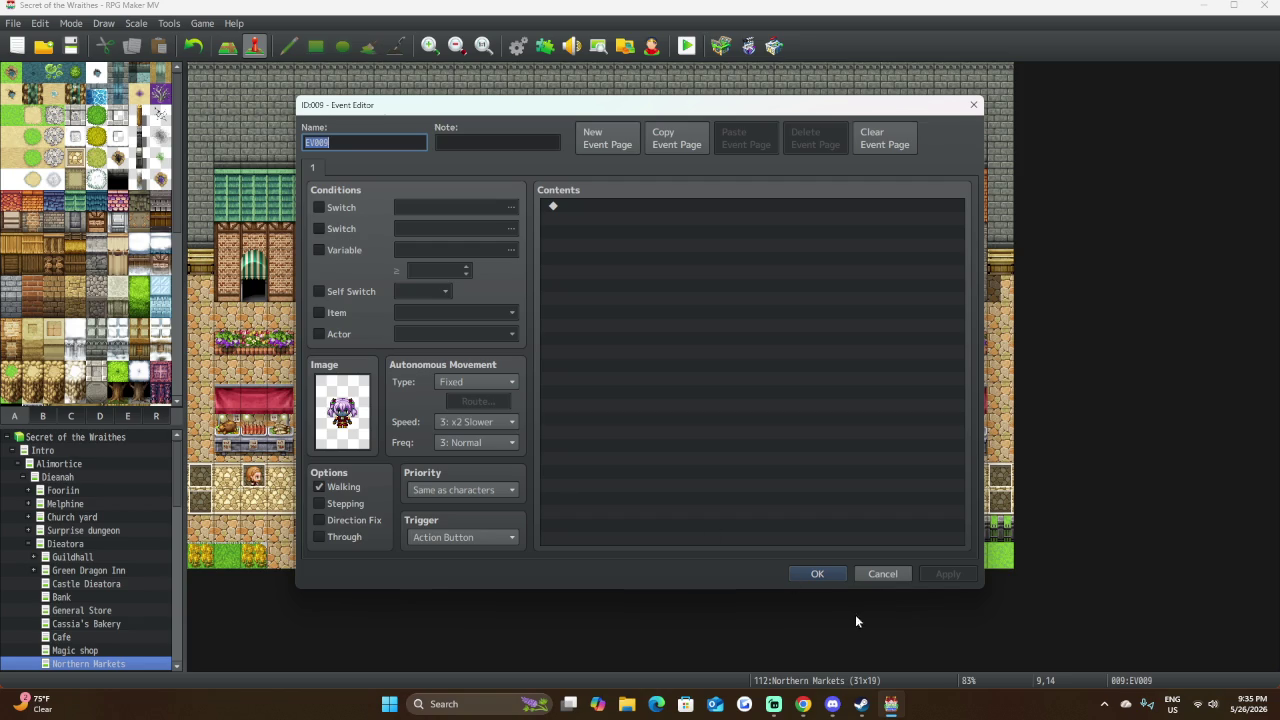
{"action": "left_click", "coordinate": [882, 574]}
Copy EV008's event page and paste it into EV009 as a new page.
{"action": "double_click", "coordinate": [307, 447]}
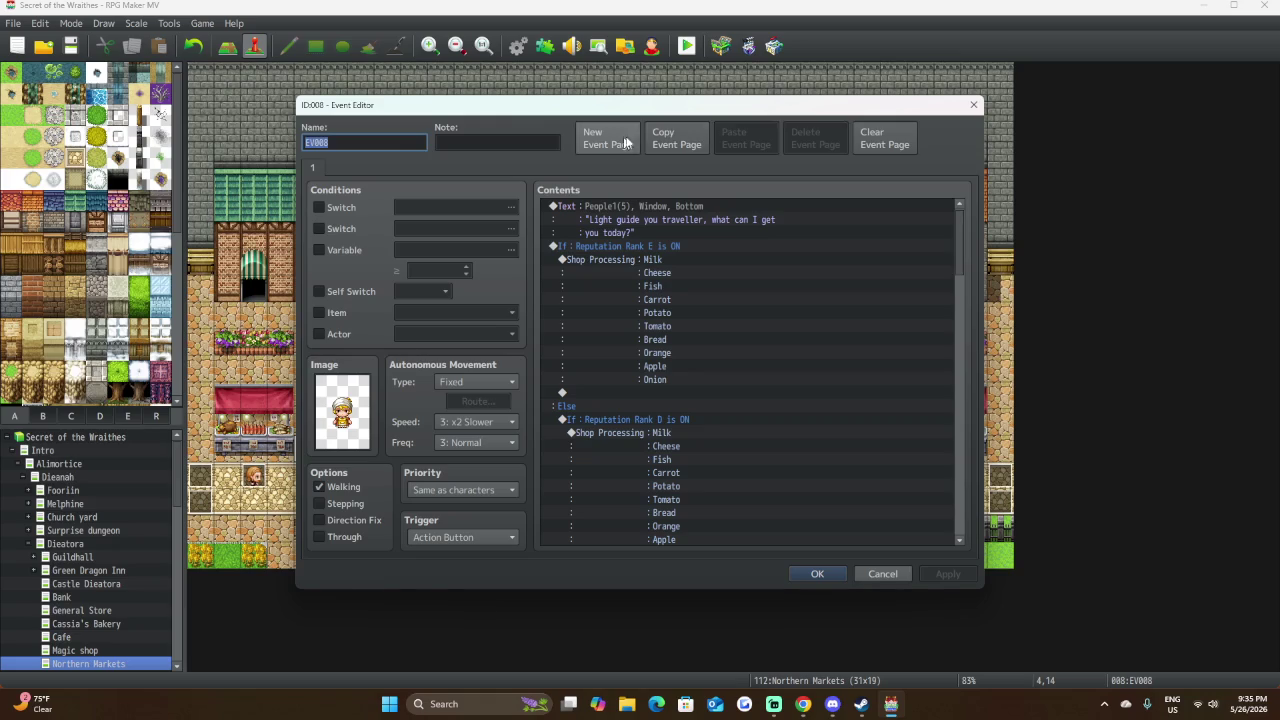
{"action": "left_click", "coordinate": [676, 140]}
{"action": "left_click", "coordinate": [840, 575]}
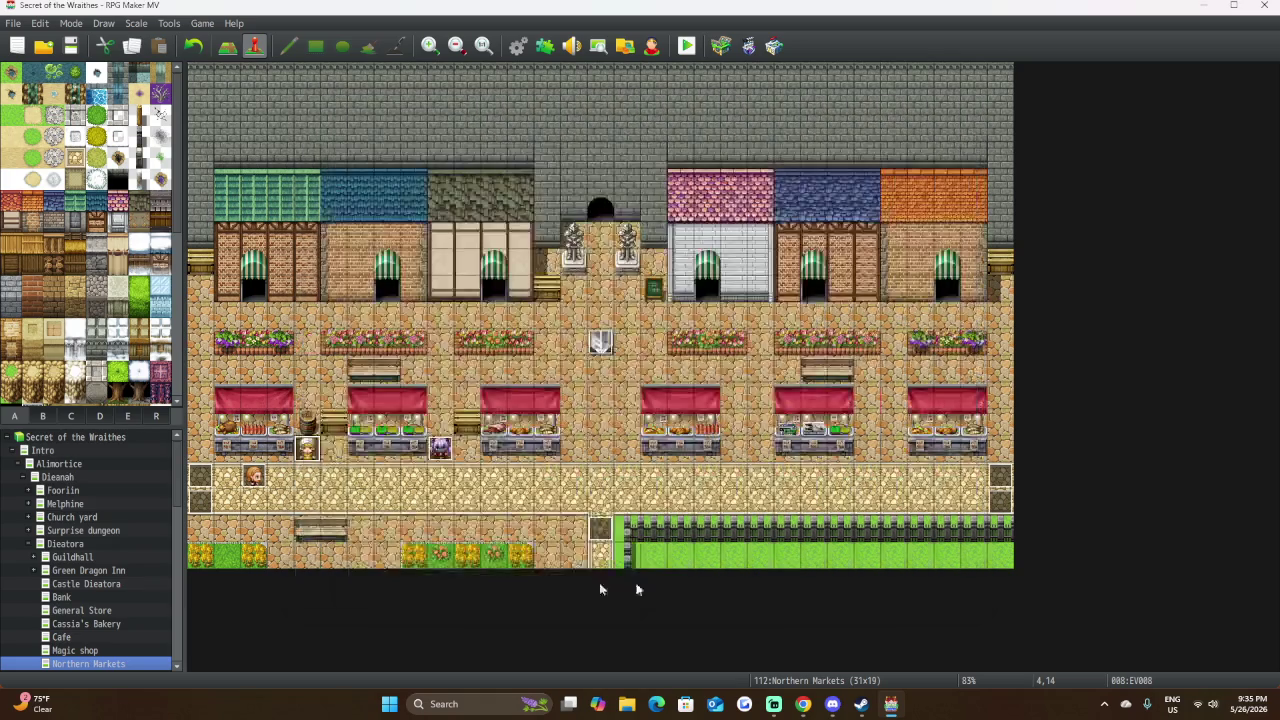
{"action": "left_click", "coordinate": [440, 450]}
{"action": "double_click", "coordinate": [440, 452]}
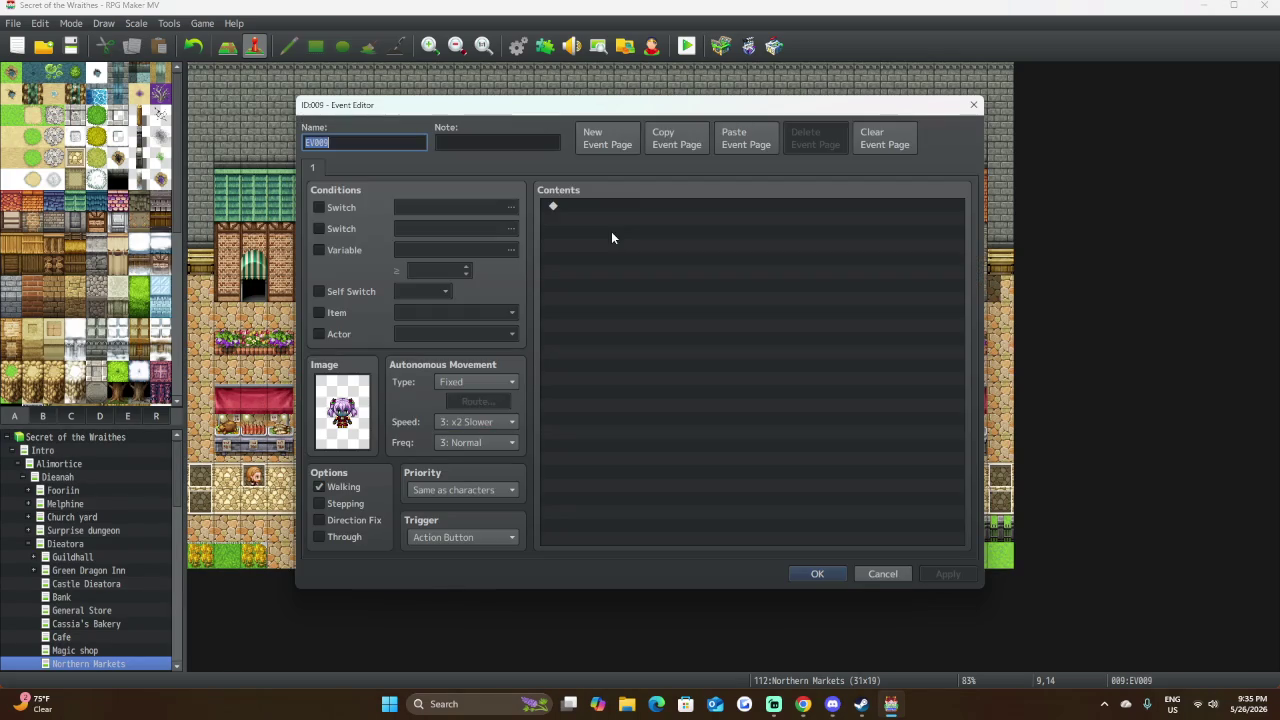
{"action": "left_click", "coordinate": [750, 149]}
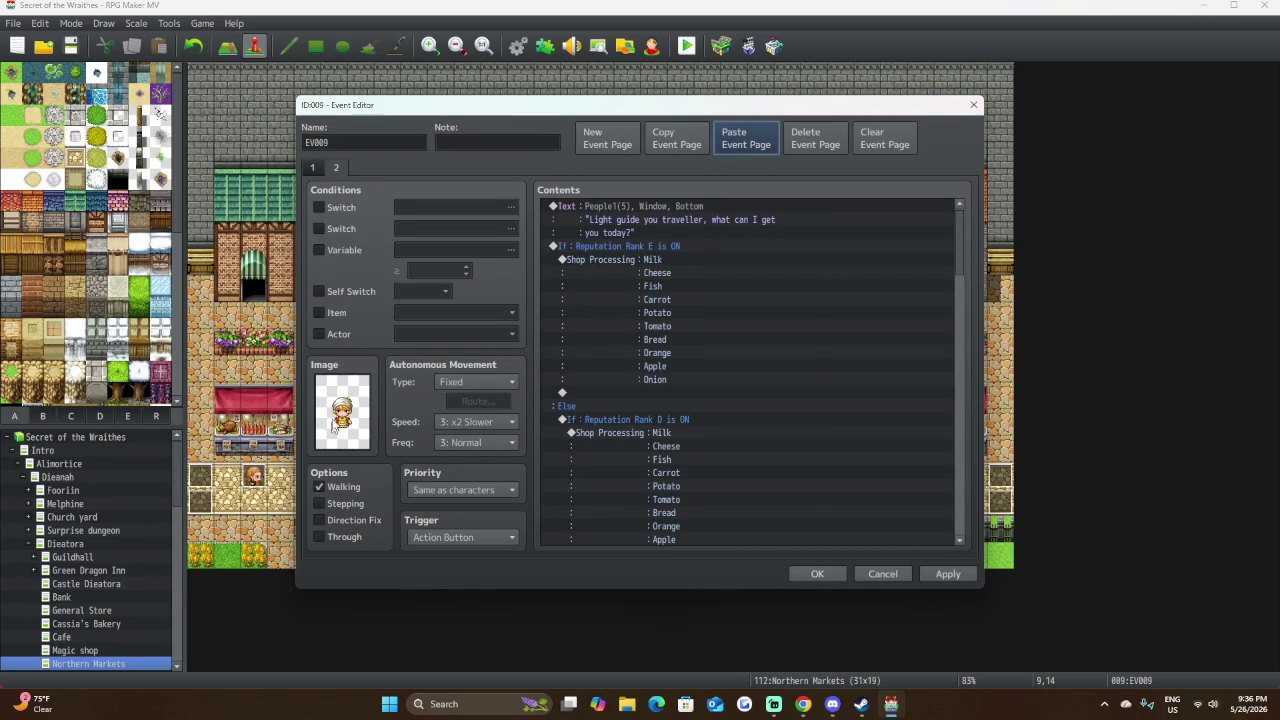
Select all of page 2's greeting and shop commands and cut them.
{"action": "left_click", "coordinate": [313, 167]}
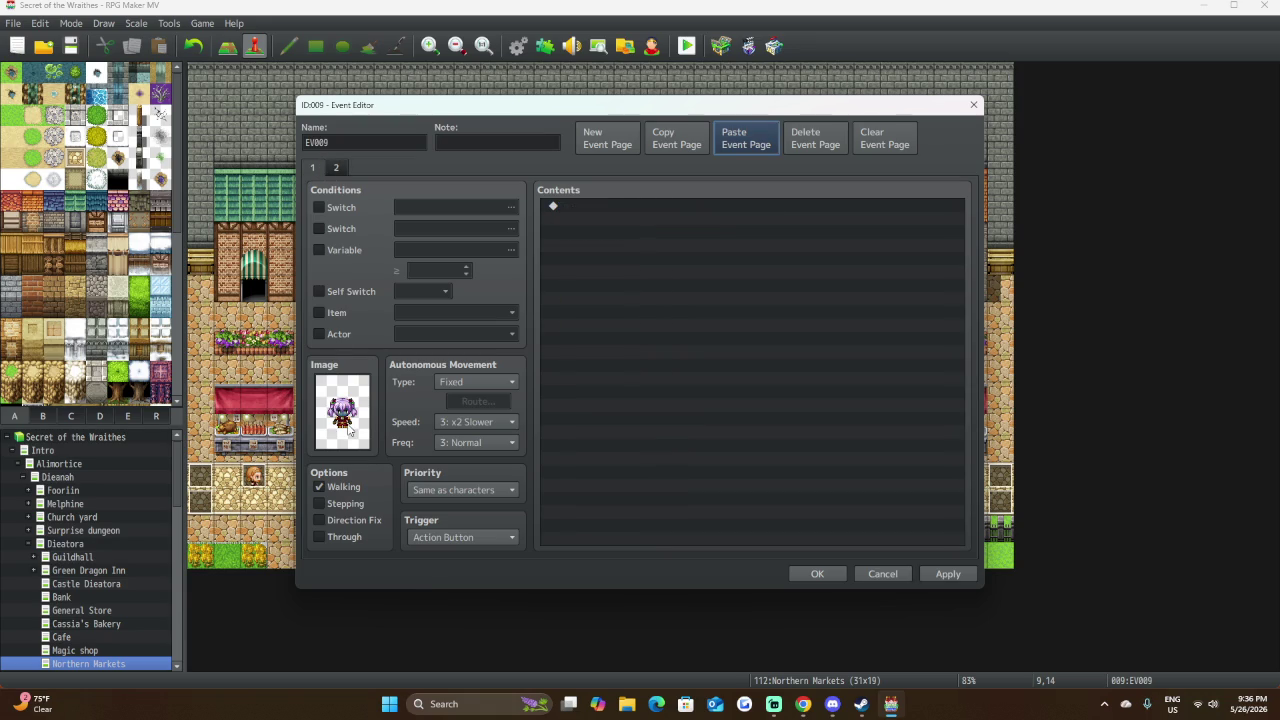
{"action": "left_click", "coordinate": [336, 167]}
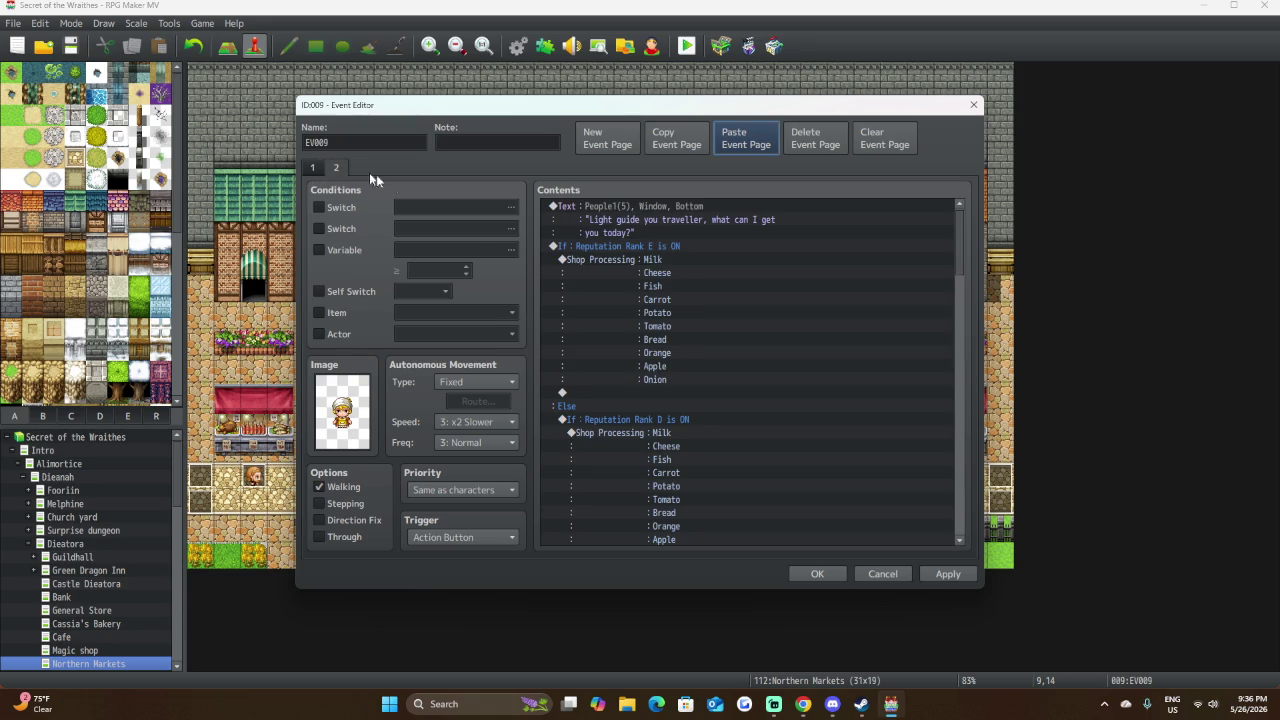
{"action": "left_click", "coordinate": [598, 206]}
{"action": "scroll", "coordinate": [660, 406], "scroll_direction": "down", "scroll_amount": 10}
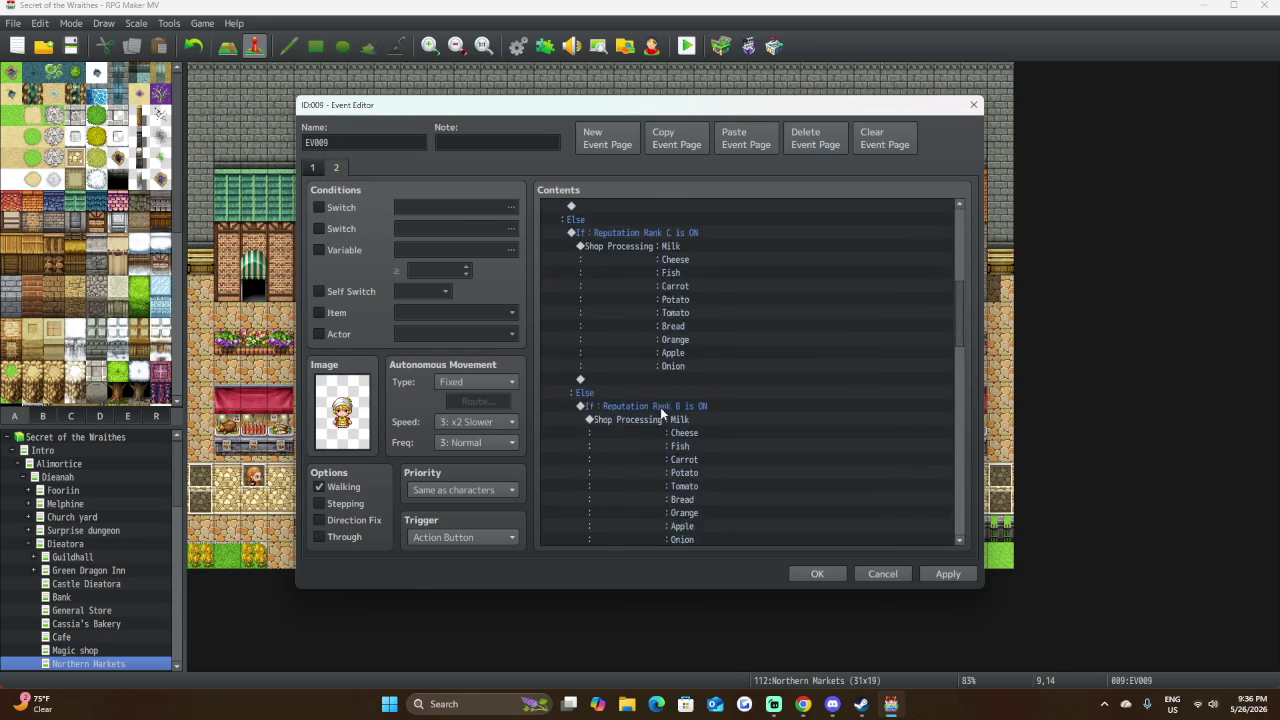
{"action": "left_click", "coordinate": [676, 530], "text": "shift"}
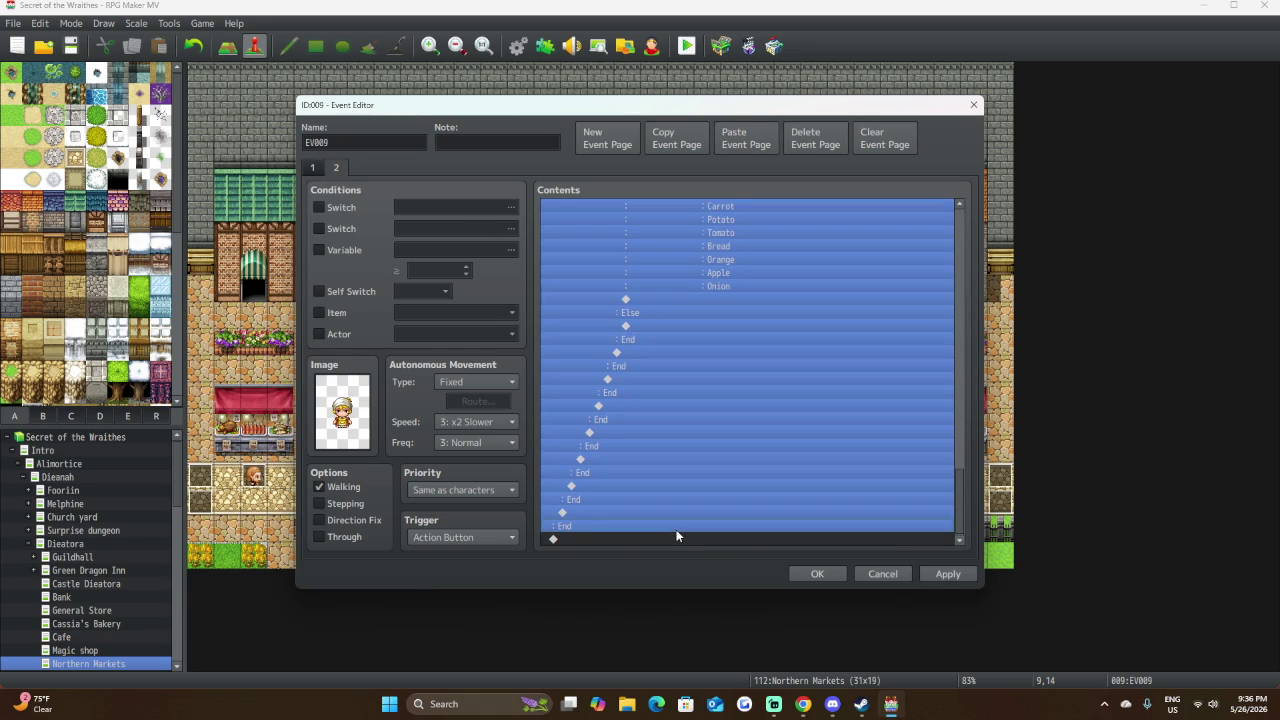
{"action": "key", "text": "Delete"}
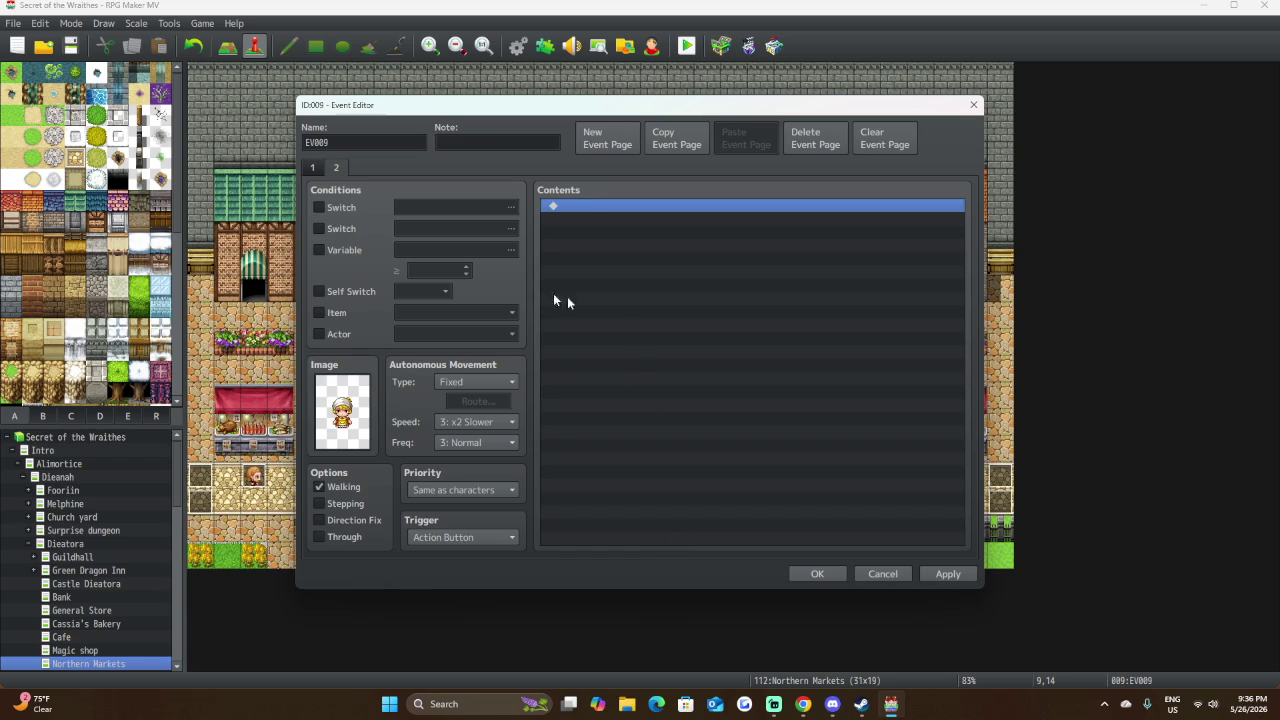
Paste the greeting and shop commands into page 1 and open its greeting for editing.
{"action": "left_click", "coordinate": [336, 167]}
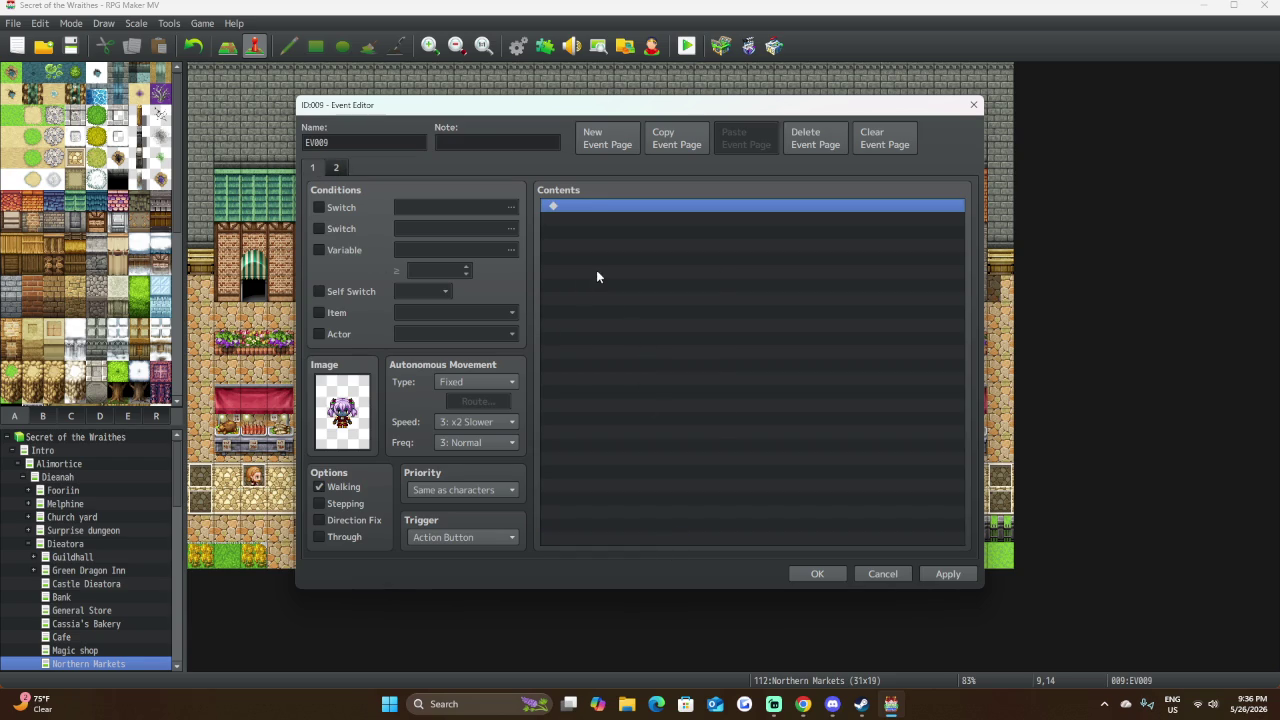
{"action": "right_click", "coordinate": [596, 270]}
{"action": "left_click", "coordinate": [662, 344]}
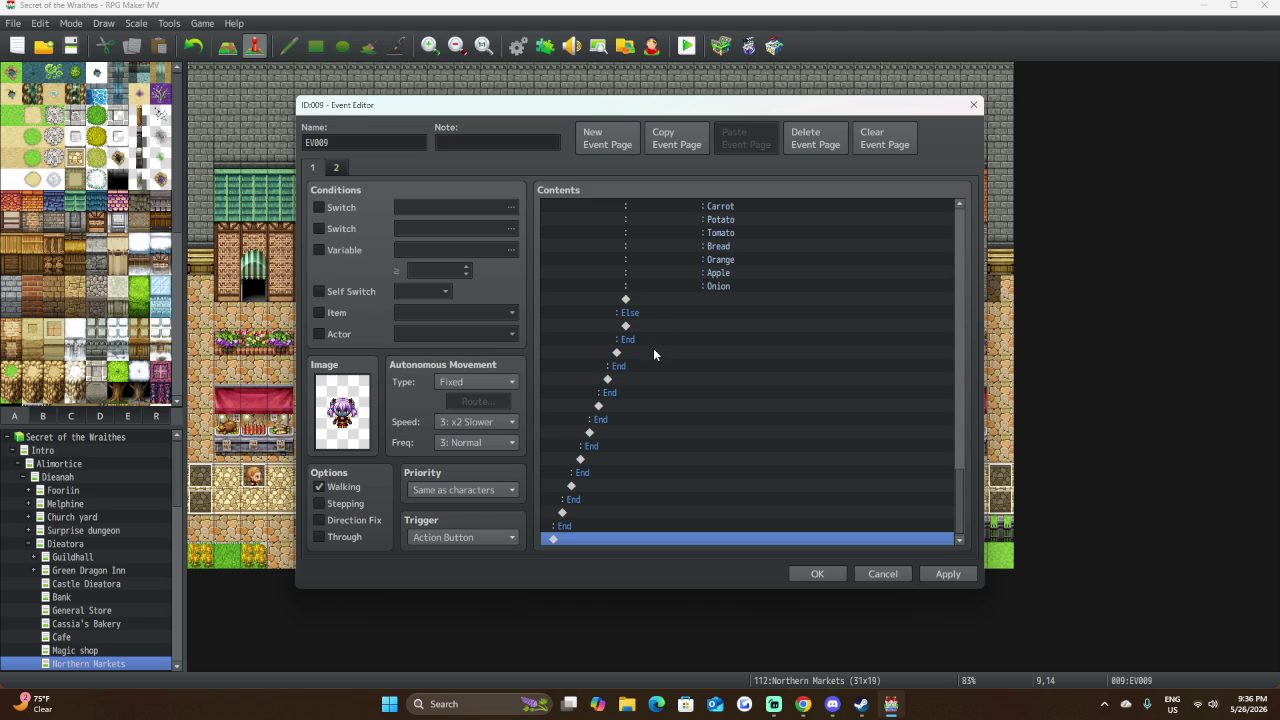
{"action": "scroll", "coordinate": [631, 403], "scroll_direction": "up", "scroll_amount": 5}
{"action": "scroll", "coordinate": [631, 400], "scroll_direction": "up", "scroll_amount": 5}
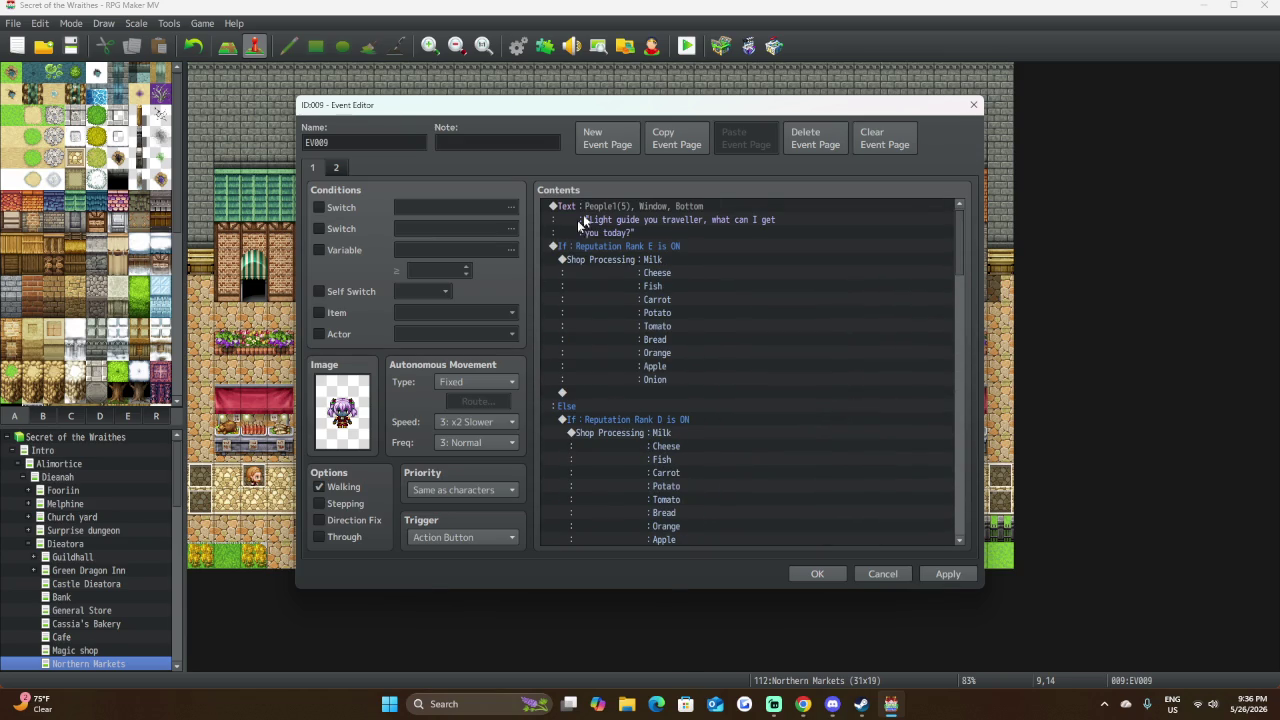
{"action": "double_click", "coordinate": [622, 206]}
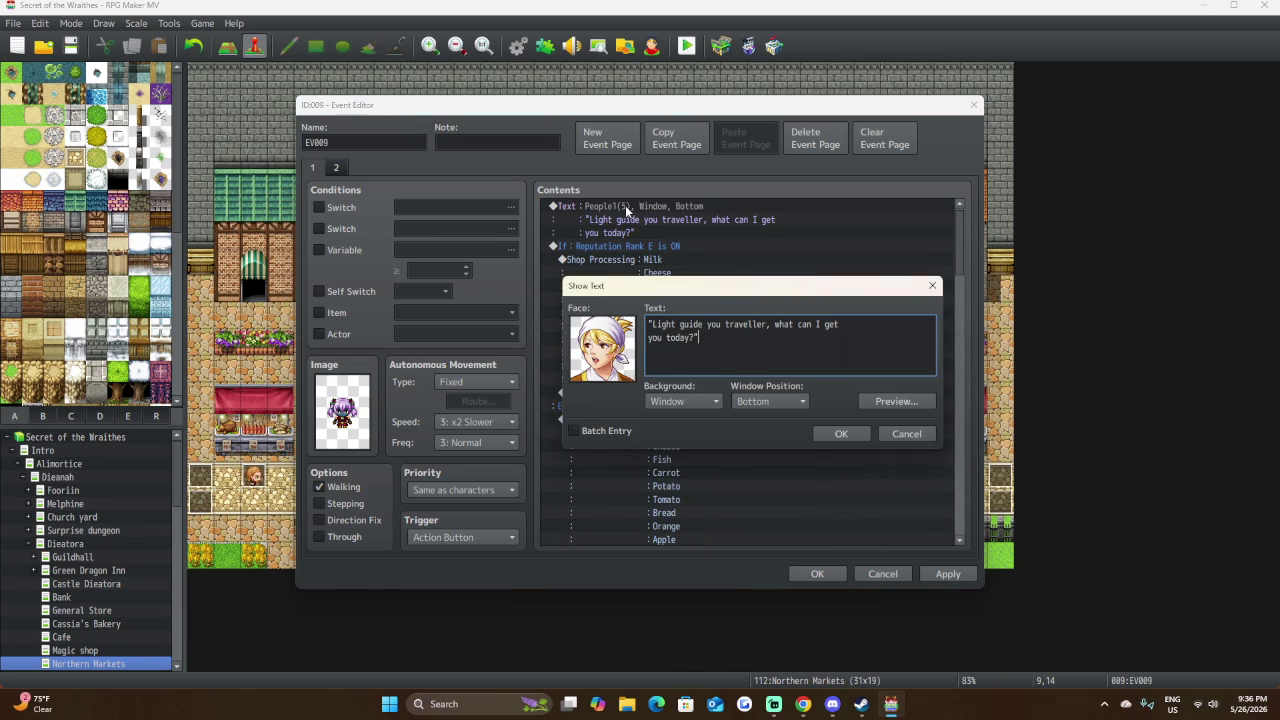
Replace the greeting's People1 face with the purple-haired, blue-skinned elf face from Elf3.
{"action": "double_click", "coordinate": [612, 376]}
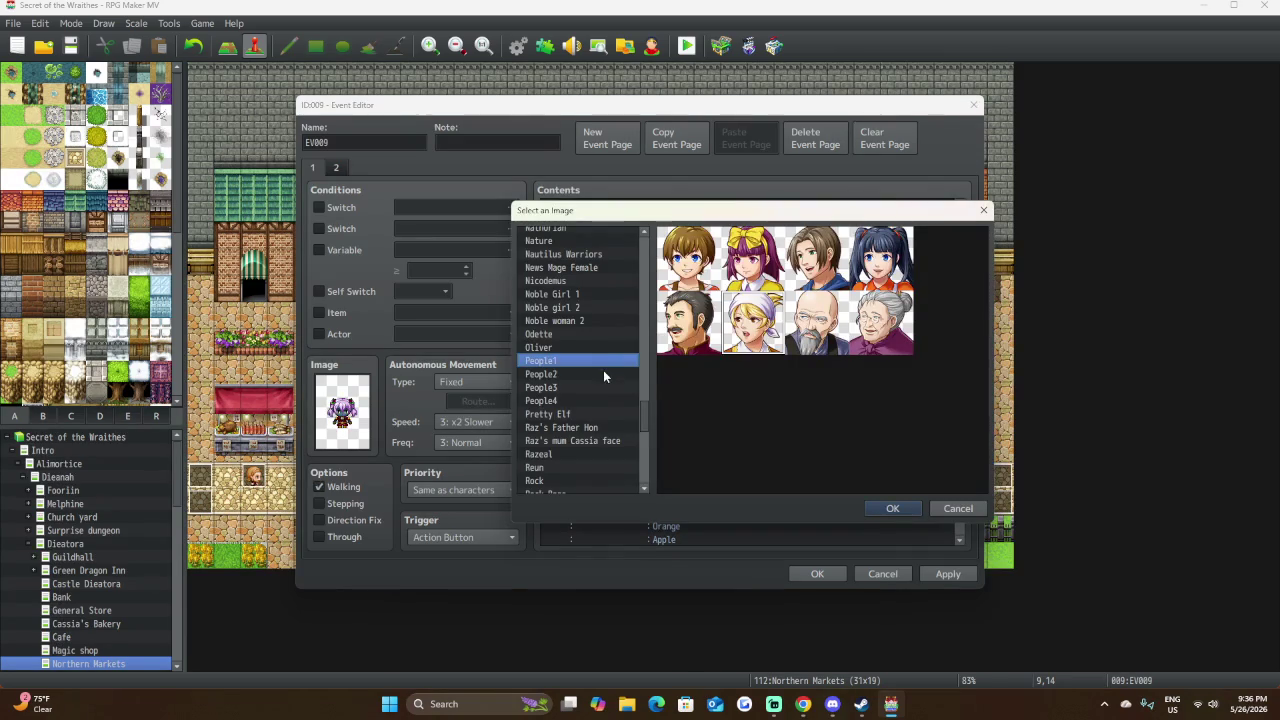
{"action": "scroll", "coordinate": [603, 372], "scroll_direction": "down", "scroll_amount": 2}
{"action": "scroll", "coordinate": [590, 360], "scroll_direction": "down", "scroll_amount": 1}
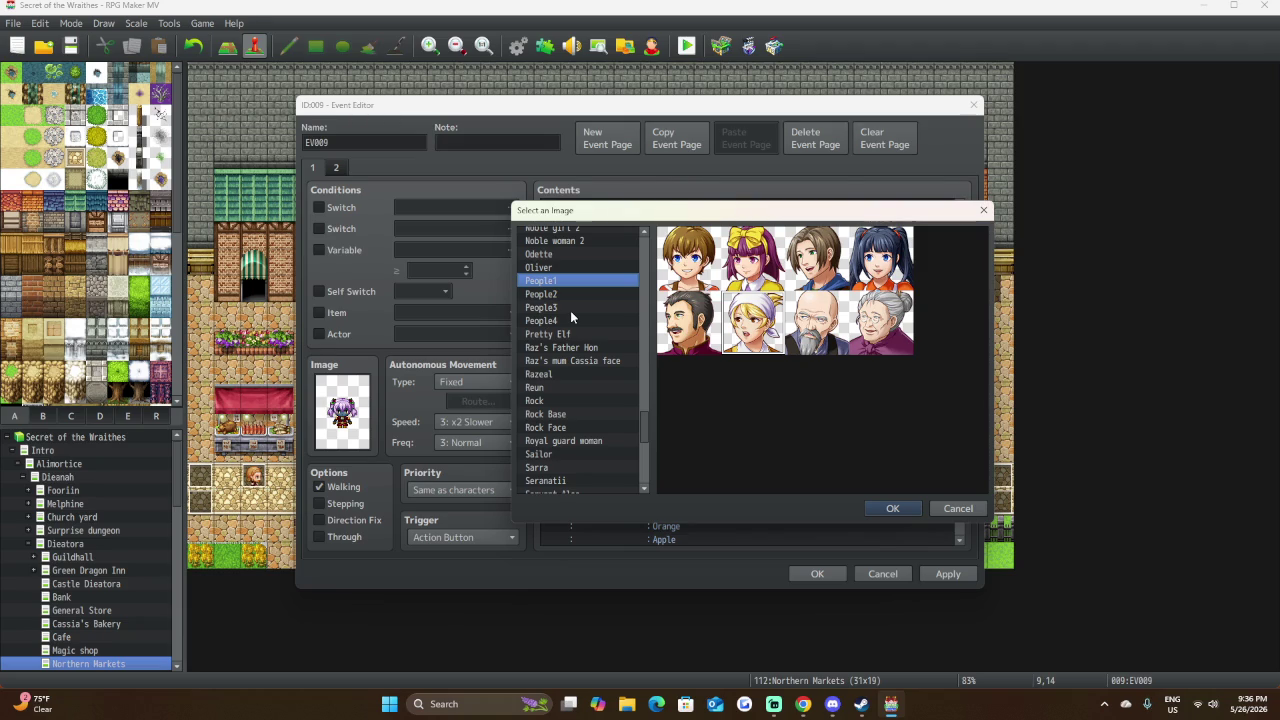
{"action": "scroll", "coordinate": [570, 310], "scroll_direction": "up", "scroll_amount": 1}
{"action": "right_click", "coordinate": [570, 333]}
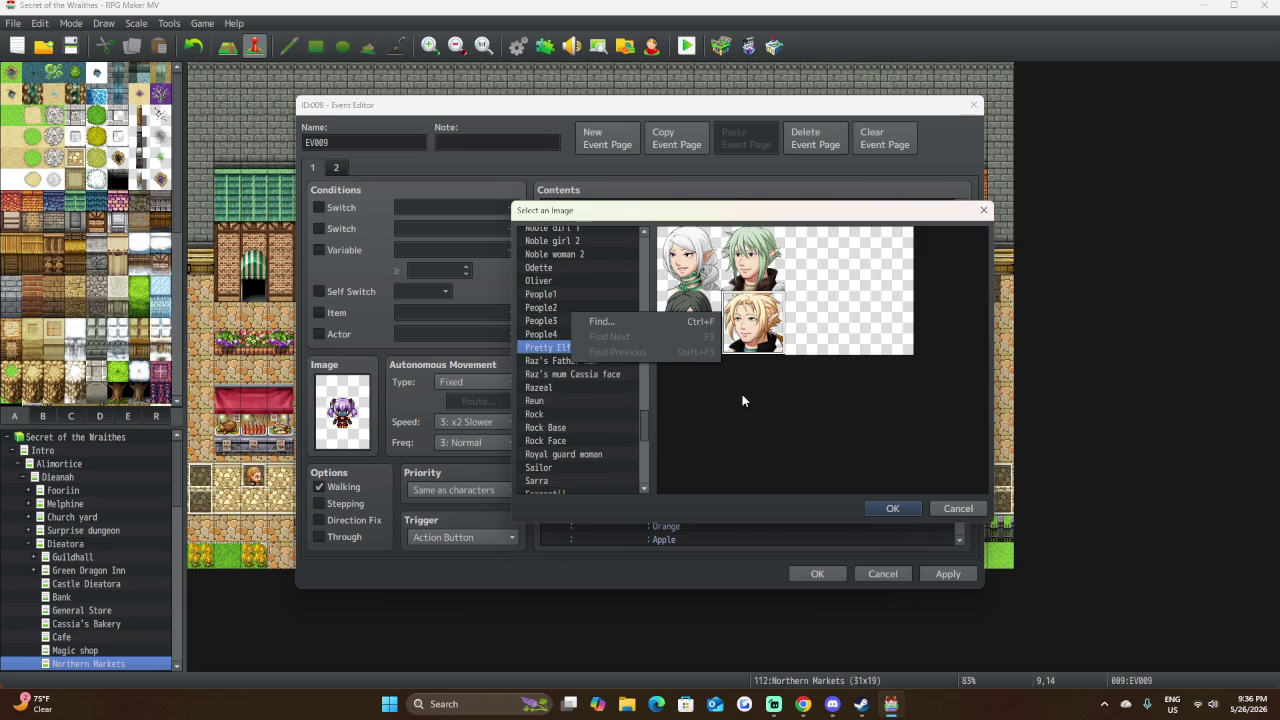
{"action": "left_click", "coordinate": [597, 385]}
{"action": "scroll", "coordinate": [593, 370], "scroll_direction": "up", "scroll_amount": 1}
{"action": "scroll", "coordinate": [593, 363], "scroll_direction": "up", "scroll_amount": 15}
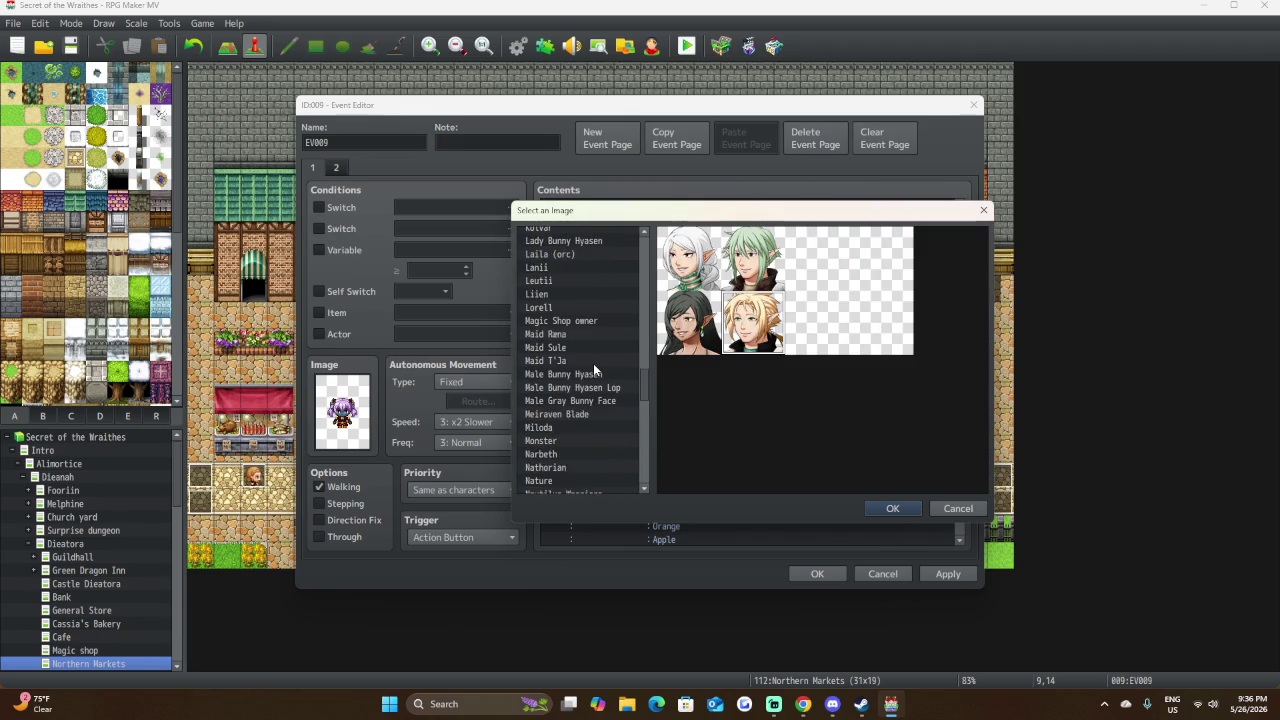
{"action": "scroll", "coordinate": [593, 363], "scroll_direction": "up", "scroll_amount": 11}
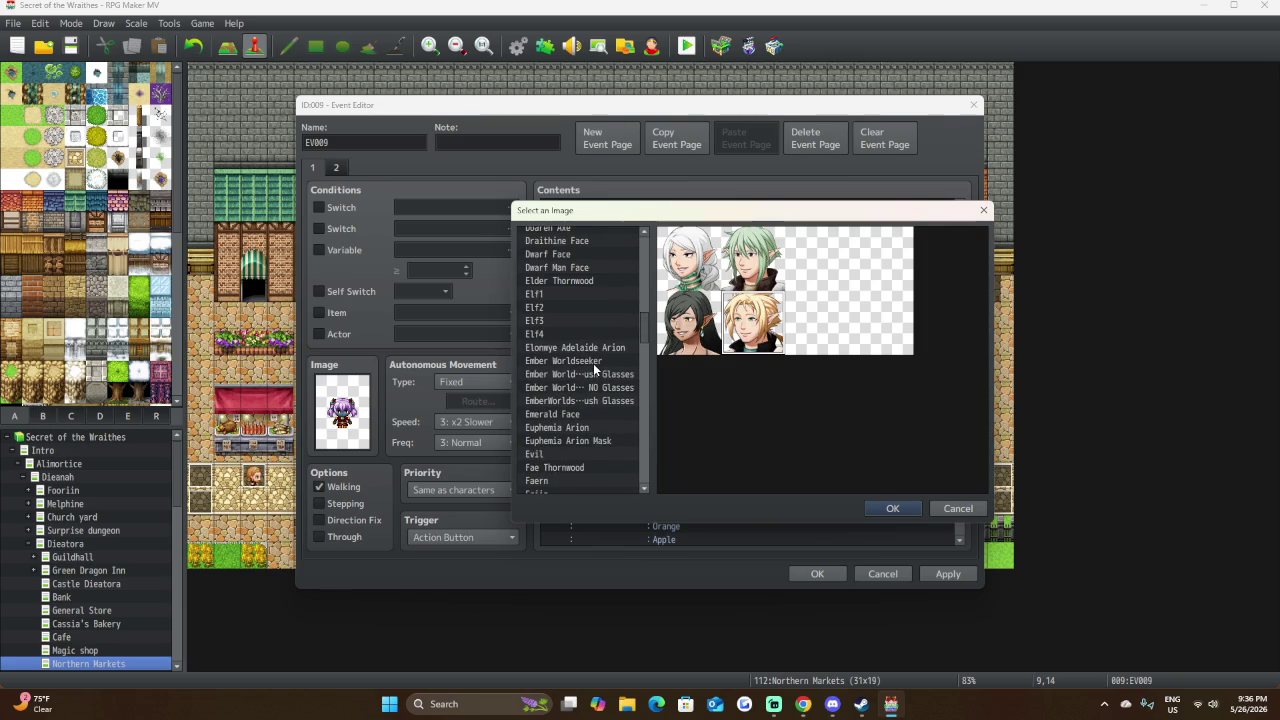
{"action": "left_click", "coordinate": [553, 322]}
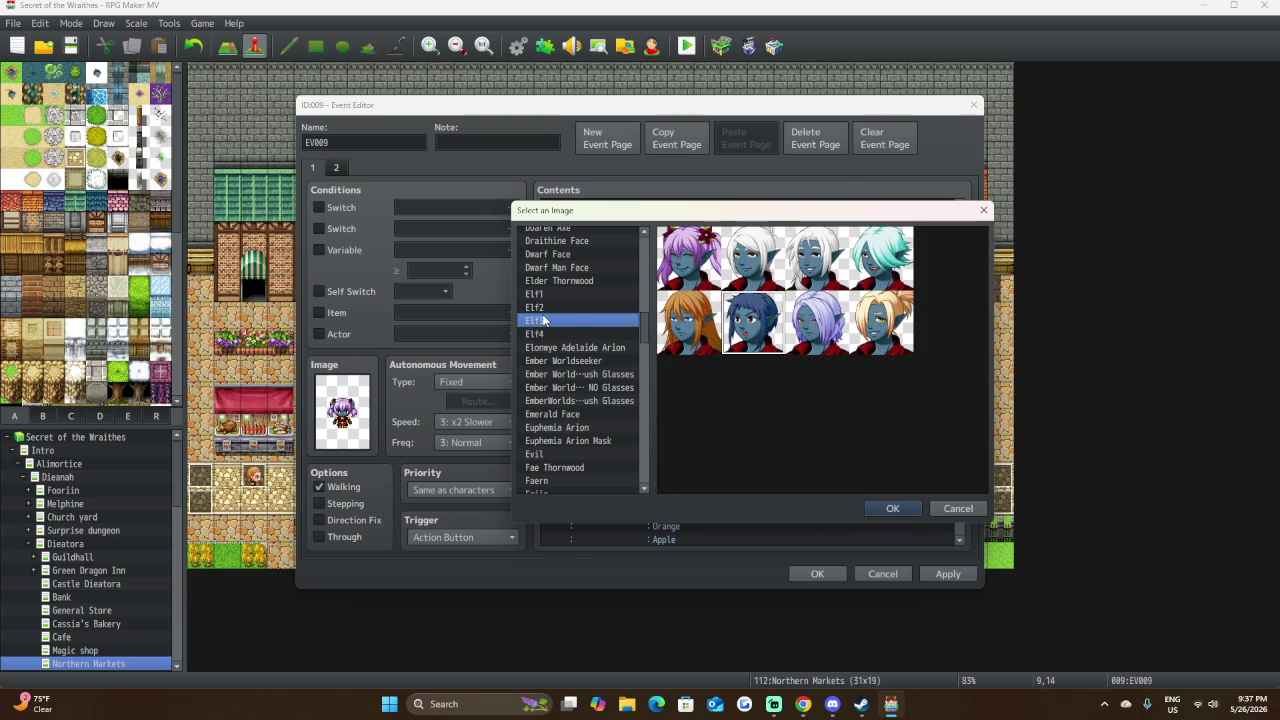
{"action": "left_click", "coordinate": [690, 256]}
{"action": "left_click", "coordinate": [893, 508]}
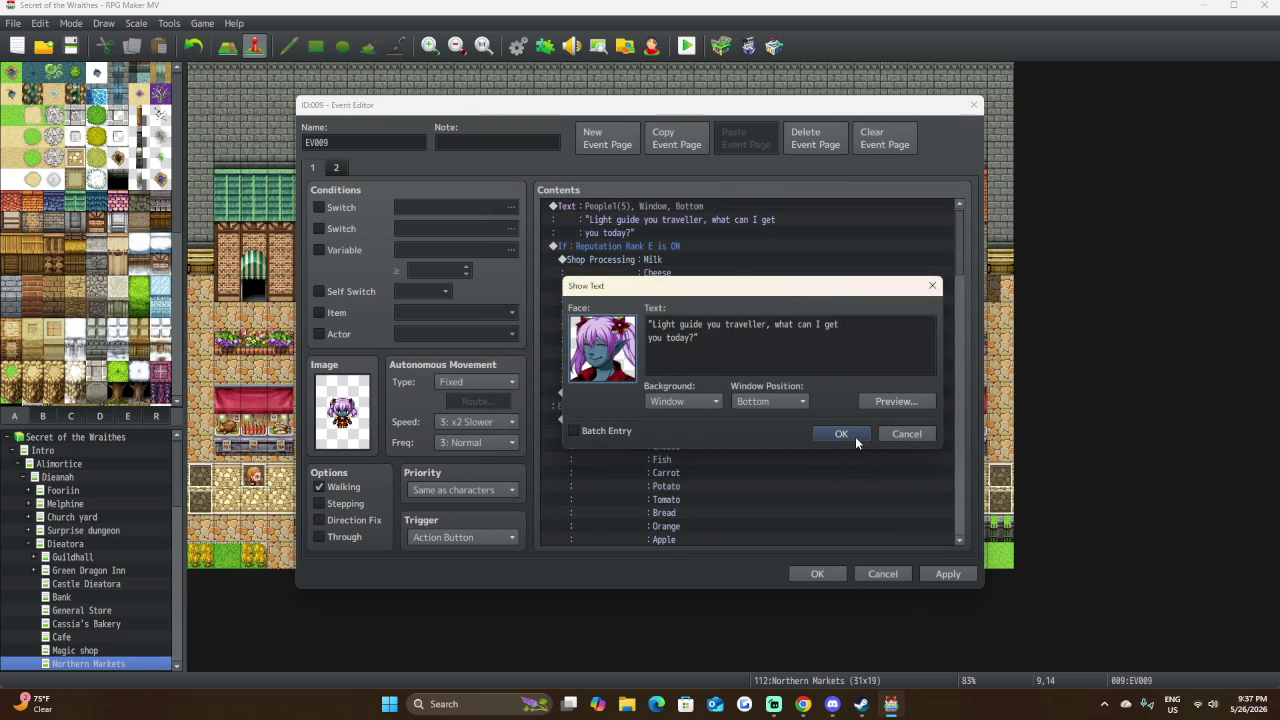
{"action": "left_click", "coordinate": [840, 434]}
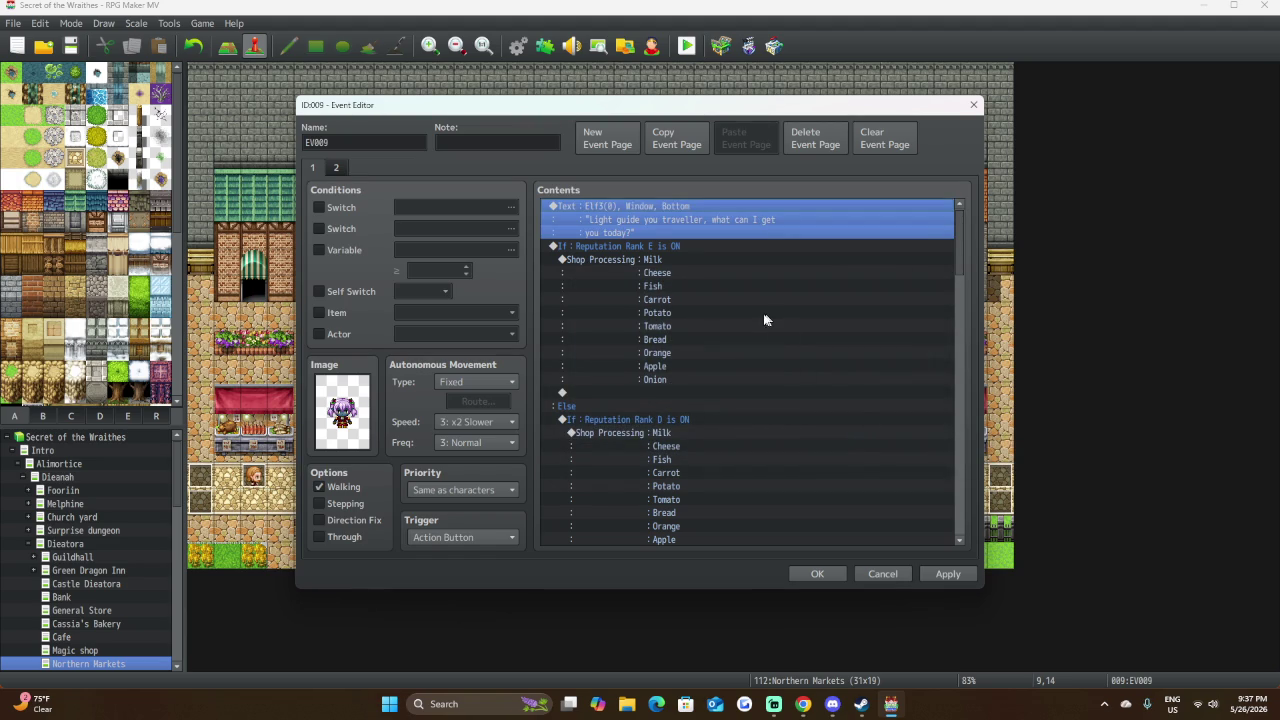
{"action": "left_click", "coordinate": [692, 262]}
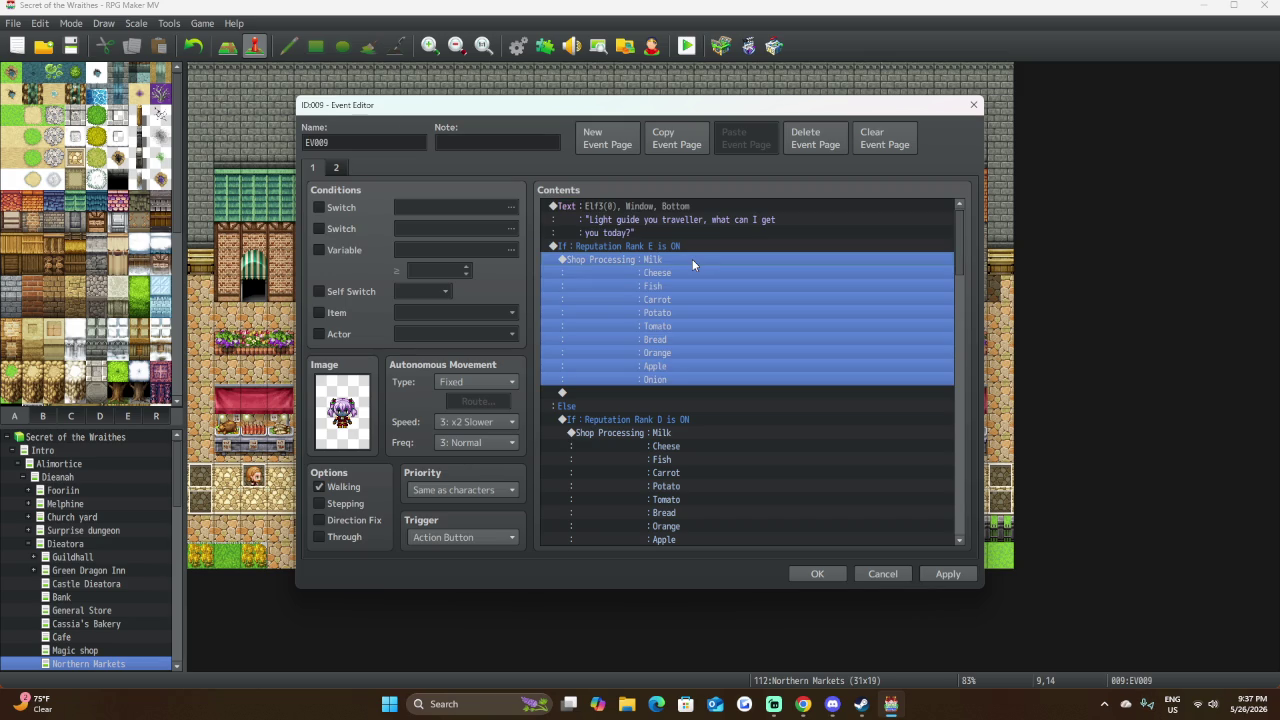
{"action": "double_click", "coordinate": [692, 259]}
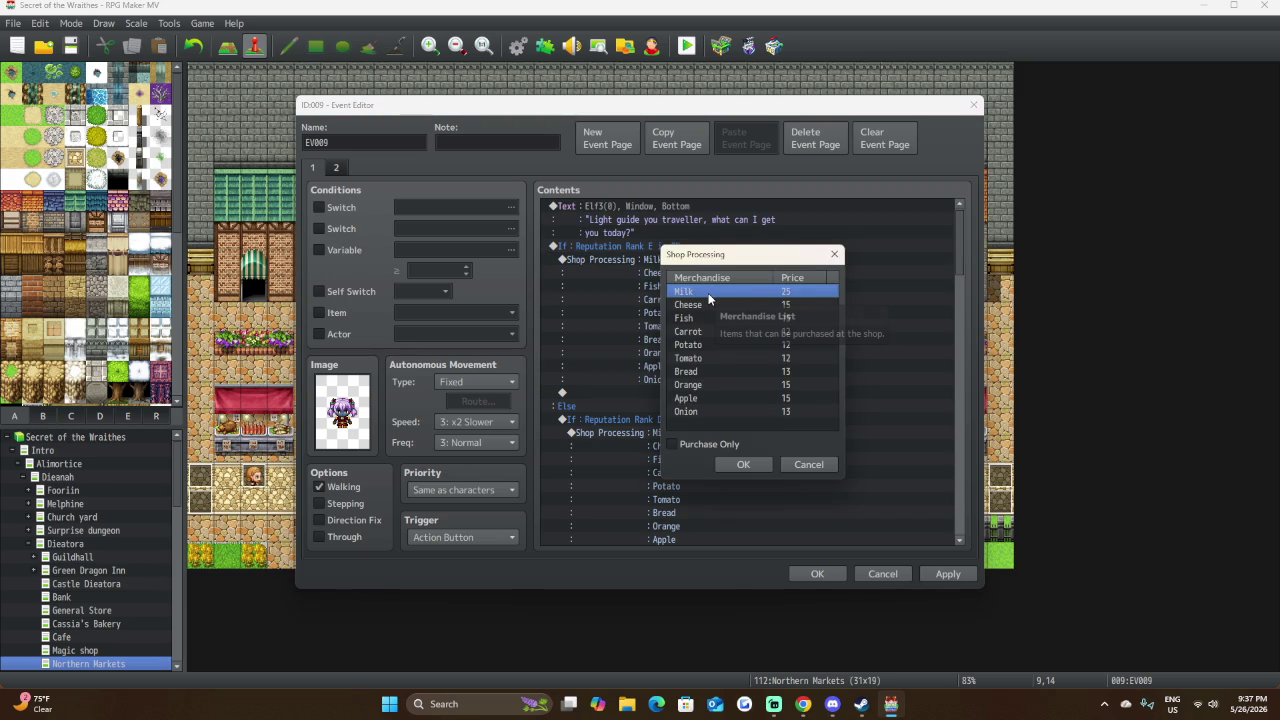
{"action": "double_click", "coordinate": [708, 295]}
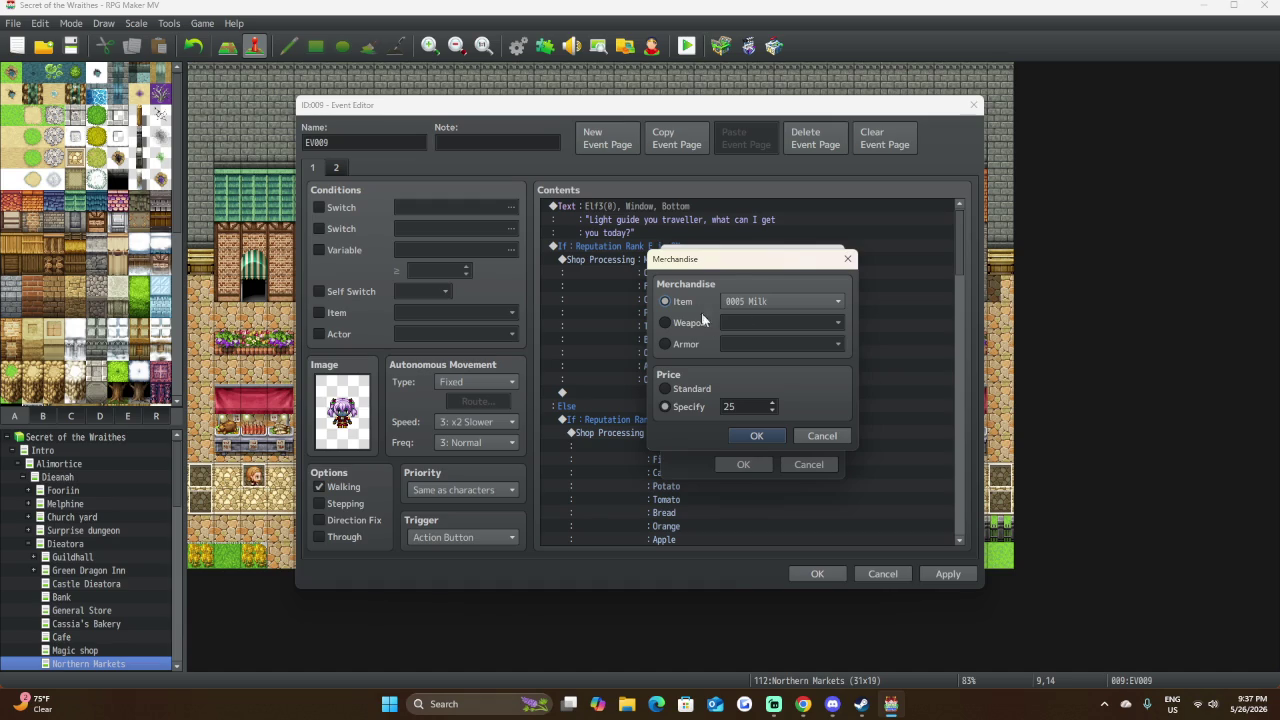
{"action": "left_click", "coordinate": [786, 300]}
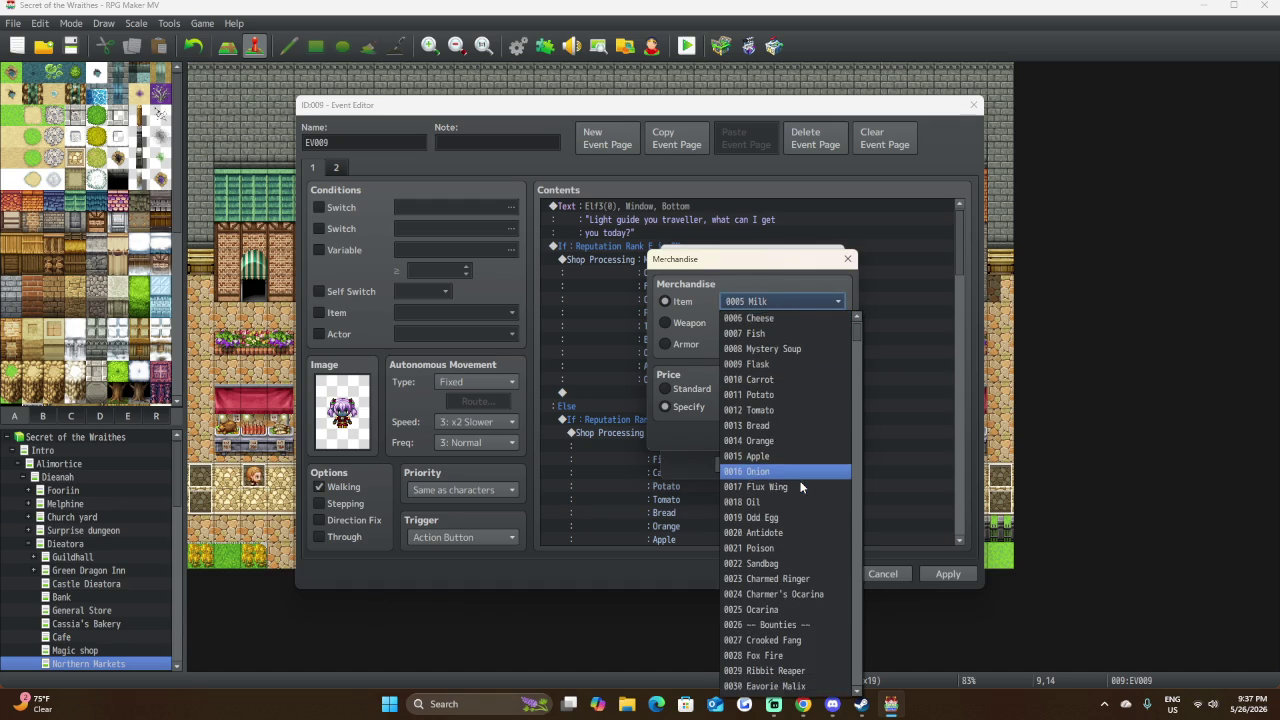
{"action": "scroll", "coordinate": [800, 486], "scroll_direction": "down", "scroll_amount": 7}
{"action": "scroll", "coordinate": [801, 482], "scroll_direction": "down", "scroll_amount": 20}
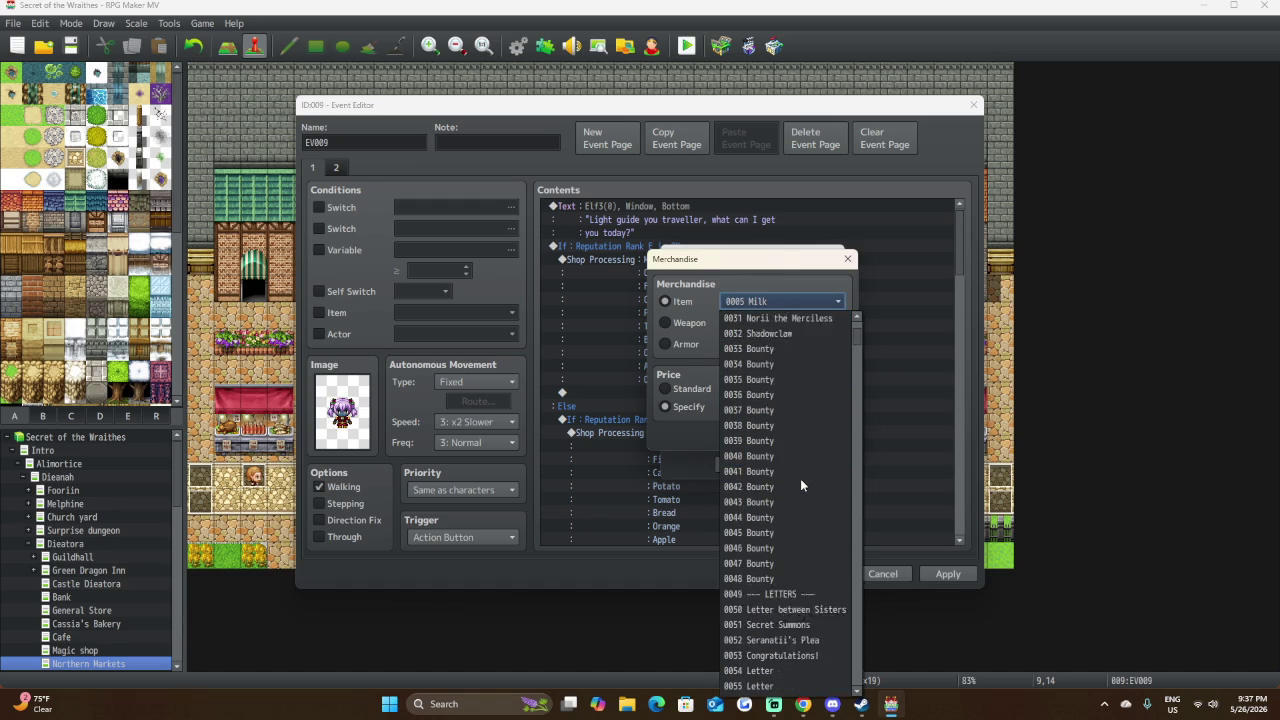
{"action": "scroll", "coordinate": [806, 484], "scroll_direction": "down", "scroll_amount": 4}
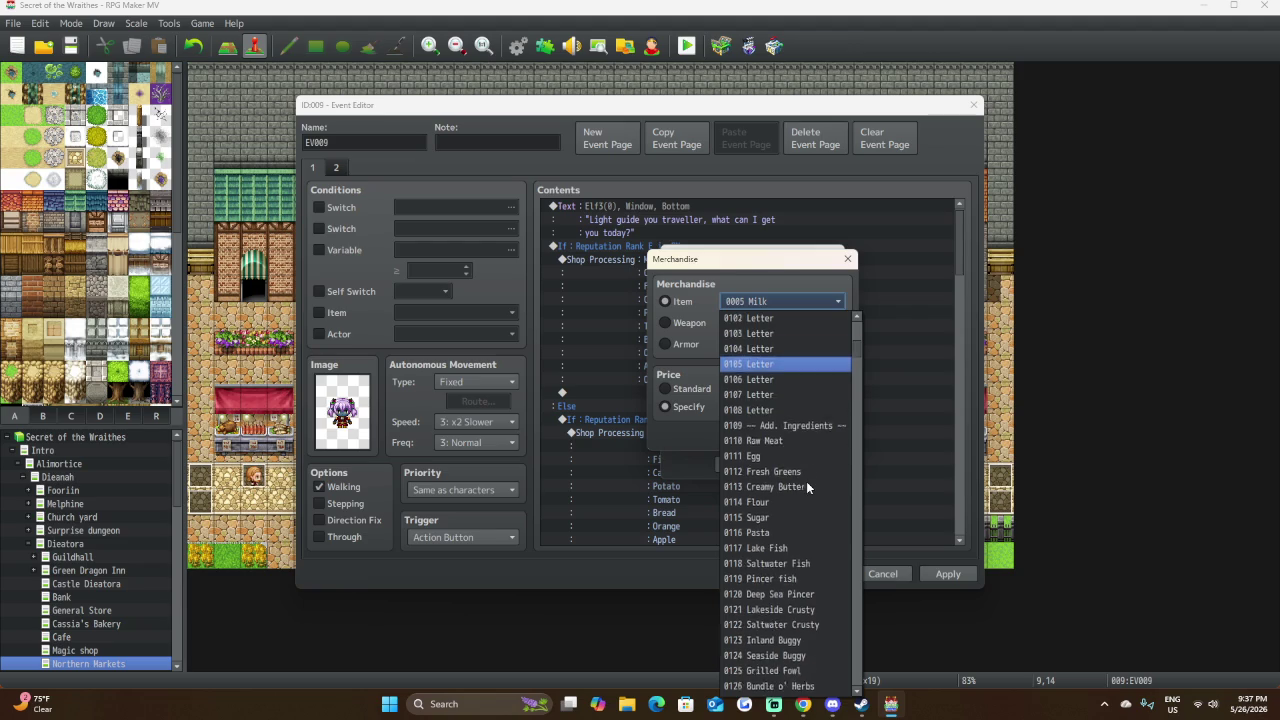
{"action": "left_click", "coordinate": [656, 328]}
{"action": "left_click", "coordinate": [665, 322]}
{"action": "left_click", "coordinate": [665, 343]}
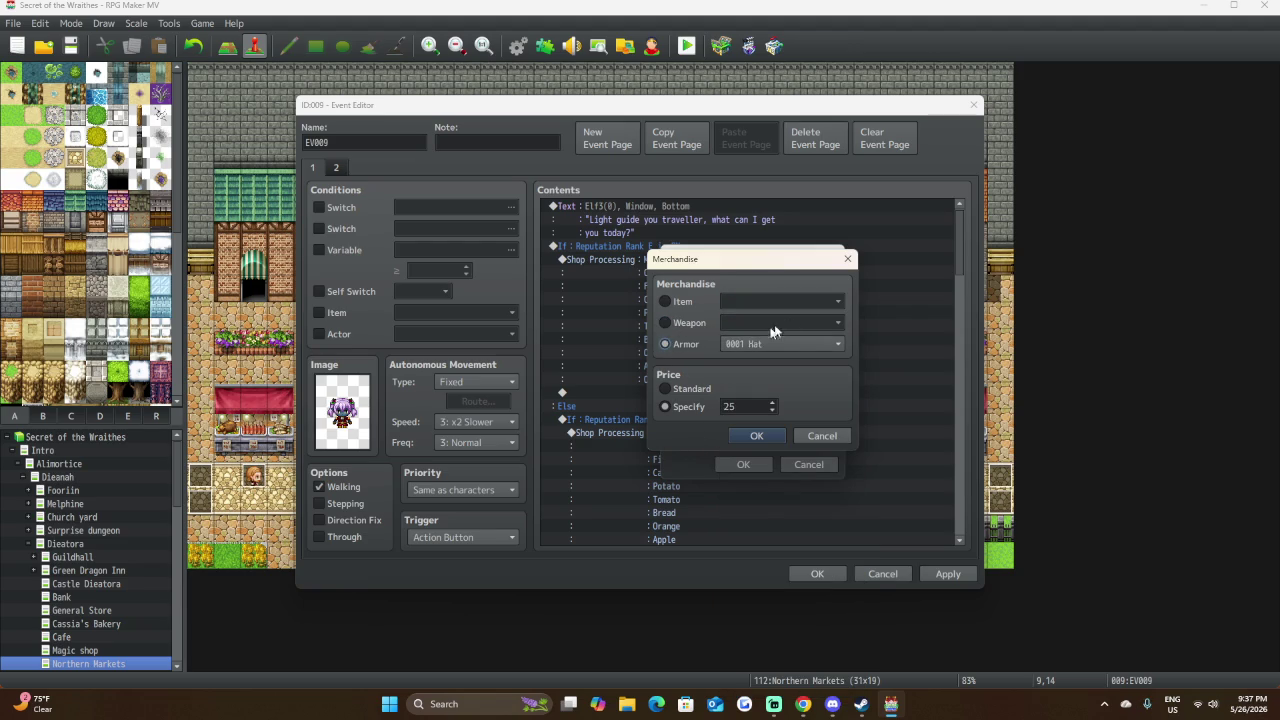
{"action": "left_click", "coordinate": [800, 347]}
{"action": "scroll", "coordinate": [796, 420], "scroll_direction": "down", "scroll_amount": 1}
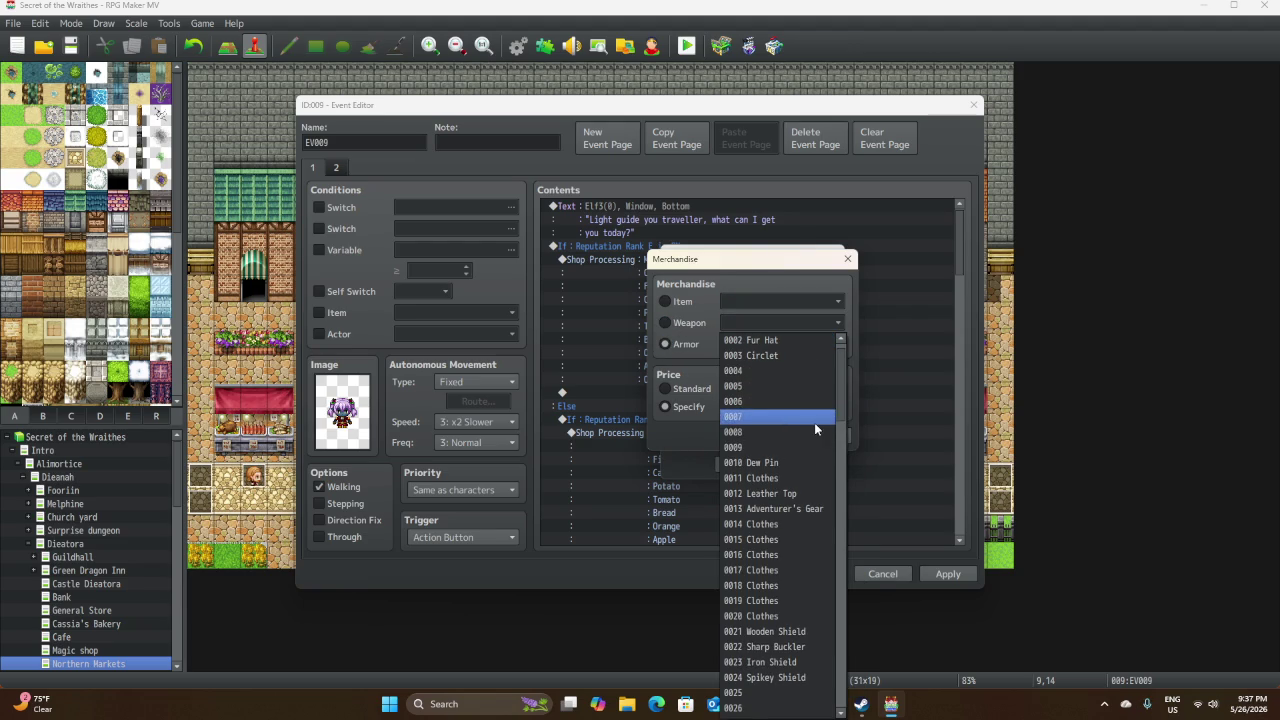
{"action": "scroll", "coordinate": [800, 448], "scroll_direction": "down", "scroll_amount": 10}
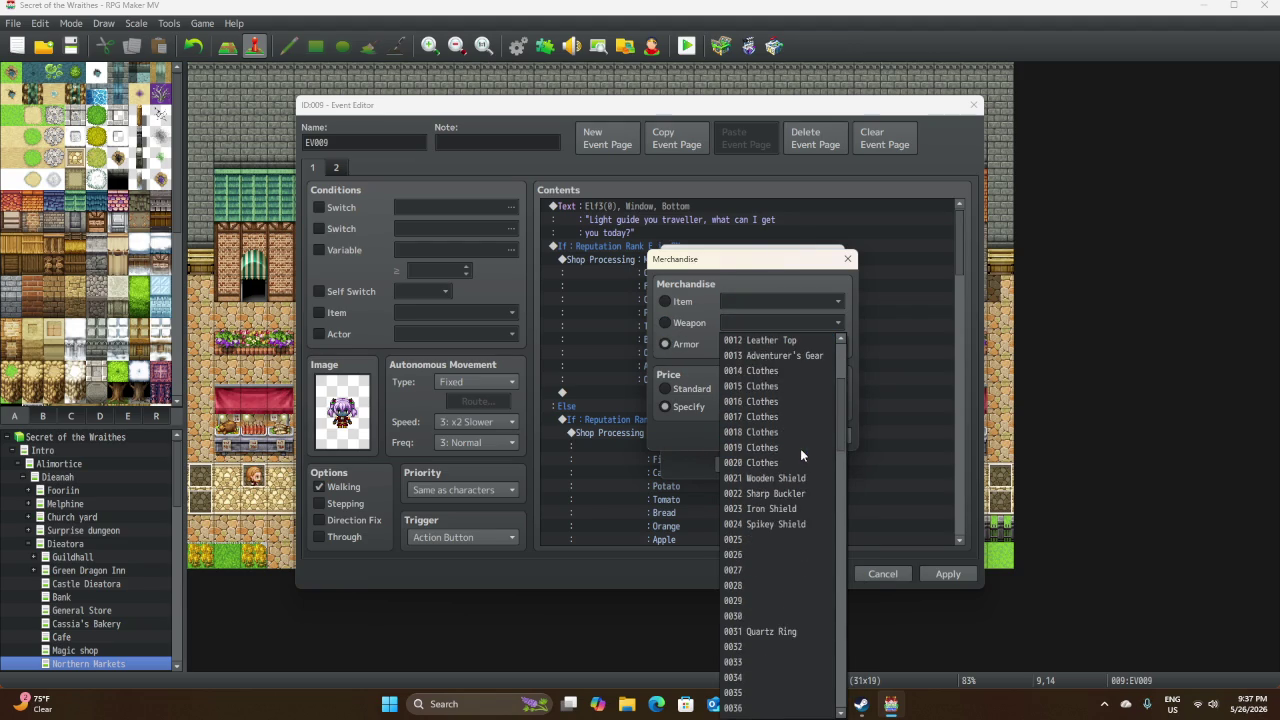
{"action": "scroll", "coordinate": [801, 450], "scroll_direction": "down", "scroll_amount": 20}
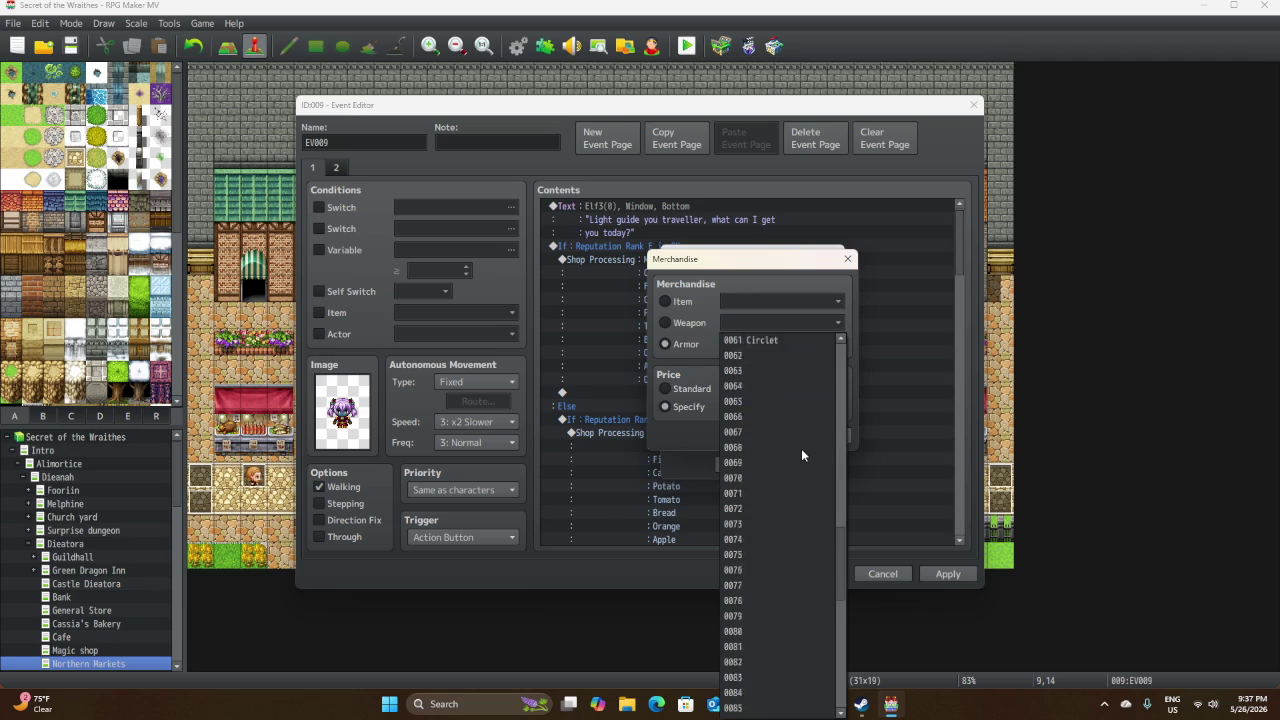
{"action": "scroll", "coordinate": [803, 455], "scroll_direction": "up", "scroll_amount": 20}
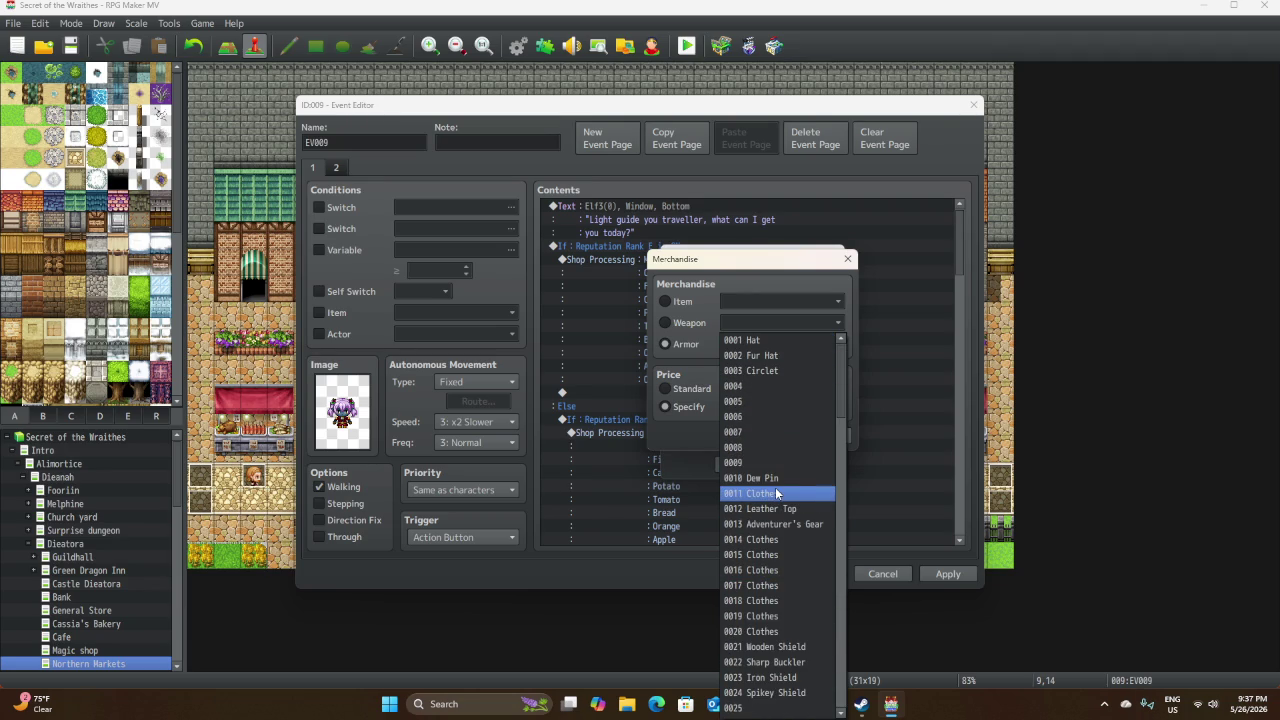
{"action": "left_click", "coordinate": [673, 438]}
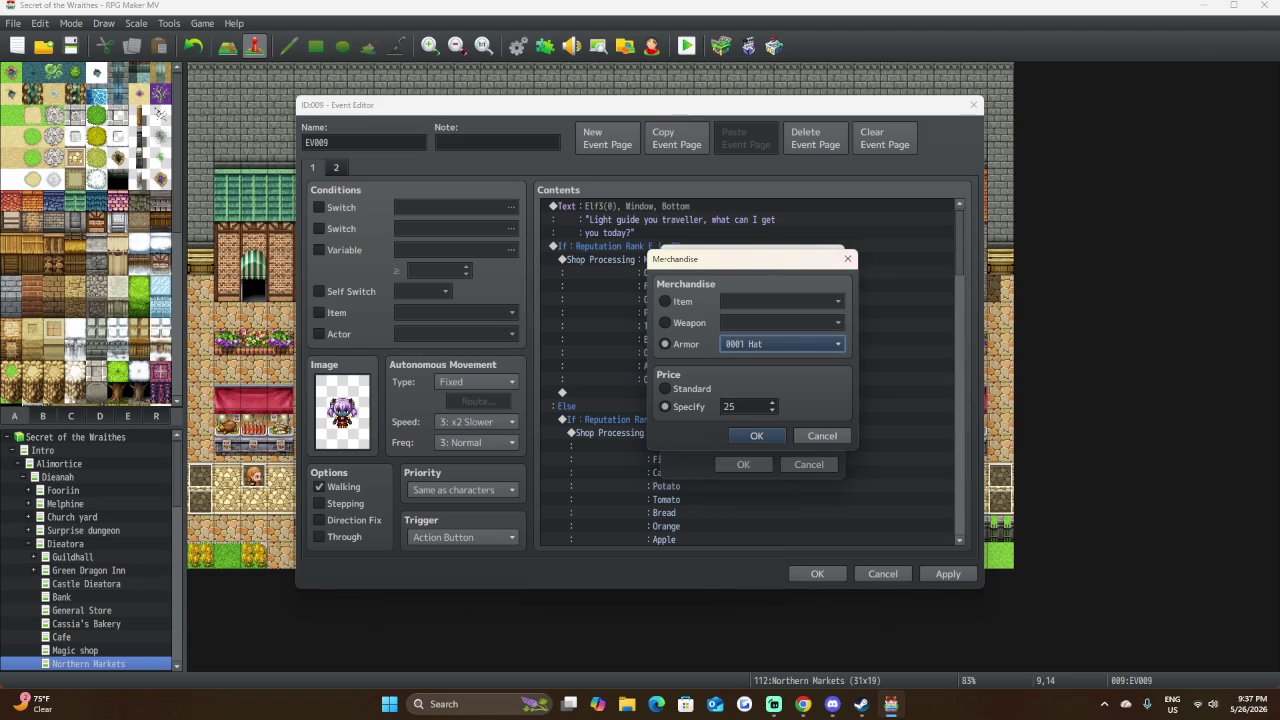
{"action": "left_click", "coordinate": [822, 435]}
{"action": "left_click", "coordinate": [815, 466]}
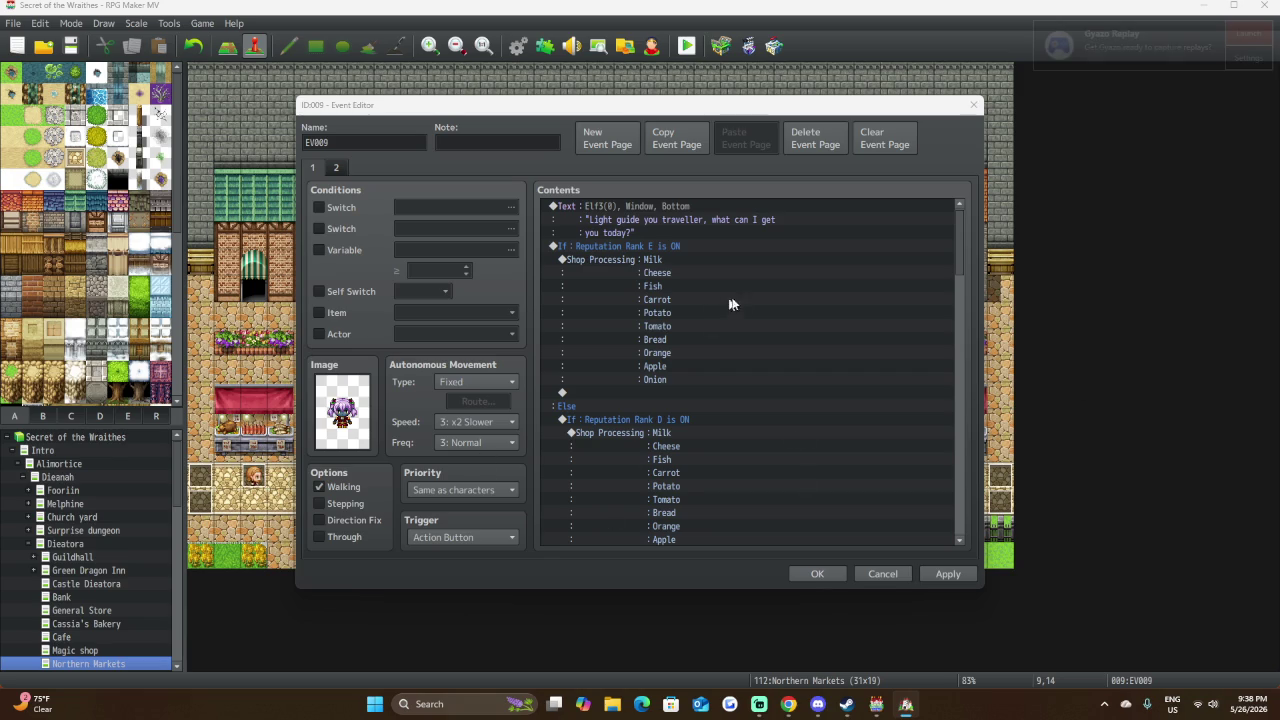
Close the EV009 event editor and open the Database with F9.
{"action": "left_click", "coordinate": [812, 574]}
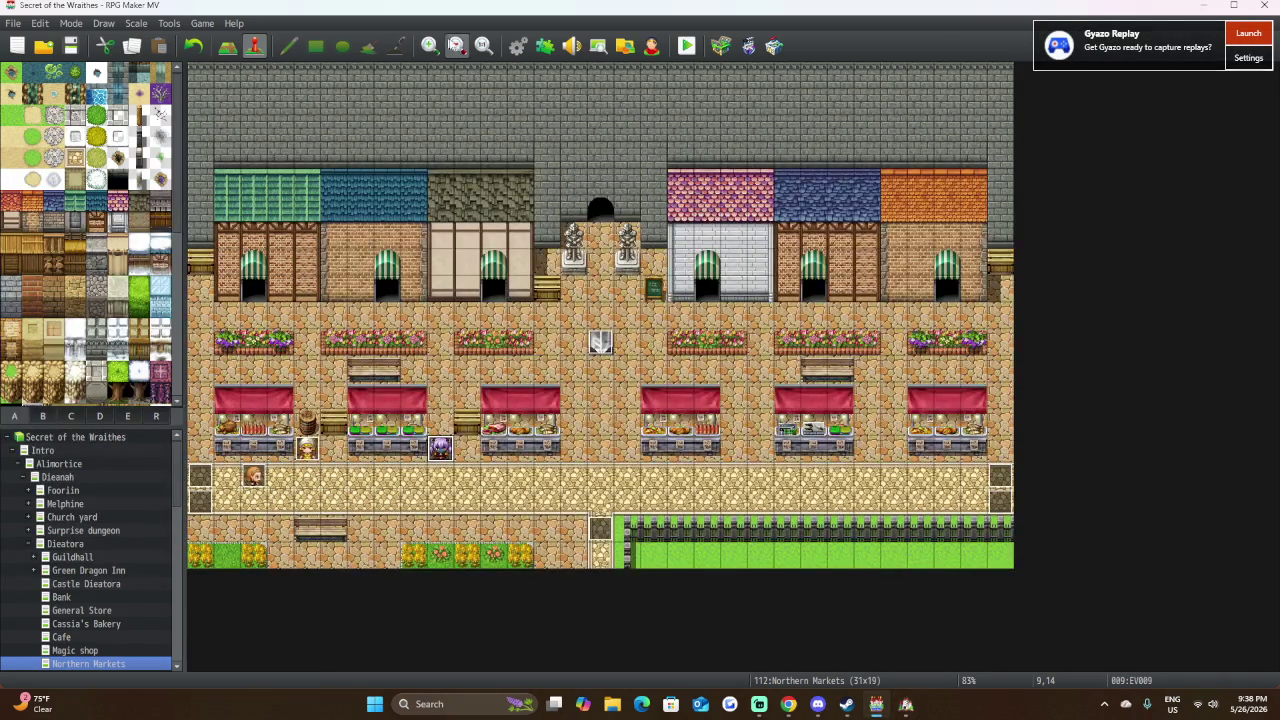
{"action": "key", "text": "F9"}
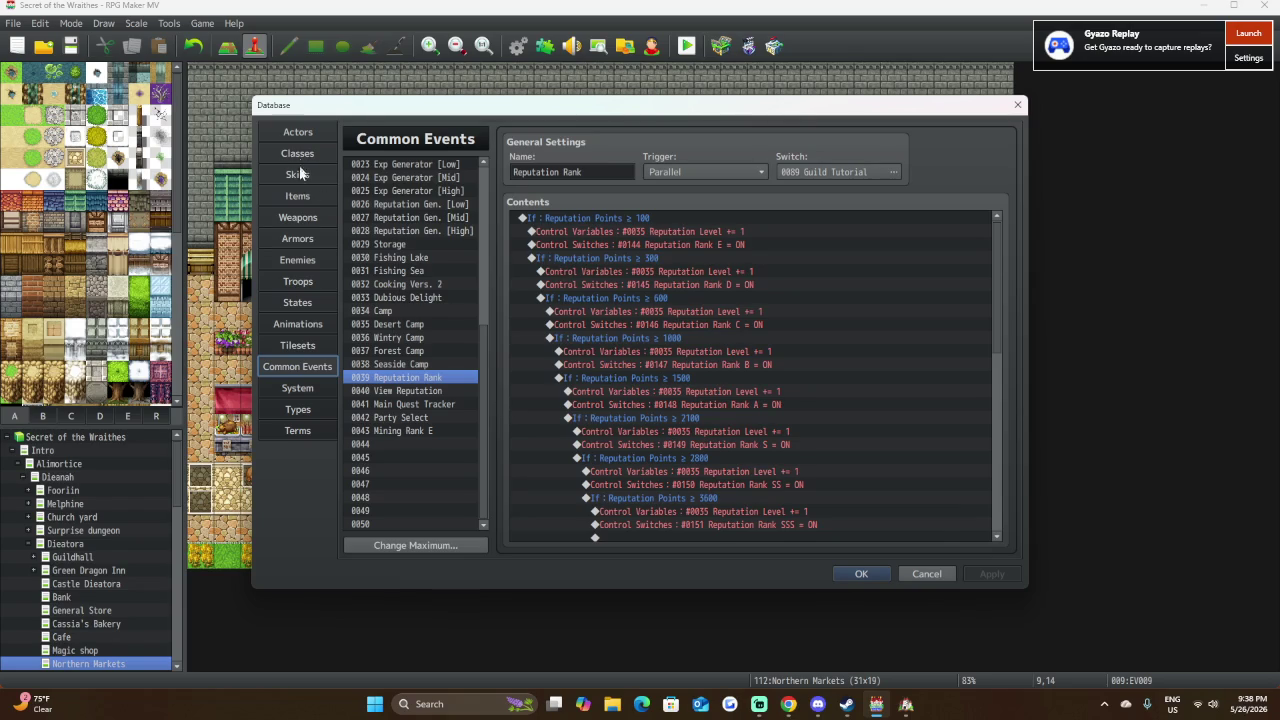
Go to the Database Armors list and select the empty 0051 Robe entry.
{"action": "left_click", "coordinate": [297, 197]}
{"action": "left_click", "coordinate": [298, 218]}
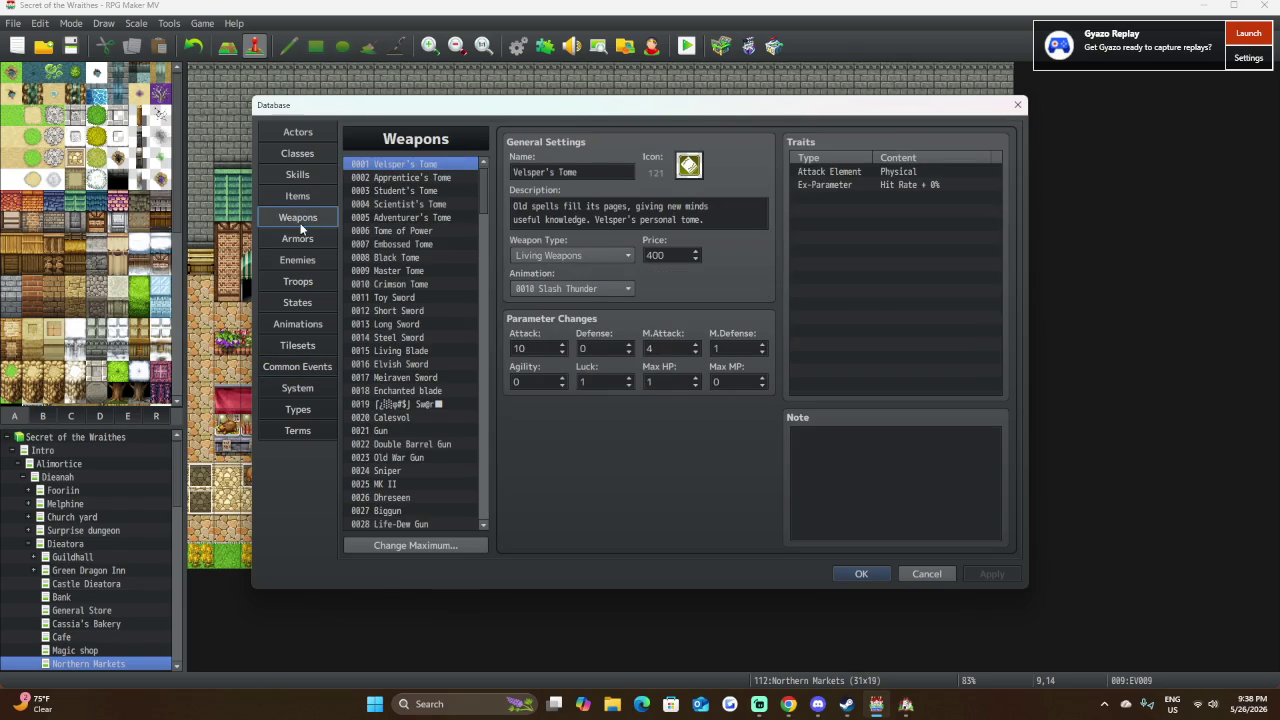
{"action": "left_click", "coordinate": [328, 240]}
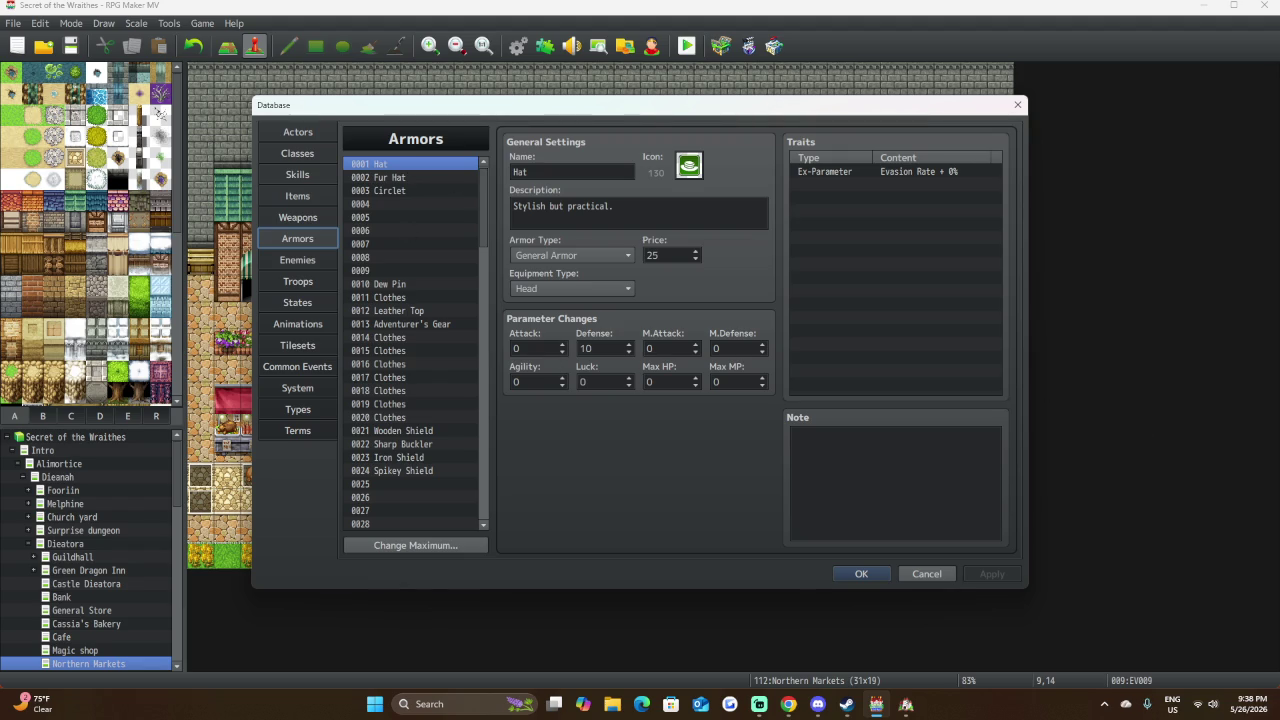
{"action": "scroll", "coordinate": [407, 330], "scroll_direction": "down", "scroll_amount": 1}
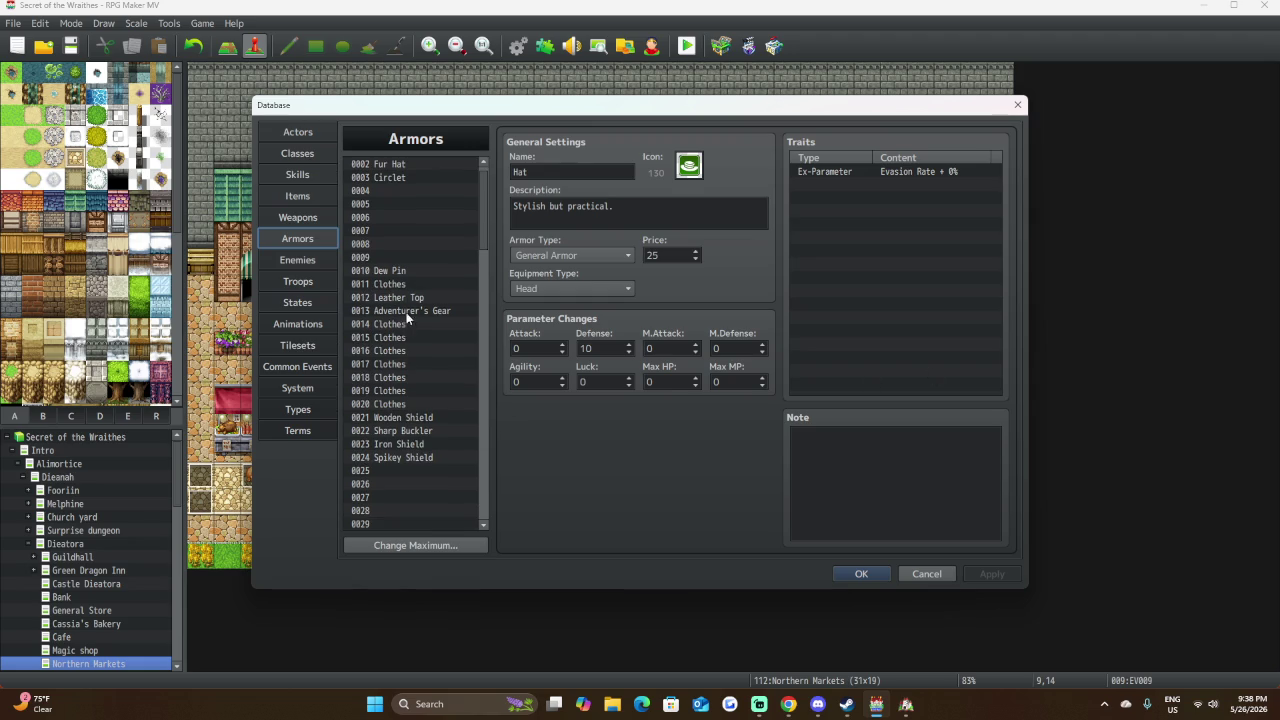
{"action": "left_click", "coordinate": [417, 297]}
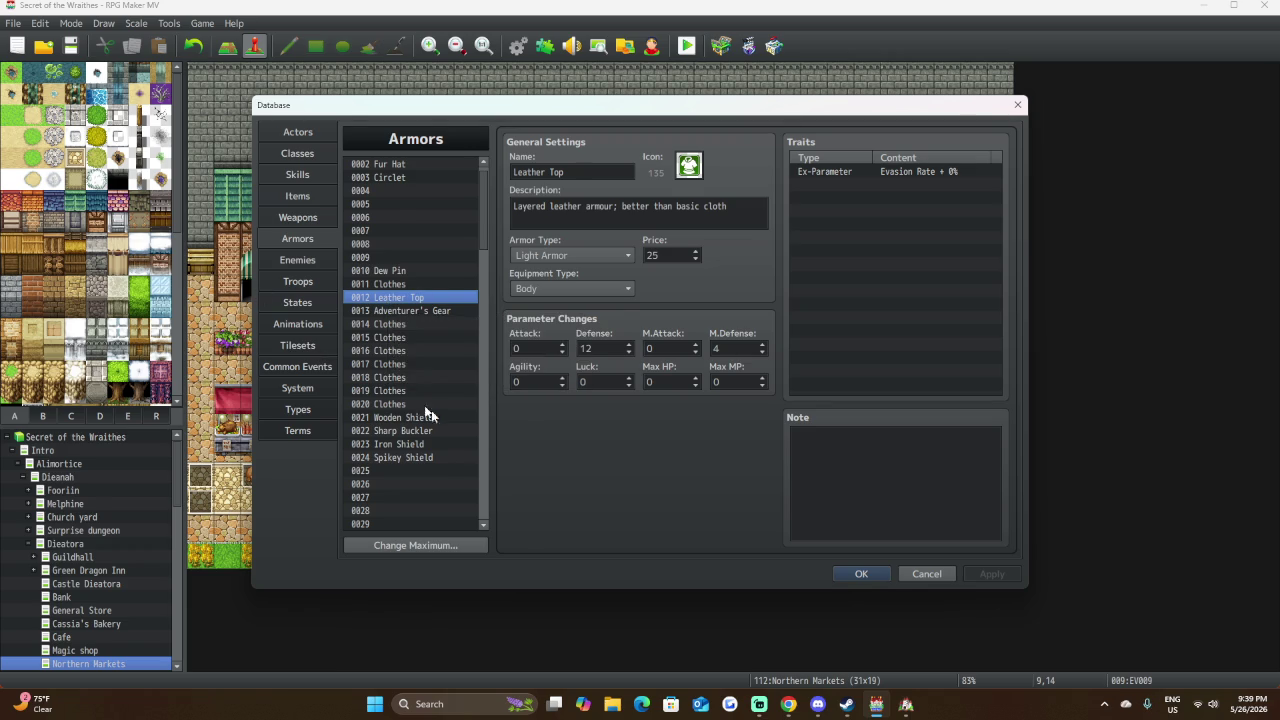
{"action": "scroll", "coordinate": [455, 420], "scroll_direction": "down", "scroll_amount": 3}
{"action": "scroll", "coordinate": [459, 420], "scroll_direction": "down", "scroll_amount": 5}
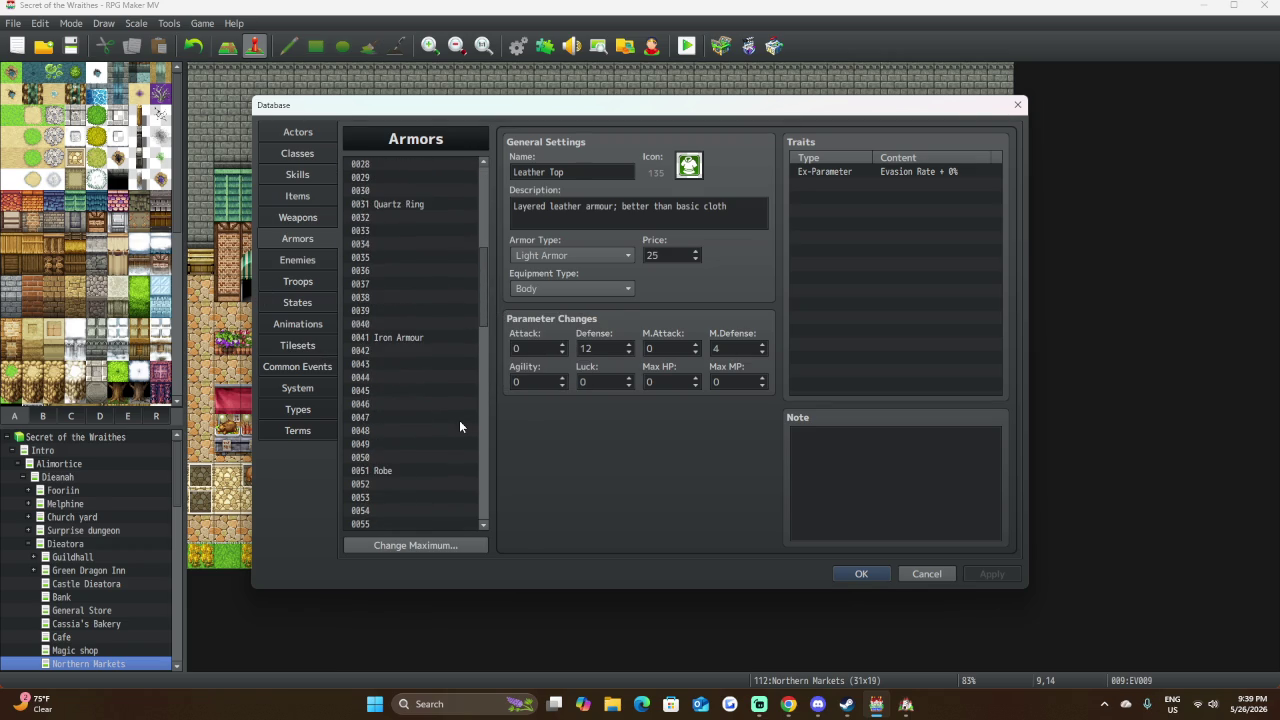
{"action": "scroll", "coordinate": [460, 427], "scroll_direction": "down", "scroll_amount": 4}
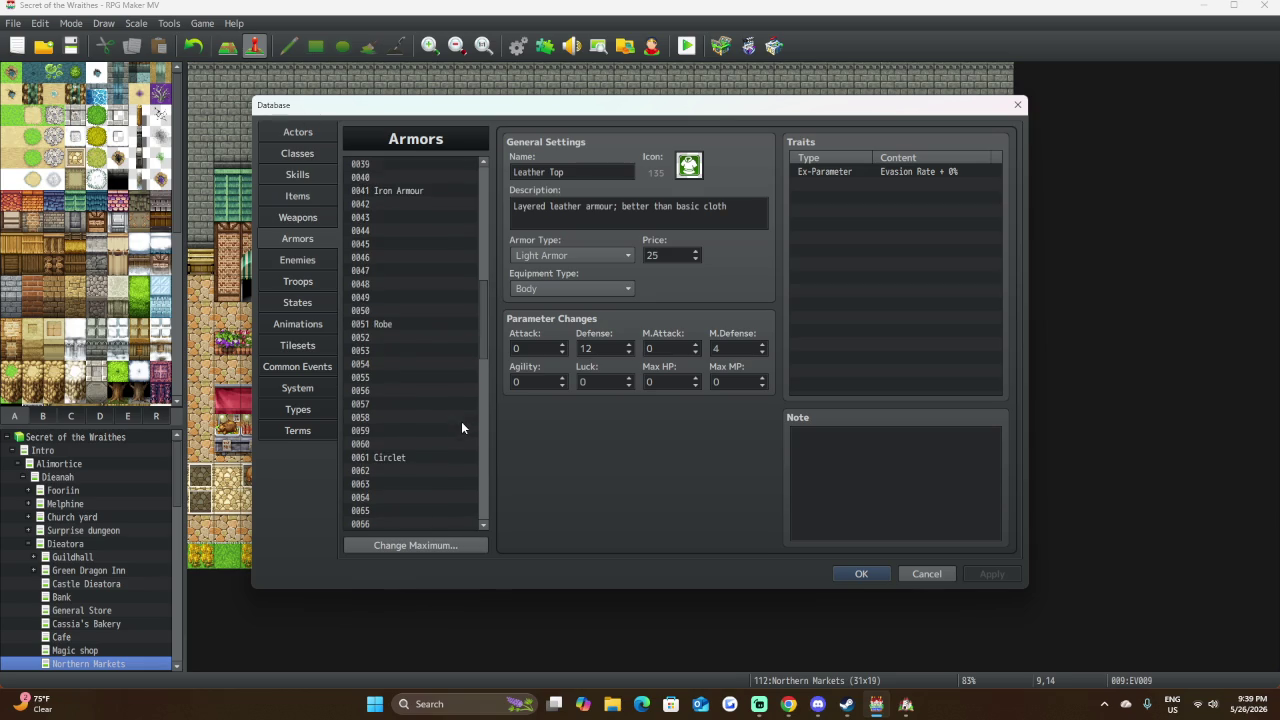
{"action": "left_click", "coordinate": [418, 323]}
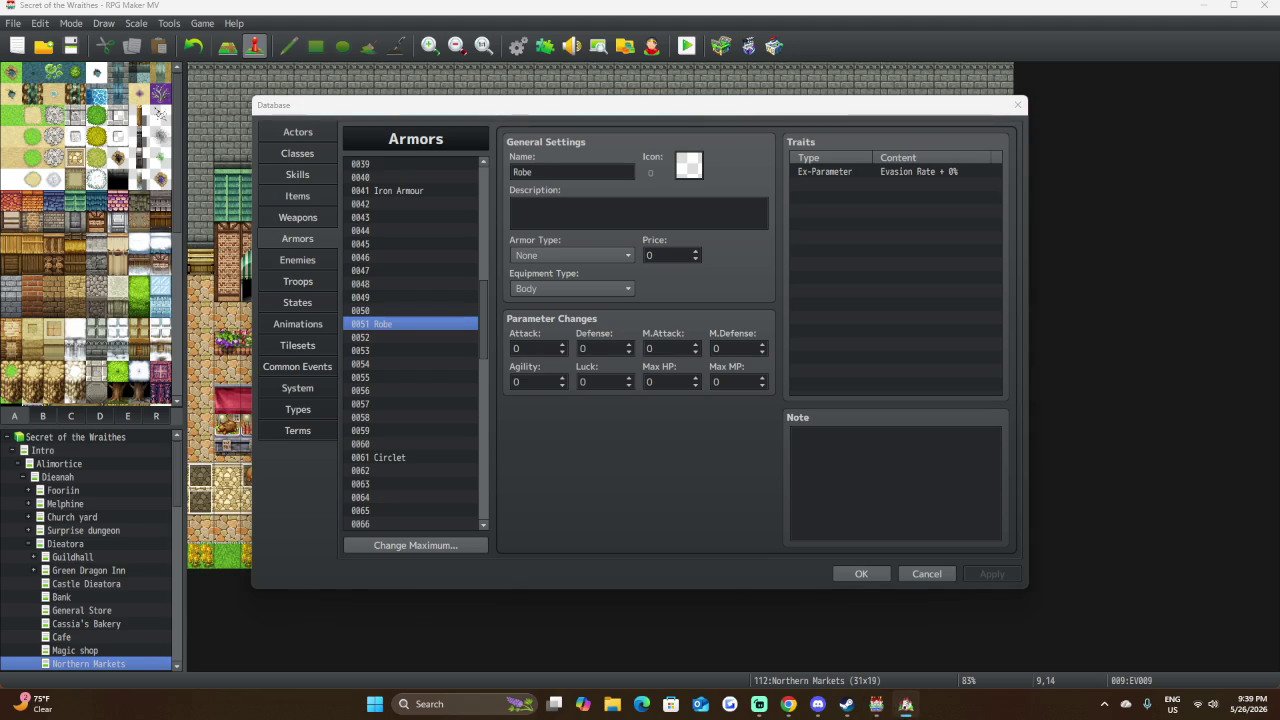
Give armor 0051 Robe the green robe icon 139.
{"action": "double_click", "coordinate": [688, 168]}
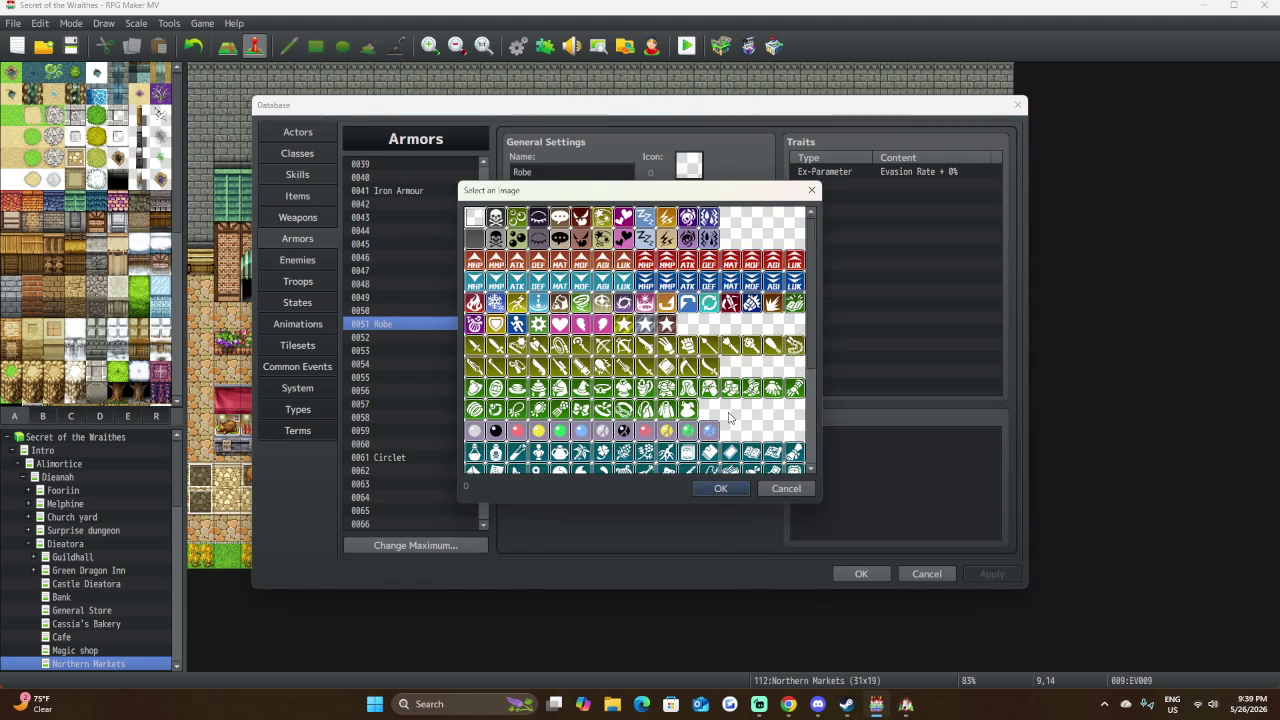
{"action": "scroll", "coordinate": [728, 414], "scroll_direction": "down", "scroll_amount": 1}
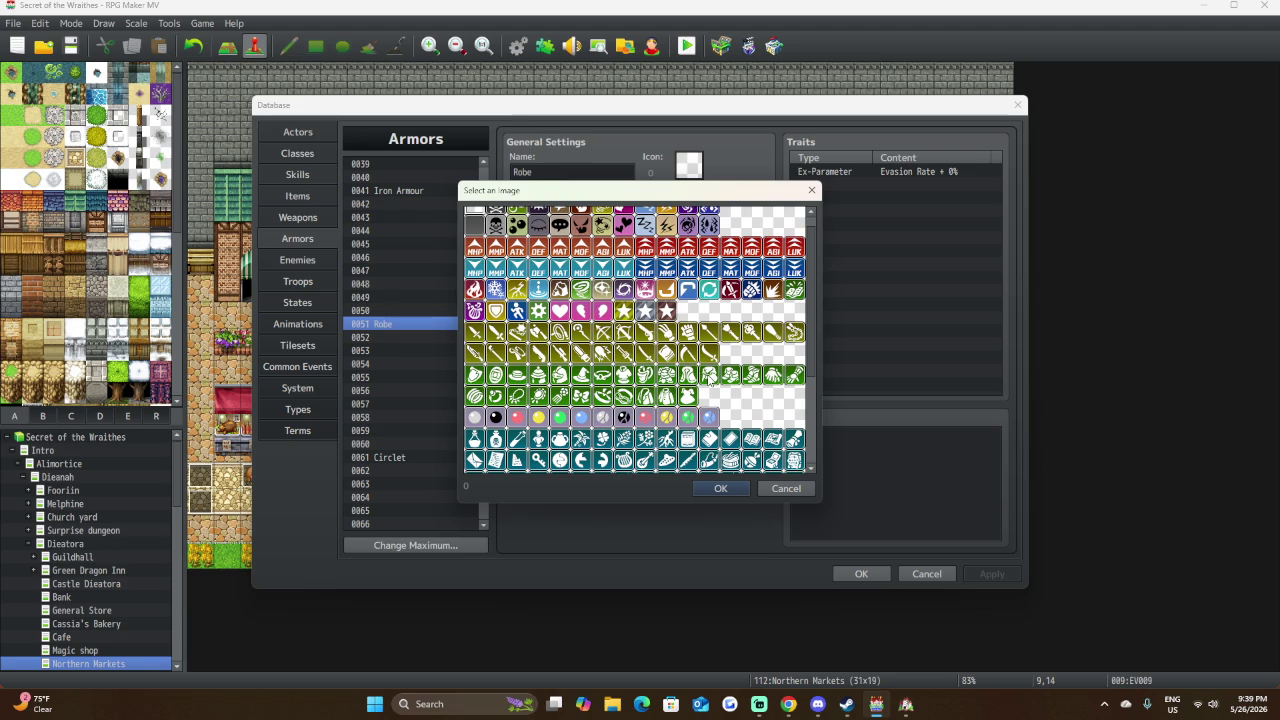
{"action": "left_click", "coordinate": [708, 375]}
{"action": "left_click", "coordinate": [715, 489]}
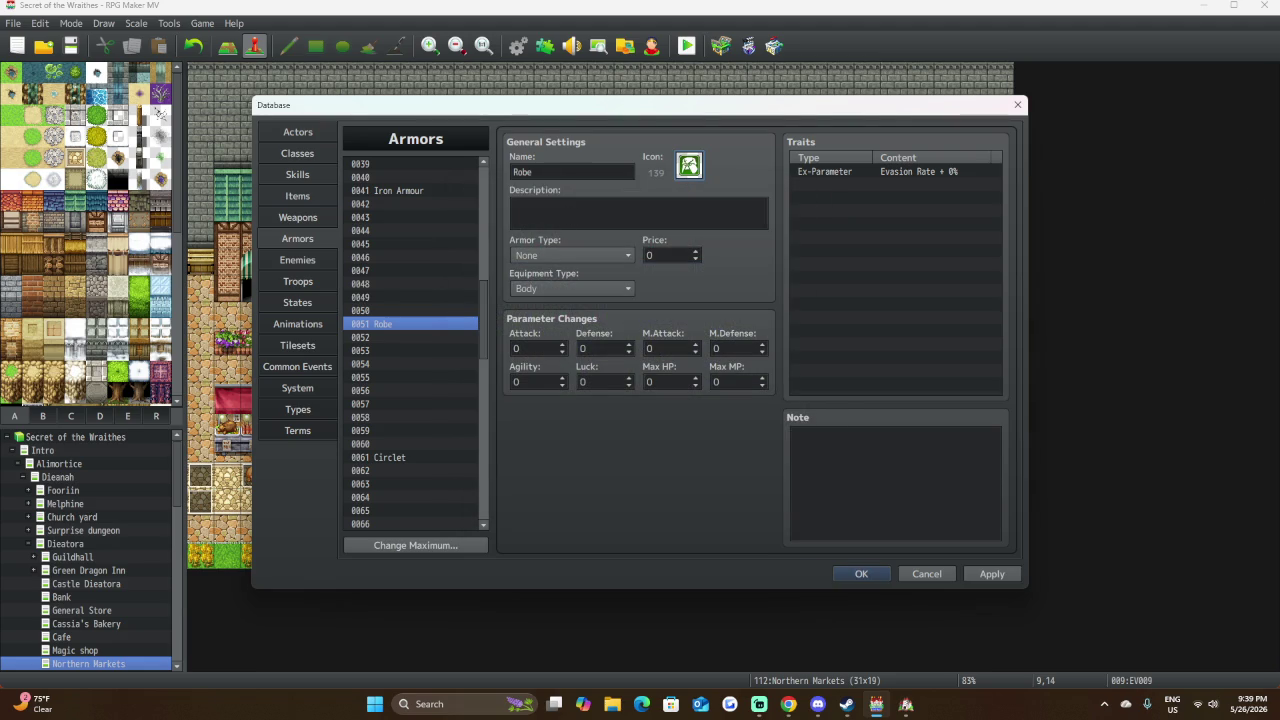
{"action": "key", "text": "alt+Tab"}
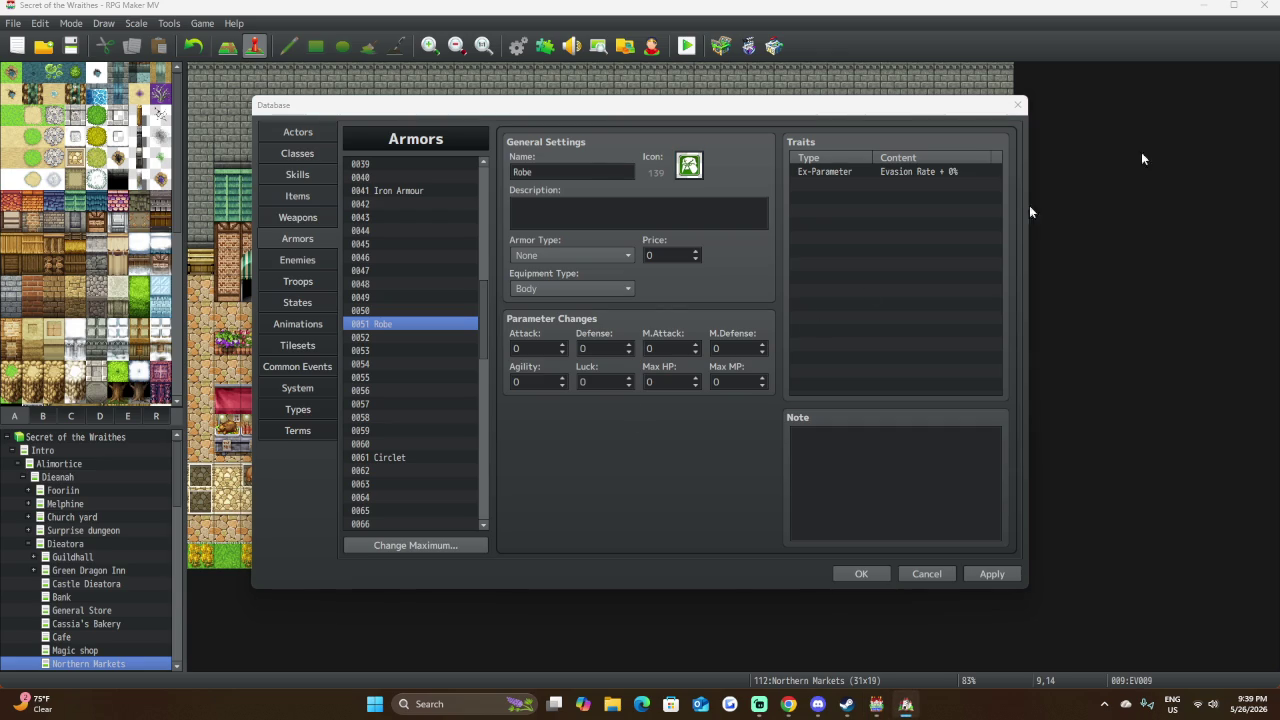
Paste the Robe's description and correct it to 'A robe made of thick cotton.'.
{"action": "left_click", "coordinate": [677, 228]}
{"action": "right_click", "coordinate": [671, 210]}
{"action": "left_click", "coordinate": [721, 250]}
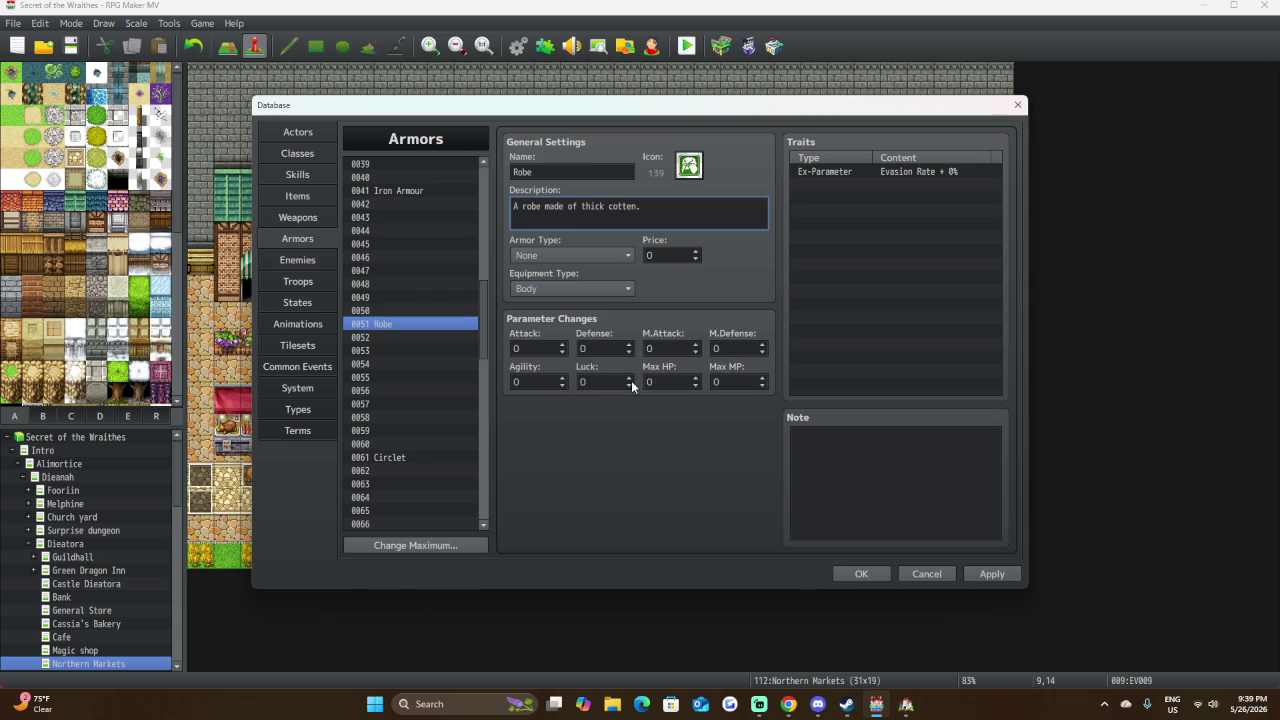
{"action": "left_click", "coordinate": [627, 205]}
{"action": "key", "text": "Delete"}
{"action": "type", "text": "o"}
Set Defense 4, M.Attack 2, M.Defense 2 and make the Robe a Magic Armor.
{"action": "left_click", "coordinate": [603, 348]}
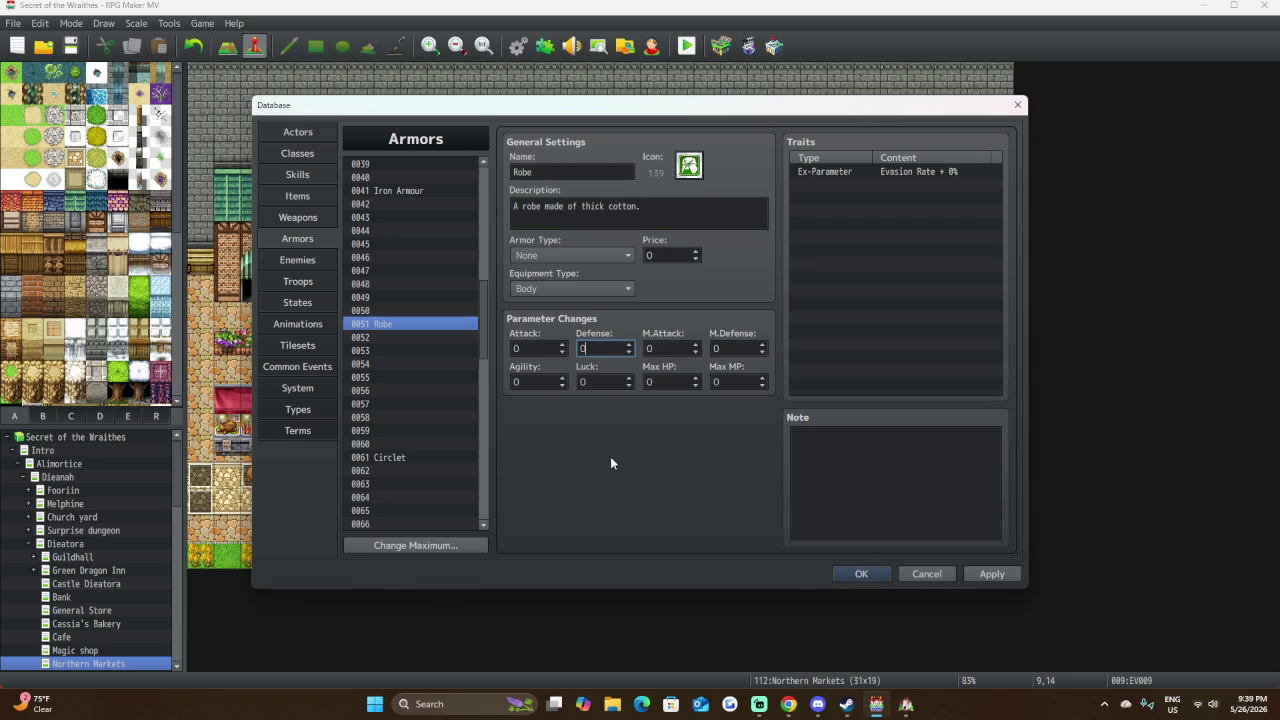
{"action": "type", "text": "4"}
{"action": "key", "text": "Left"}
{"action": "key", "text": "BackSpace"}
{"action": "left_click", "coordinate": [658, 346]}
{"action": "type", "text": "2"}
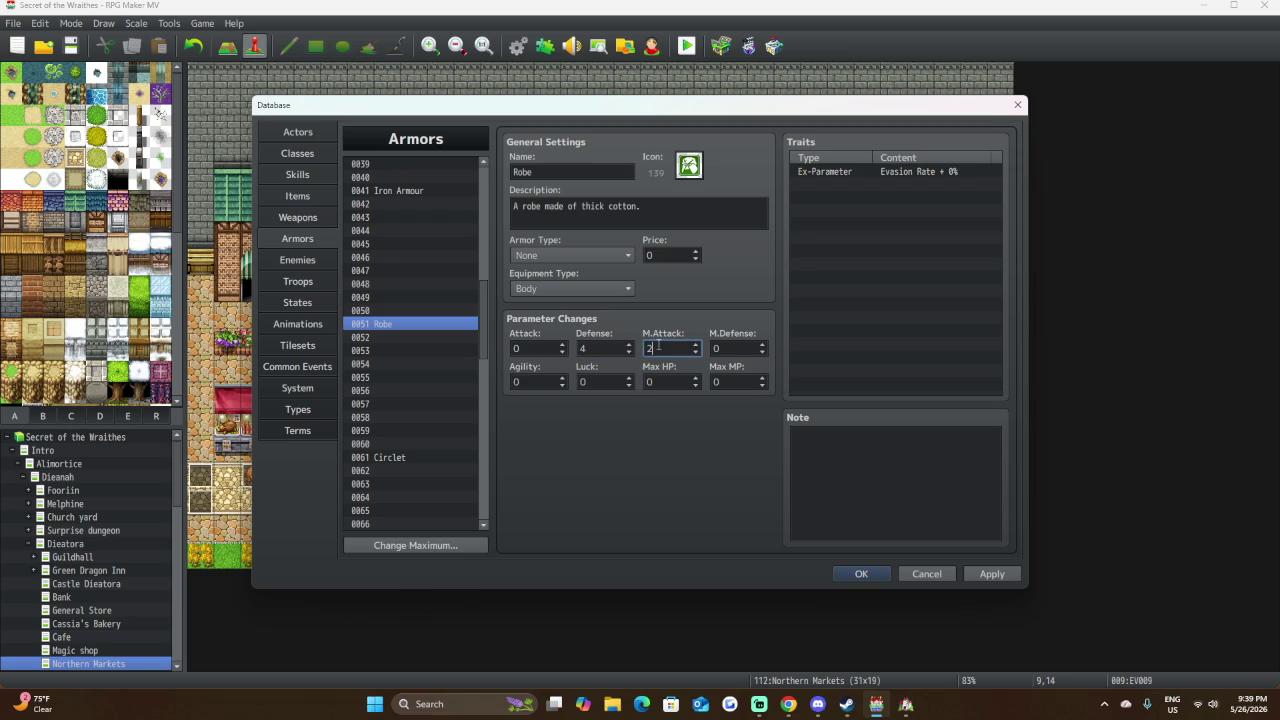
{"action": "left_click", "coordinate": [728, 347]}
{"action": "type", "text": "2"}
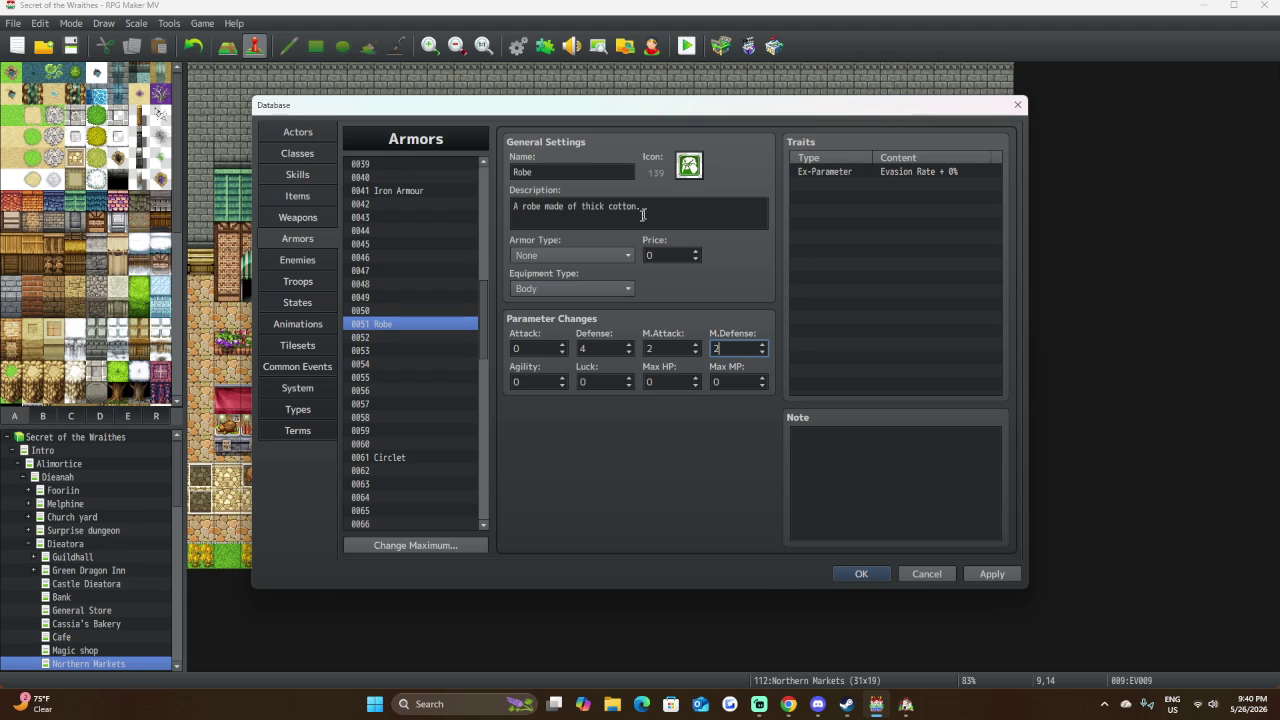
{"action": "left_click", "coordinate": [600, 255]}
{"action": "left_click", "coordinate": [608, 304]}
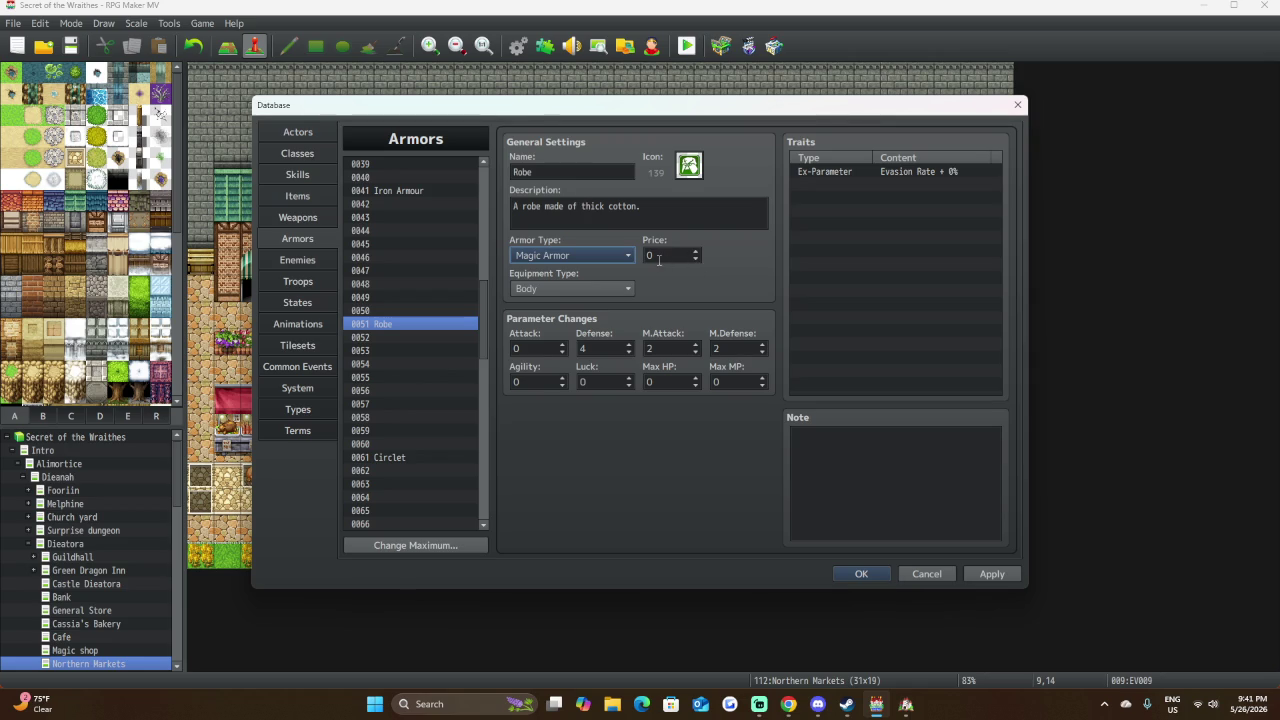
Check that the Robe's armor type now reads Magic Armor.
{"action": "mouse_move", "coordinate": [658, 259]}
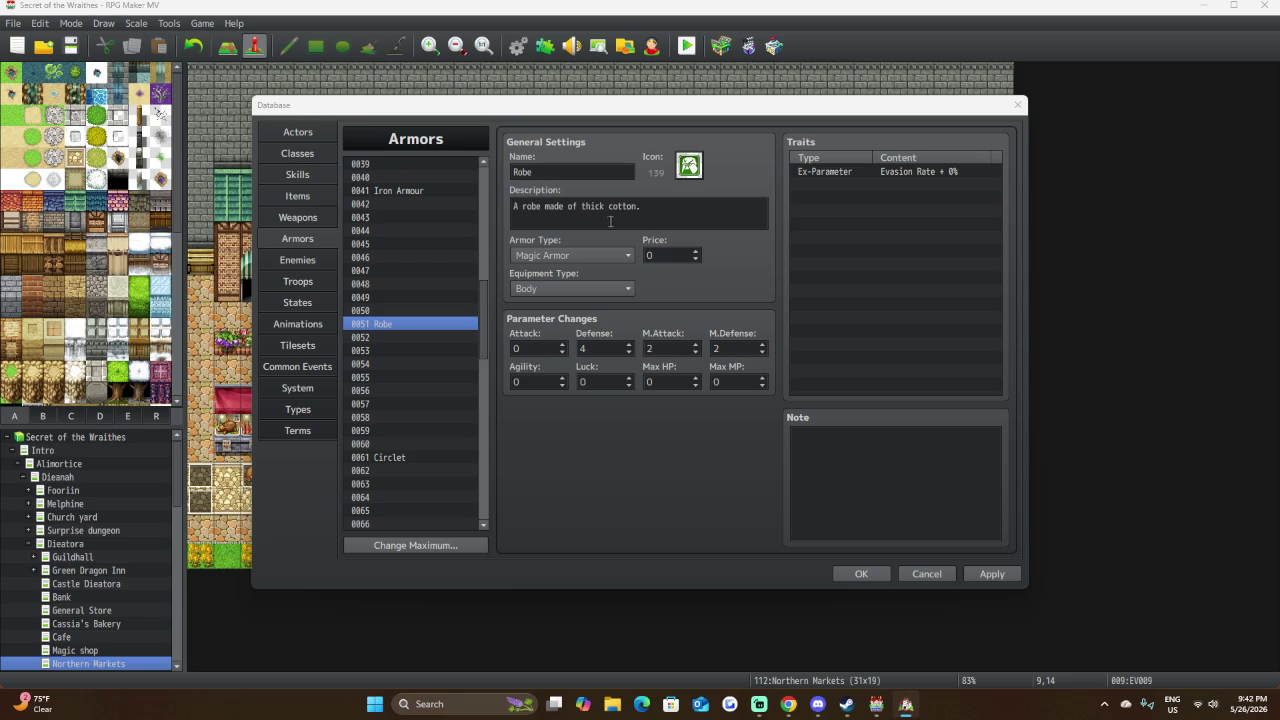
{"action": "double_click", "coordinate": [670, 256]}
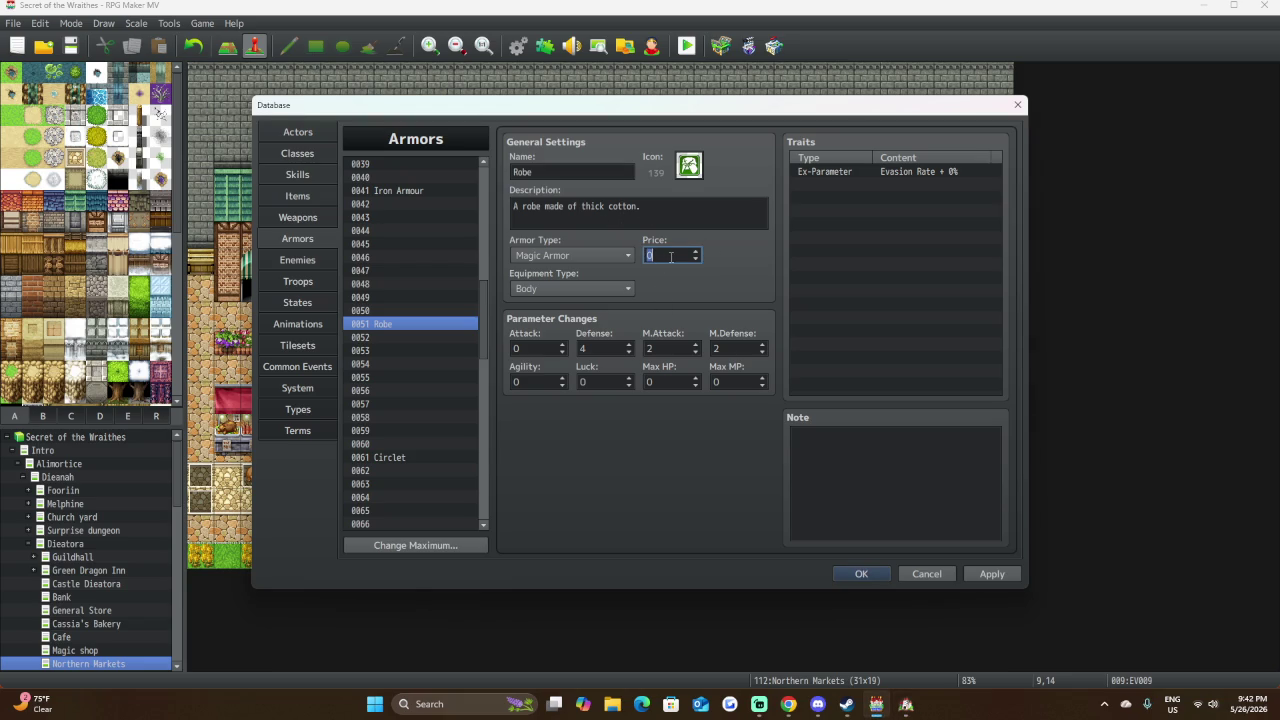
Compare prices of existing armors: Iron Armour, Quartz Ring, shields, clothing and hats.
{"action": "left_click", "coordinate": [466, 191]}
{"action": "scroll", "coordinate": [444, 316], "scroll_direction": "up", "scroll_amount": 7}
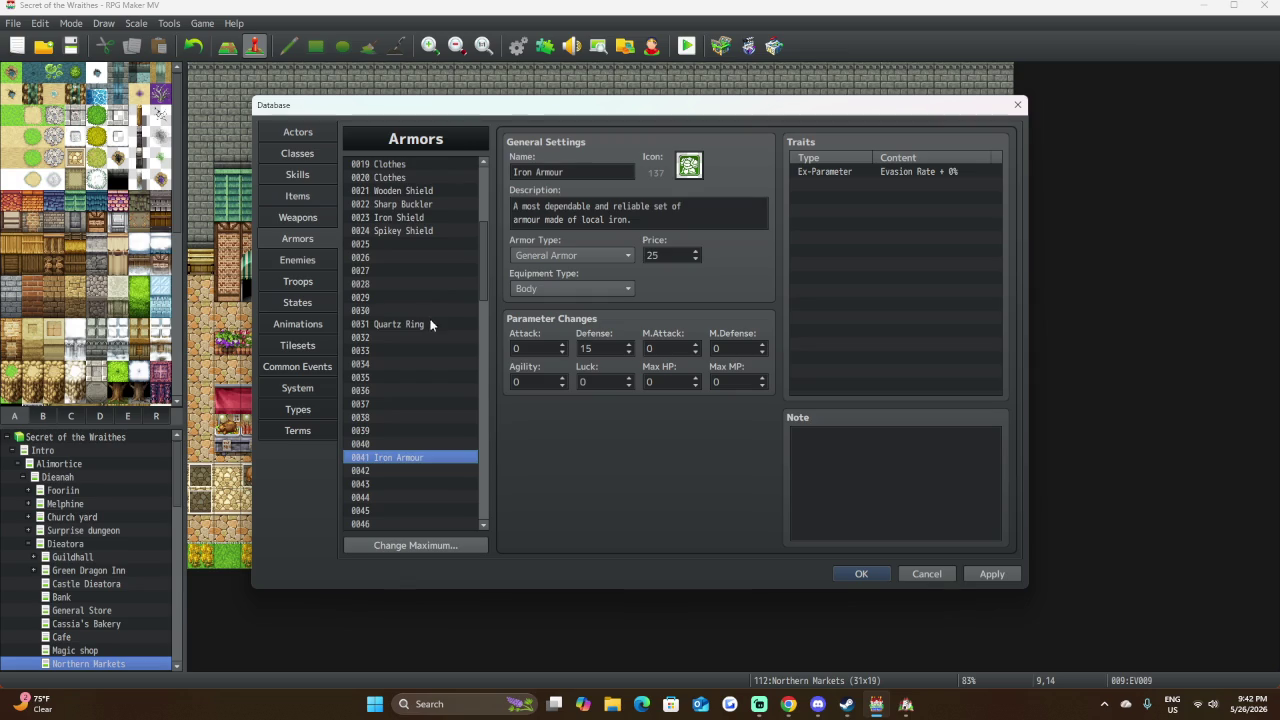
{"action": "left_click", "coordinate": [430, 324]}
{"action": "scroll", "coordinate": [429, 325], "scroll_direction": "up", "scroll_amount": 3}
{"action": "left_click", "coordinate": [436, 311]}
{"action": "left_click", "coordinate": [440, 297]}
{"action": "left_click", "coordinate": [440, 284]}
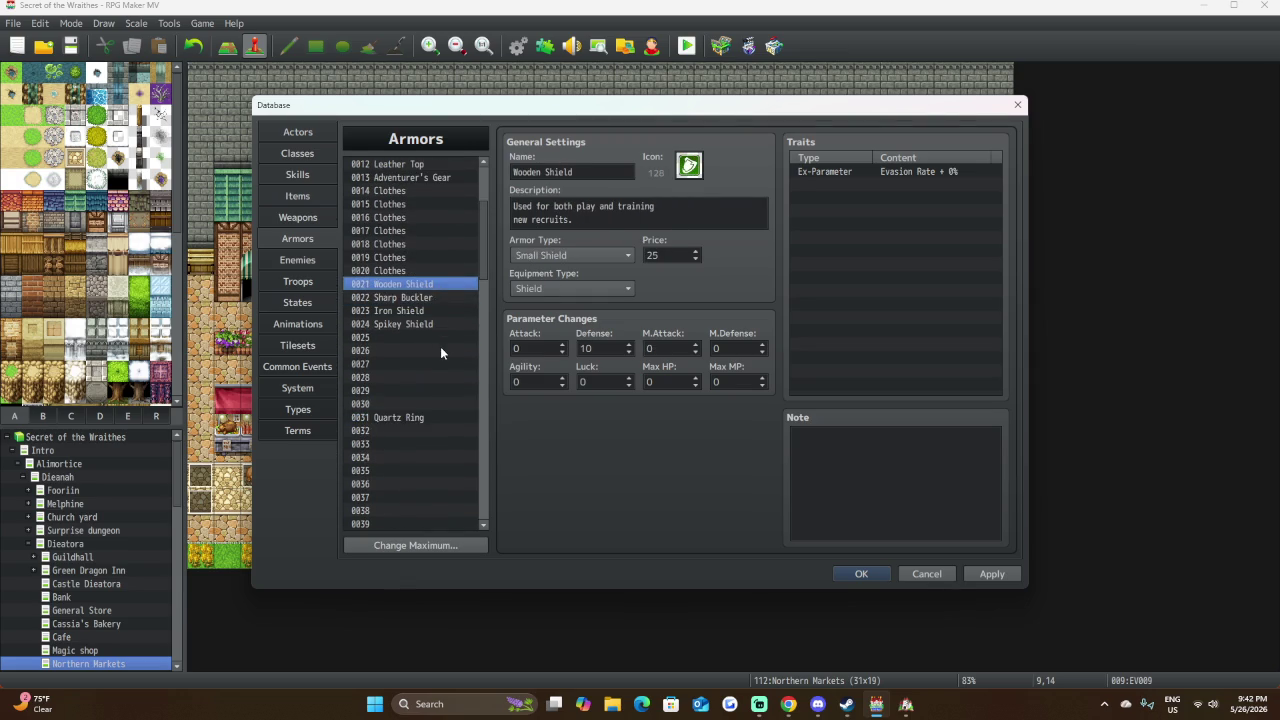
{"action": "scroll", "coordinate": [441, 348], "scroll_direction": "up", "scroll_amount": 3}
{"action": "left_click", "coordinate": [423, 404]}
{"action": "left_click", "coordinate": [437, 418]}
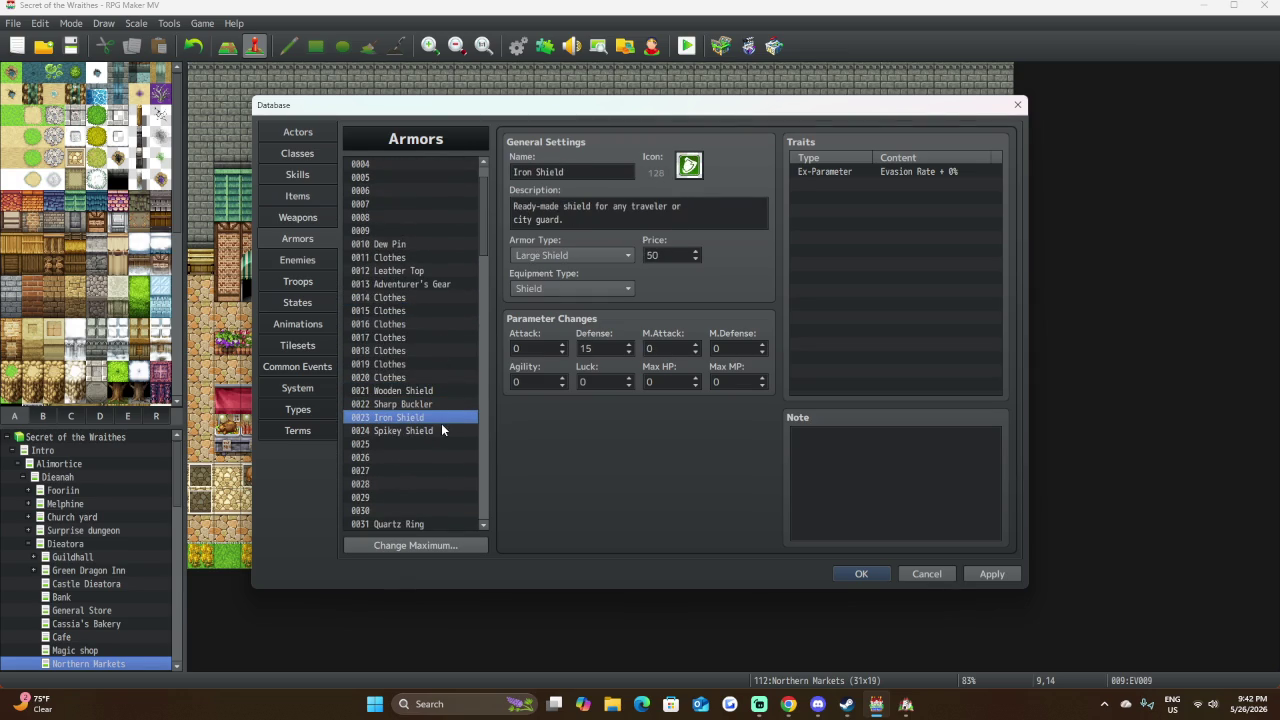
{"action": "left_click", "coordinate": [440, 430]}
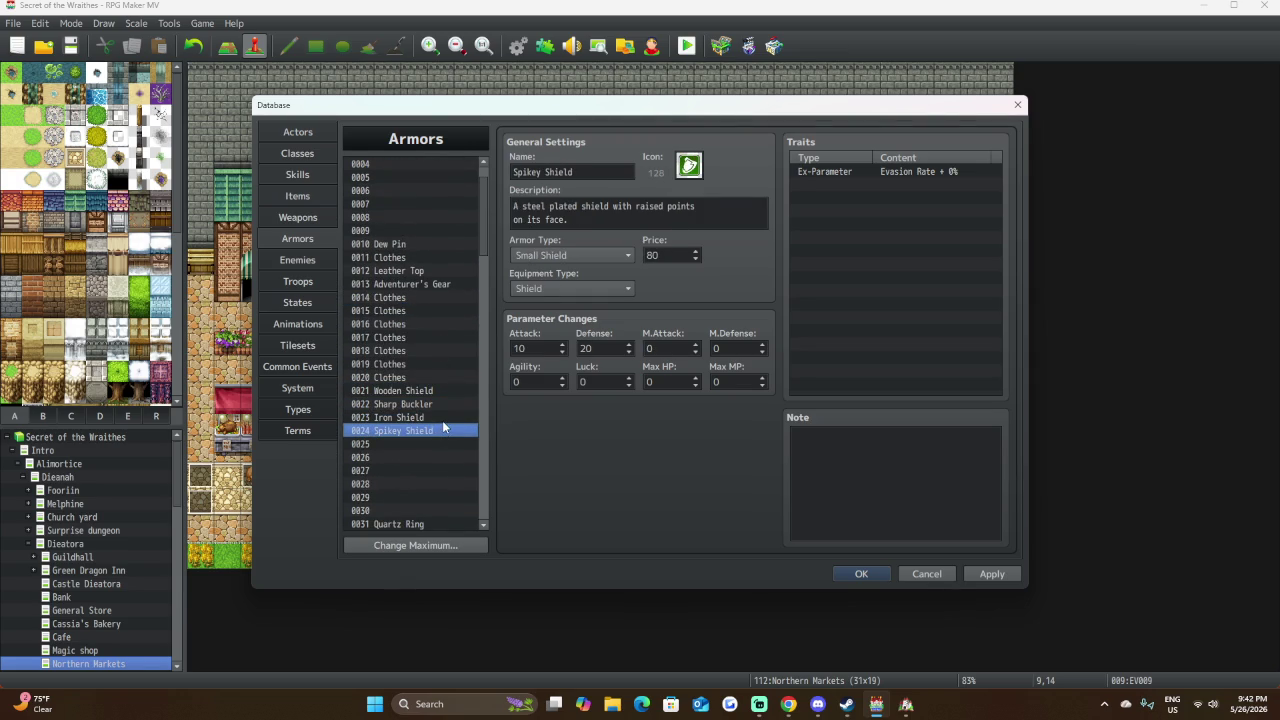
{"action": "left_click", "coordinate": [449, 281]}
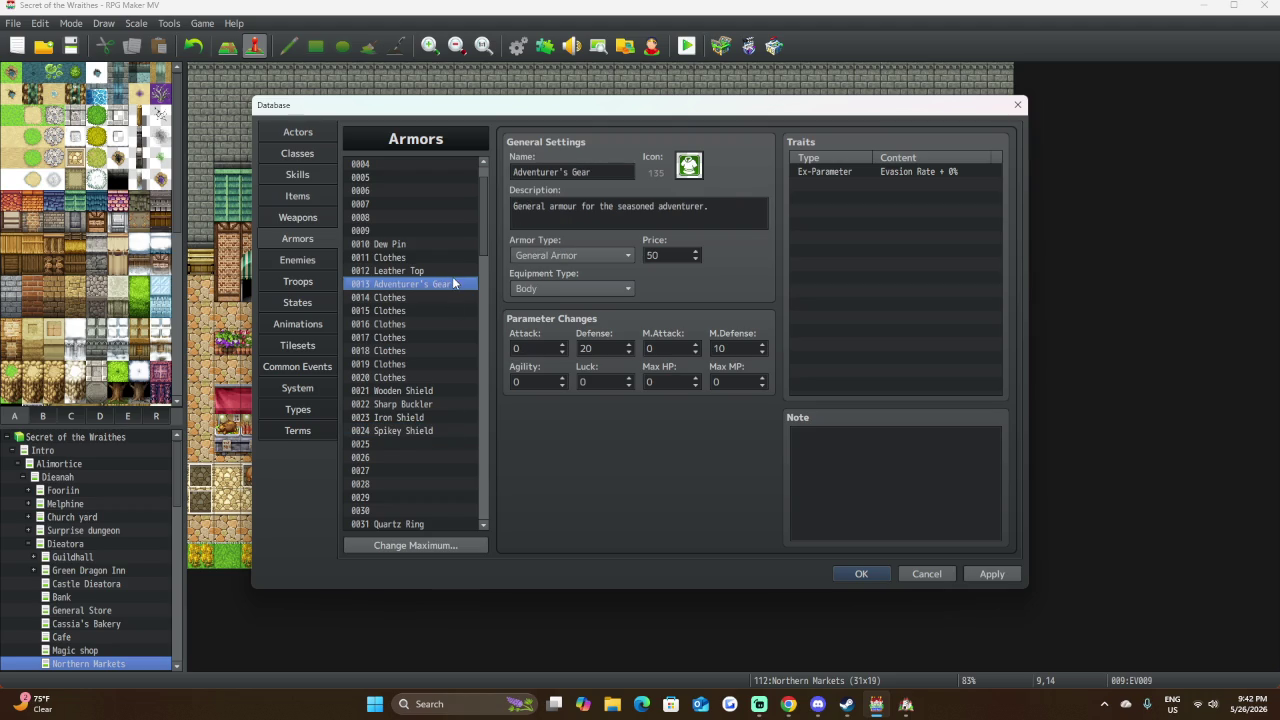
{"action": "left_click", "coordinate": [451, 271]}
{"action": "left_click", "coordinate": [456, 258]}
{"action": "left_click", "coordinate": [455, 244]}
{"action": "left_click", "coordinate": [436, 338]}
{"action": "left_click", "coordinate": [444, 310]}
{"action": "scroll", "coordinate": [444, 308], "scroll_direction": "up", "scroll_amount": 1}
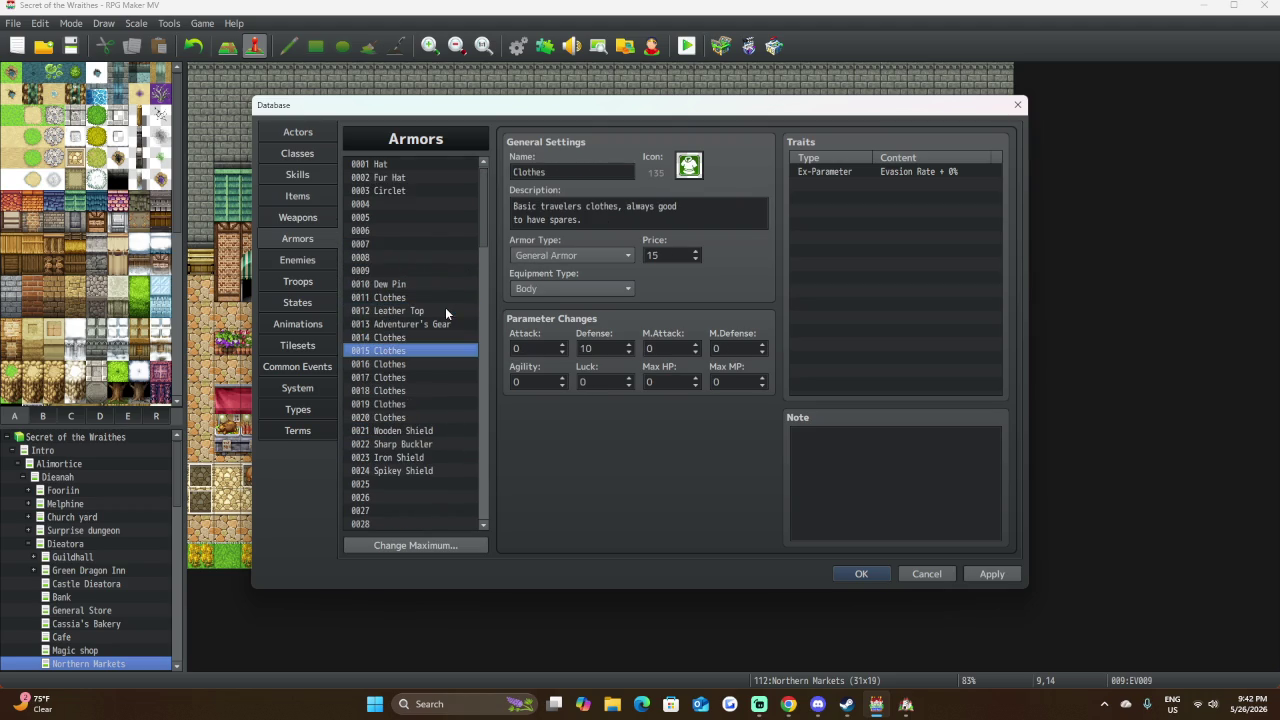
{"action": "left_click", "coordinate": [417, 191]}
{"action": "left_click", "coordinate": [419, 178]}
{"action": "left_click", "coordinate": [427, 163]}
{"action": "scroll", "coordinate": [456, 392], "scroll_direction": "down", "scroll_amount": 10}
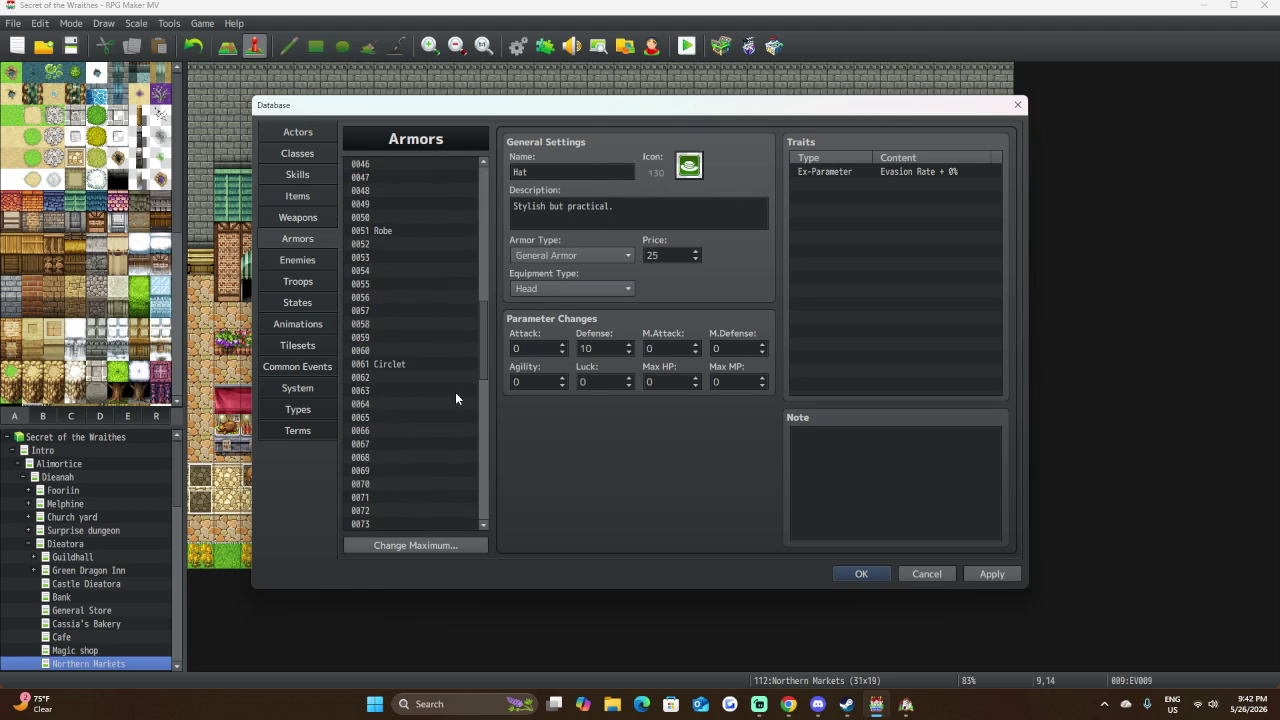
{"action": "scroll", "coordinate": [424, 305], "scroll_direction": "down", "scroll_amount": 2}
Set the 0051 Robe's price to 50.
{"action": "left_click", "coordinate": [427, 284]}
{"action": "double_click", "coordinate": [672, 254]}
{"action": "type", "text": "100"}
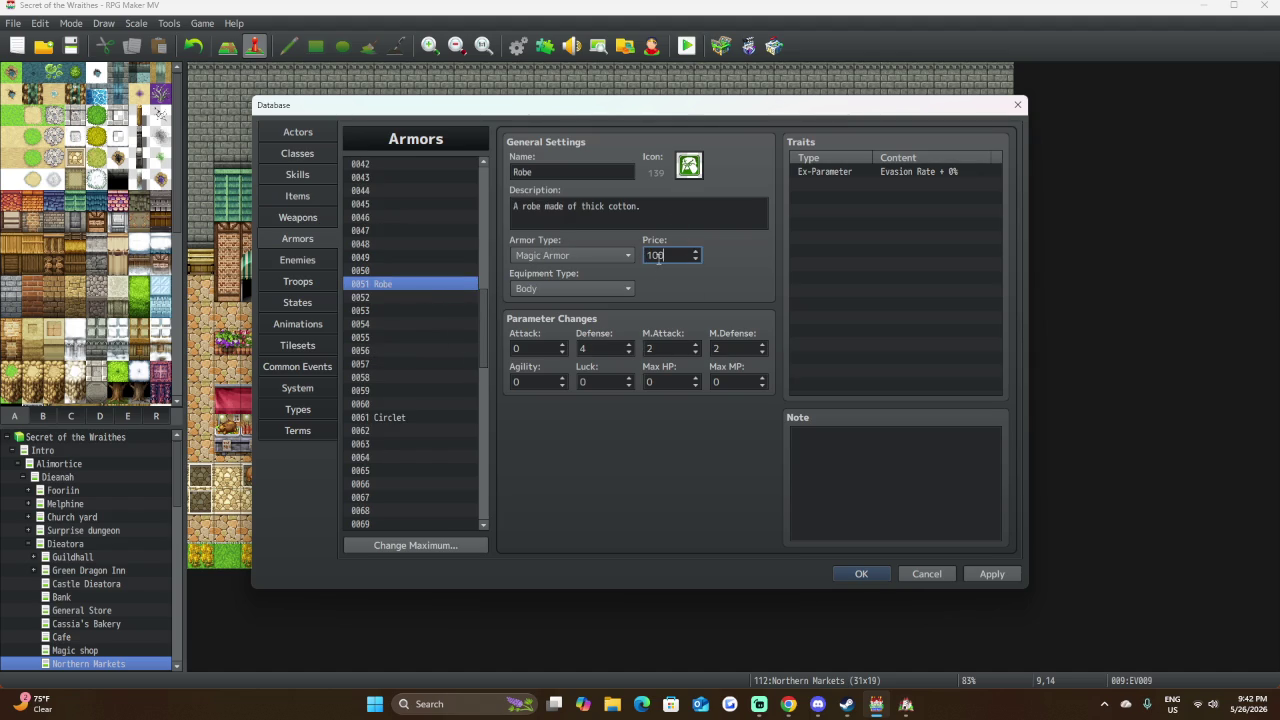
{"action": "key", "text": "BackSpace"}
{"action": "key", "text": "BackSpace"}
{"action": "key", "text": "BackSpace"}
{"action": "type", "text": "50"}
{"action": "right_click", "coordinate": [423, 285]}
Copy the Robe and paste it into armor slots 0052, 0053 and 0054.
{"action": "left_click", "coordinate": [476, 297]}
{"action": "right_click", "coordinate": [387, 299]}
{"action": "left_click", "coordinate": [404, 330]}
{"action": "right_click", "coordinate": [396, 310]}
{"action": "left_click", "coordinate": [400, 335]}
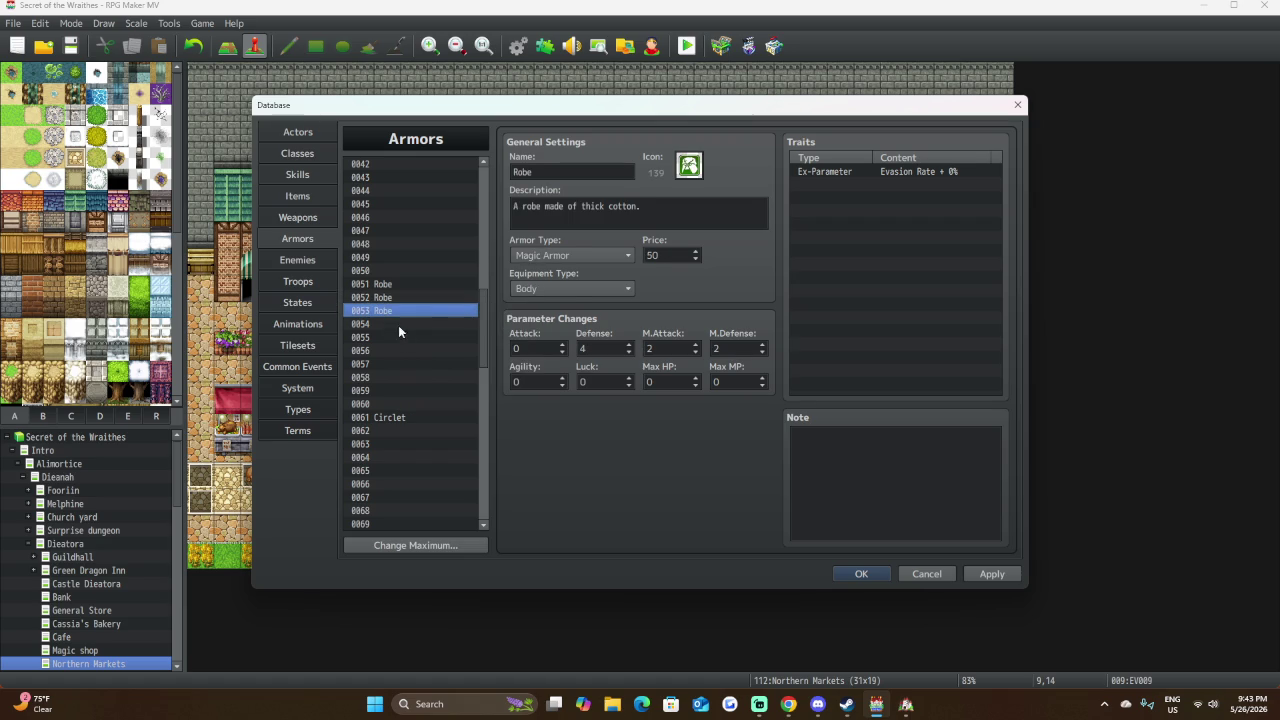
{"action": "right_click", "coordinate": [392, 322]}
{"action": "left_click", "coordinate": [416, 344]}
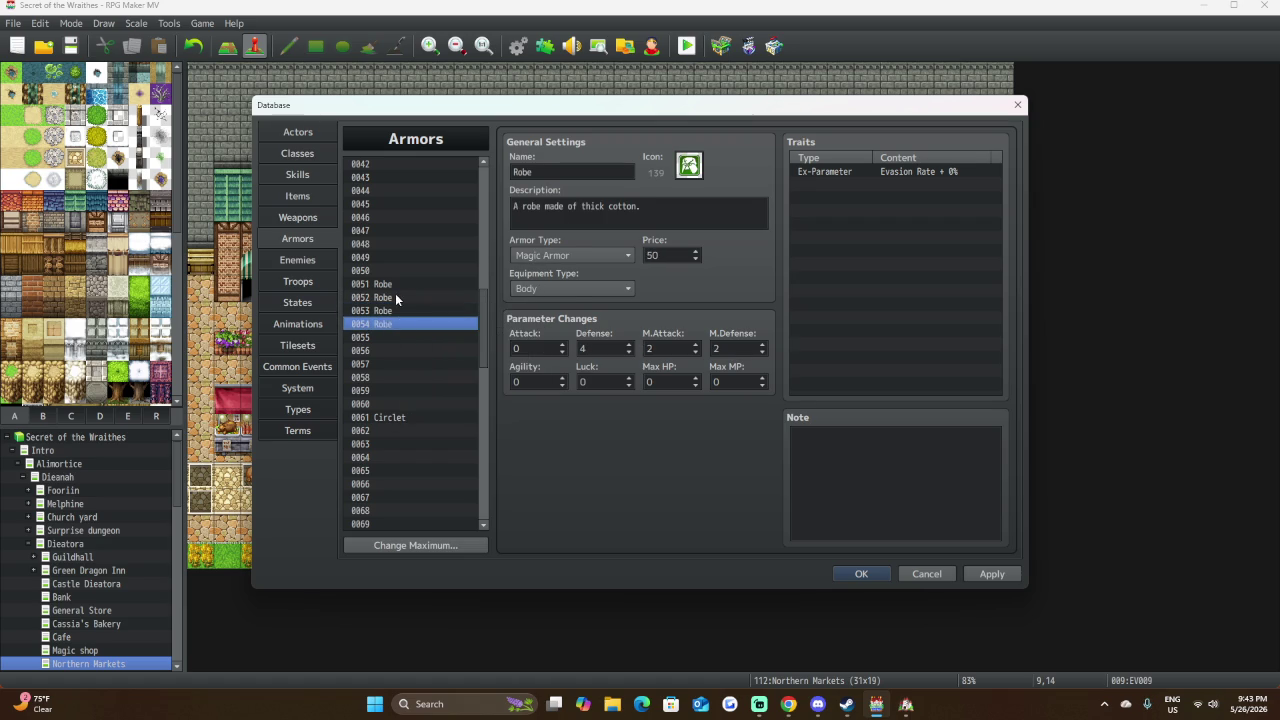
{"action": "left_click", "coordinate": [394, 298]}
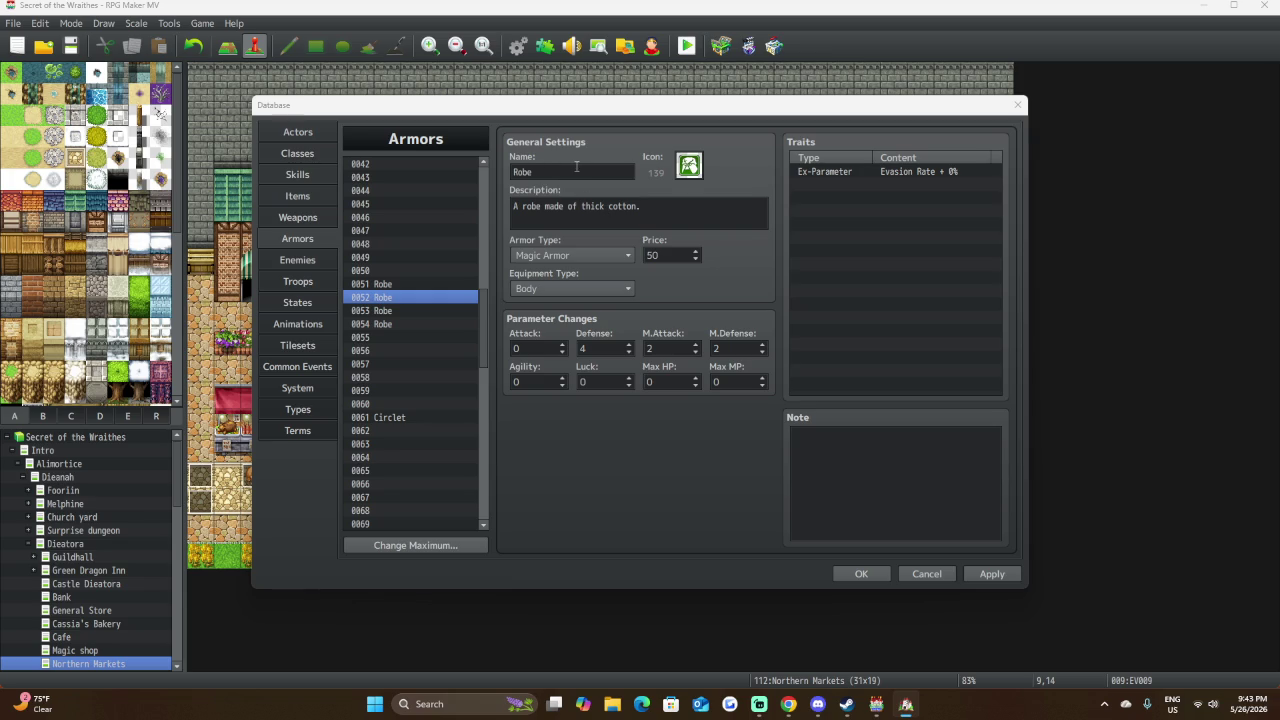
Rename armor 0052 to 'Silk Cloak'.
{"action": "double_click", "coordinate": [576, 167]}
{"action": "type", "text": "Silk C"}
{"action": "type", "text": "loaj"}
{"action": "key", "text": "BackSpace"}
{"action": "type", "text": "k"}
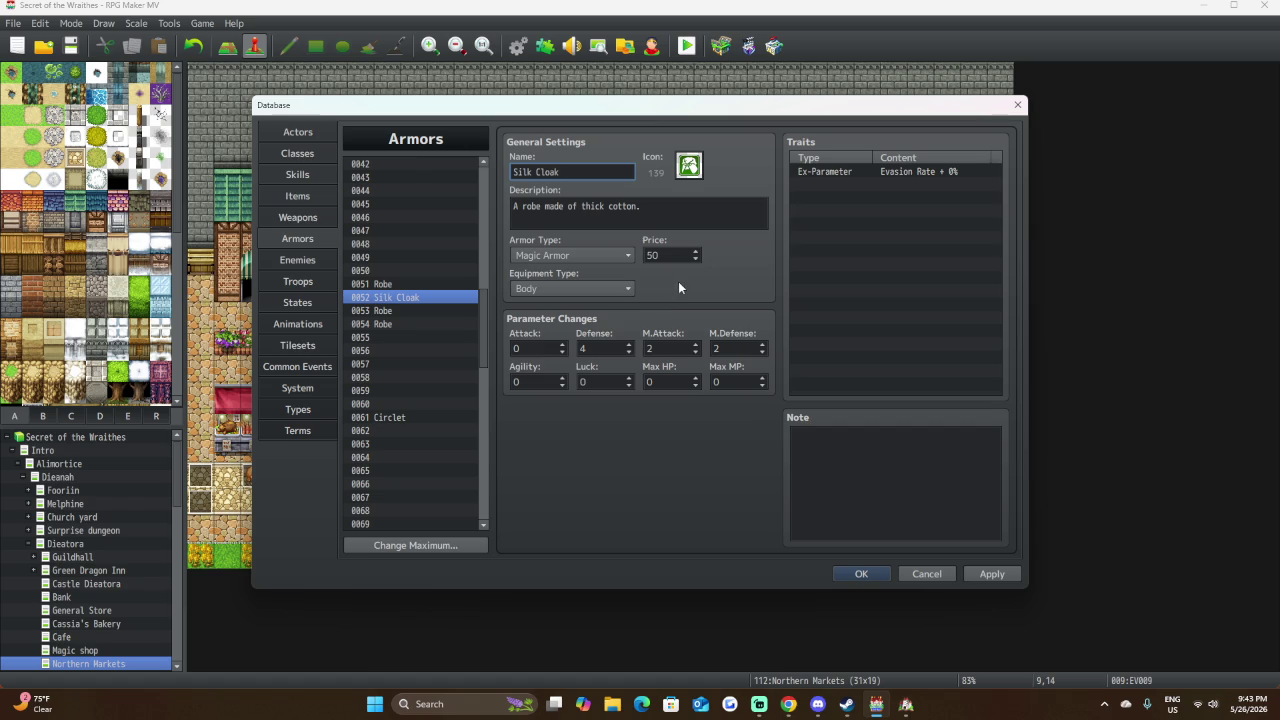
Give Silk Cloak price 100, Defense 90, and M.Attack and M.Defense 3.
{"action": "double_click", "coordinate": [667, 255]}
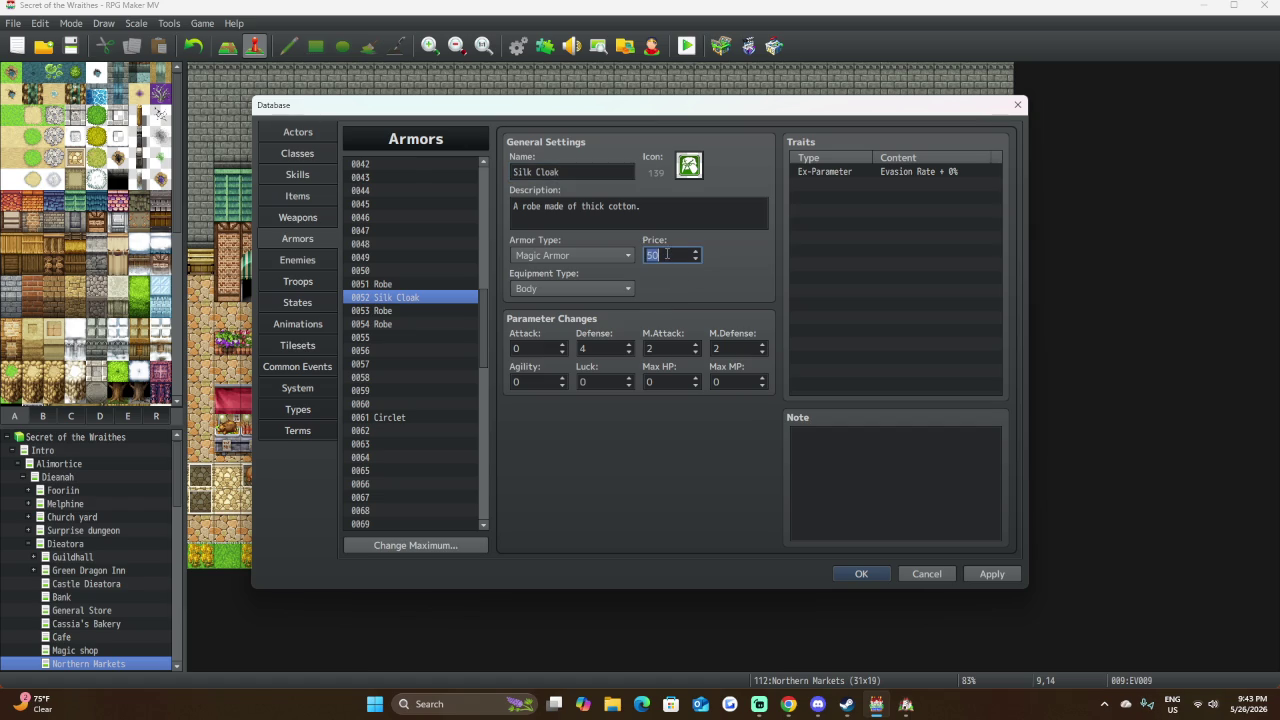
{"action": "type", "text": "100"}
{"action": "double_click", "coordinate": [607, 347]}
{"action": "type", "text": "90"}
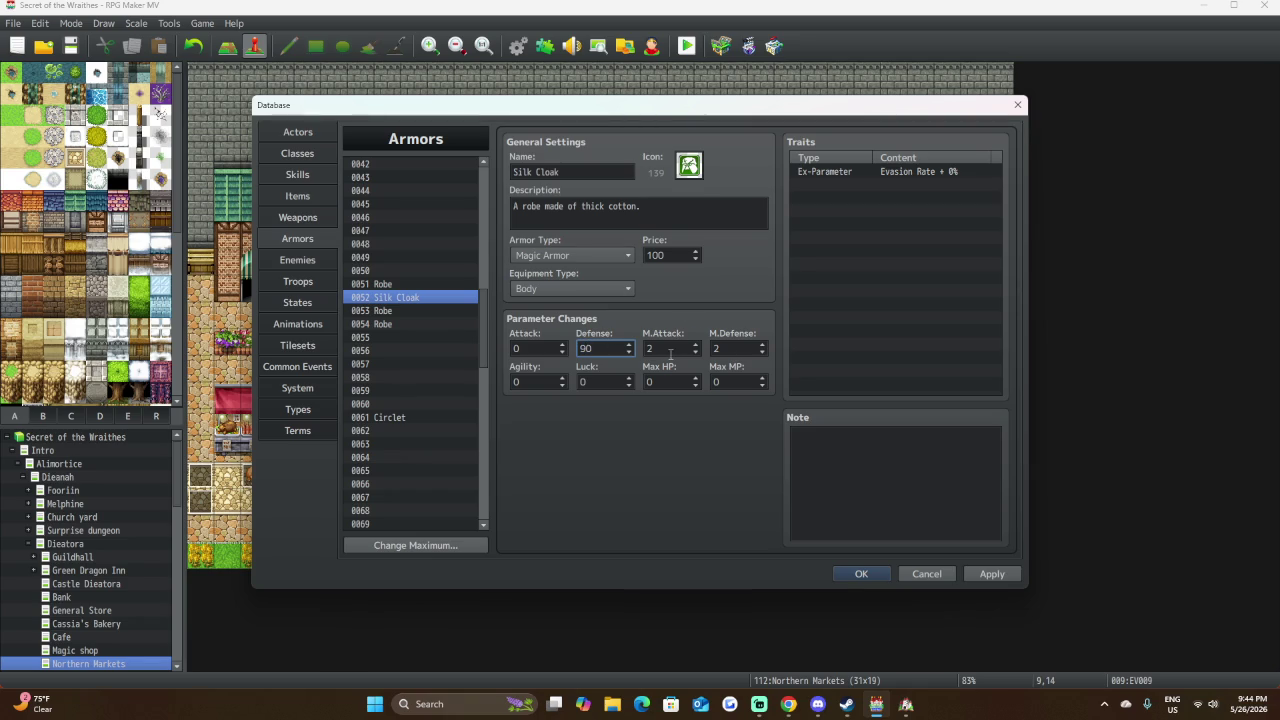
{"action": "left_click", "coordinate": [696, 344]}
{"action": "left_click", "coordinate": [763, 344]}
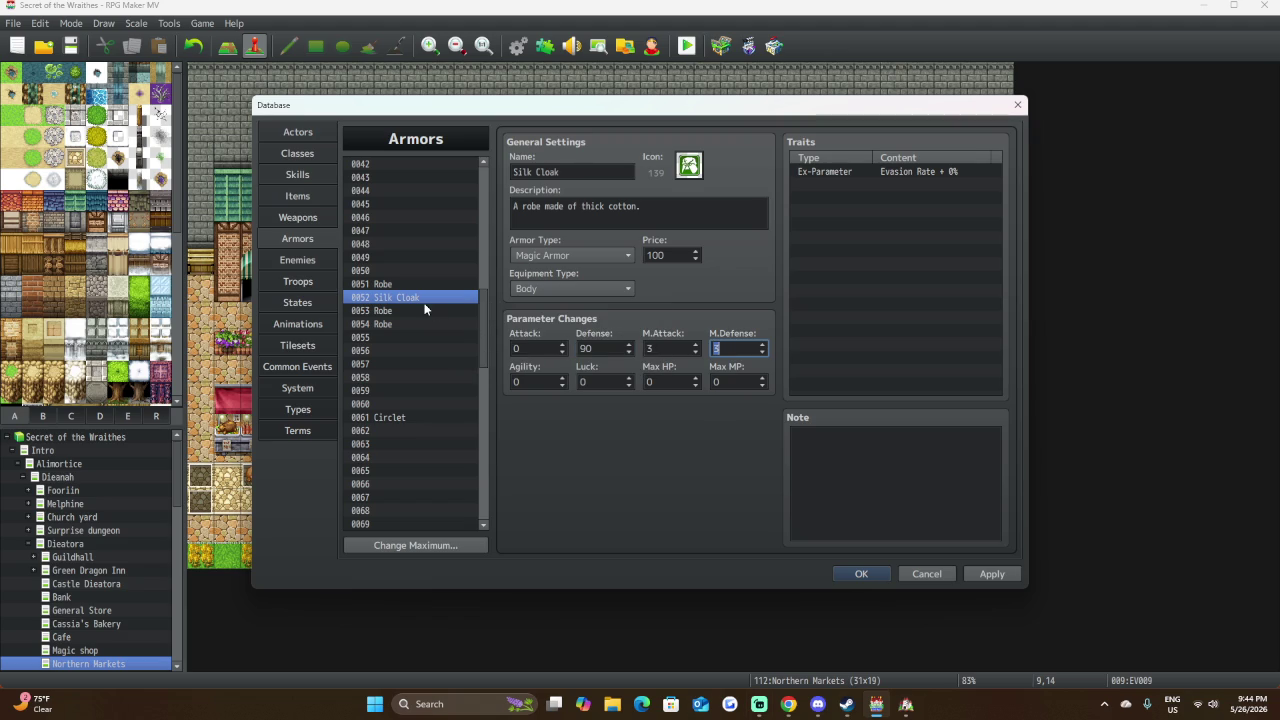
{"action": "left_click", "coordinate": [416, 311]}
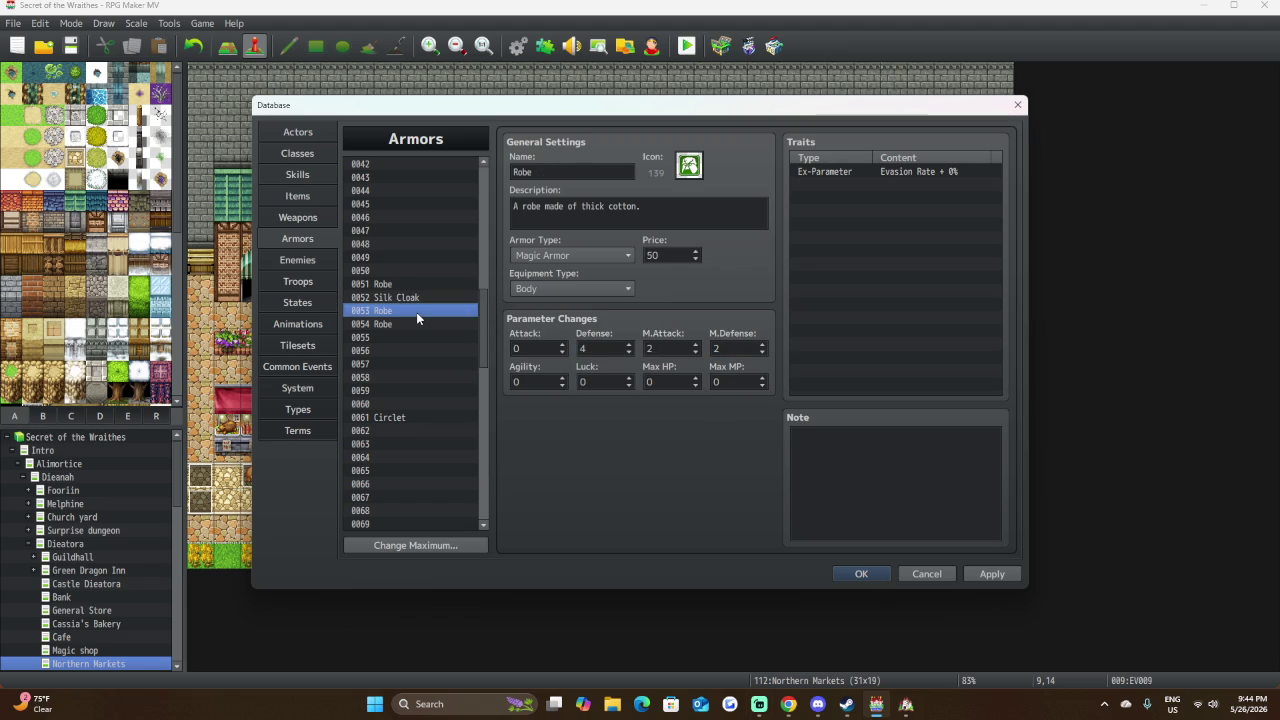
Change Silk Cloak's description to 'A robe made of sturdy silken cloth.'.
{"action": "left_click", "coordinate": [412, 297]}
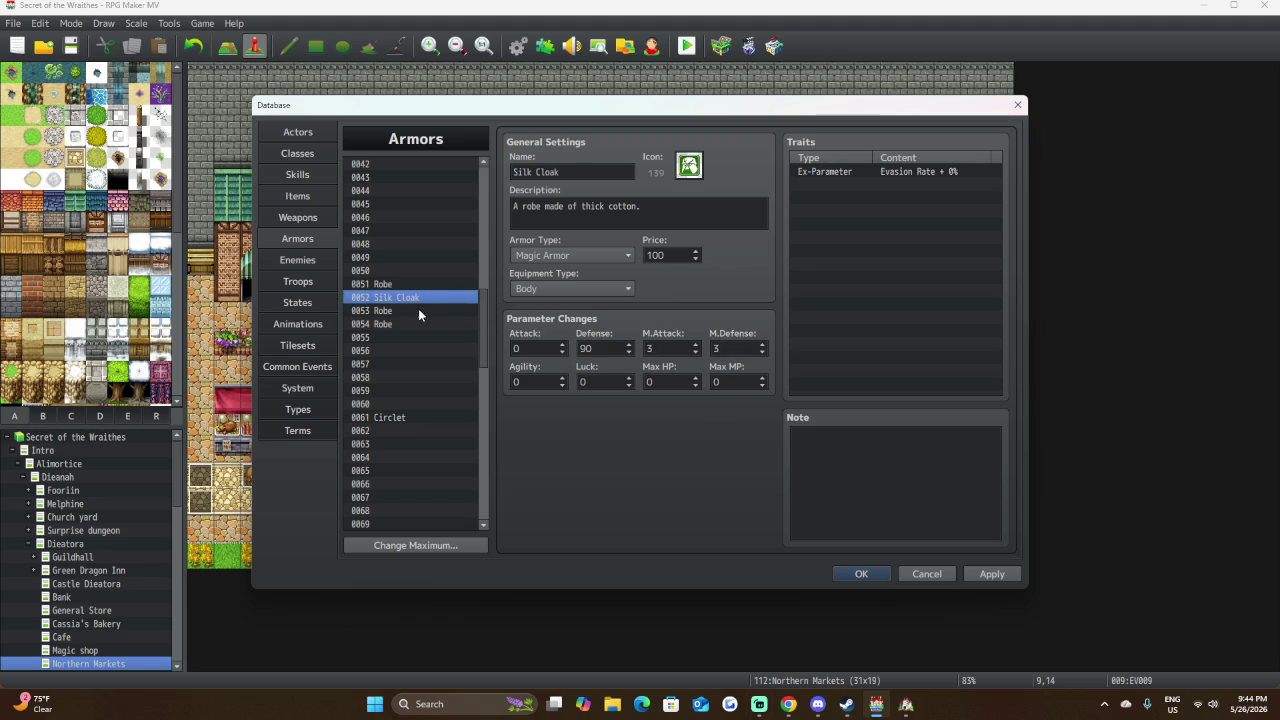
{"action": "triple_click", "coordinate": [588, 205]}
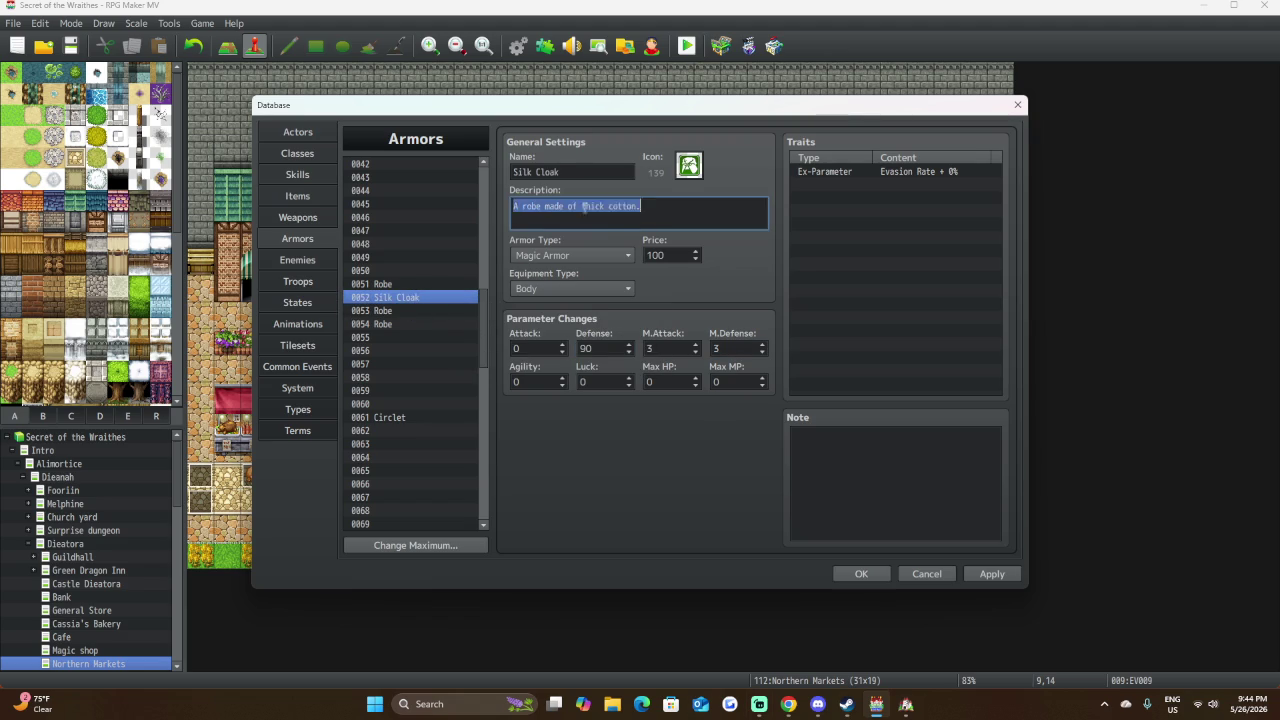
{"action": "left_click_drag", "start_coordinate": [641, 205], "coordinate": [581, 207]}
{"action": "key", "text": "BackSpace"}
{"action": "type", "text": "s"}
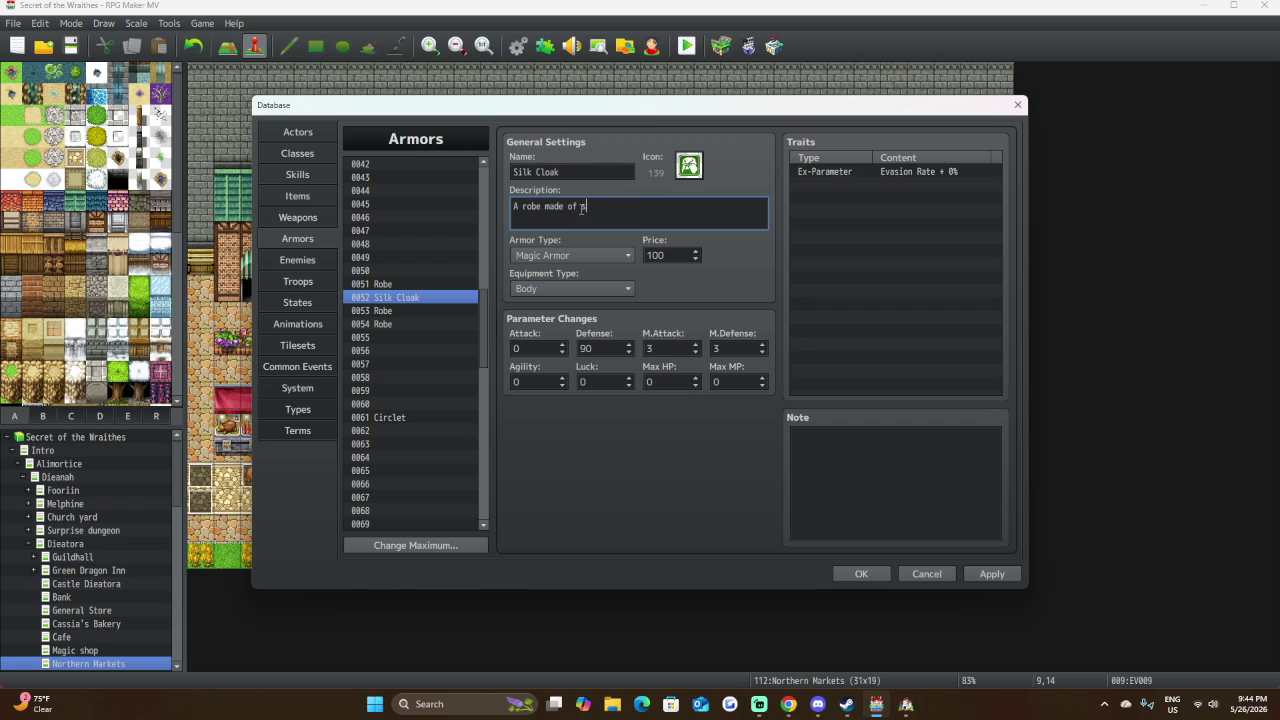
{"action": "type", "text": "urdy s"}
{"action": "type", "text": "ilk"}
{"action": "type", "text": "en c"}
{"action": "type", "text": "loth."}
{"action": "left_click", "coordinate": [411, 312]}
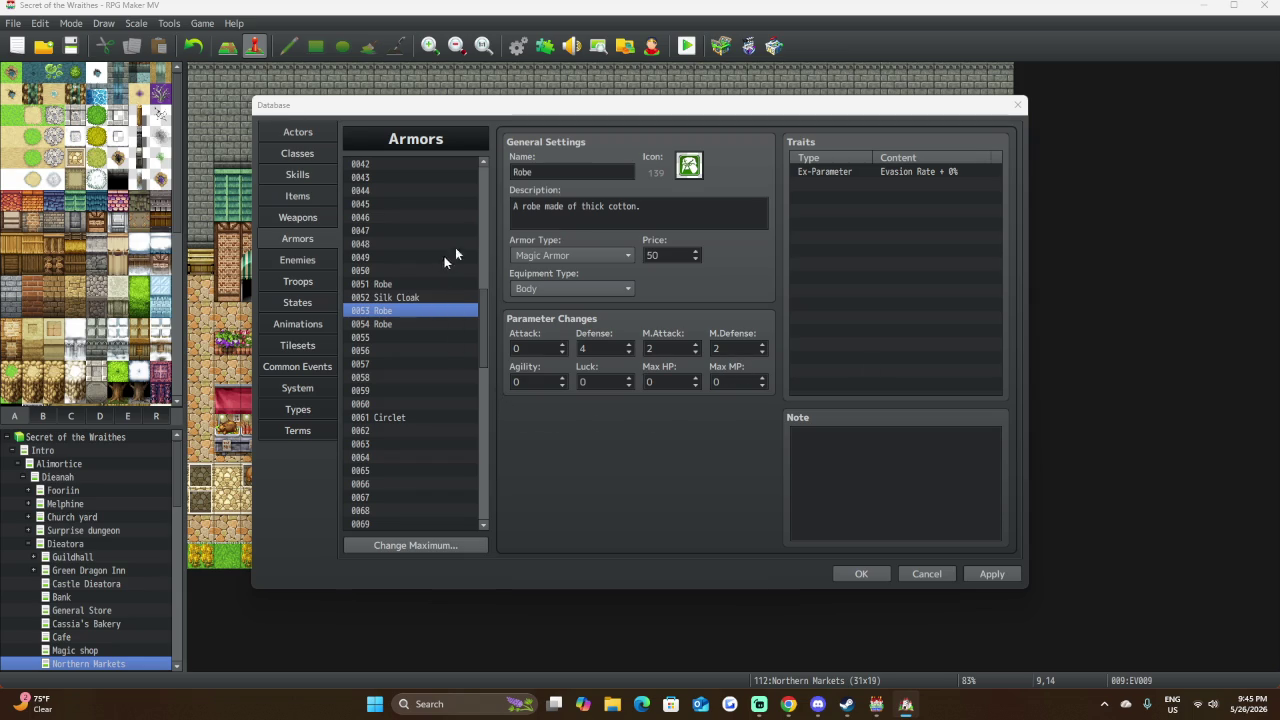
Rename armor 0053 to 'Enchanted Robes'.
{"action": "left_click", "coordinate": [515, 173]}
{"action": "left_click_drag", "start_coordinate": [546, 174], "coordinate": [507, 174]}
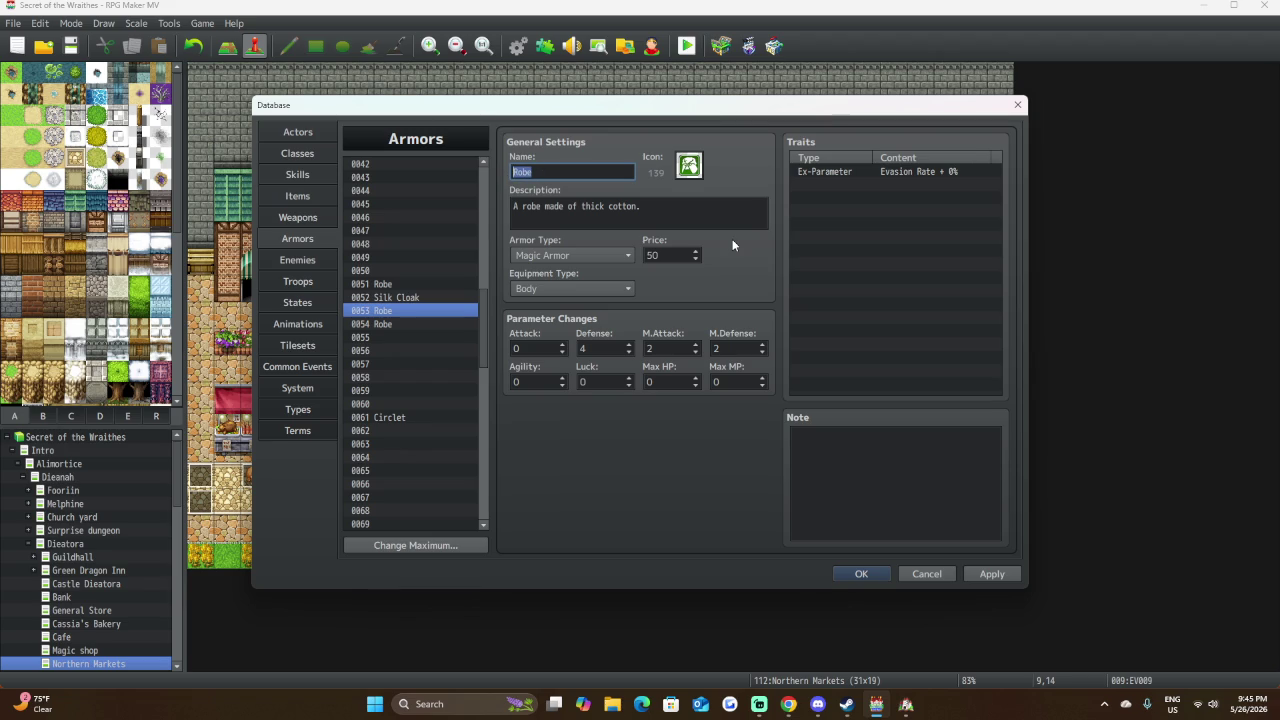
{"action": "type", "text": "Ru"}
{"action": "key", "text": "BackSpace"}
{"action": "key", "text": "BackSpace"}
{"action": "key", "text": "BackSpace"}
{"action": "type", "text": "Enchanted Robes"}
Change its description to 'A robe enchanted with magical runes'.
{"action": "left_click_drag", "start_coordinate": [514, 208], "coordinate": [640, 208]}
{"action": "left_click", "coordinate": [657, 211]}
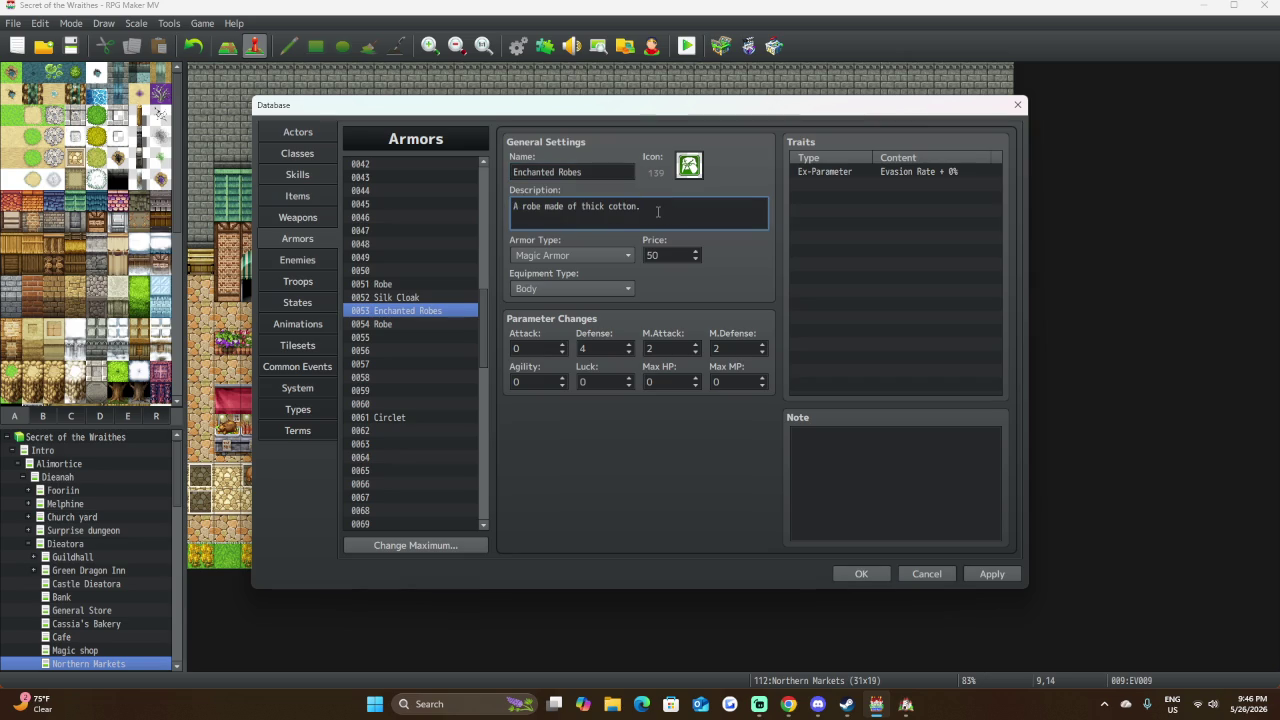
{"action": "key", "text": "BackSpace"}
{"action": "key", "text": "BackSpace"}
{"action": "key", "text": "BackSpace"}
{"action": "key", "text": "BackSpace"}
{"action": "key", "text": "BackSpace"}
{"action": "key", "text": "BackSpace"}
{"action": "type", "text": "ench"}
{"action": "type", "text": "anted "}
{"action": "type", "text": "with "}
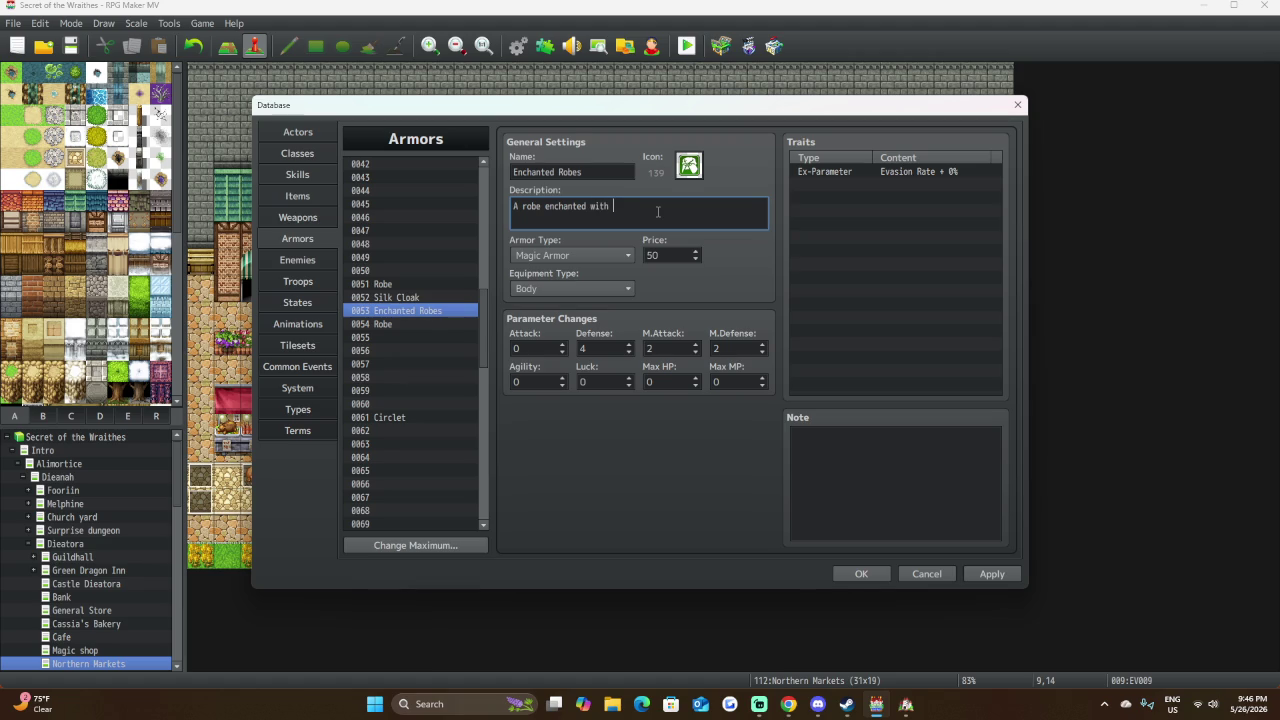
{"action": "type", "text": "mag"}
{"action": "type", "text": "ical r"}
{"action": "type", "text": "unes"}
Set Enchanted Robes' Defense to 13, M.Attack to 6 and M.Defense to 7.
{"action": "double_click", "coordinate": [588, 349]}
{"action": "type", "text": "13"}
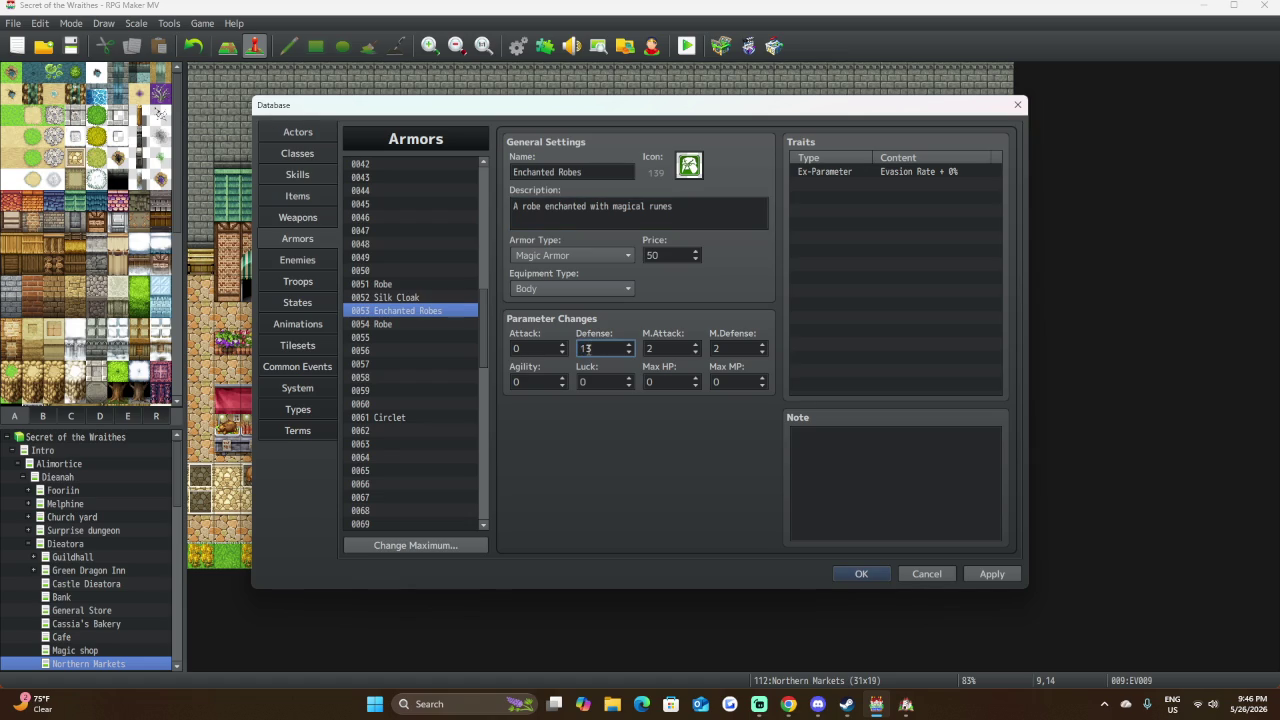
{"action": "double_click", "coordinate": [659, 347]}
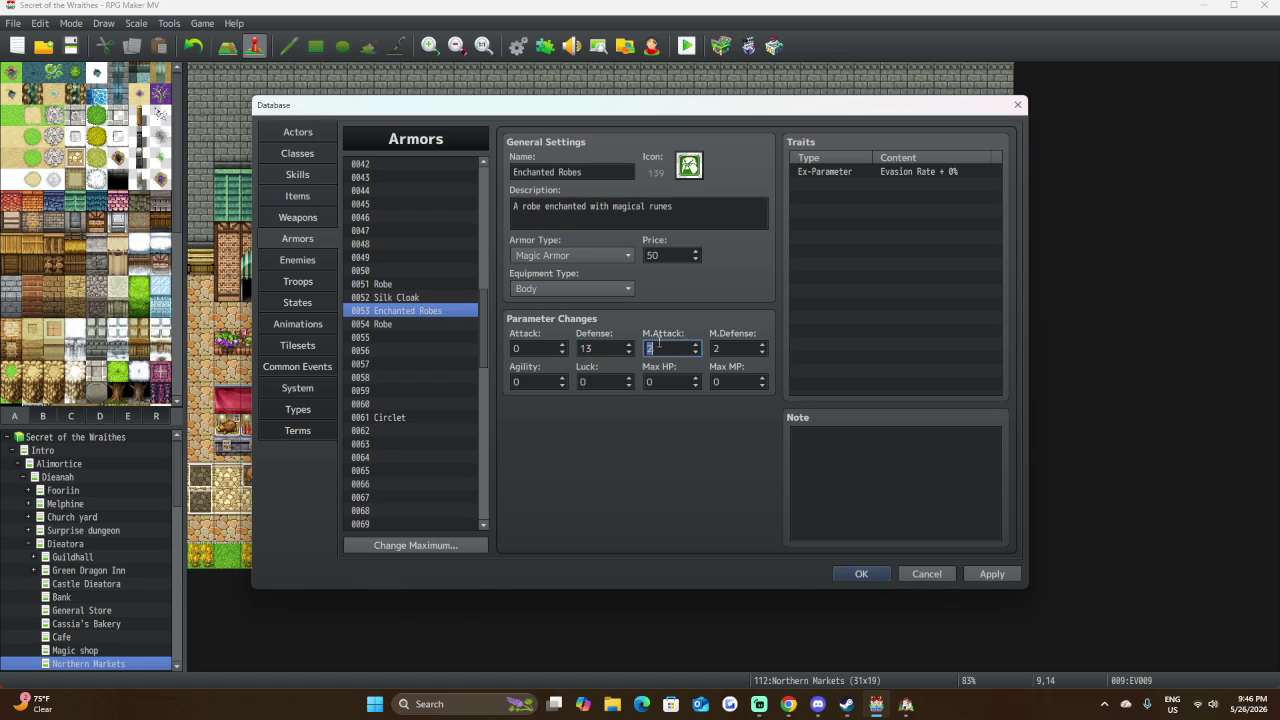
{"action": "type", "text": "6"}
{"action": "double_click", "coordinate": [736, 350]}
{"action": "type", "text": "7"}
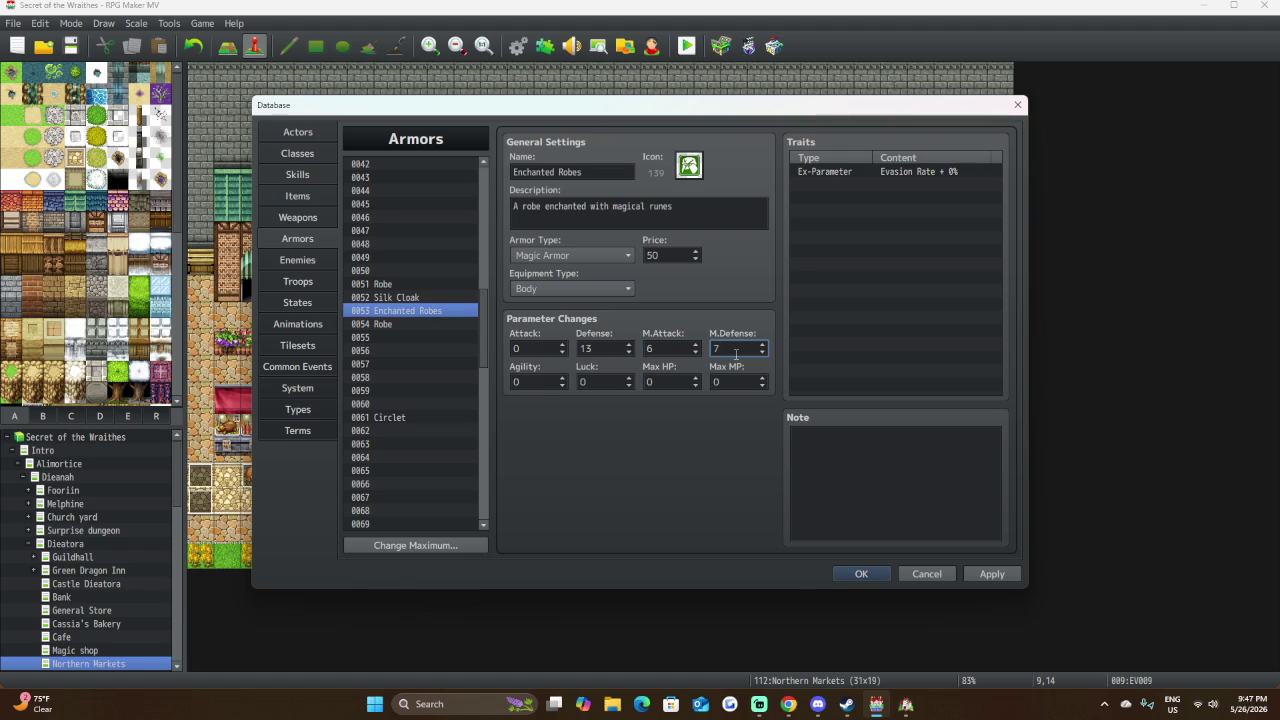
Set Enchanted Robes' price to 200 and Max MP to 4.
{"action": "double_click", "coordinate": [670, 254]}
{"action": "type", "text": "200"}
{"action": "left_click", "coordinate": [731, 383]}
{"action": "type", "text": "2"}
{"action": "key", "text": "shift+Tab"}
{"action": "double_click", "coordinate": [762, 379]}
{"action": "left_click", "coordinate": [404, 324]}
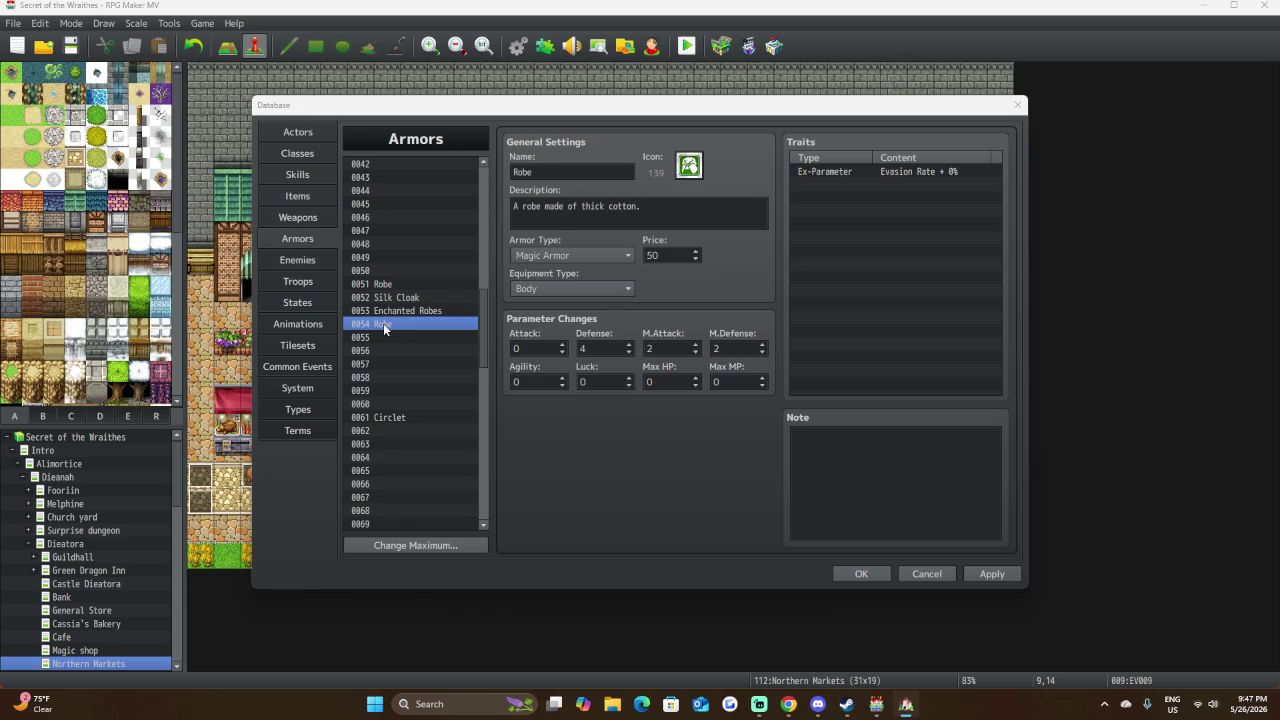
Rename armor 0054 to 'Elemental Cloak', described 'A robe imbued with powerful elemental magic.'.
{"action": "key", "text": "Tab"}
{"action": "type", "text": "Elemental"}
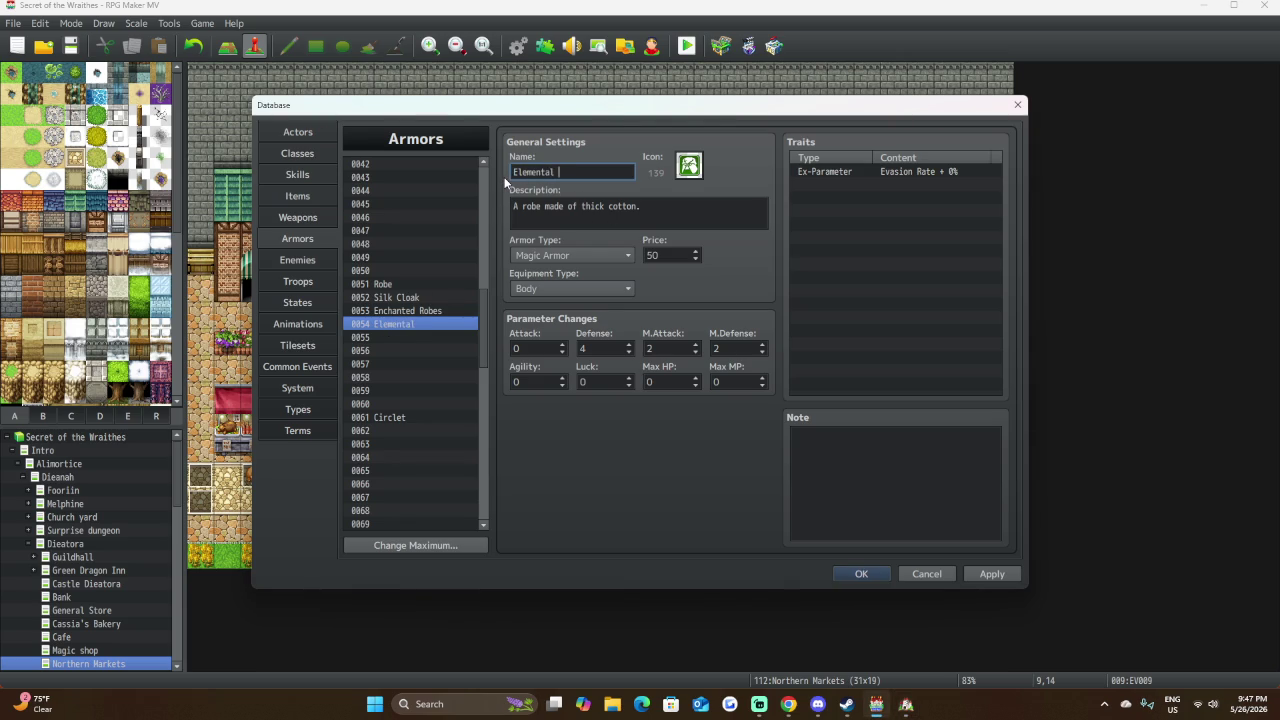
{"action": "type", "text": " Cloak"}
{"action": "key", "text": "Tab"}
{"action": "left_click", "coordinate": [654, 211]}
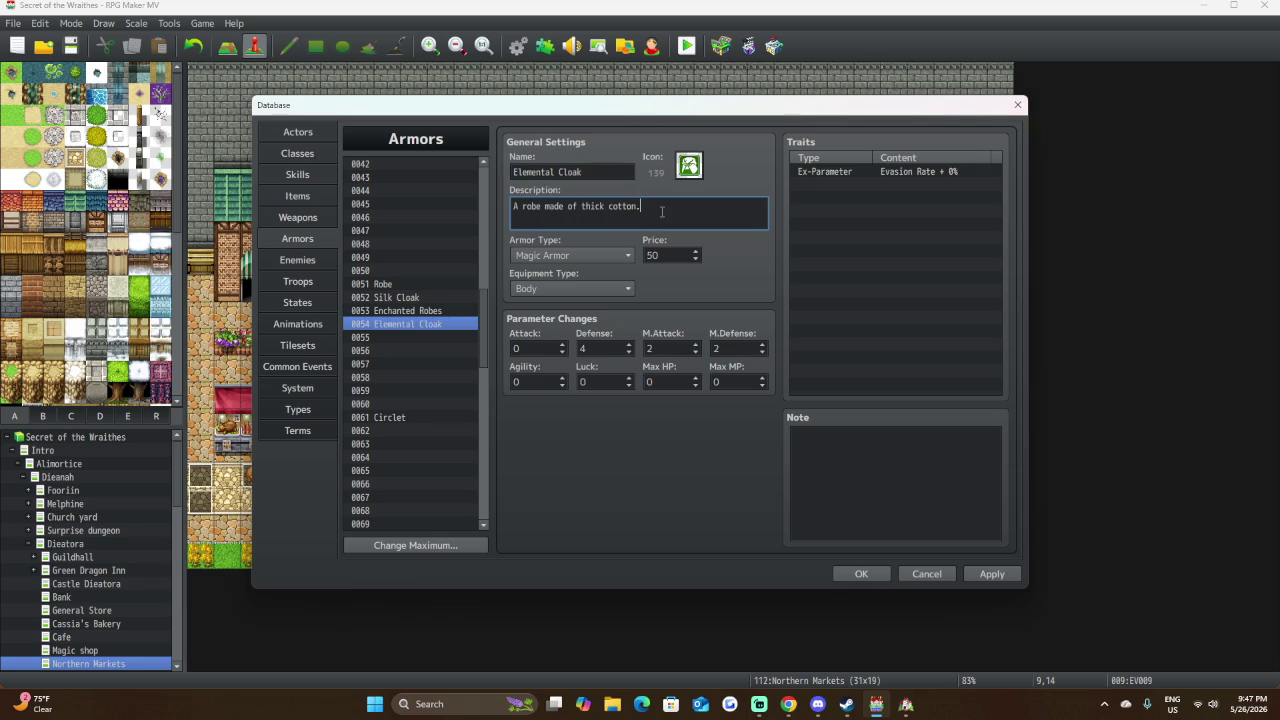
{"action": "key", "text": "BackSpace"}
{"action": "key", "text": "BackSpace"}
{"action": "key", "text": "BackSpace"}
{"action": "key", "text": "BackSpace"}
{"action": "key", "text": "BackSpace"}
{"action": "key", "text": "BackSpace"}
{"action": "key", "text": "BackSpace"}
{"action": "type", "text": "imb"}
{"action": "type", "text": "u"}
{"action": "type", "text": "ed"}
{"action": "type", "text": " with"}
{"action": "type", "text": " power"}
{"action": "type", "text": "ful "}
{"action": "type", "text": "elem"}
{"action": "type", "text": "ta"}
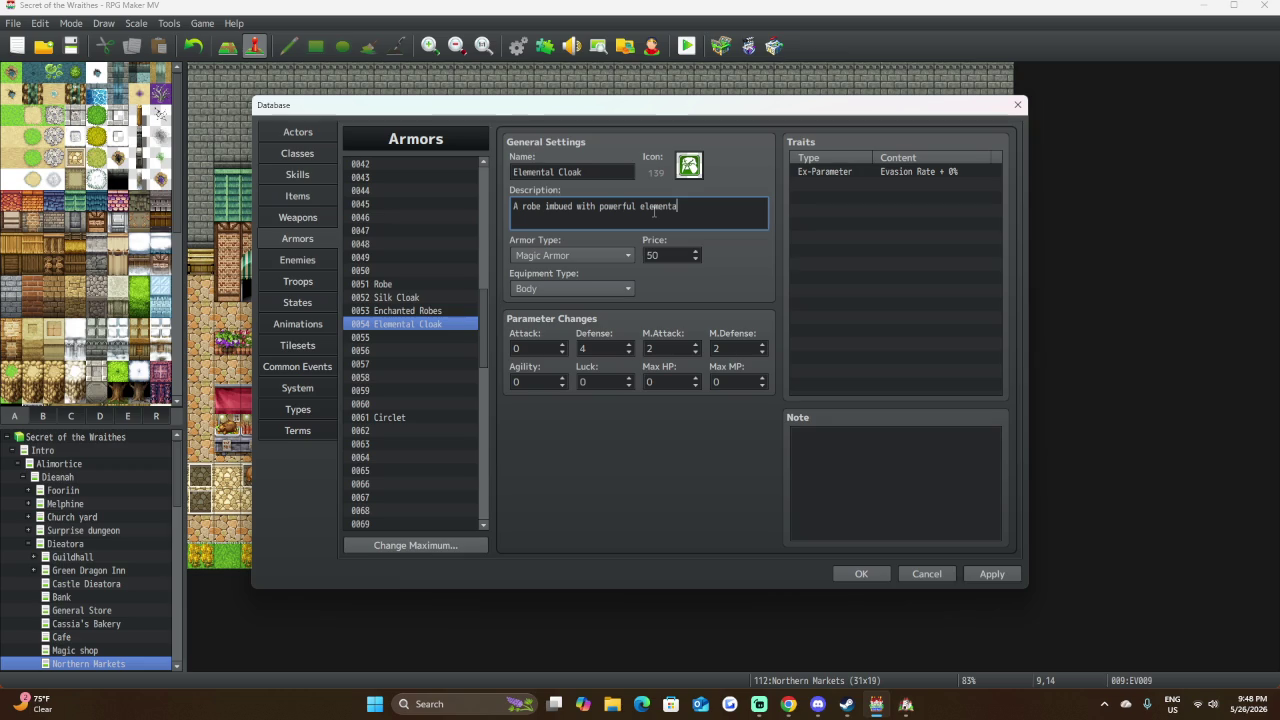
{"action": "type", "text": "l magic."}
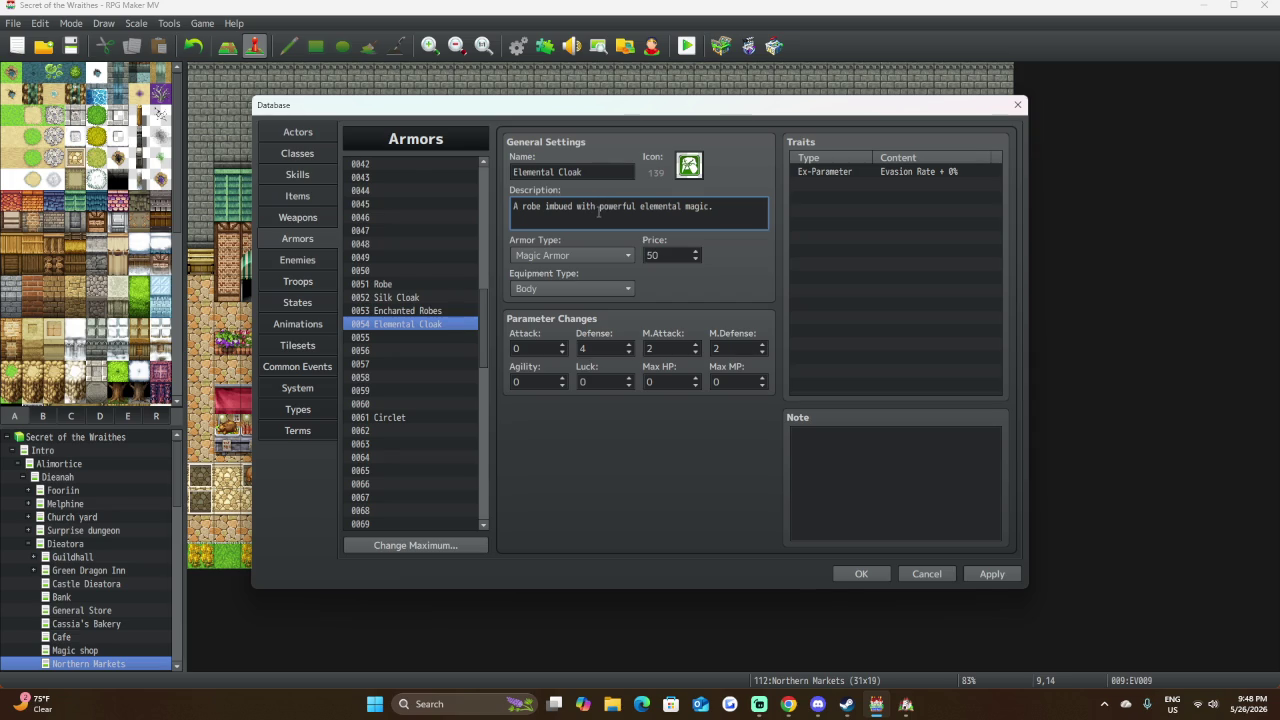
{"action": "left_click", "coordinate": [453, 312]}
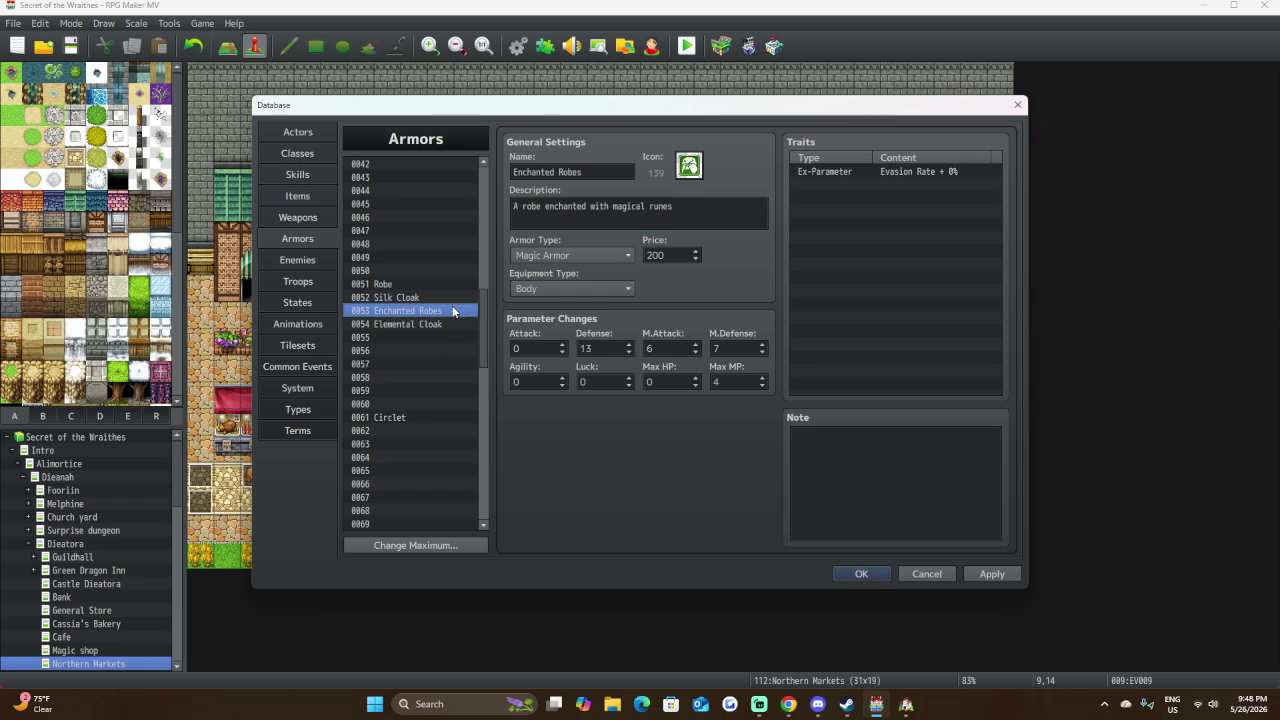
Compare Enchanted Robes, Silk Cloak and Robe, then reselect Elemental Cloak.
{"action": "triple_click", "coordinate": [720, 216]}
{"action": "left_click", "coordinate": [720, 216]}
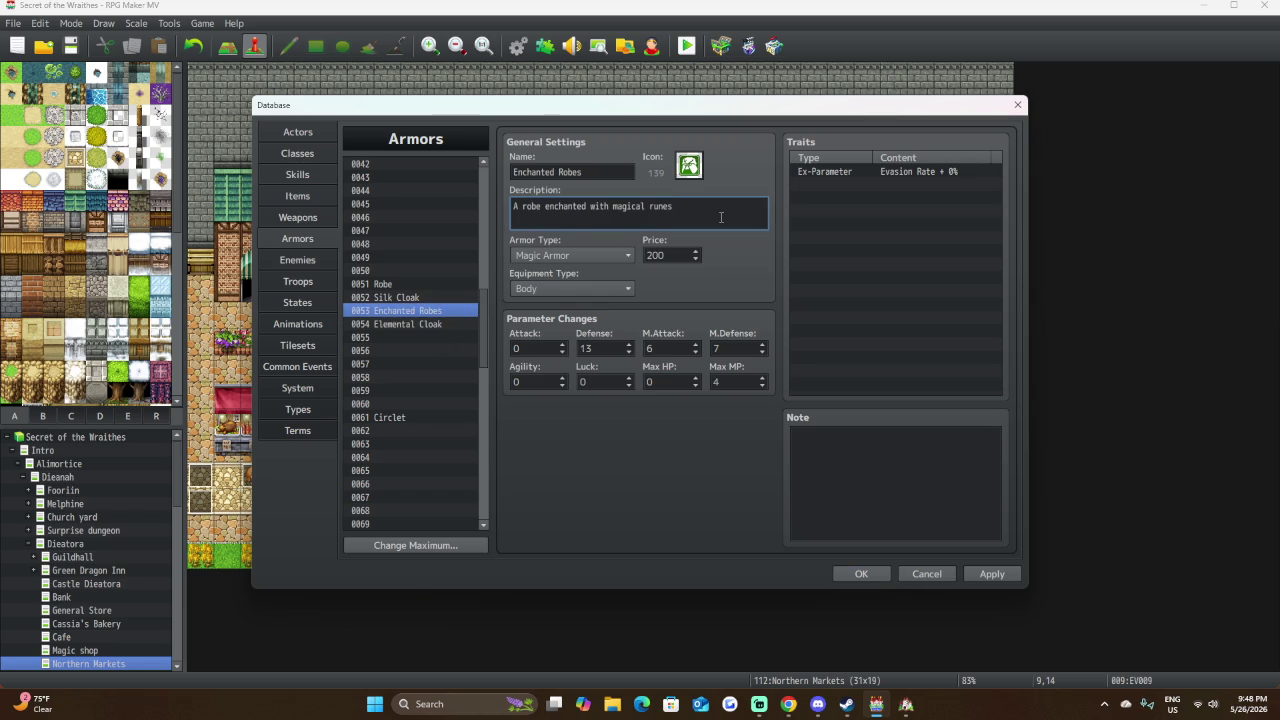
{"action": "type", "text": "."}
{"action": "left_click", "coordinate": [458, 297]}
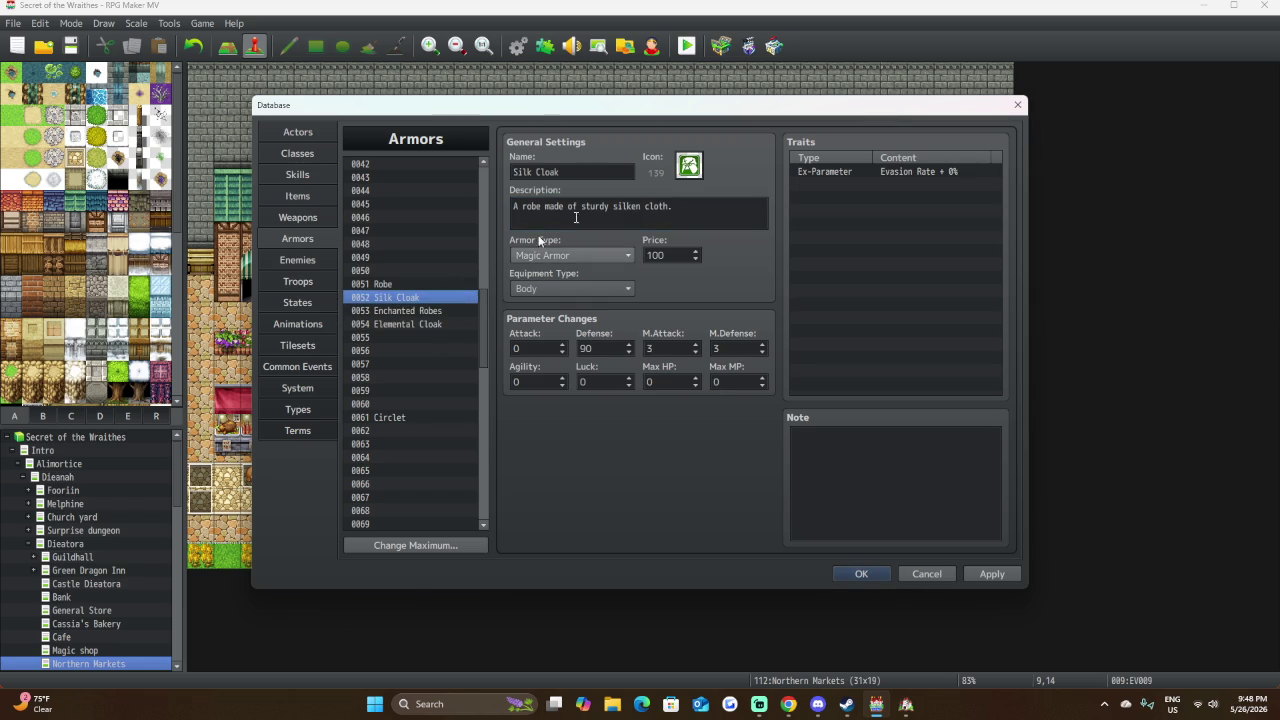
{"action": "left_click", "coordinate": [450, 284]}
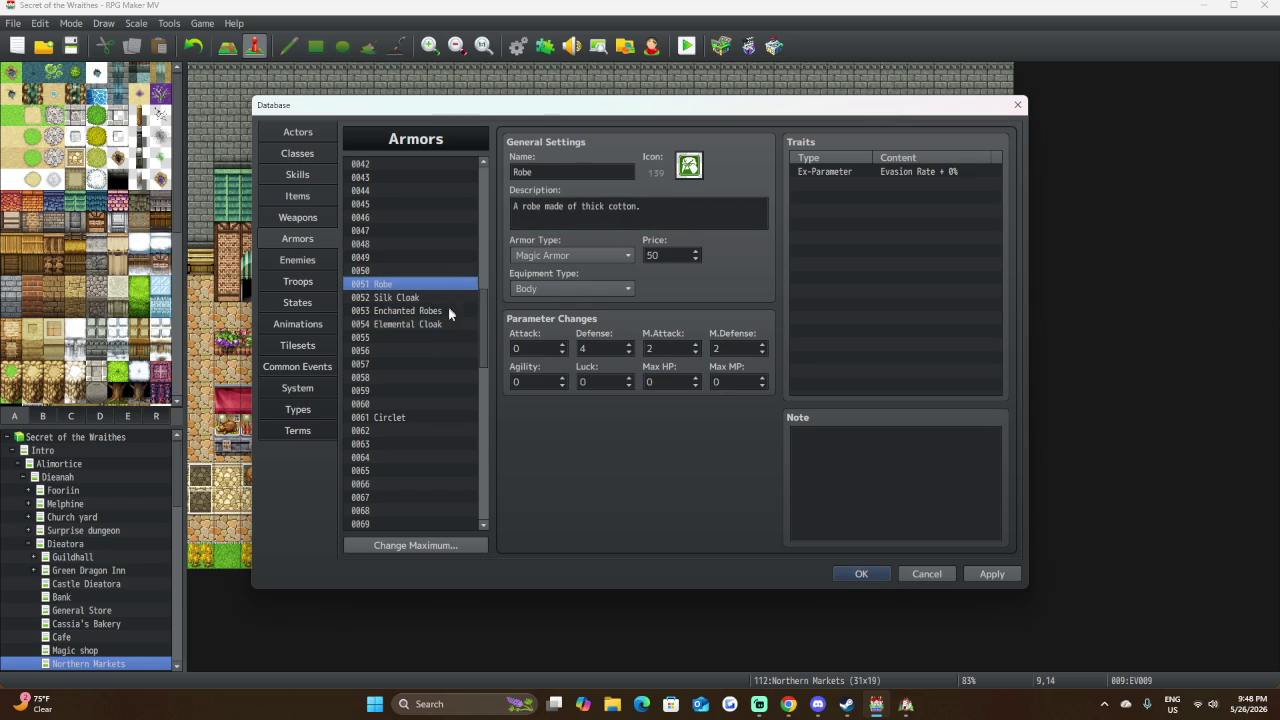
{"action": "left_click", "coordinate": [447, 324]}
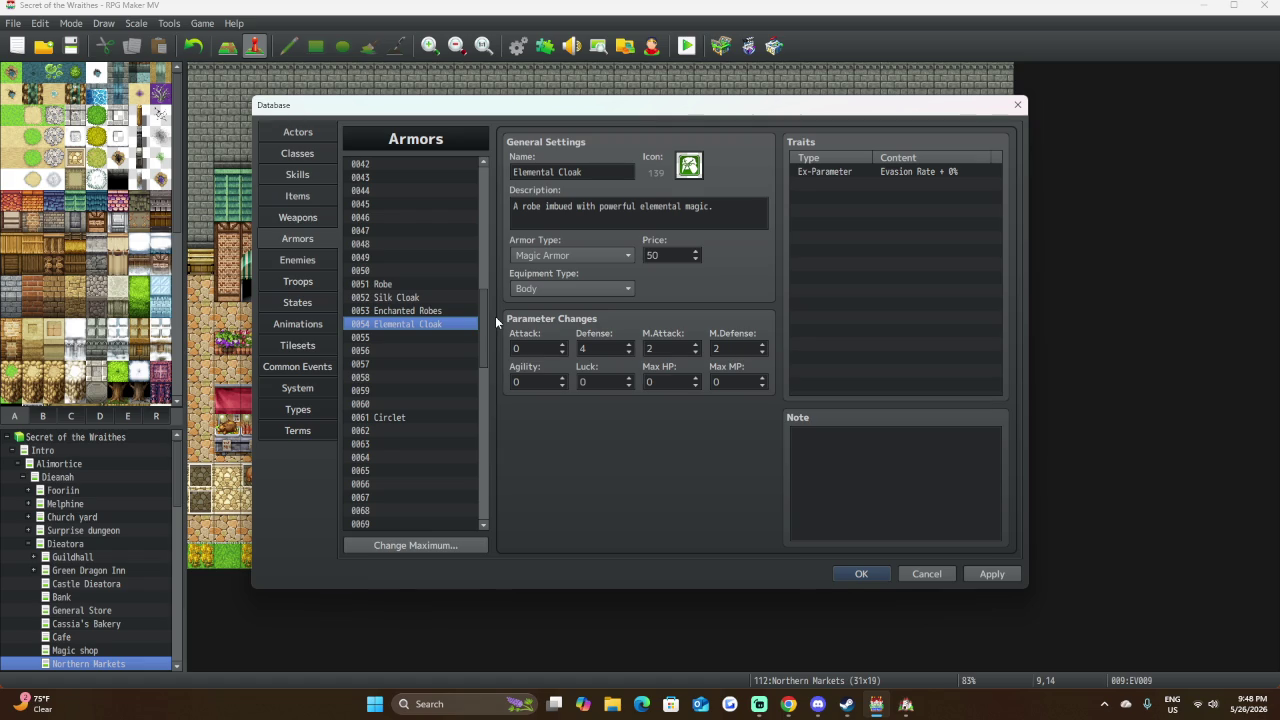
{"action": "left_click", "coordinate": [460, 311]}
{"action": "left_click", "coordinate": [457, 321]}
{"action": "left_click", "coordinate": [470, 311]}
{"action": "left_click", "coordinate": [466, 325]}
Start a new trait on Elemental Cloak's empty Traits row.
{"action": "double_click", "coordinate": [670, 254]}
{"action": "left_click", "coordinate": [881, 172]}
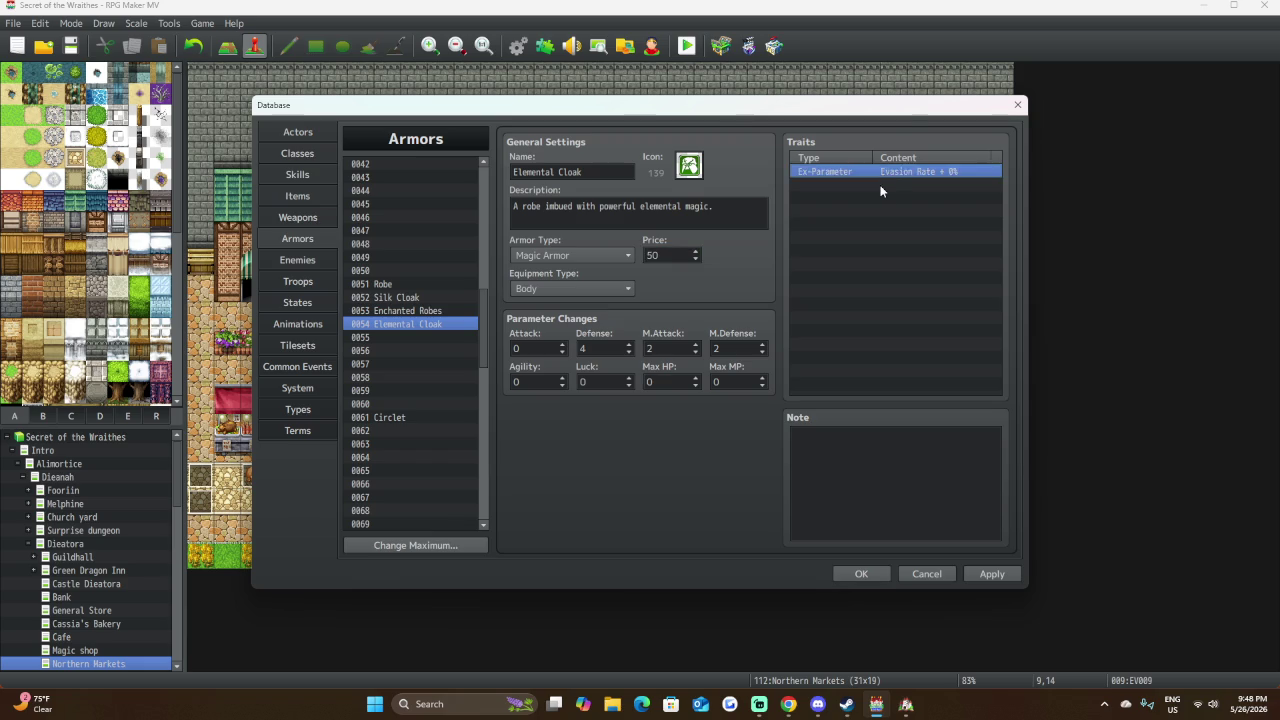
{"action": "right_click", "coordinate": [880, 184]}
{"action": "left_click", "coordinate": [921, 194]}
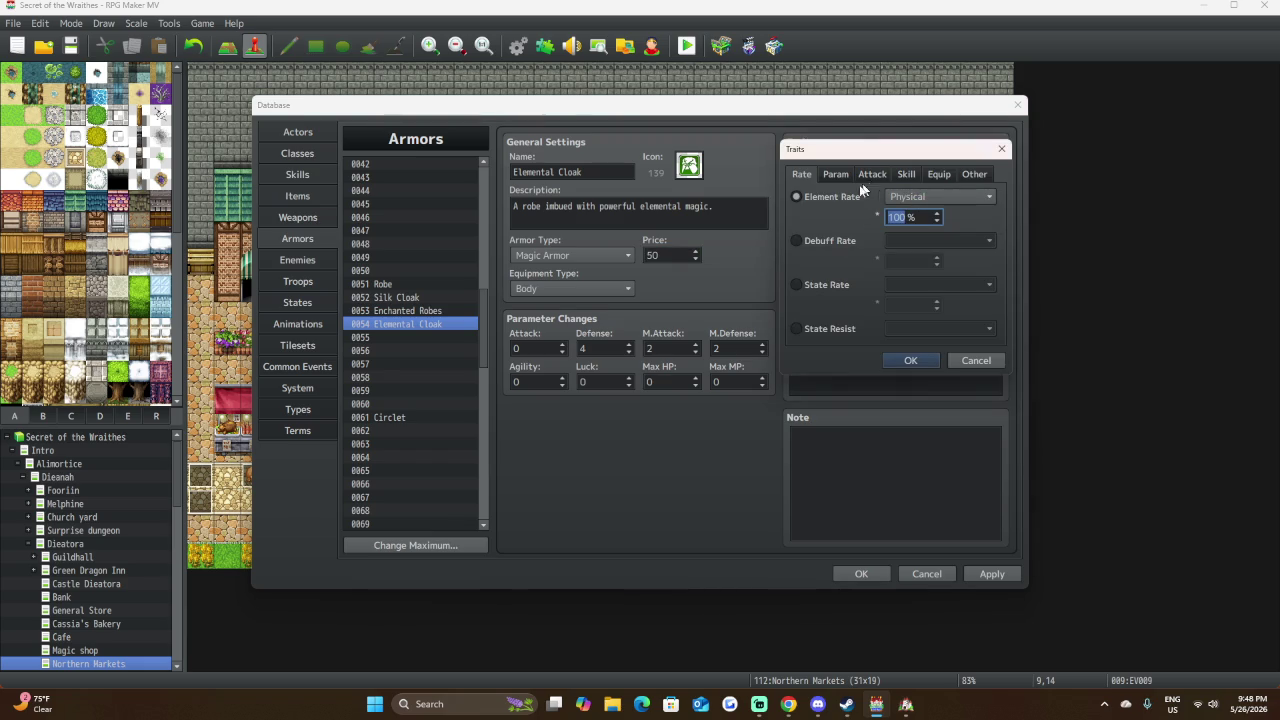
Add a Fire Element Rate trait at 60%.
{"action": "left_click", "coordinate": [985, 198]}
{"action": "left_click", "coordinate": [985, 198]}
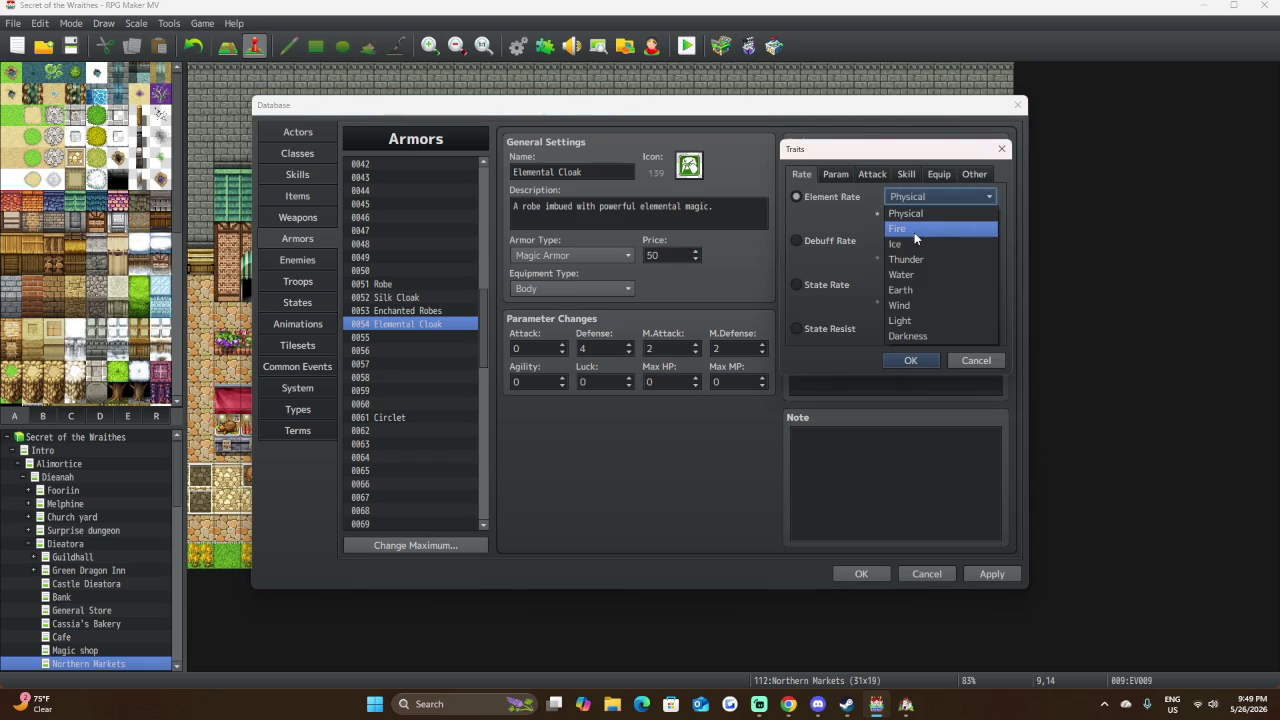
{"action": "left_click", "coordinate": [914, 232]}
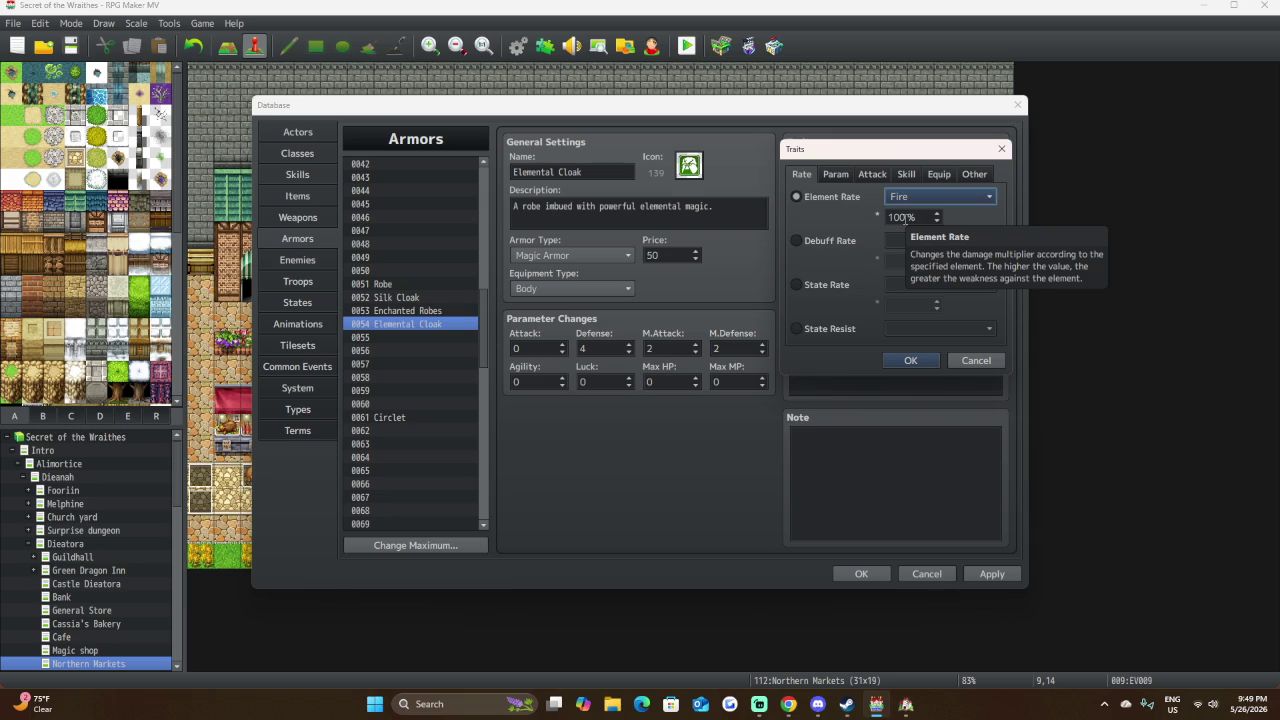
{"action": "double_click", "coordinate": [905, 217]}
{"action": "type", "text": "60"}
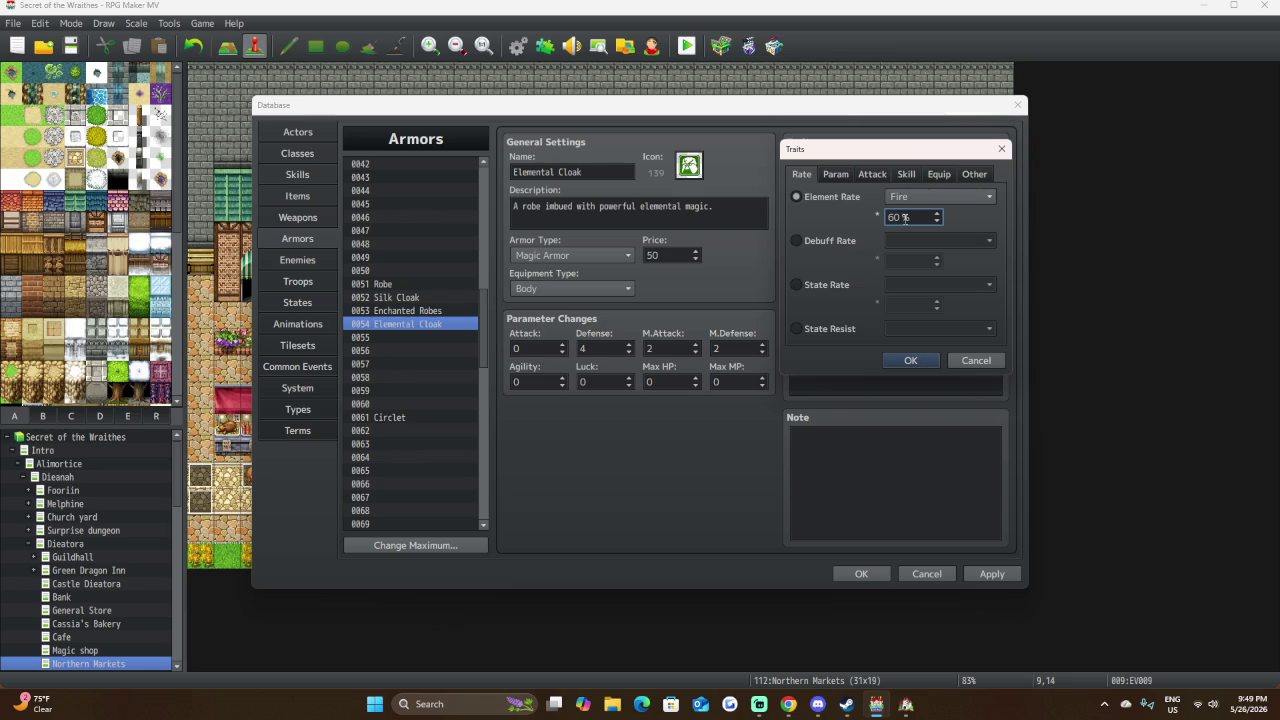
{"action": "left_click", "coordinate": [910, 360]}
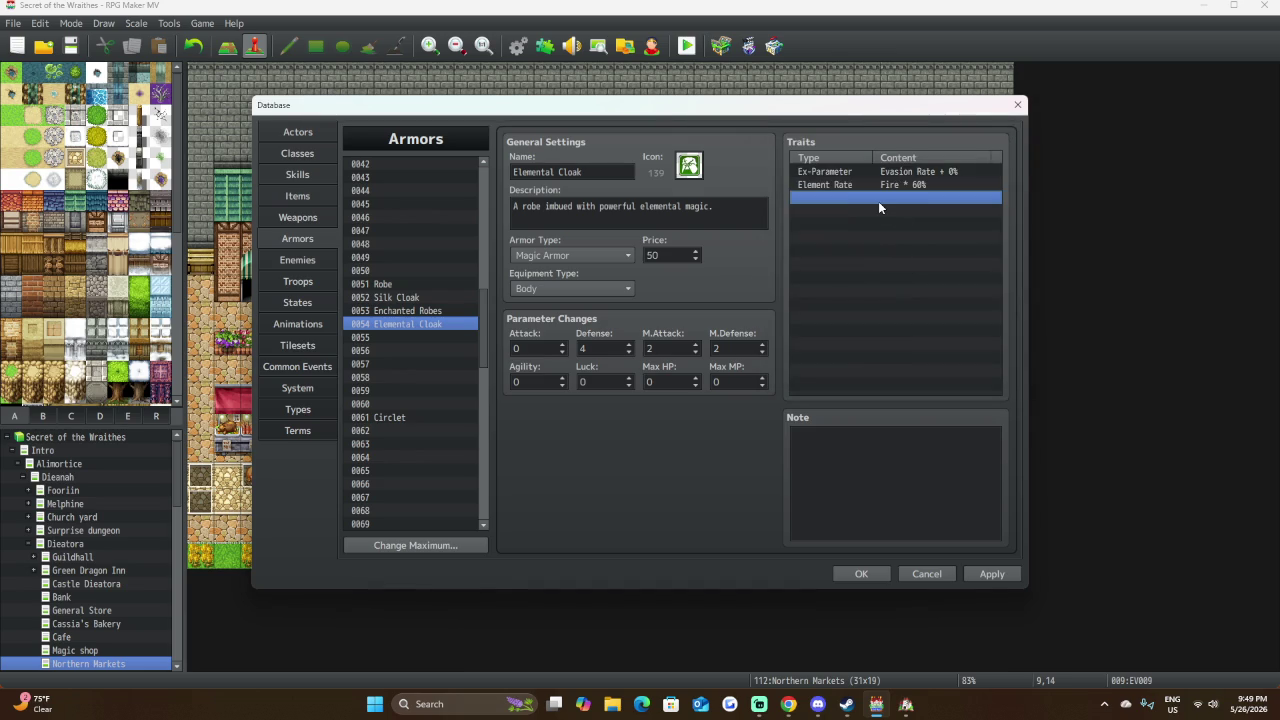
Add an Ice Element Rate trait at 60%.
{"action": "double_click", "coordinate": [881, 205]}
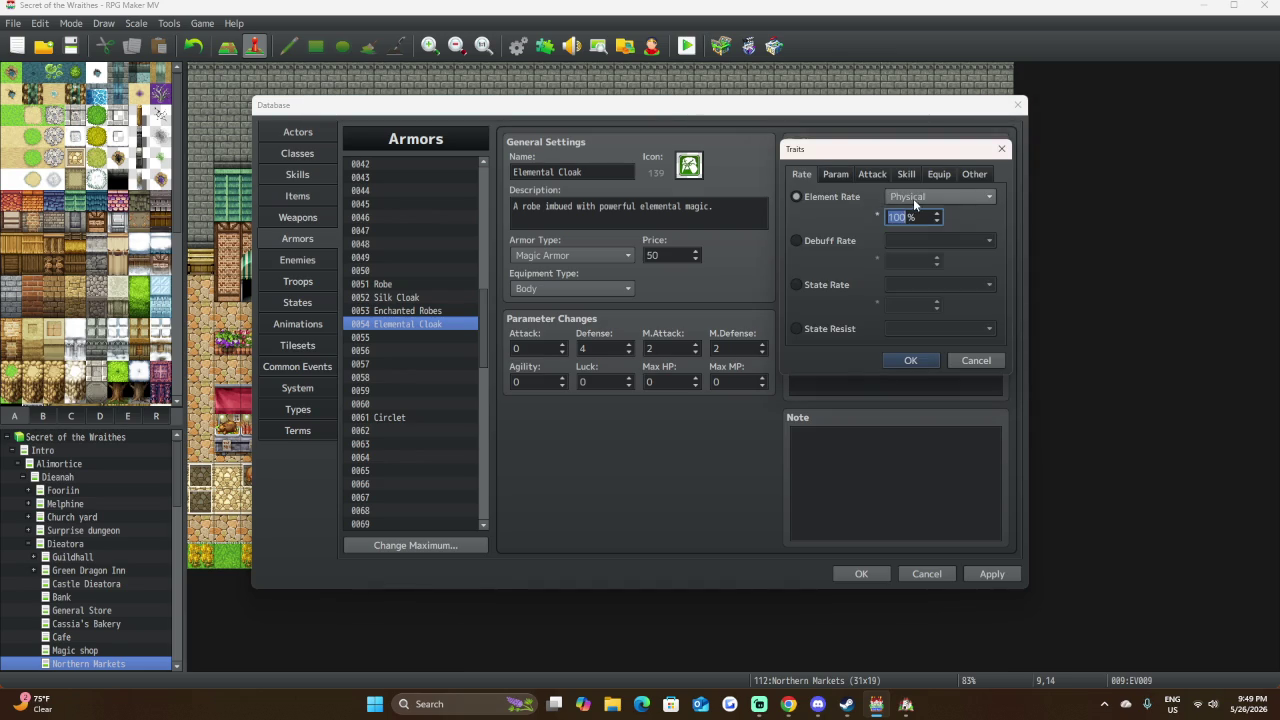
{"action": "left_click", "coordinate": [913, 197]}
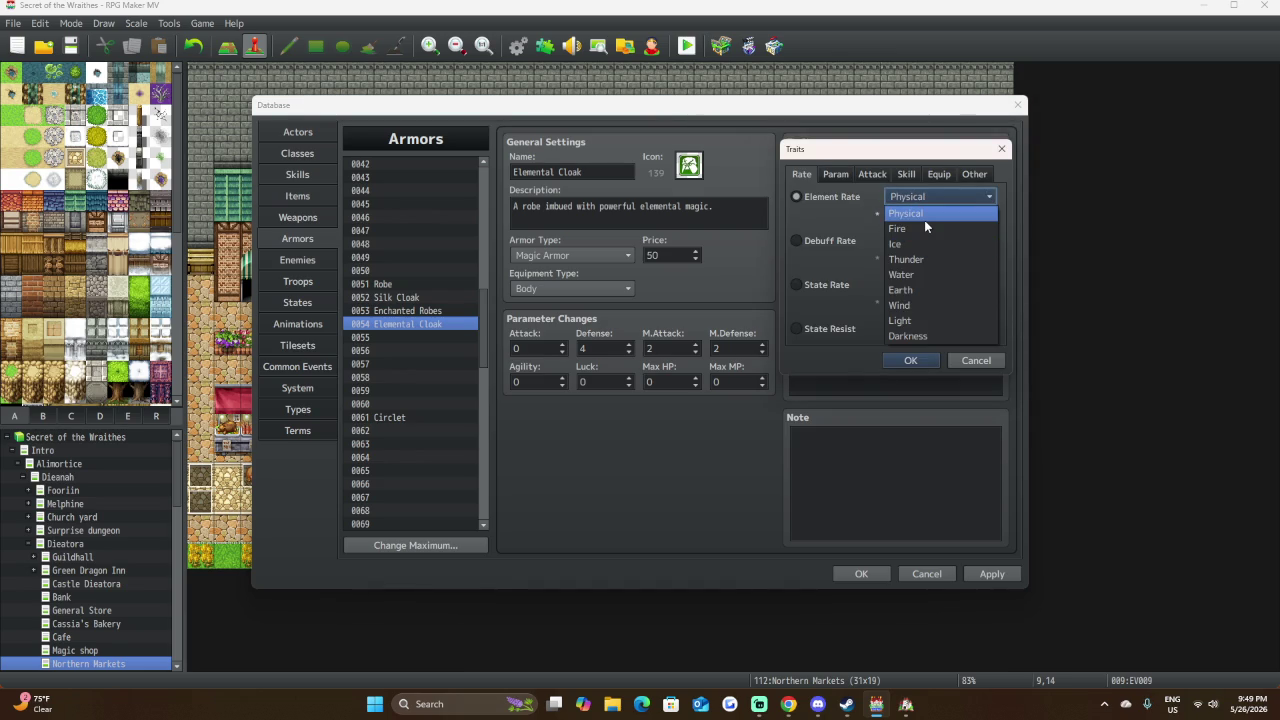
{"action": "left_click", "coordinate": [912, 245]}
{"action": "double_click", "coordinate": [911, 217]}
{"action": "type", "text": "60"}
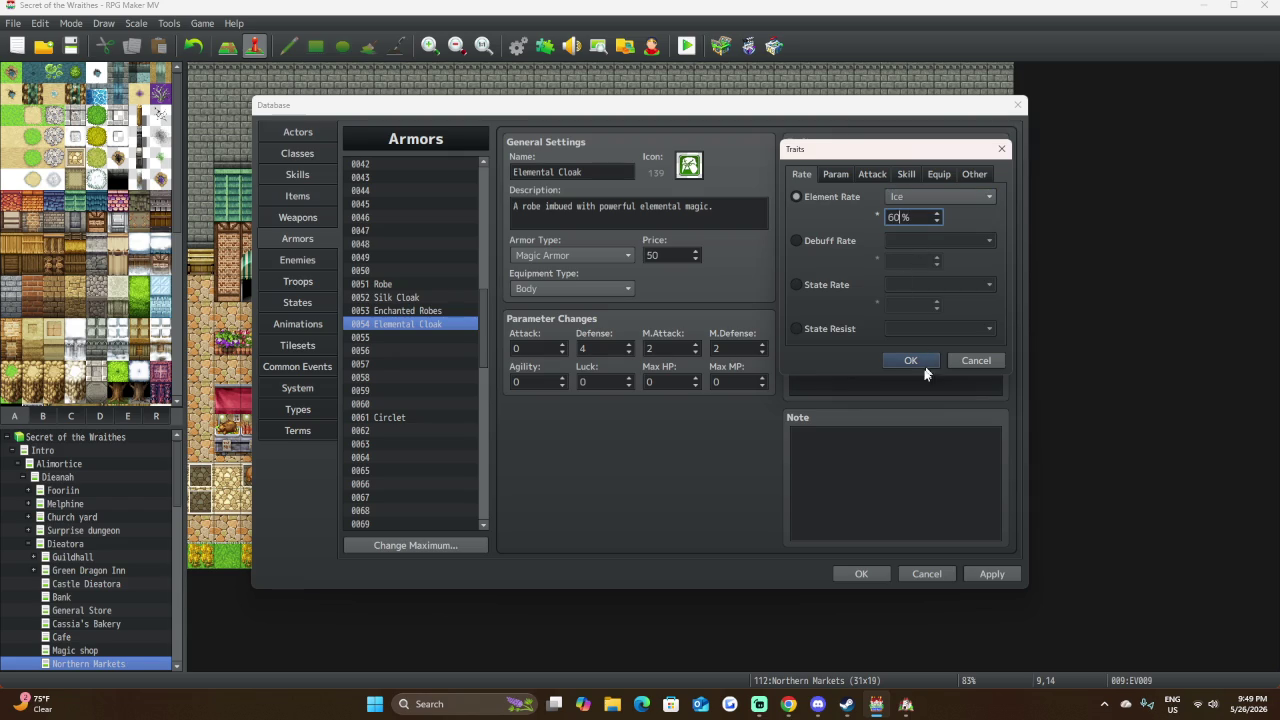
{"action": "left_click", "coordinate": [910, 360]}
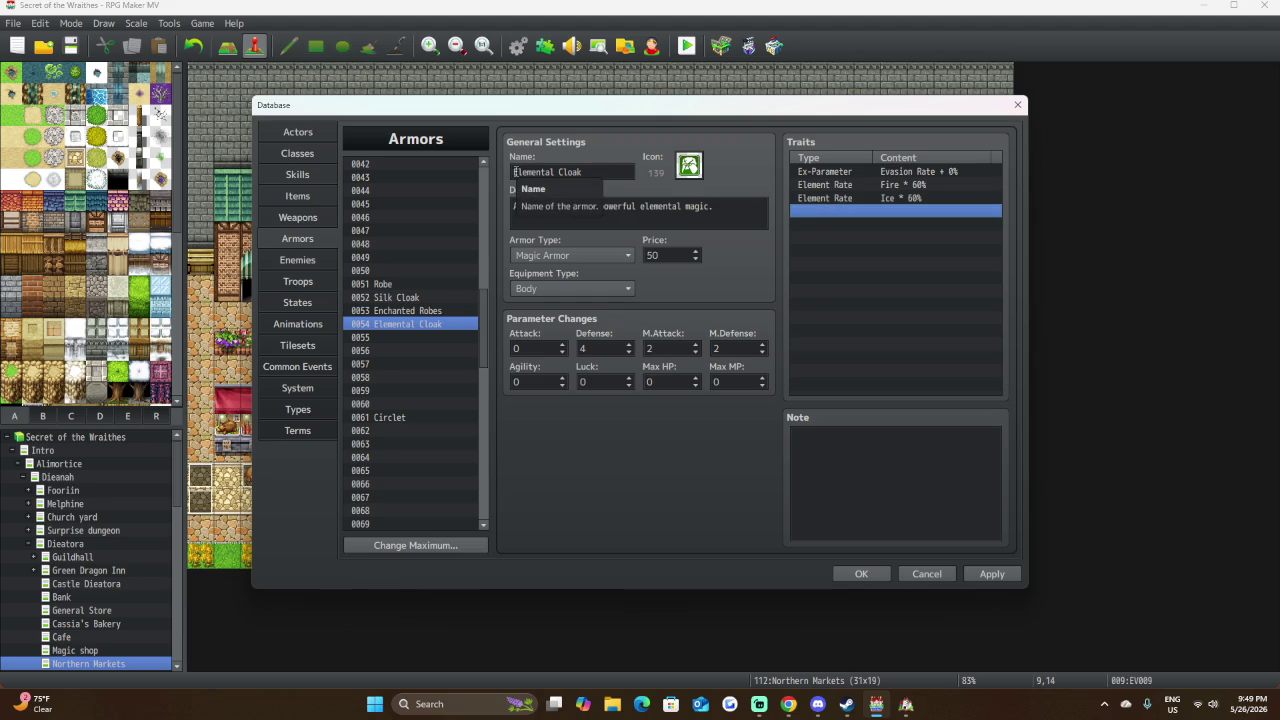
Add an Earth Element Rate trait at 60%.
{"action": "double_click", "coordinate": [848, 214]}
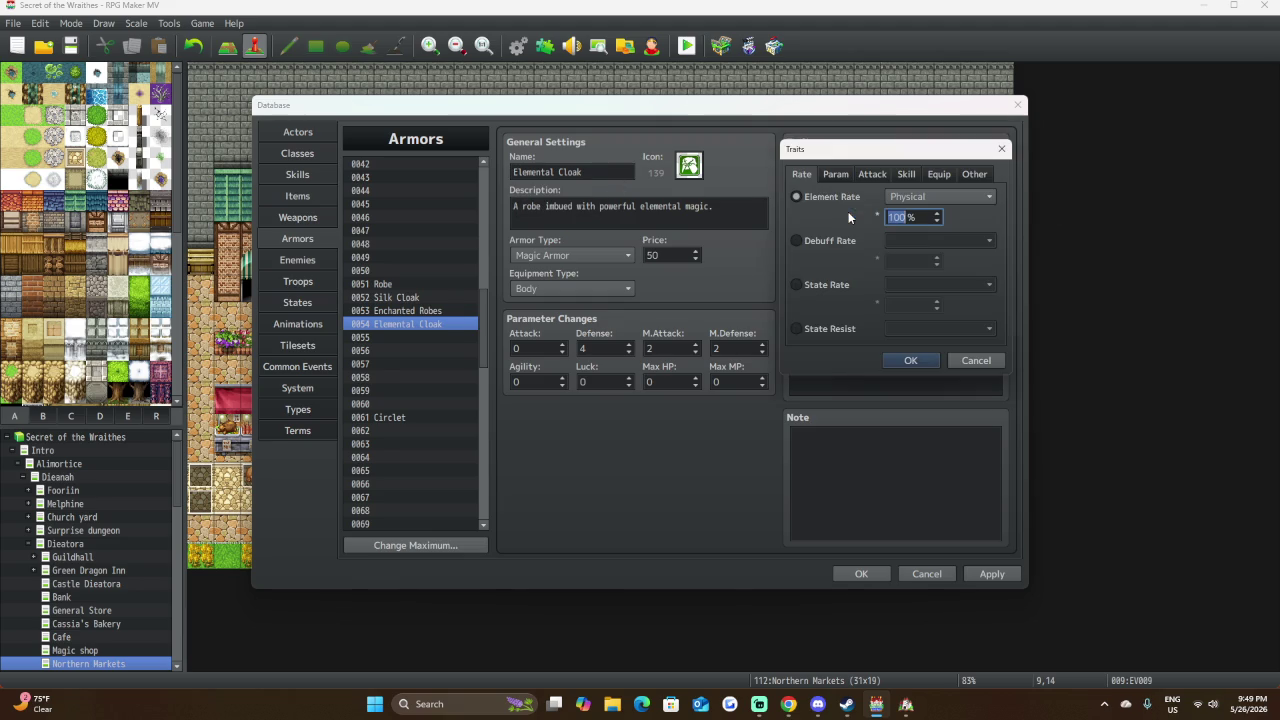
{"action": "left_click", "coordinate": [906, 199]}
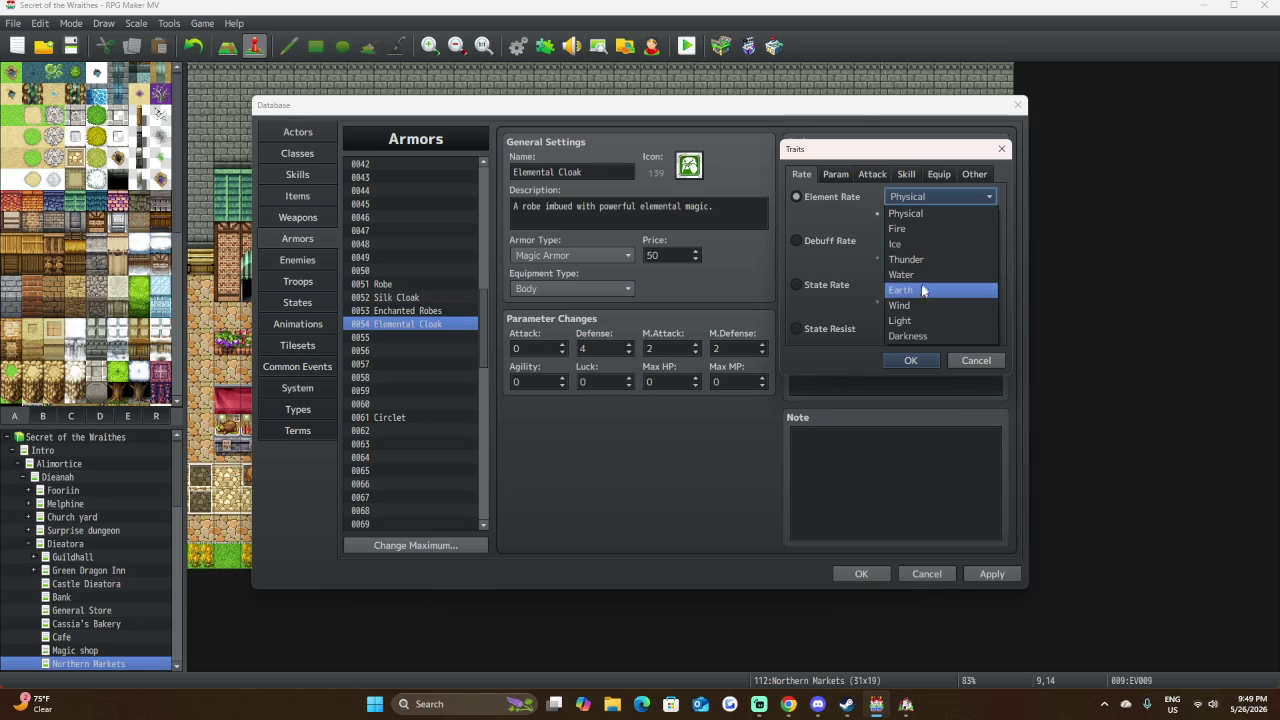
{"action": "left_click", "coordinate": [921, 290]}
{"action": "double_click", "coordinate": [903, 217]}
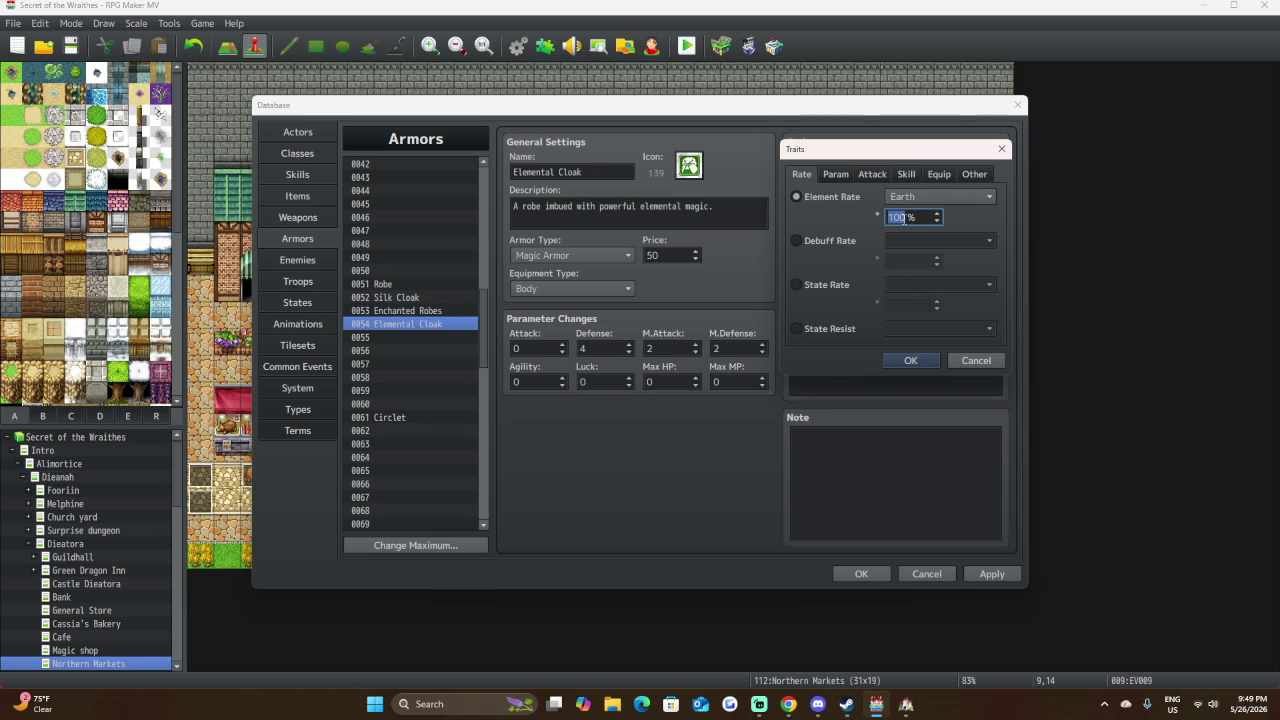
{"action": "type", "text": "60"}
{"action": "left_click", "coordinate": [915, 360]}
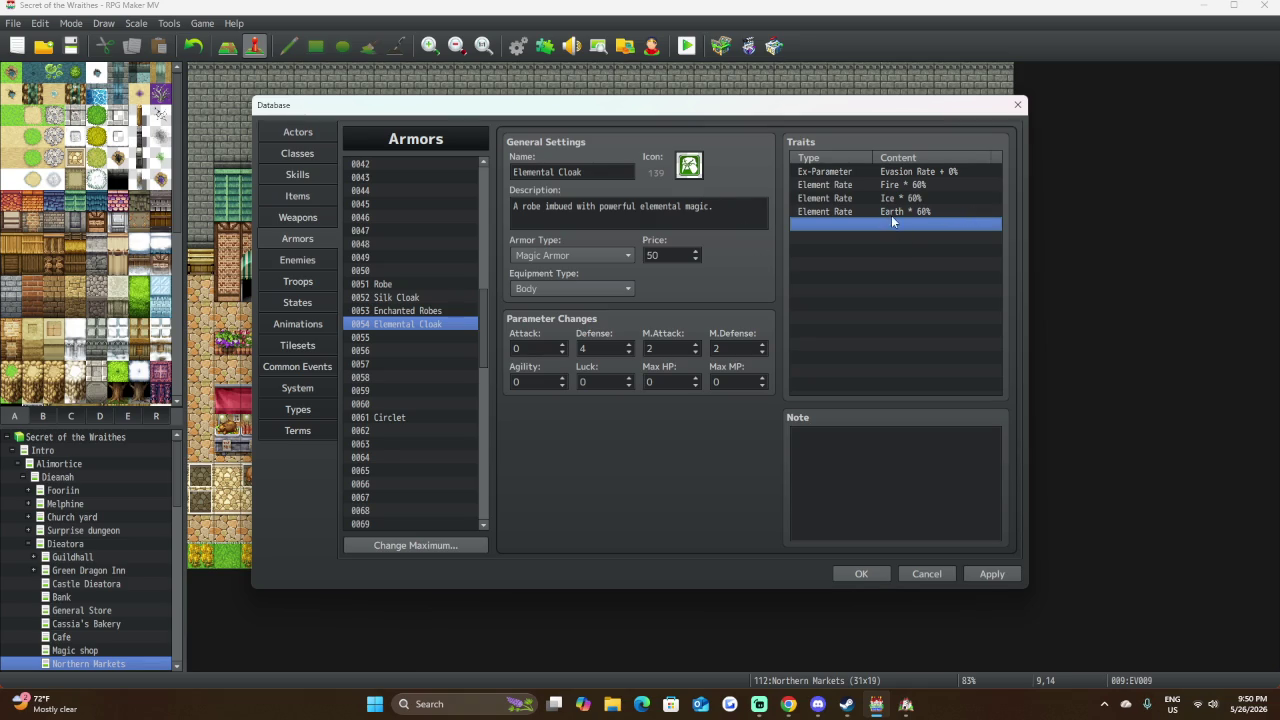
Check Enchanted Robes' price, then set Elemental Cloak's price to 400.
{"action": "left_click", "coordinate": [450, 311]}
{"action": "left_click", "coordinate": [449, 322]}
{"action": "double_click", "coordinate": [662, 256]}
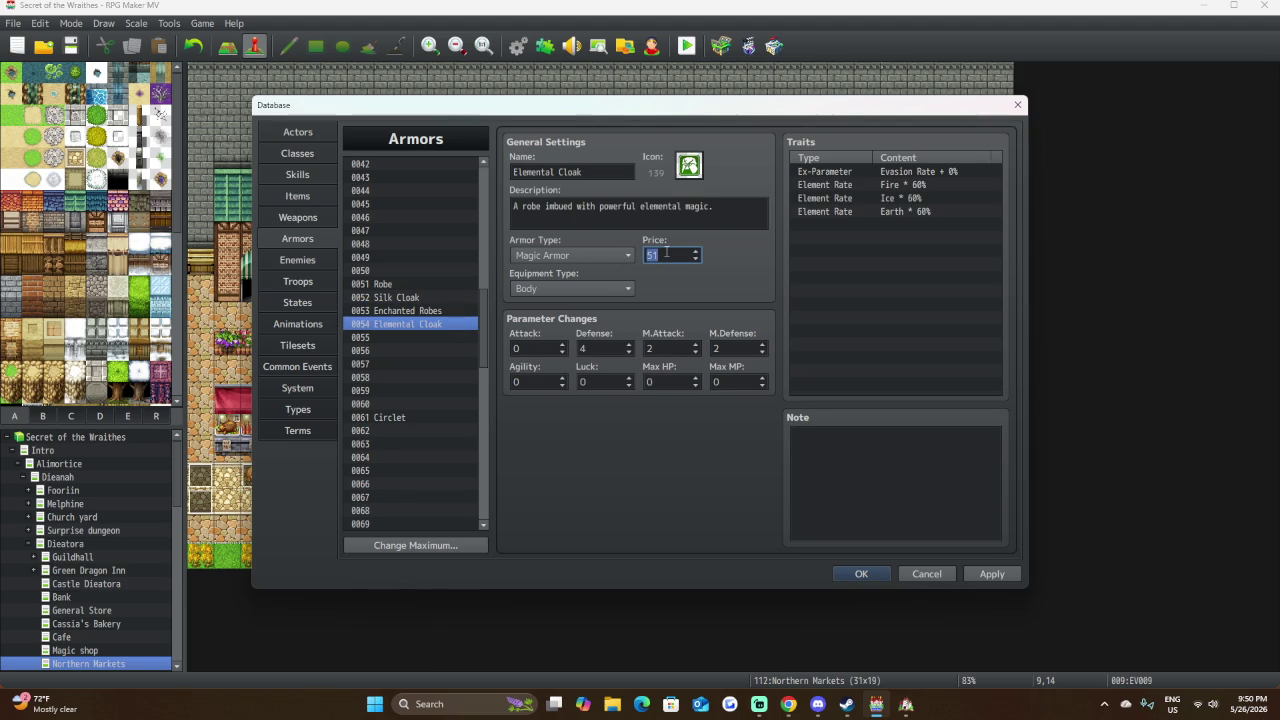
{"action": "type", "text": "300"}
{"action": "type", "text": "54"}
{"action": "key", "text": "BackSpace"}
{"action": "key", "text": "BackSpace"}
Raise armor 0054's Defense to 10 and M.Attack to 8, comparing against Enchanted Robes.
{"action": "left_click", "coordinate": [448, 311]}
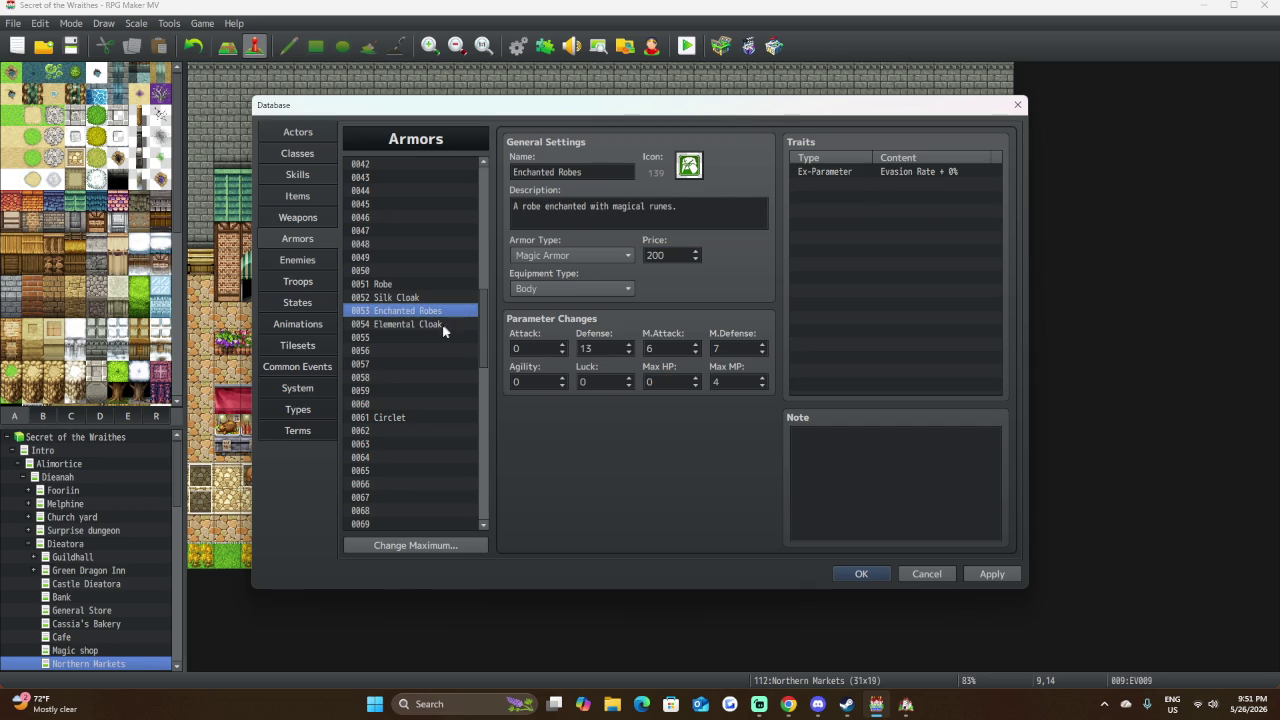
{"action": "left_click", "coordinate": [441, 326]}
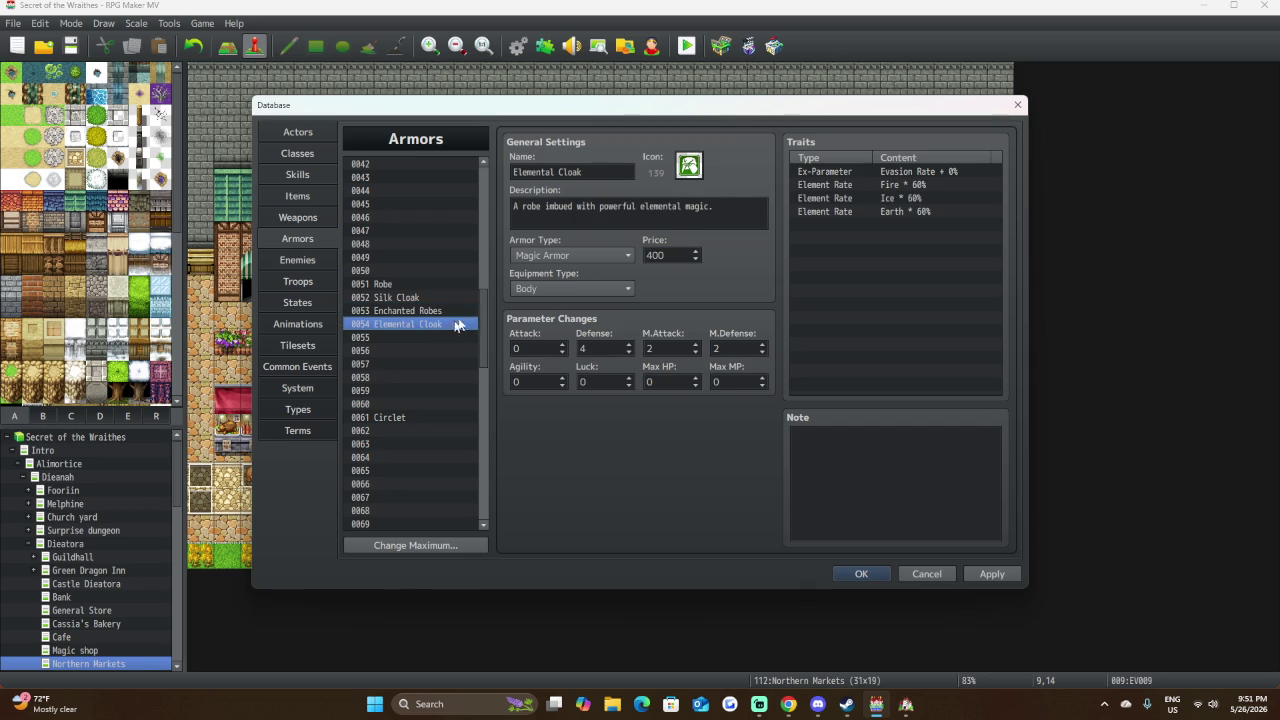
{"action": "double_click", "coordinate": [611, 346]}
{"action": "type", "text": "10"}
{"action": "double_click", "coordinate": [683, 352]}
{"action": "left_click", "coordinate": [413, 311]}
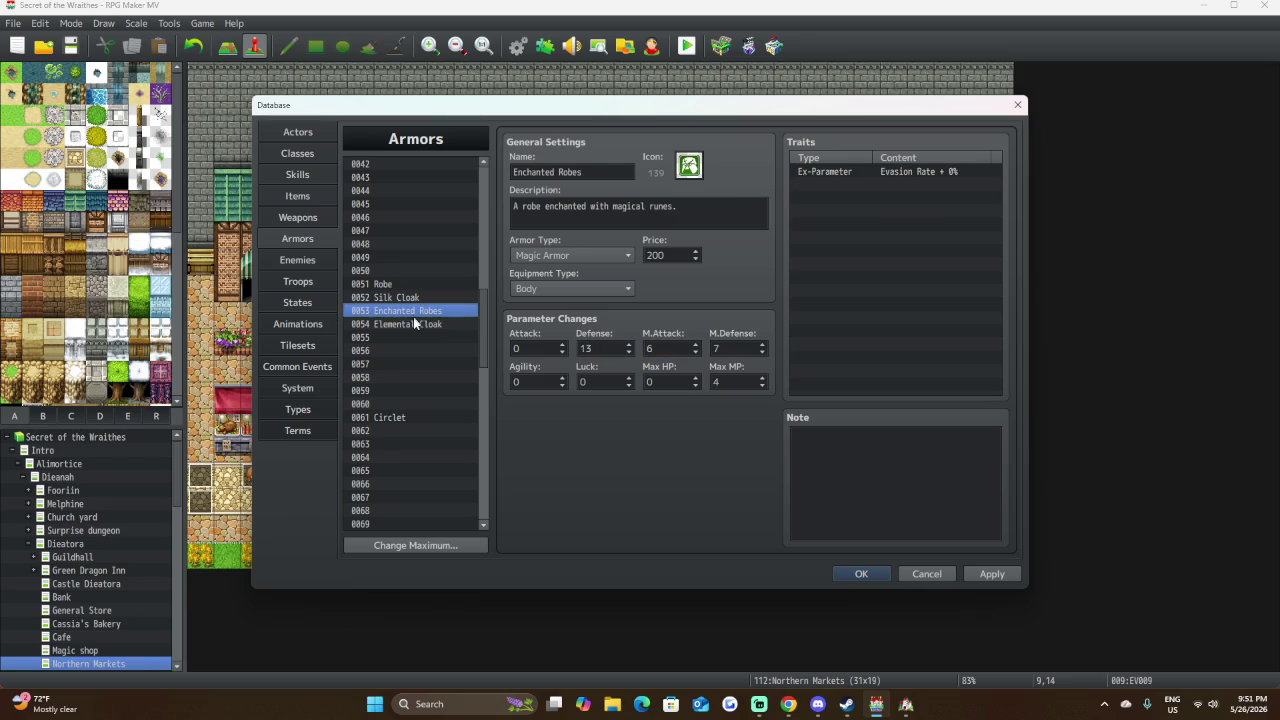
{"action": "left_click", "coordinate": [413, 323]}
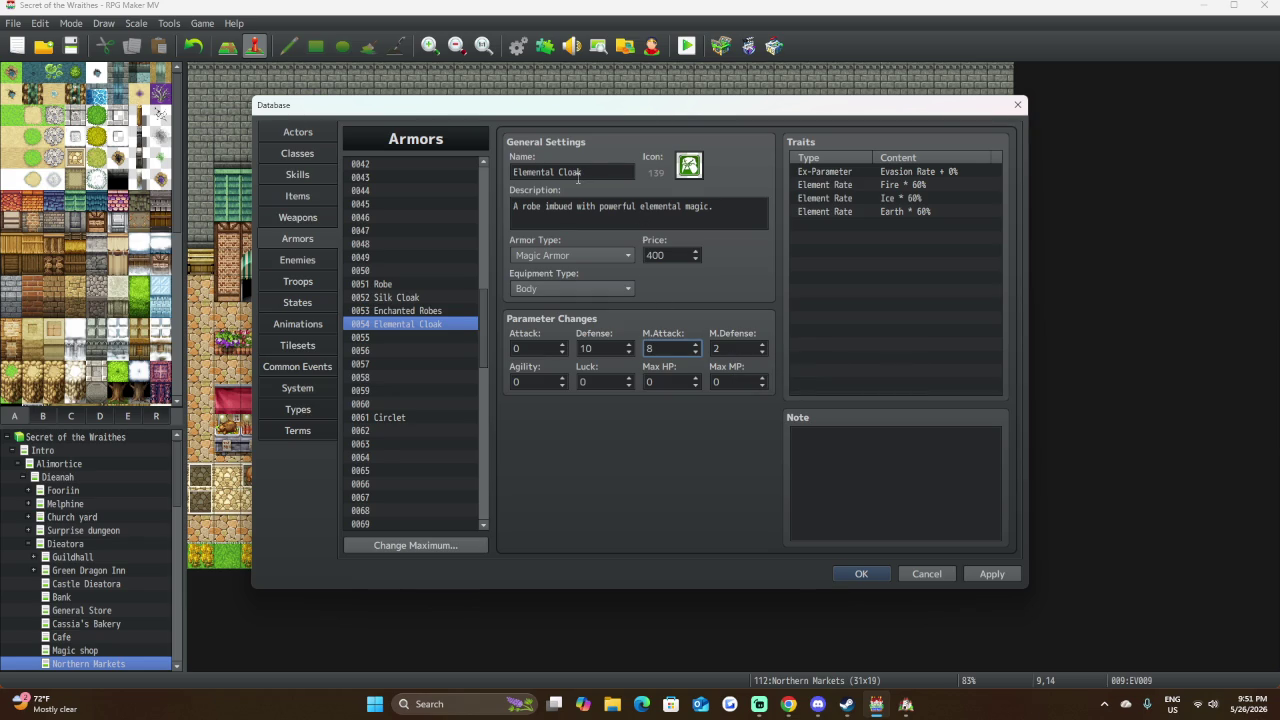
Prefix the armor name with 'Tri-' to make it Tri-Elemental Cloak.
{"action": "triple_click", "coordinate": [514, 172]}
{"action": "left_click", "coordinate": [514, 172]}
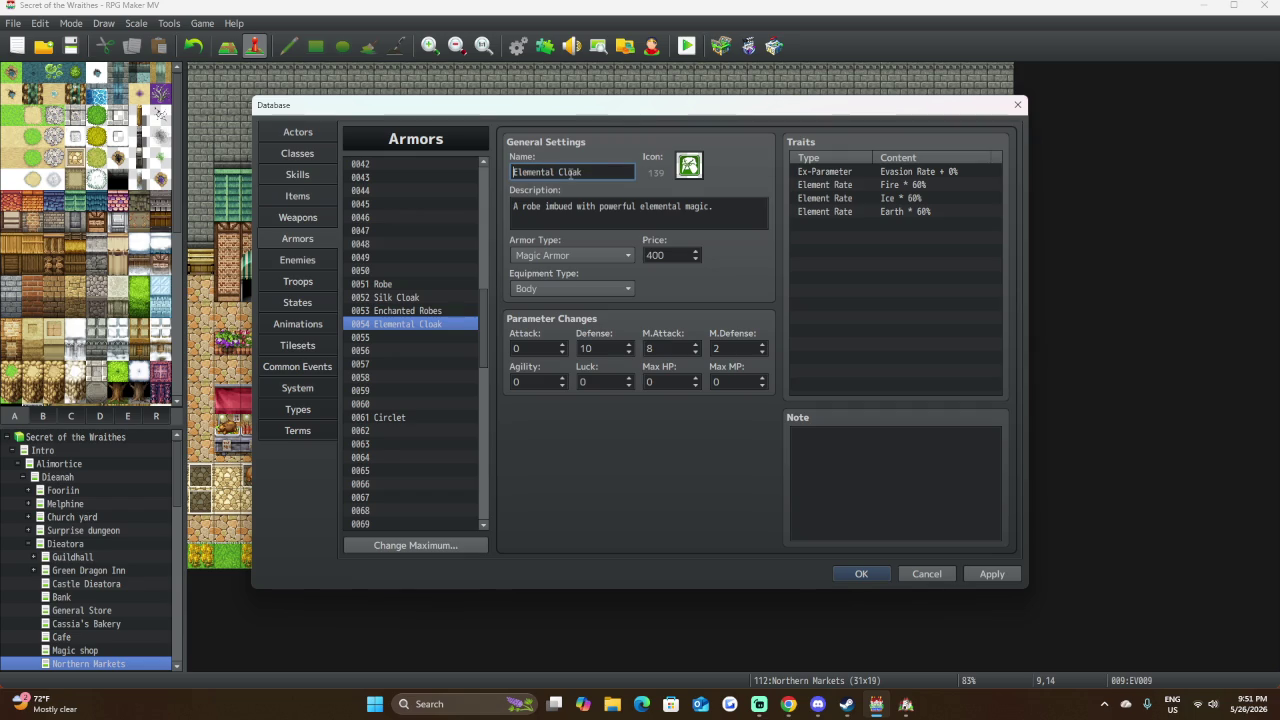
{"action": "type", "text": "Tri-"}
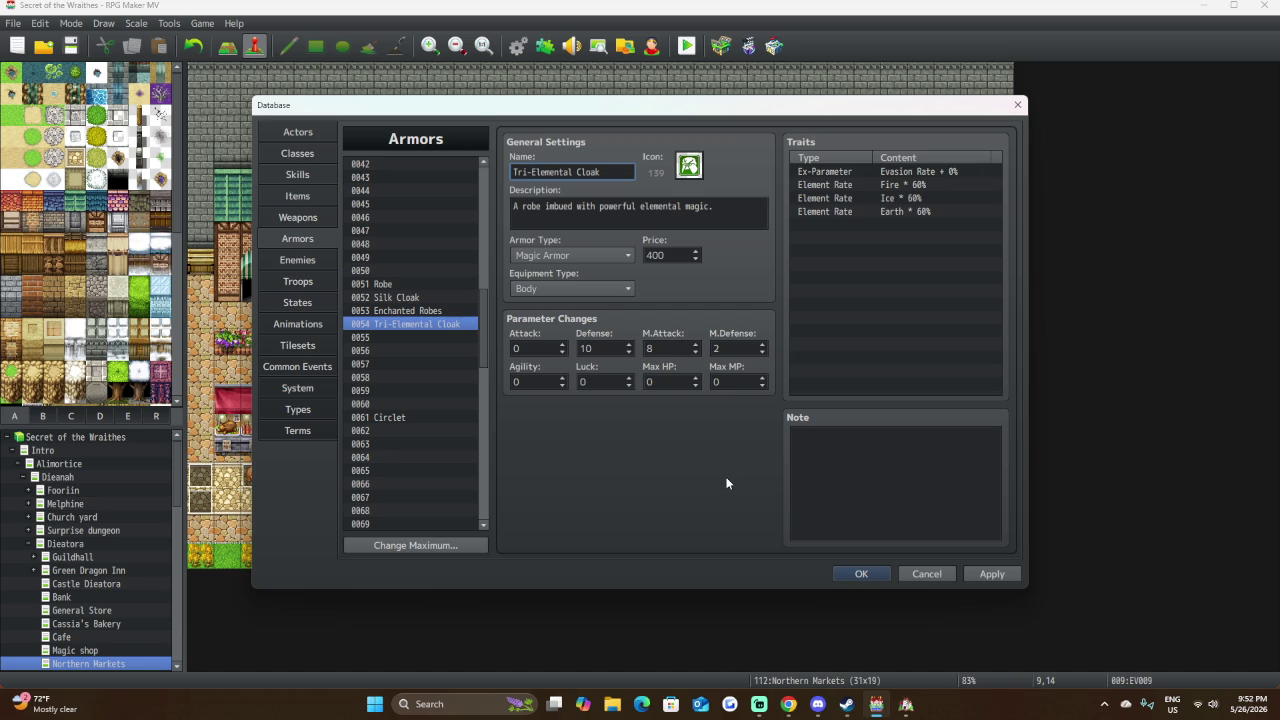
Change the Ice Element Rate trait to Water, keeping it at 60%.
{"action": "double_click", "coordinate": [896, 199]}
{"action": "left_click", "coordinate": [903, 200]}
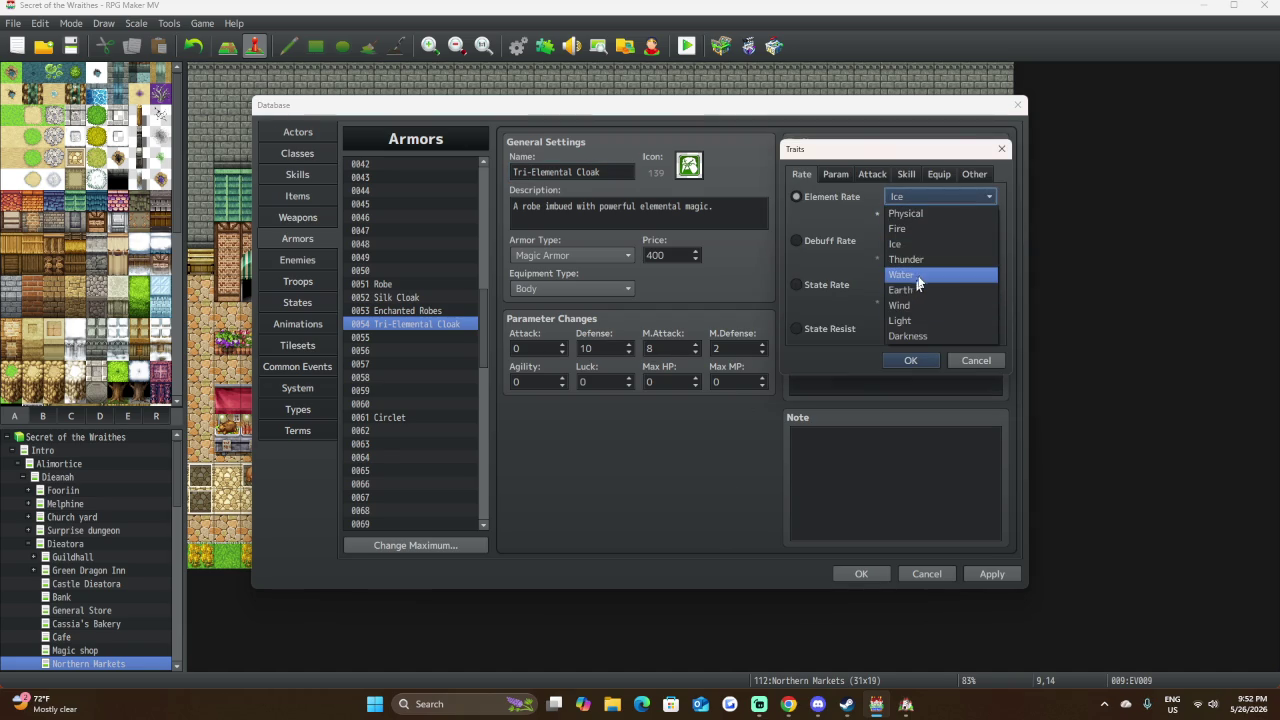
{"action": "left_click", "coordinate": [919, 274]}
{"action": "left_click", "coordinate": [894, 362]}
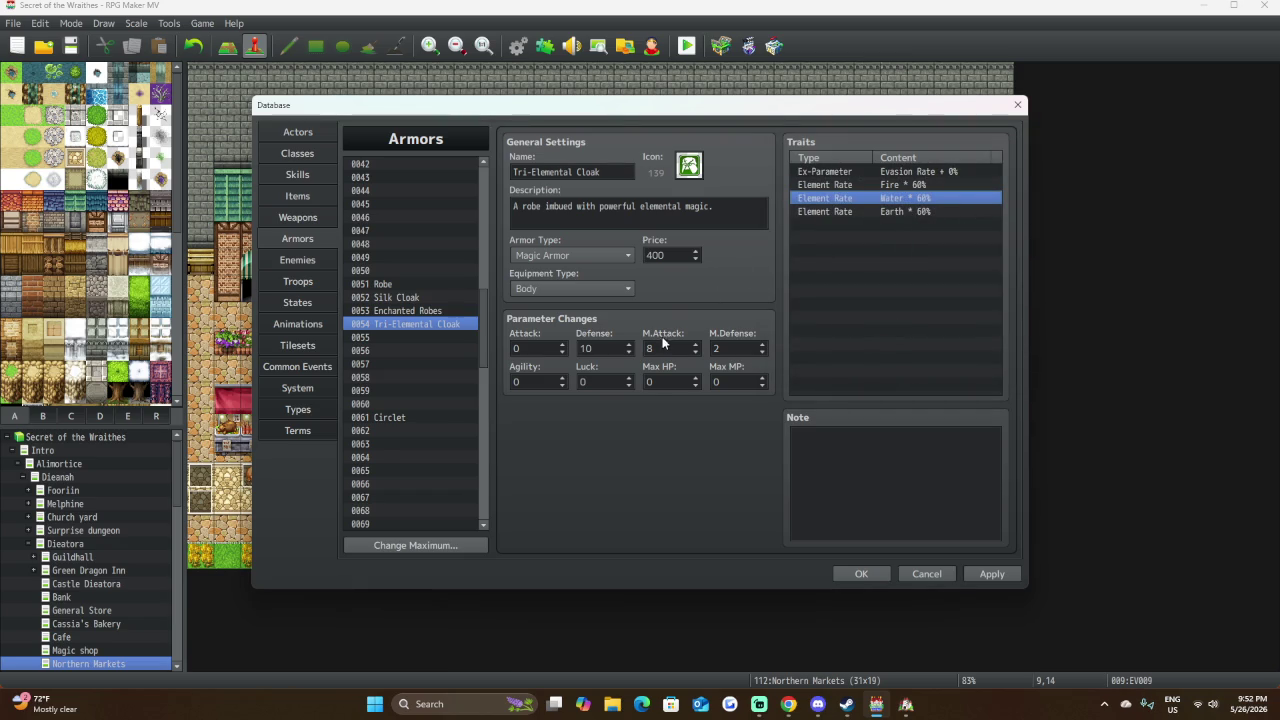
Set the cloak's Max MP to 4 and apply the changes.
{"action": "double_click", "coordinate": [729, 380]}
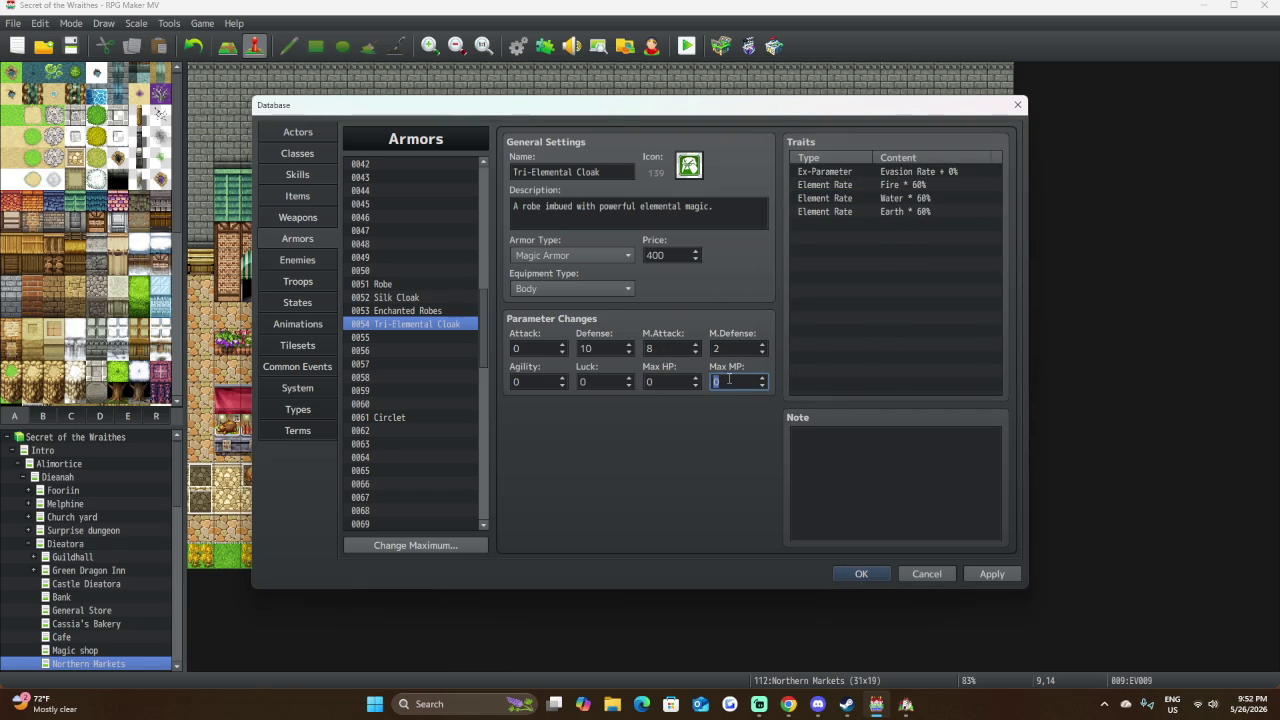
{"action": "type", "text": "4"}
{"action": "left_click", "coordinate": [990, 573]}
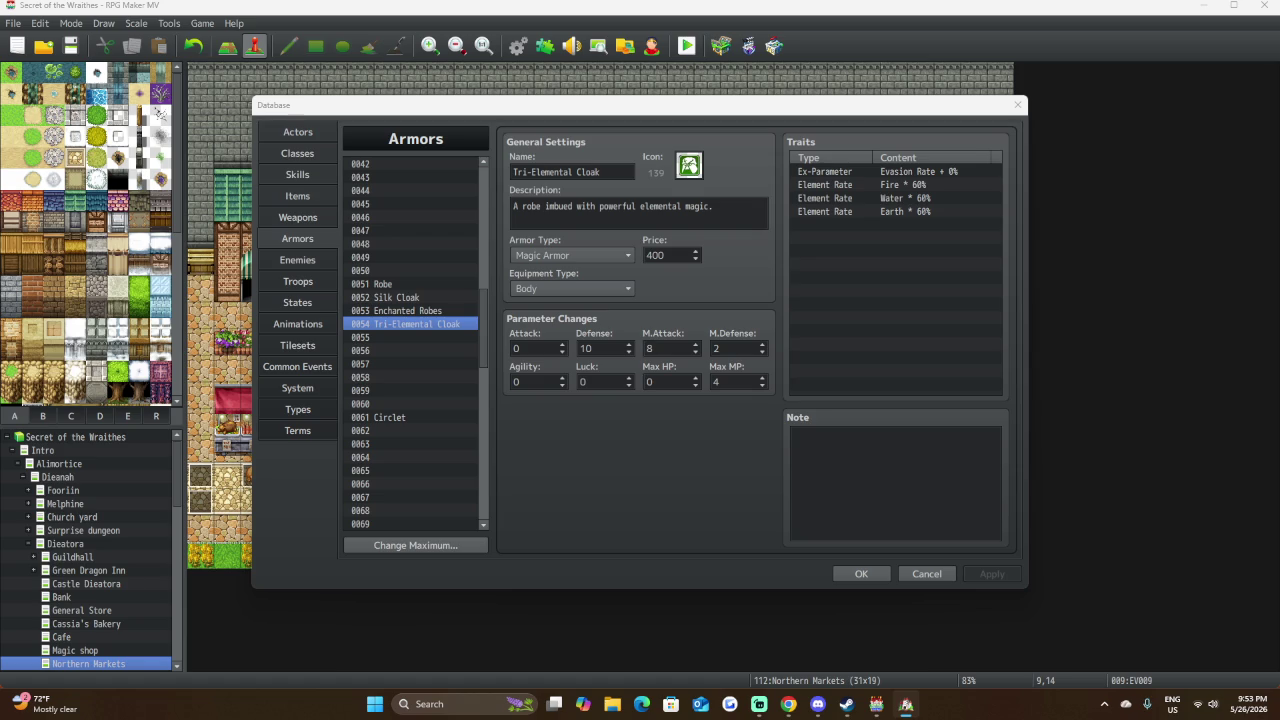
Copy 0053 Enchanted Robes and paste it into empty armor slot 0055.
{"action": "left_click", "coordinate": [440, 336]}
{"action": "left_click", "coordinate": [424, 312]}
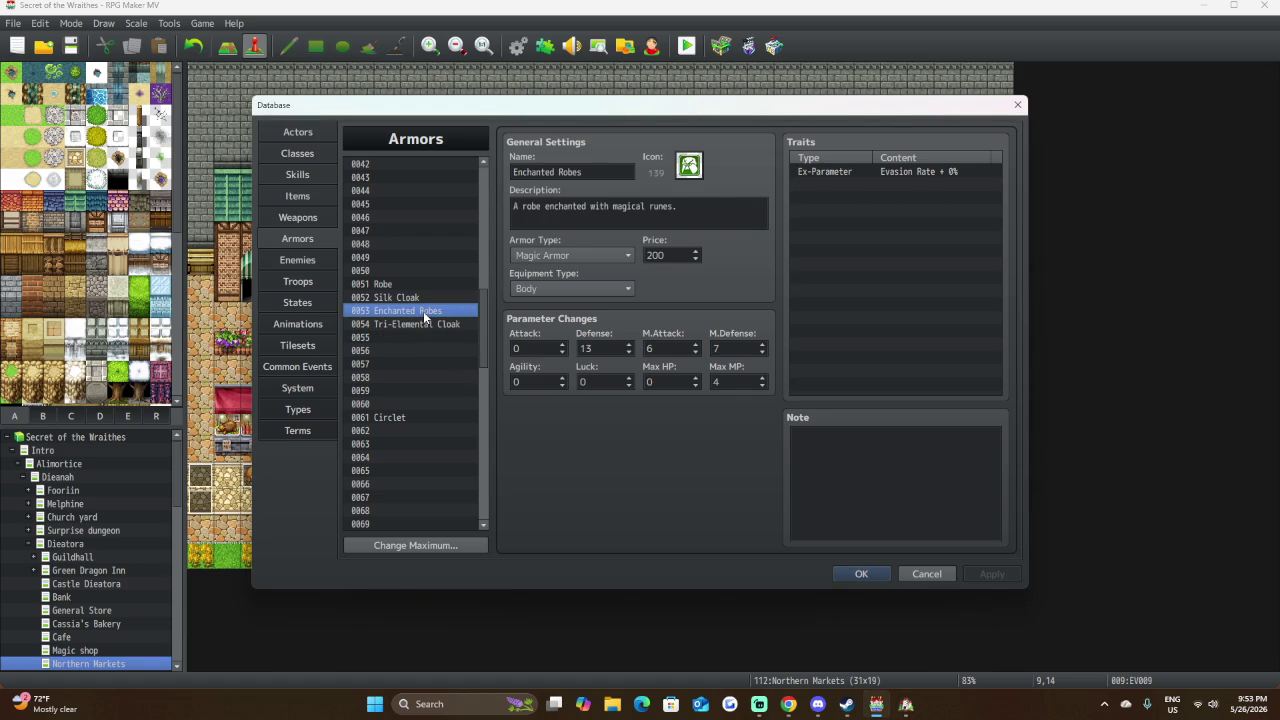
{"action": "right_click", "coordinate": [411, 314]}
{"action": "left_click", "coordinate": [440, 318]}
{"action": "left_click", "coordinate": [411, 340]}
{"action": "right_click", "coordinate": [420, 336]}
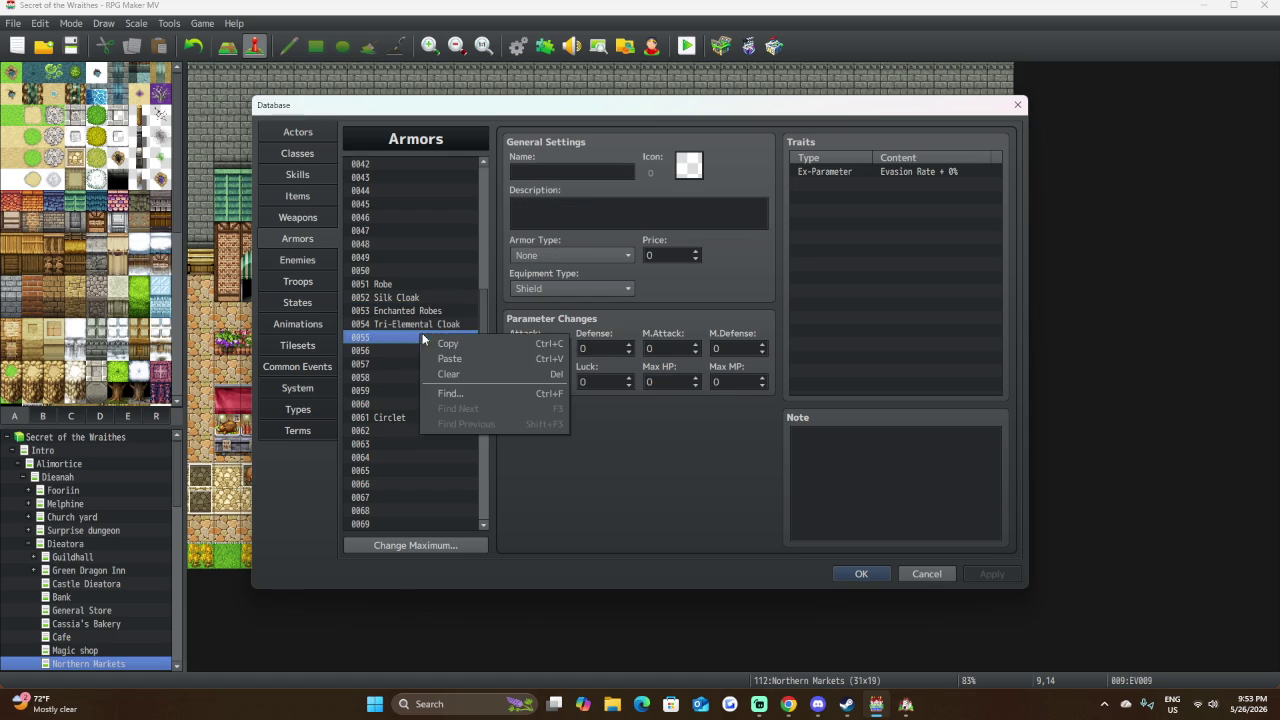
{"action": "left_click", "coordinate": [432, 357]}
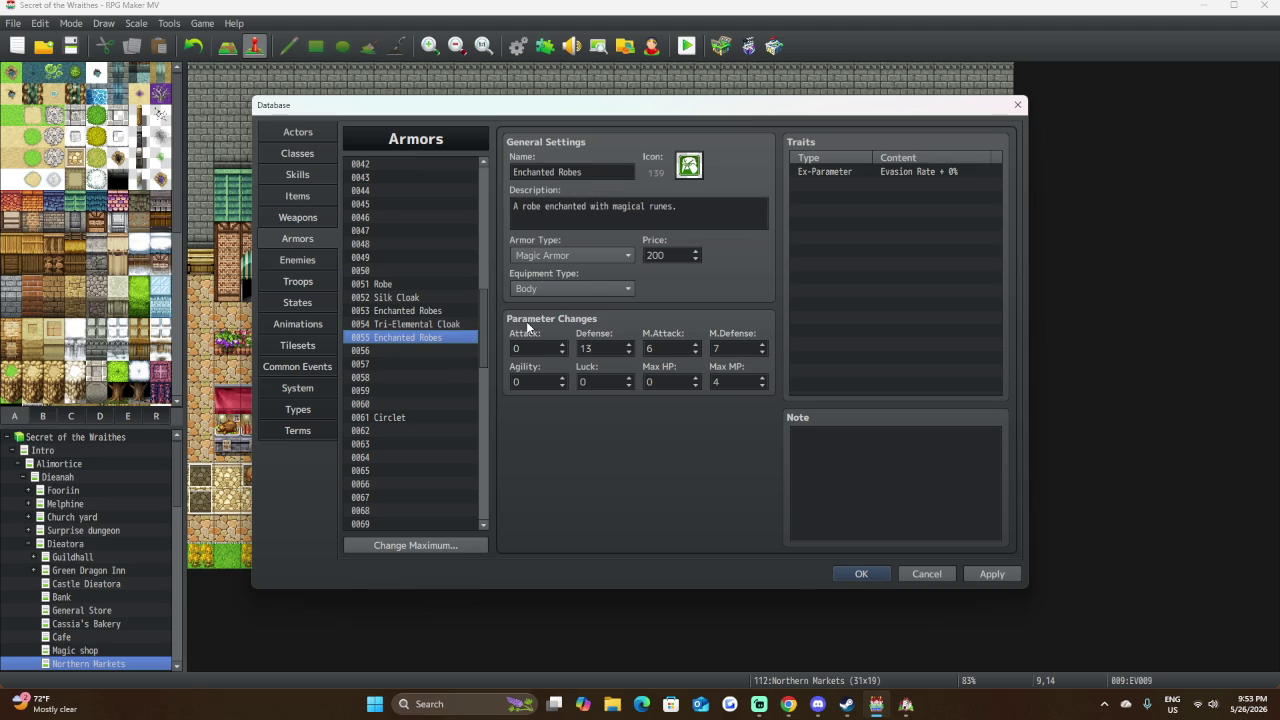
{"action": "key", "text": "alt+Tab"}
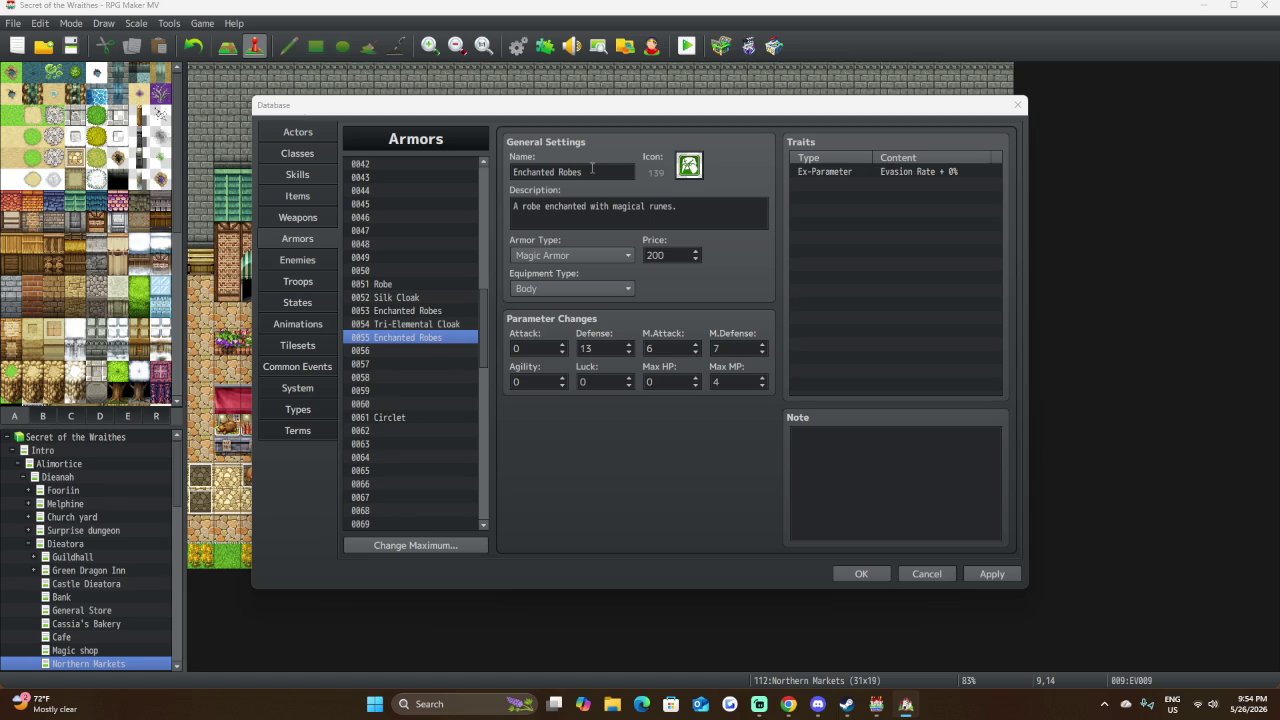
Replace the copied name Enchanted Robes with 'Hermit Robe'.
{"action": "left_click", "coordinate": [591, 170]}
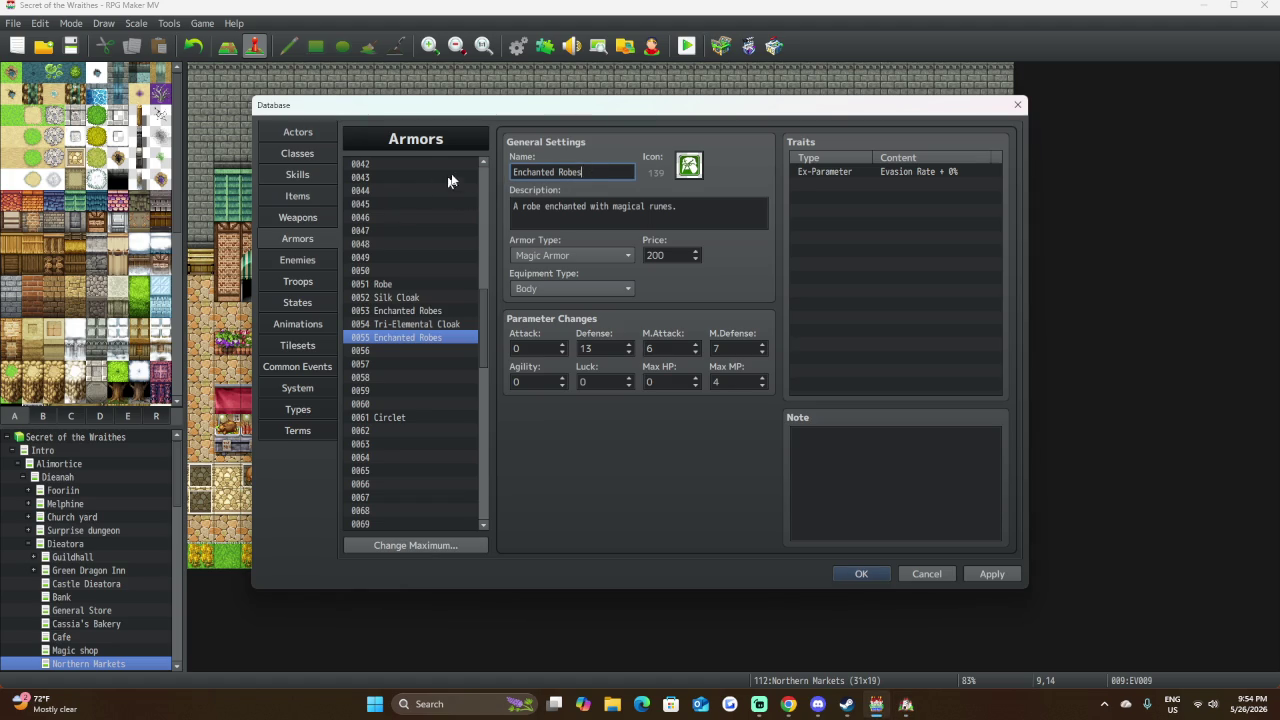
{"action": "double_click", "coordinate": [589, 172]}
{"action": "left_click", "coordinate": [590, 174]}
{"action": "left_click_drag", "start_coordinate": [590, 174], "coordinate": [499, 178]}
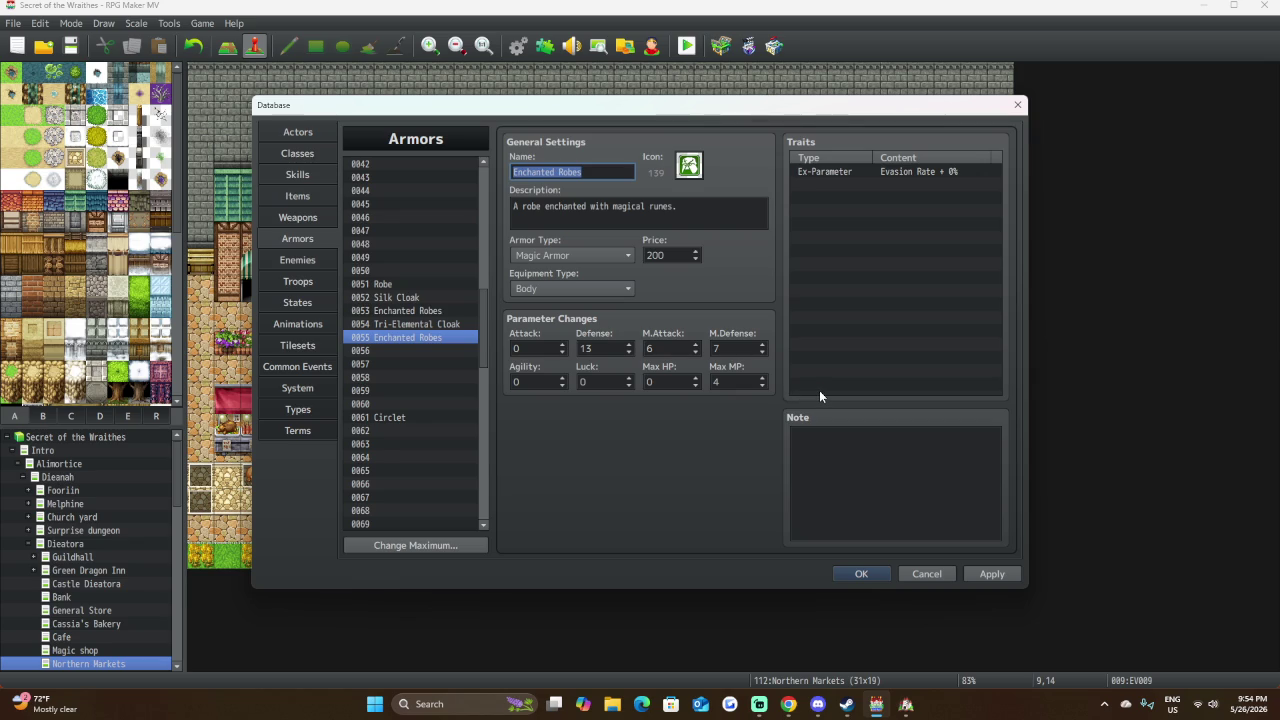
{"action": "type", "text": "Hermit Robe"}
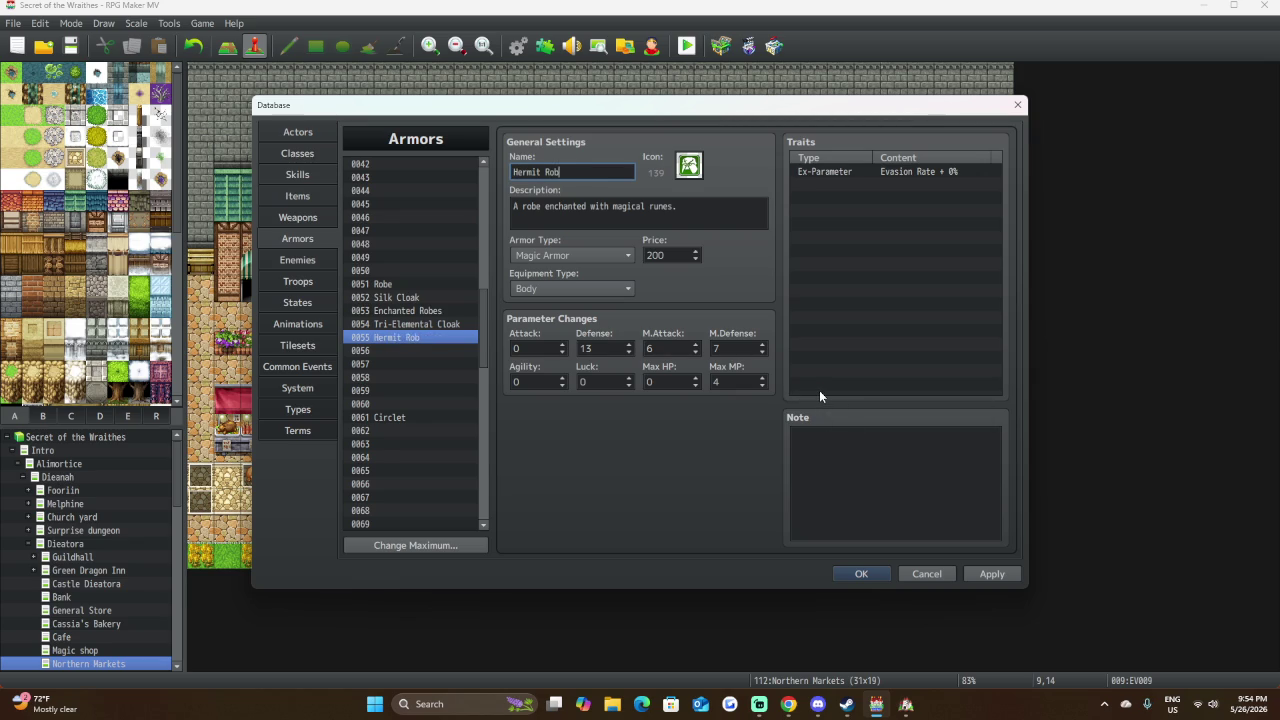
Replace the description with 'A robe from a hermetic mage'.
{"action": "left_click", "coordinate": [413, 322]}
{"action": "key", "text": "Down"}
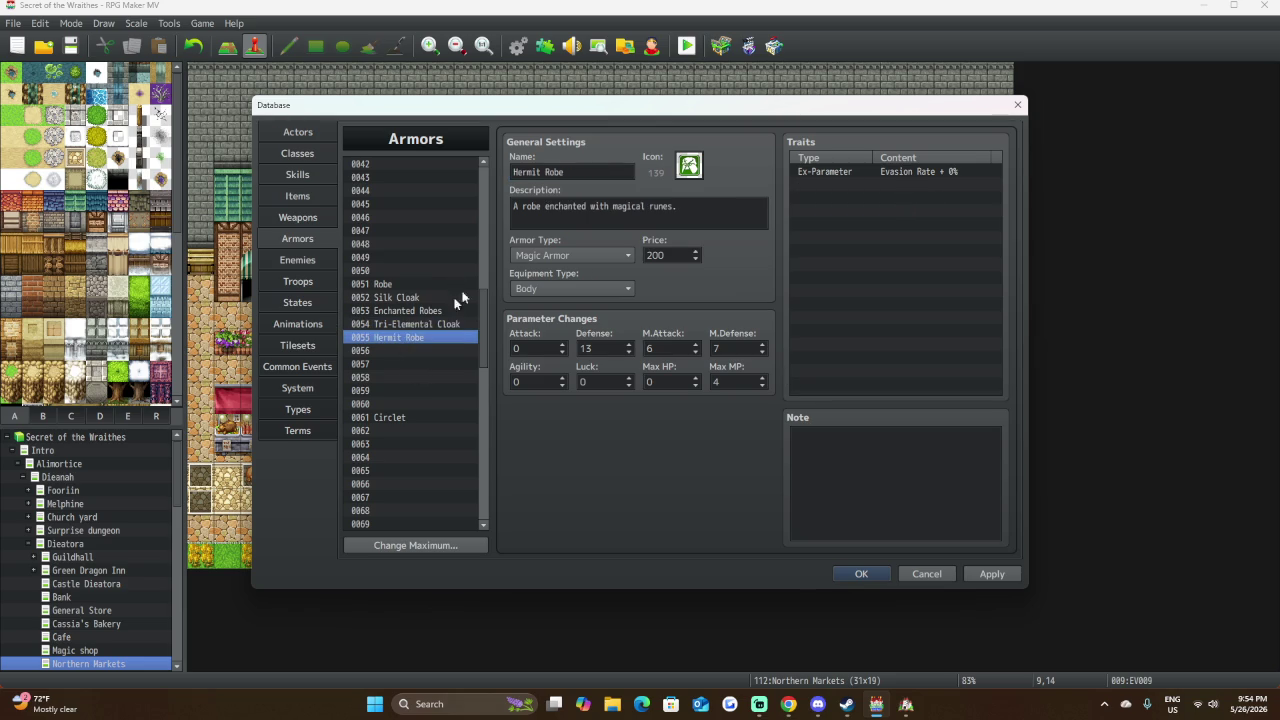
{"action": "left_click_drag", "start_coordinate": [706, 205], "coordinate": [507, 230]}
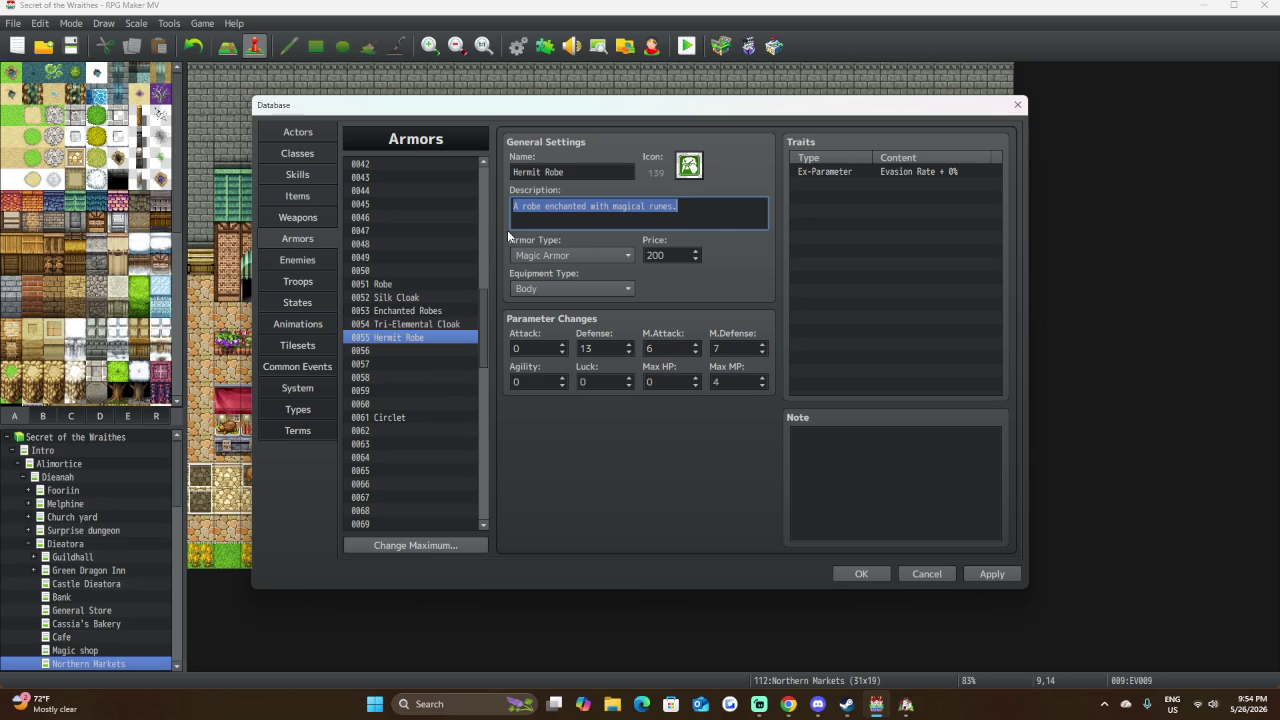
{"action": "type", "text": "A robe"}
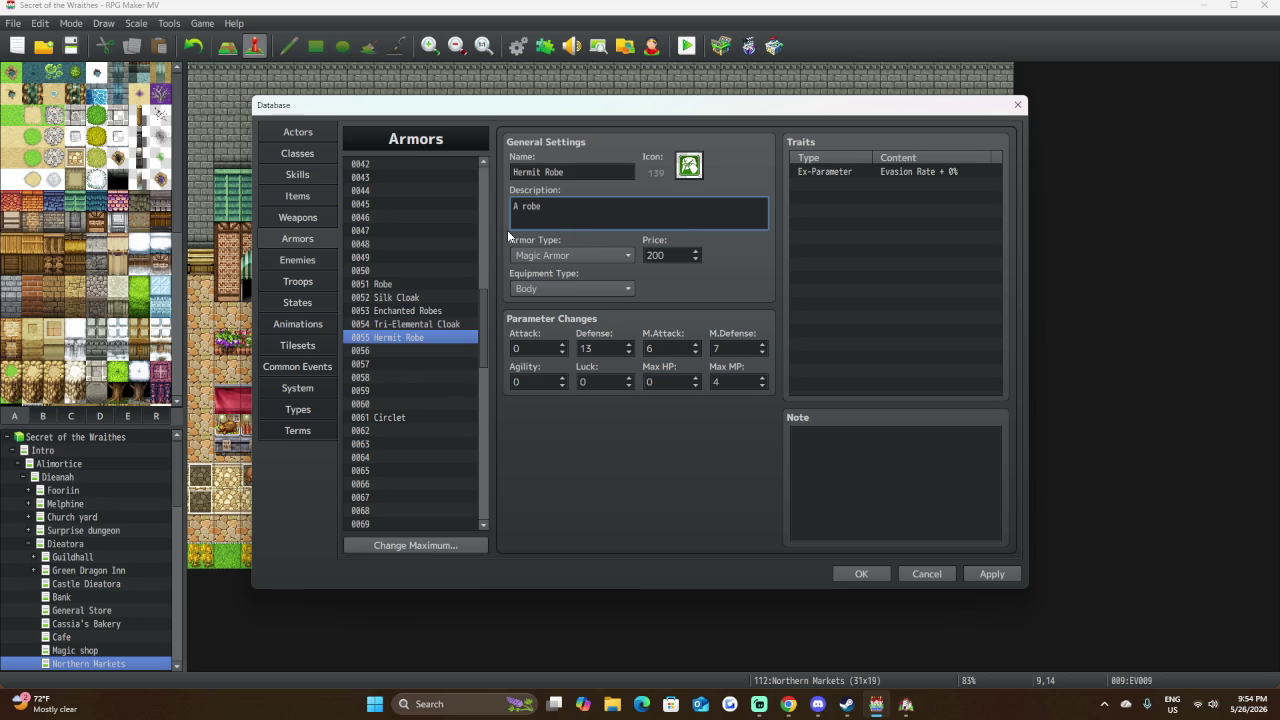
{"action": "type", "text": " from a"}
{"action": "type", "text": " hermetic"}
{"action": "type", "text": " mage"}
Set the Hermit Robe's price to 1000, Defense to 0 and Luck to 10.
{"action": "double_click", "coordinate": [650, 262]}
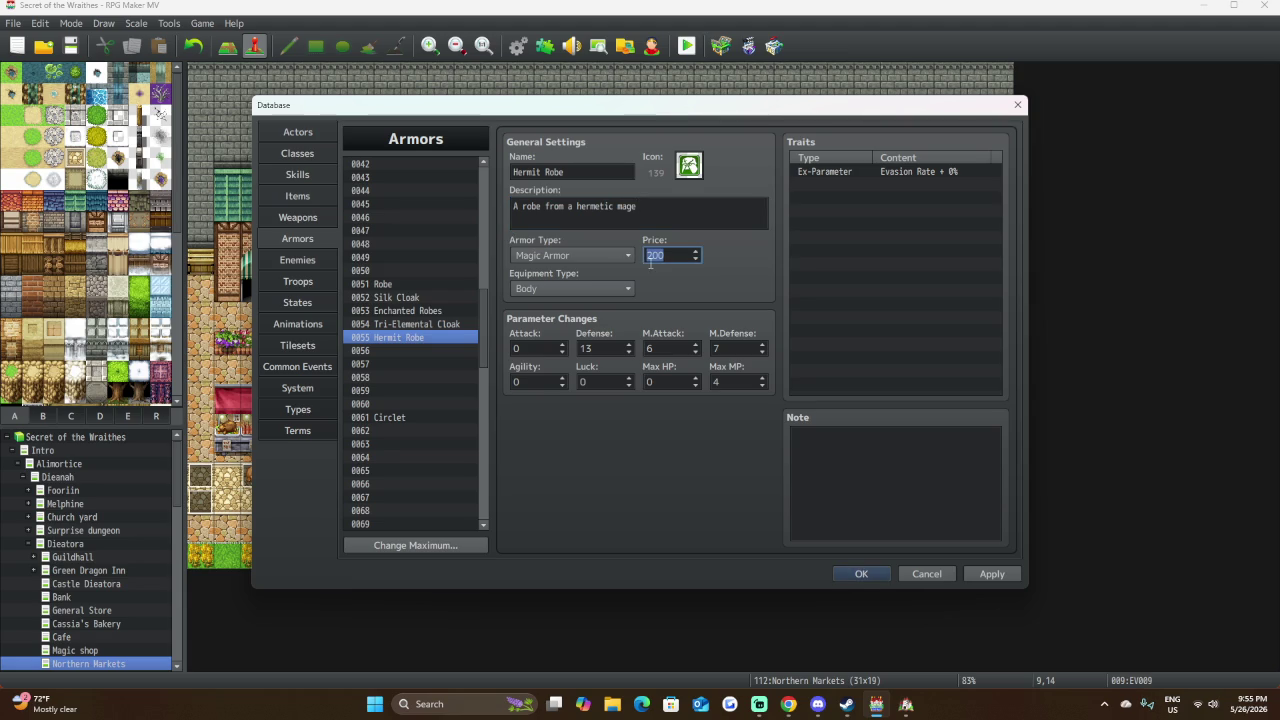
{"action": "type", "text": "1000"}
{"action": "left_click", "coordinate": [612, 341]}
{"action": "type", "text": "0"}
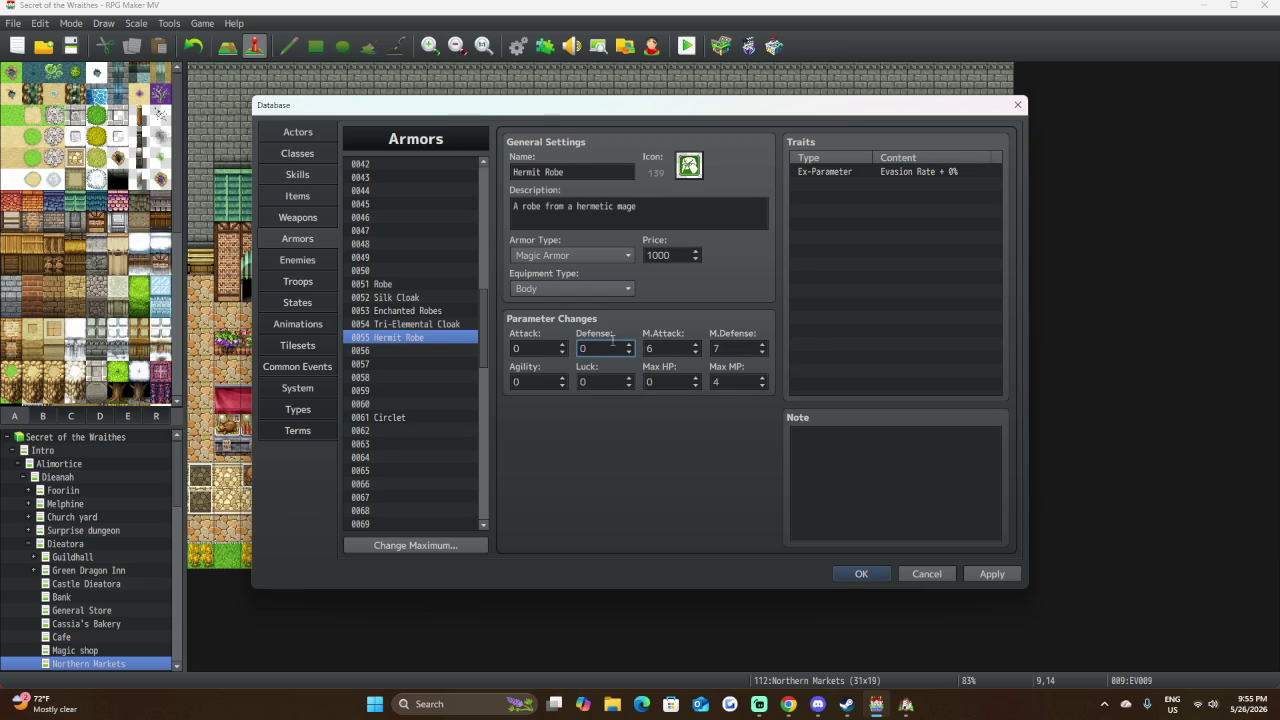
{"action": "left_click", "coordinate": [611, 384]}
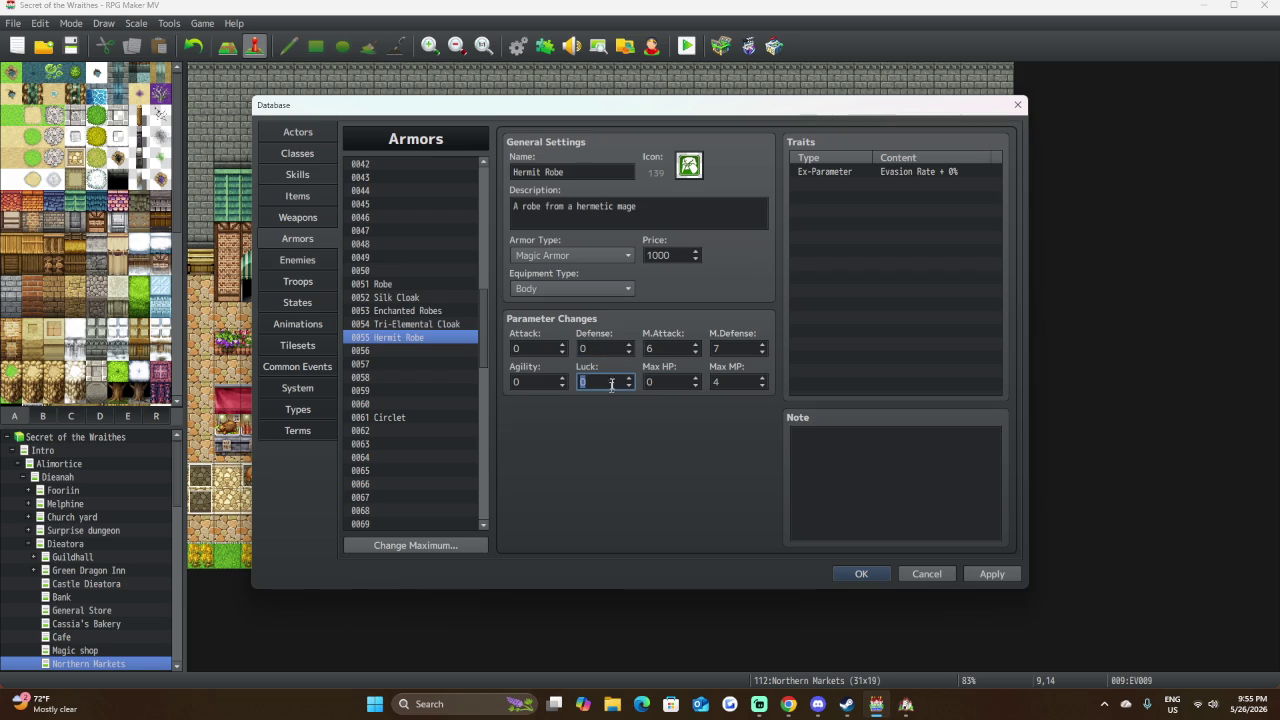
{"action": "type", "text": "10"}
Set Max HP to 2, M.Defense to 20 and M.Attack to 15.
{"action": "left_click", "coordinate": [663, 384]}
{"action": "type", "text": "2"}
{"action": "left_click", "coordinate": [721, 382]}
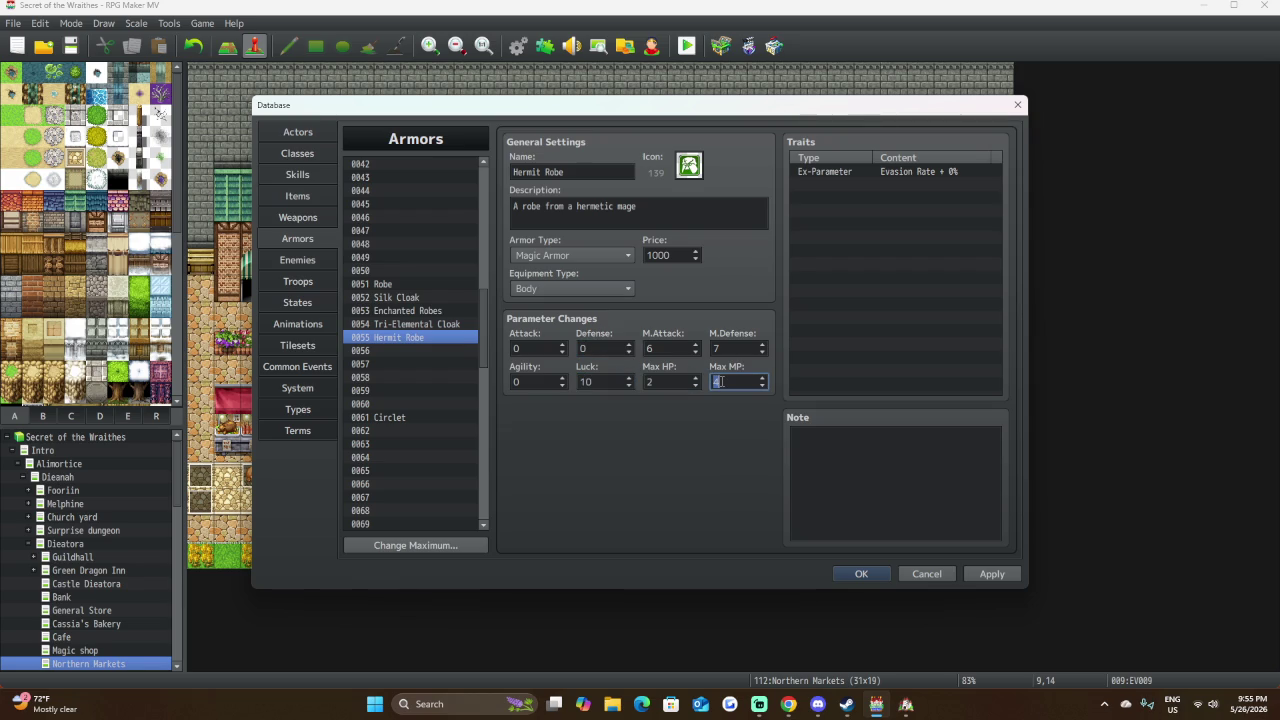
{"action": "left_click", "coordinate": [725, 347]}
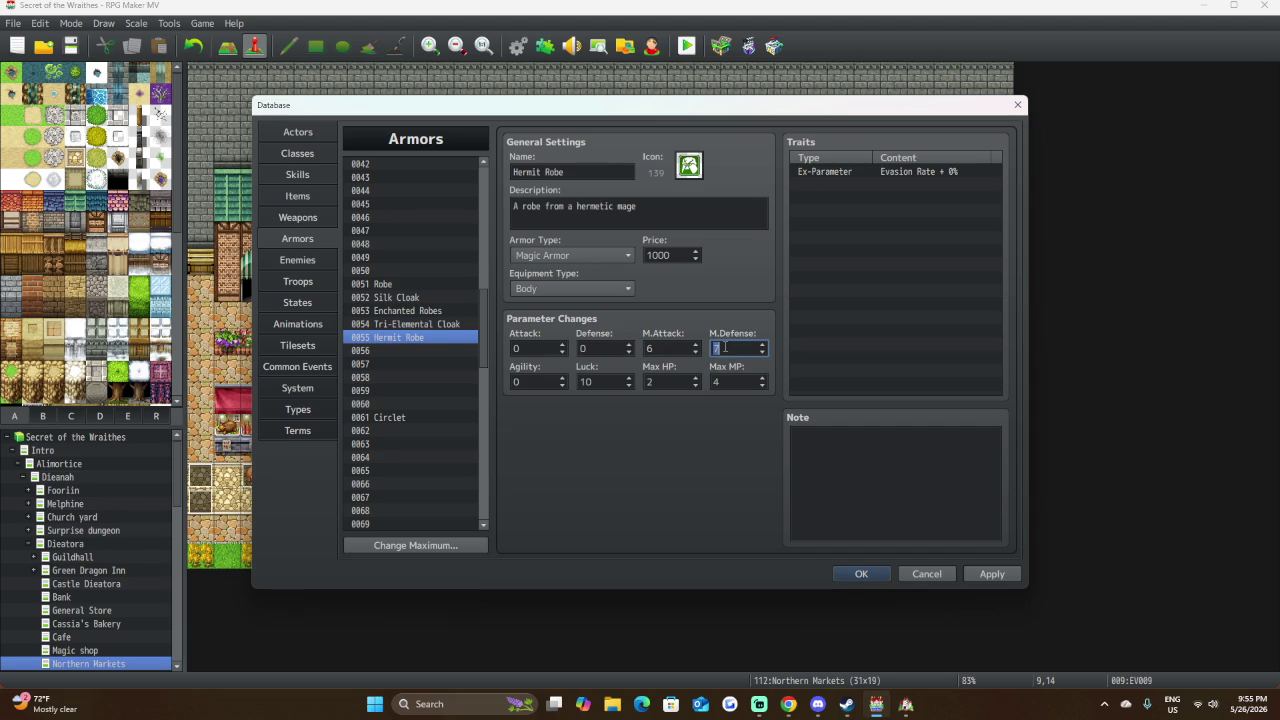
{"action": "type", "text": "20"}
{"action": "left_click", "coordinate": [671, 348]}
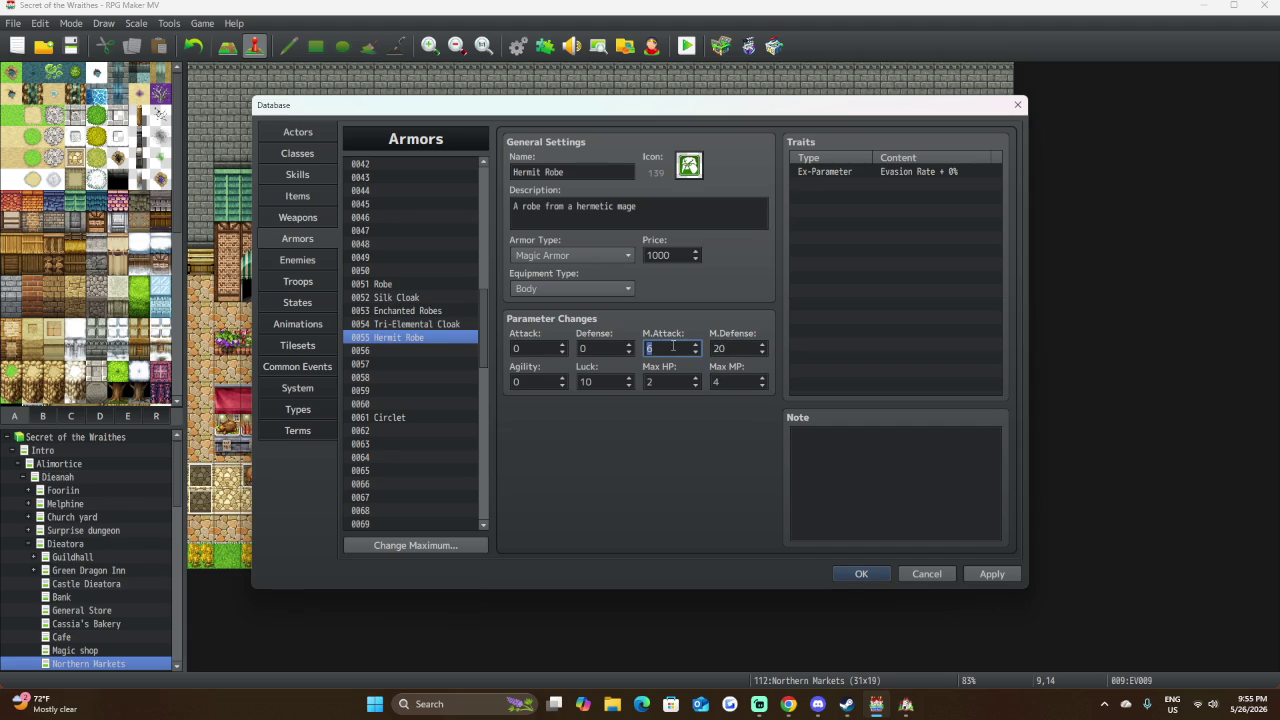
{"action": "type", "text": "15"}
{"action": "left_click", "coordinate": [643, 201]}
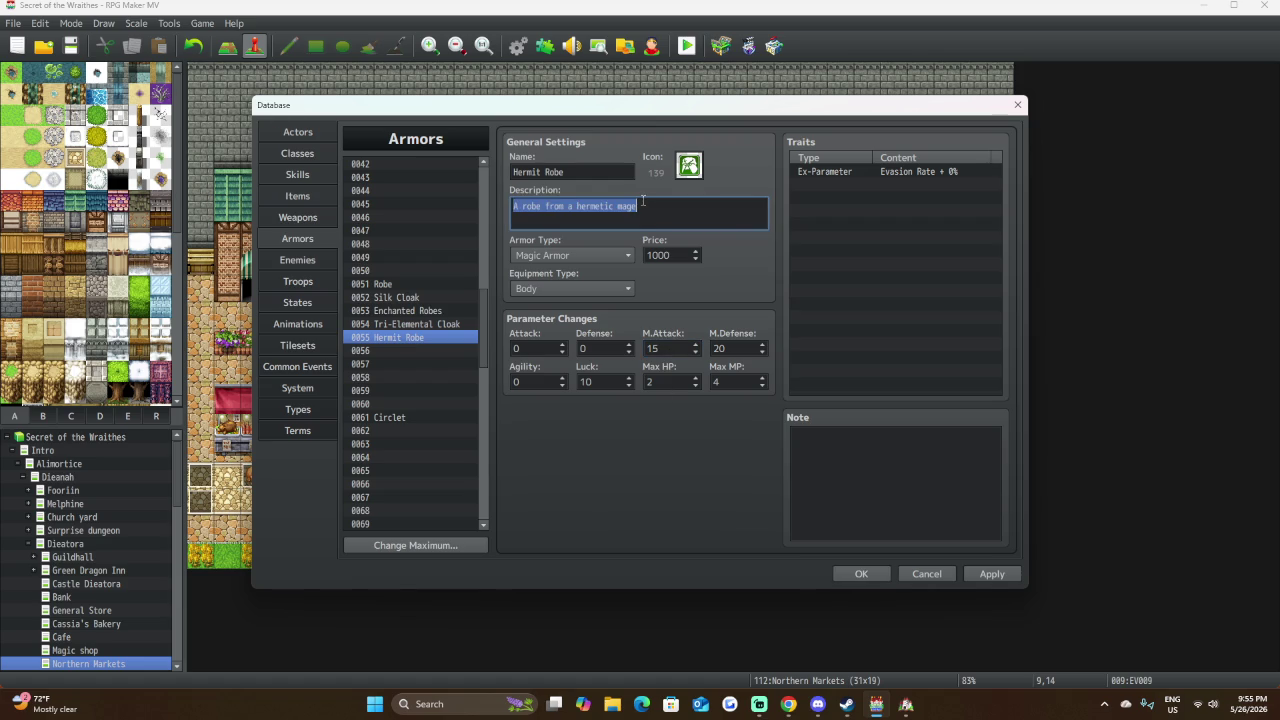
{"action": "left_click", "coordinate": [643, 206]}
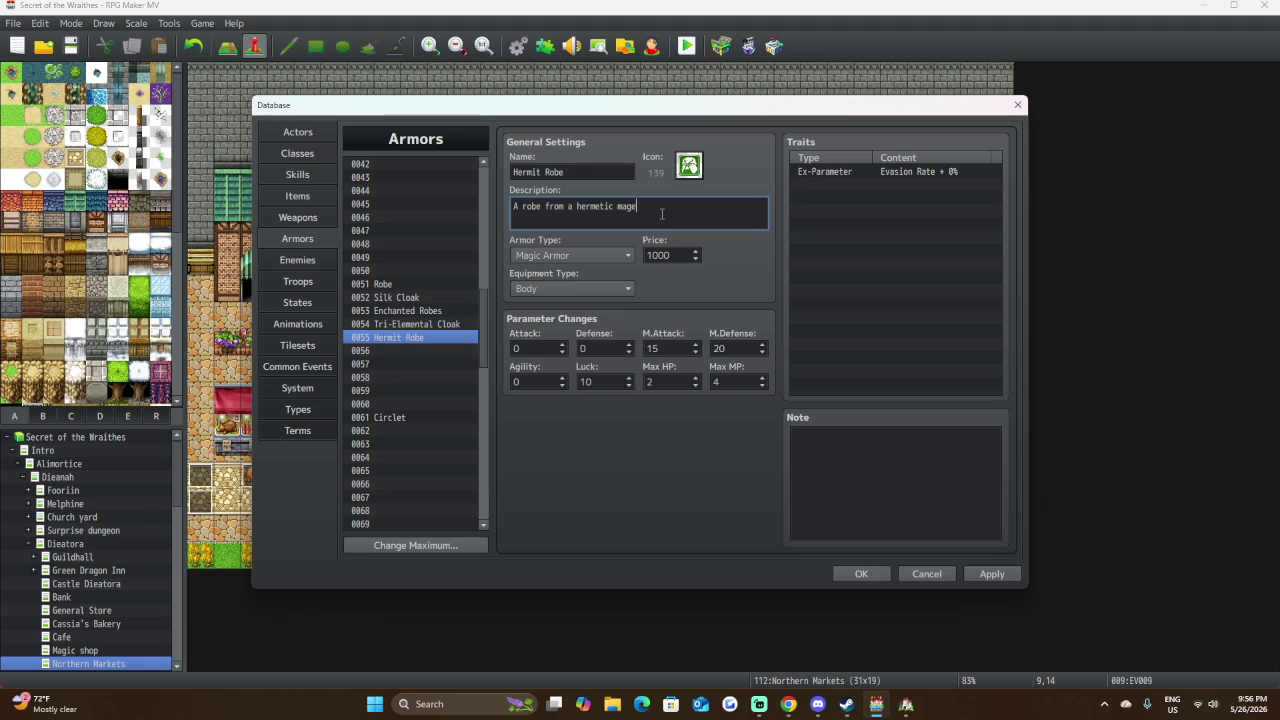
Finish the Hermit Robe description: 'A robe from a hermetic mage, it's still charged with their magic.'.
{"action": "type", "text": "it"}
{"action": "type", "text": "'s "}
{"action": "type", "text": "st"}
{"action": "type", "text": "ill"}
{"action": "type", "text": " charge"}
{"action": "type", "text": "d wi"}
{"action": "type", "text": "th "}
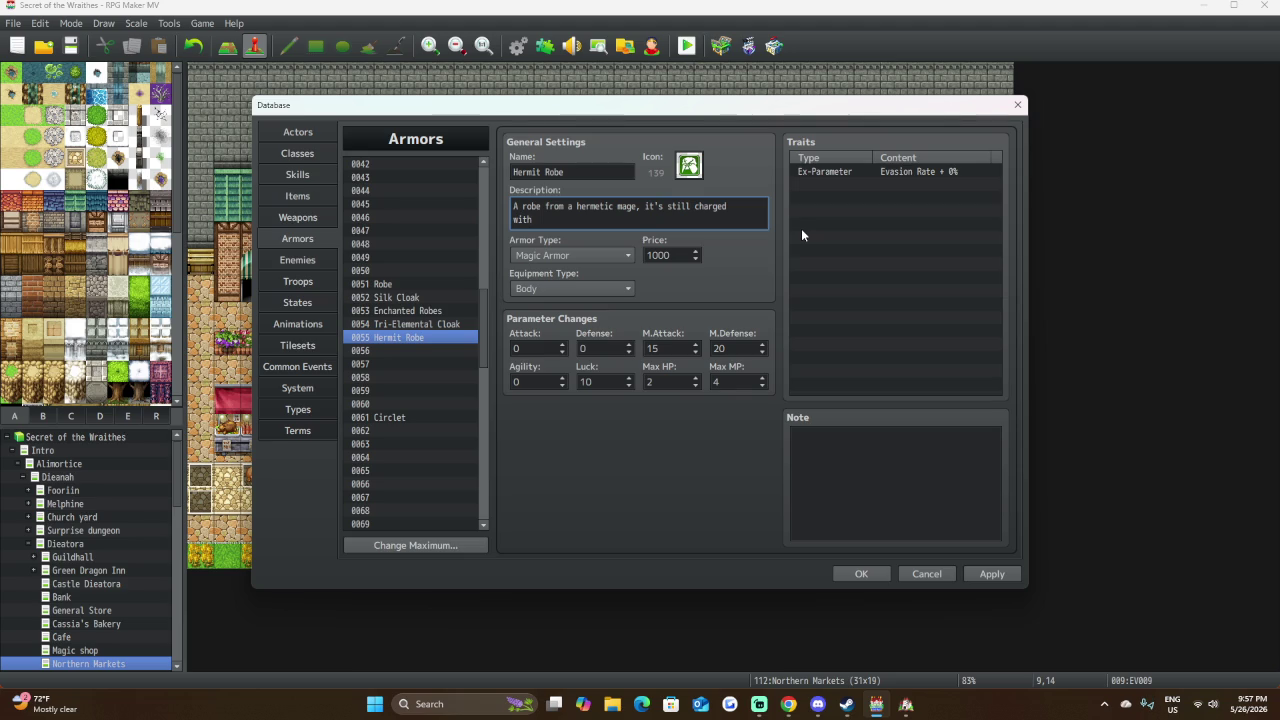
{"action": "type", "text": "their m"}
{"action": "type", "text": "agic."}
{"action": "double_click", "coordinate": [839, 190]}
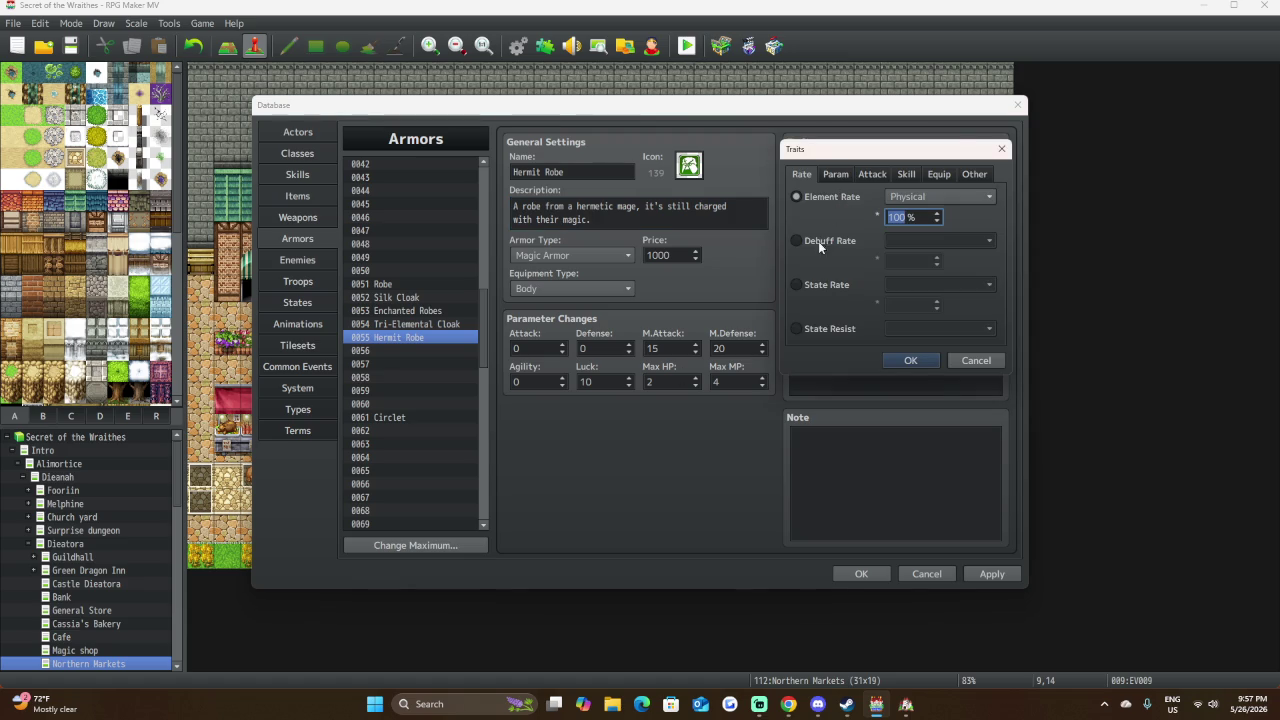
{"action": "left_click", "coordinate": [836, 174]}
{"action": "left_click", "coordinate": [871, 174]}
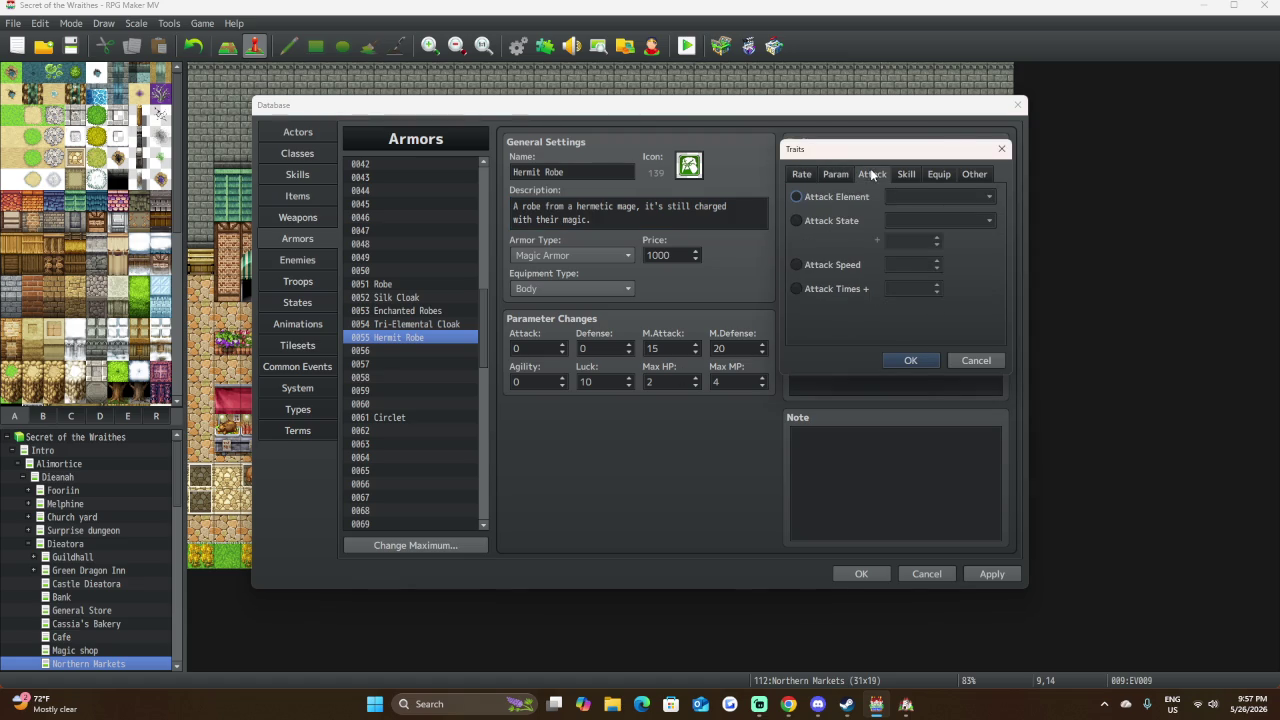
{"action": "left_click", "coordinate": [846, 199]}
{"action": "left_click", "coordinate": [953, 192]}
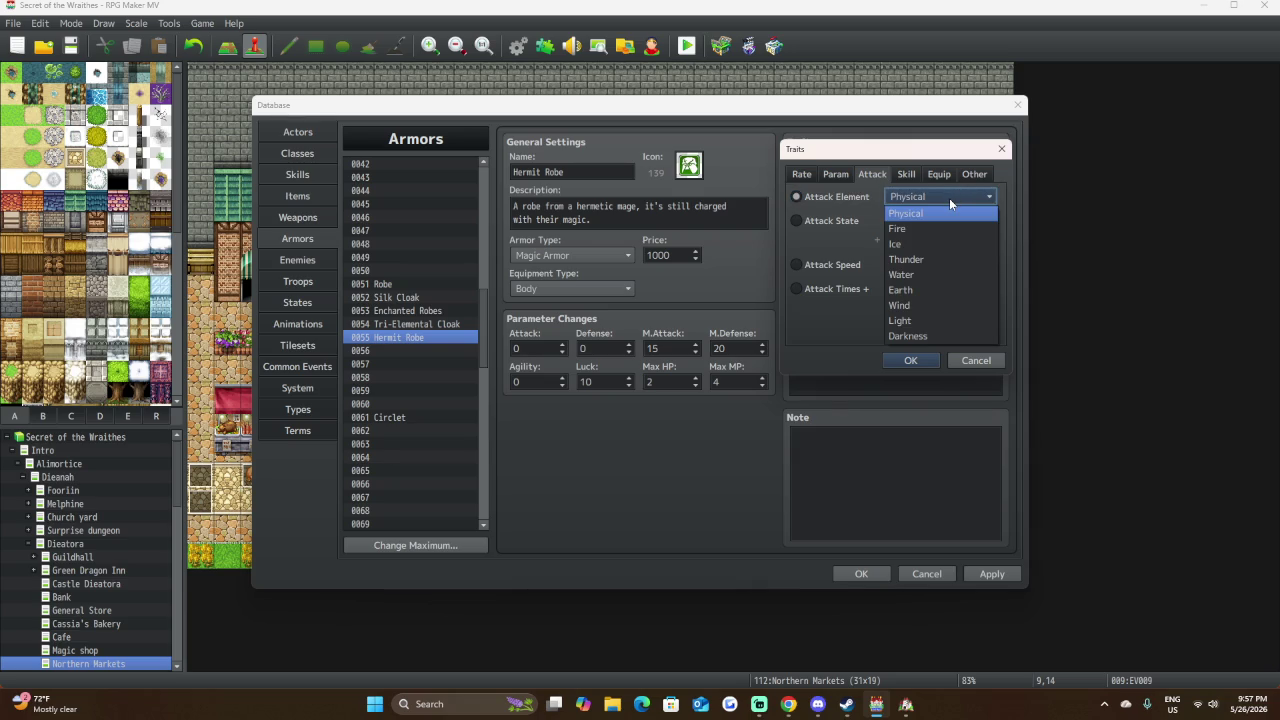
{"action": "left_click", "coordinate": [835, 245]}
{"action": "left_click", "coordinate": [975, 361]}
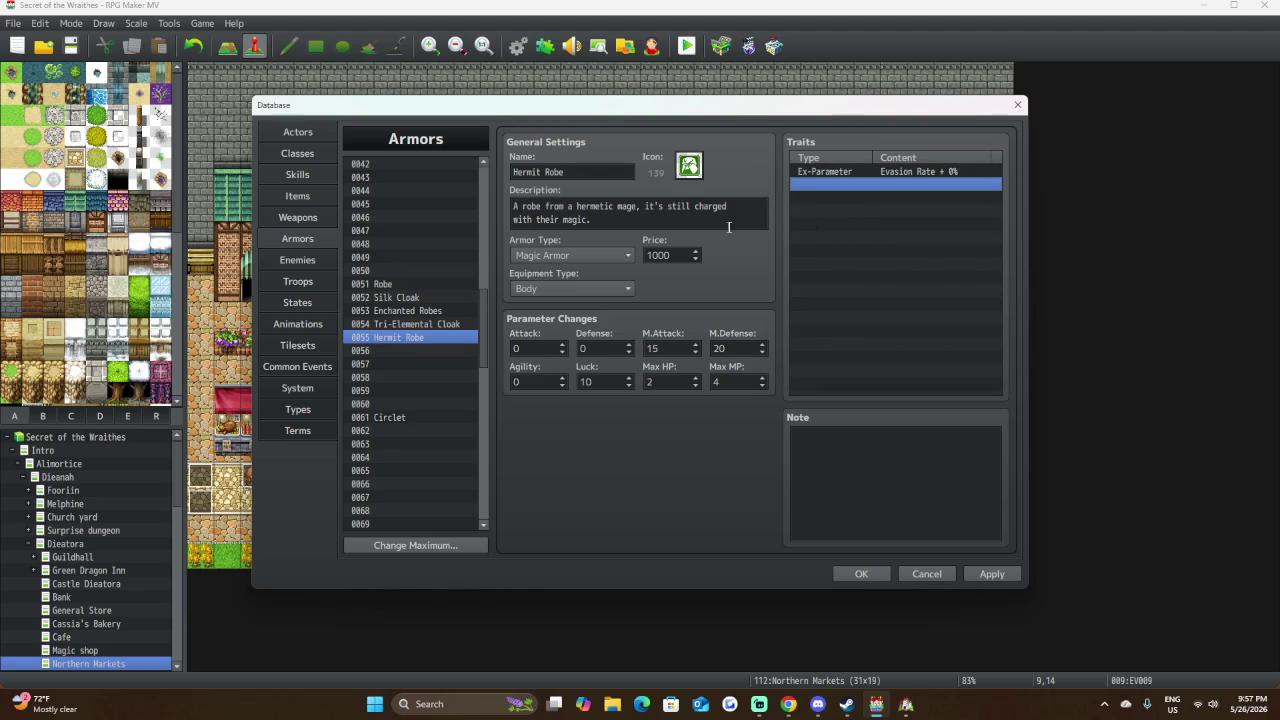
{"action": "double_click", "coordinate": [829, 186]}
{"action": "left_click", "coordinate": [928, 198]}
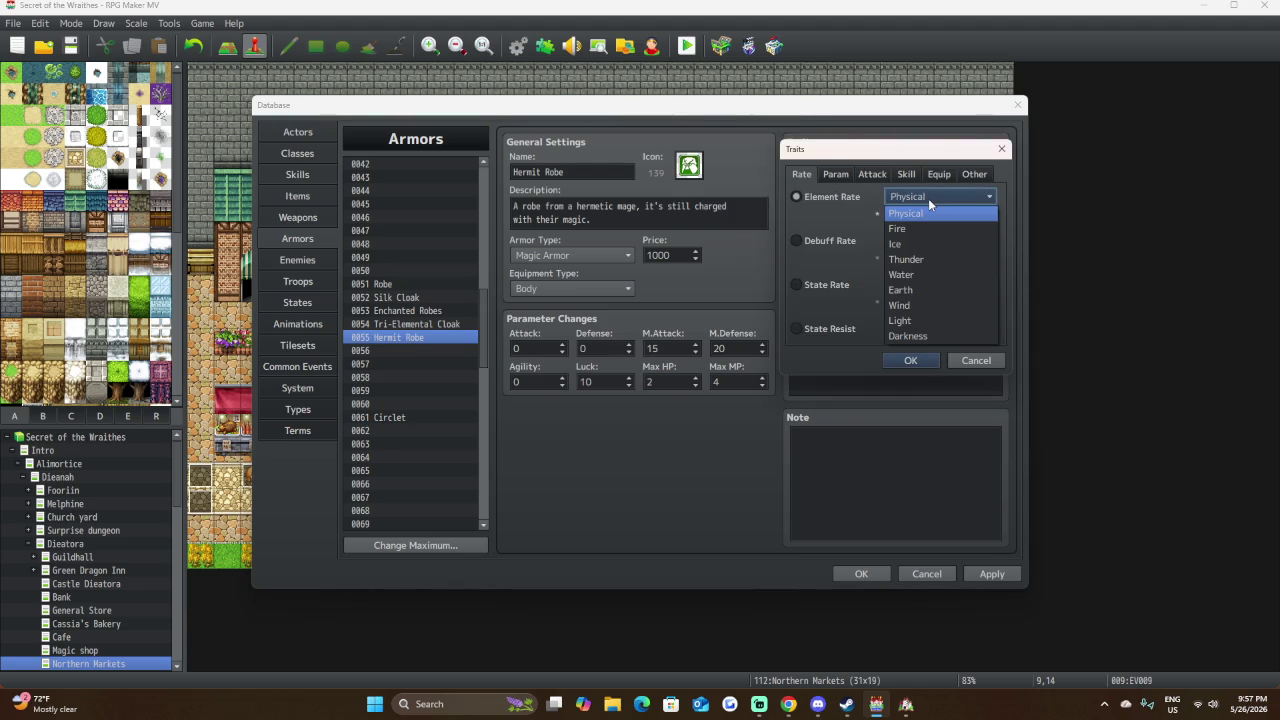
{"action": "left_click", "coordinate": [854, 364]}
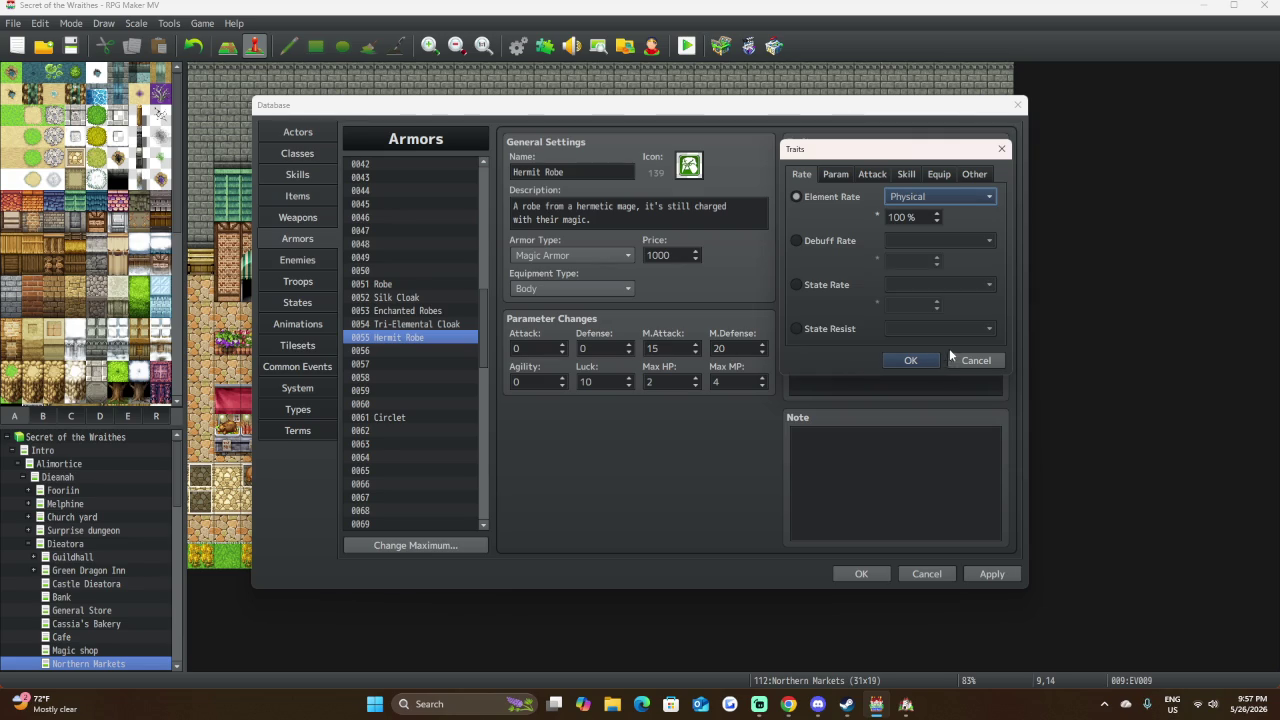
{"action": "left_click", "coordinate": [838, 174]}
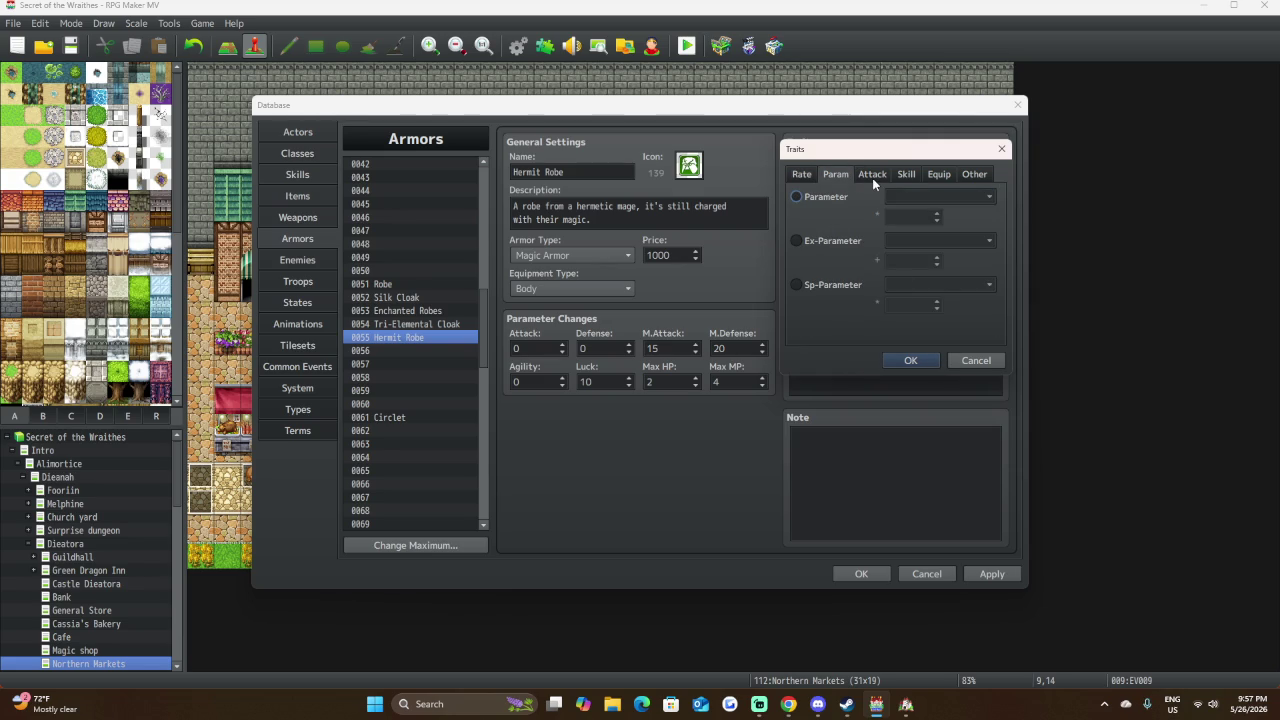
{"action": "left_click", "coordinate": [990, 362]}
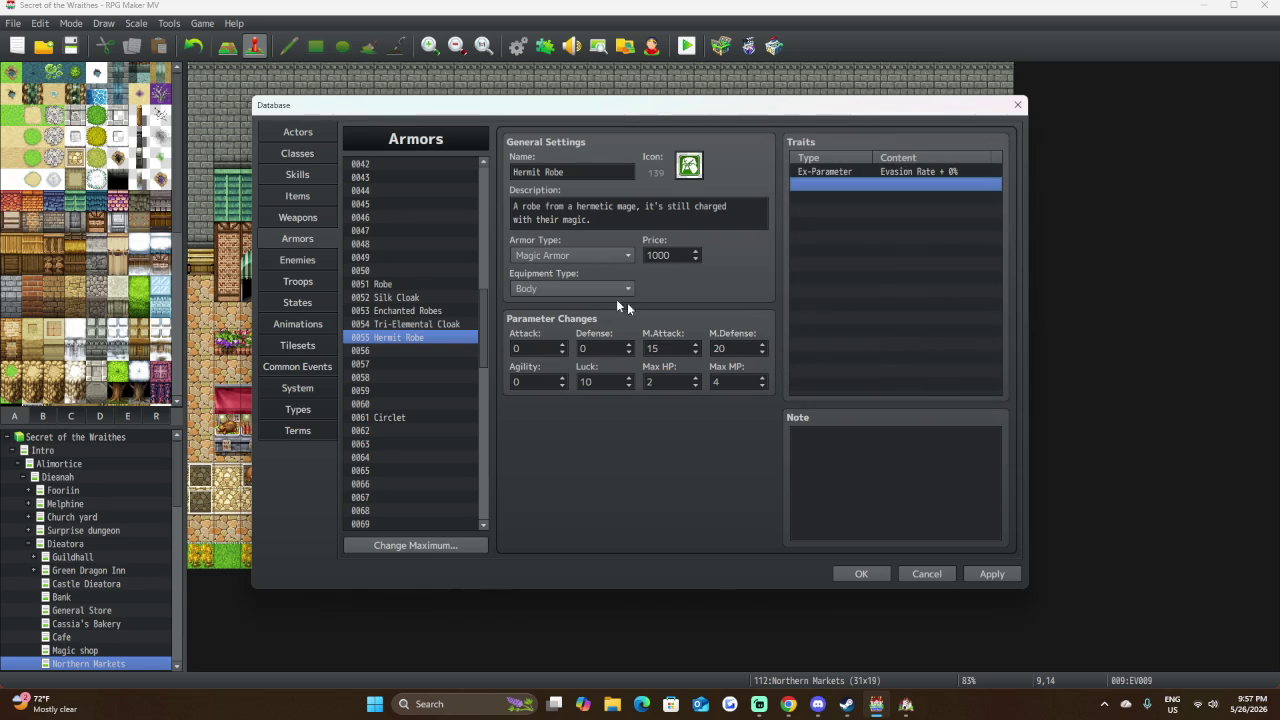
{"action": "left_click", "coordinate": [381, 320]}
{"action": "left_click", "coordinate": [387, 311]}
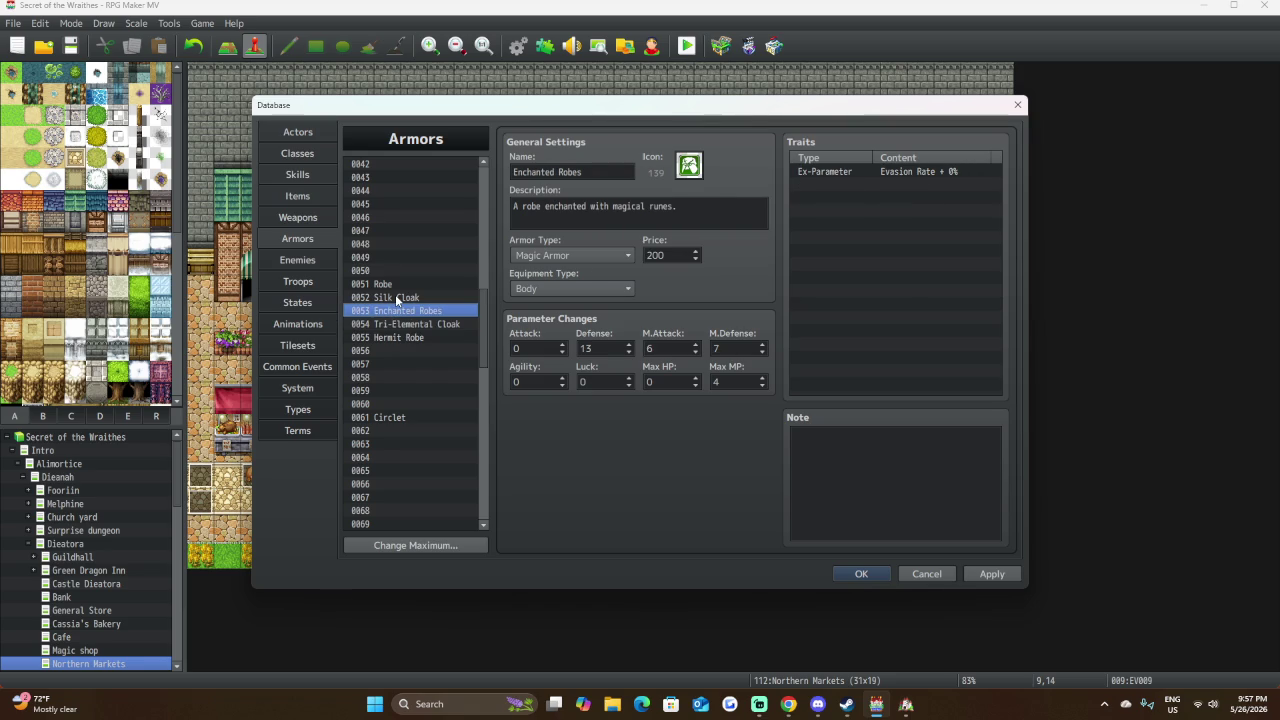
{"action": "left_click", "coordinate": [398, 297]}
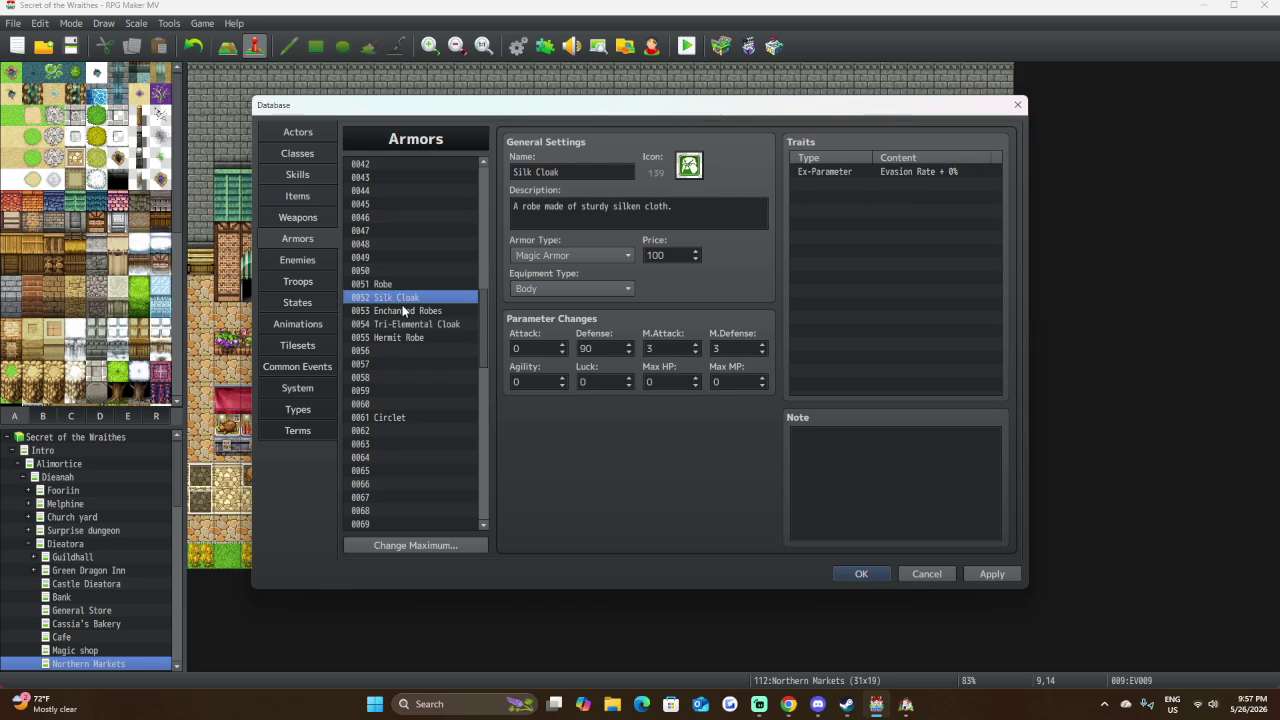
{"action": "left_click", "coordinate": [401, 284]}
{"action": "left_click", "coordinate": [407, 298]}
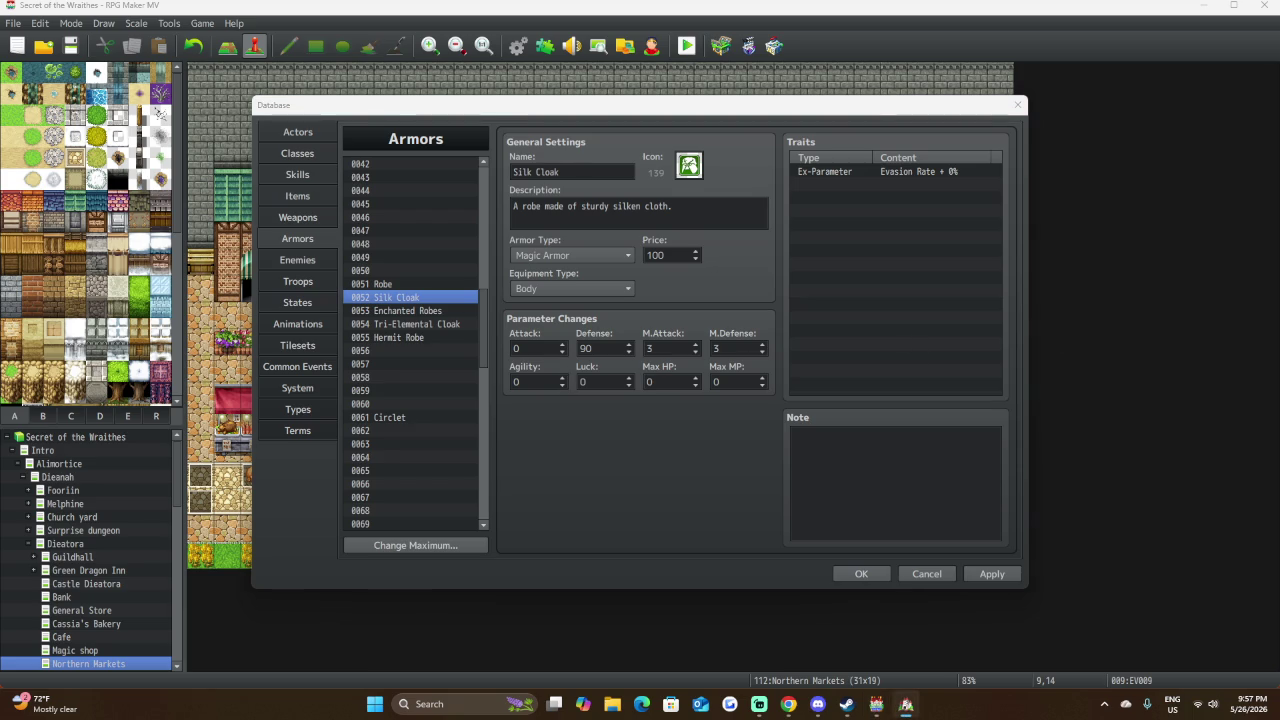
{"action": "double_click", "coordinate": [600, 349]}
{"action": "type", "text": "90"}
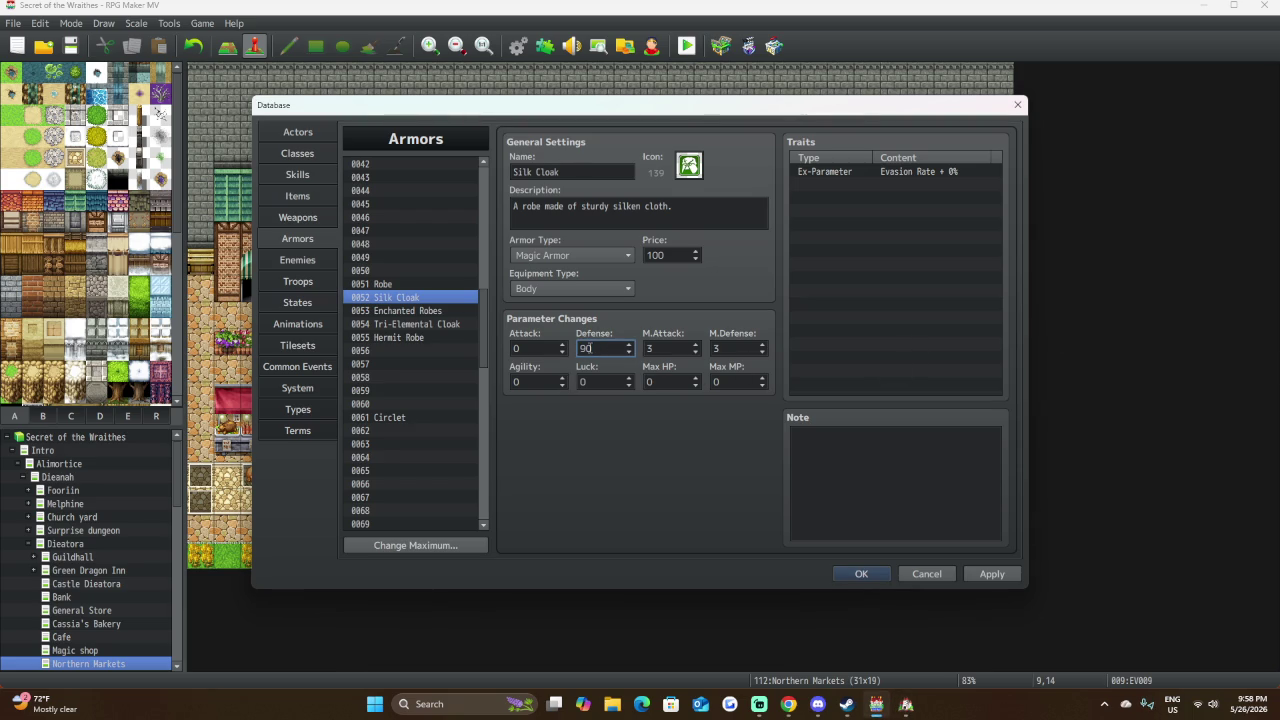
{"action": "key", "text": "BackSpace"}
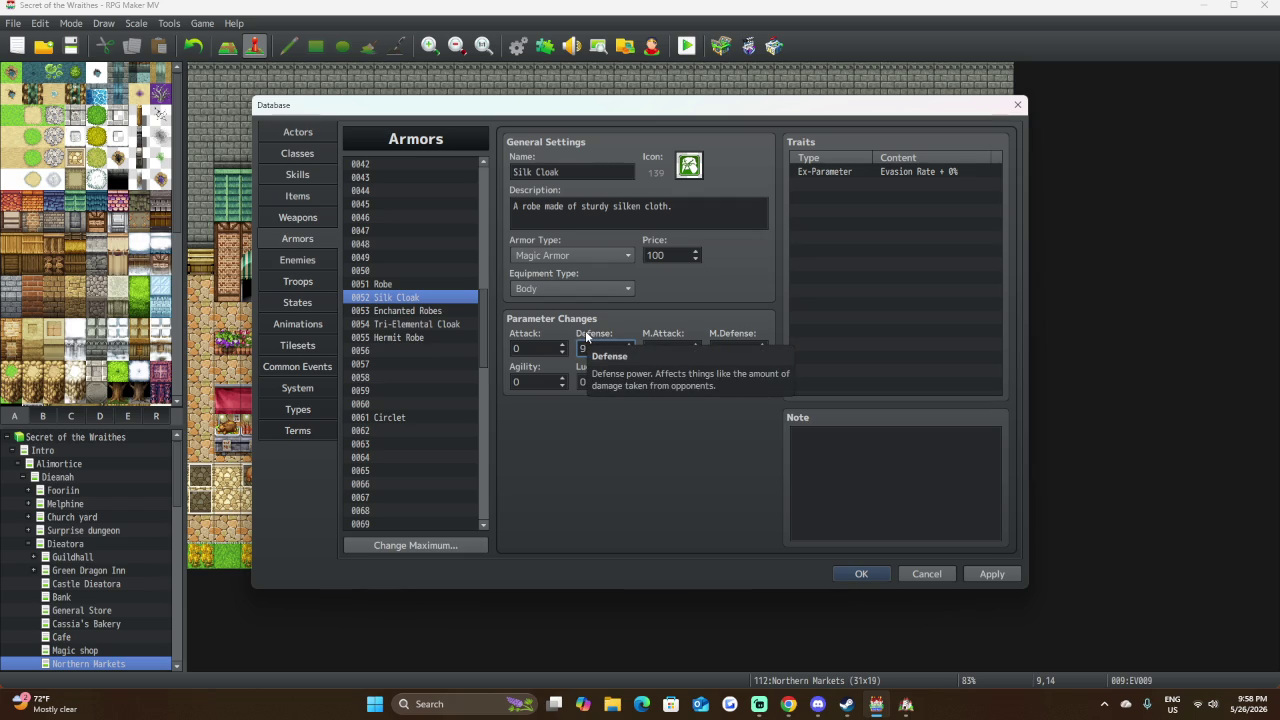
{"action": "left_click", "coordinate": [425, 310]}
{"action": "left_click", "coordinate": [415, 324]}
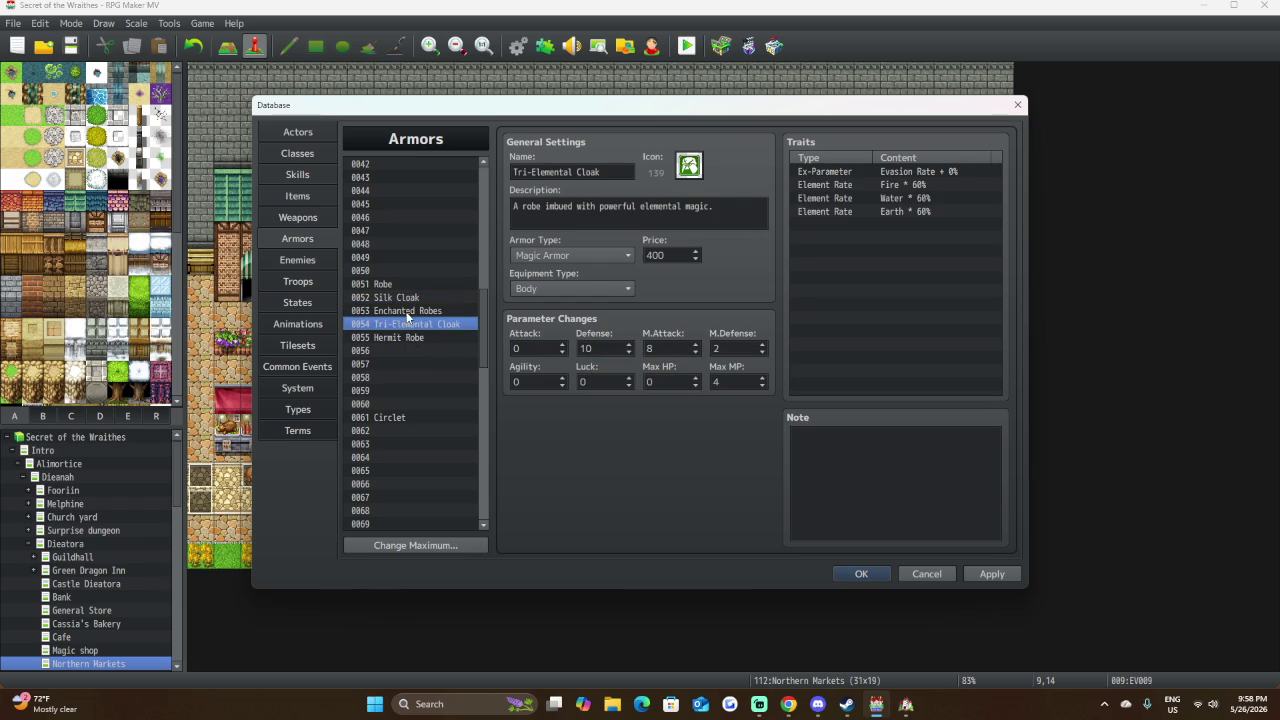
{"action": "left_click", "coordinate": [410, 311]}
{"action": "left_click", "coordinate": [403, 328]}
{"action": "left_click", "coordinate": [425, 310]}
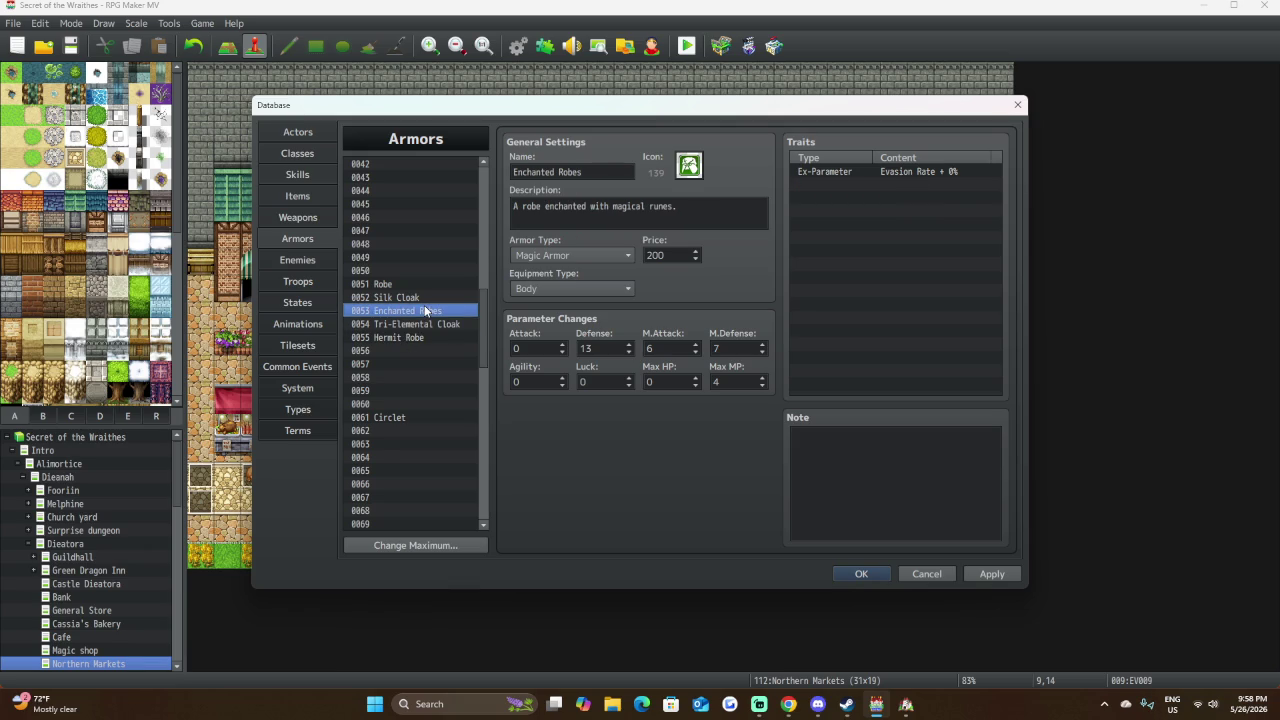
{"action": "left_click", "coordinate": [415, 328]}
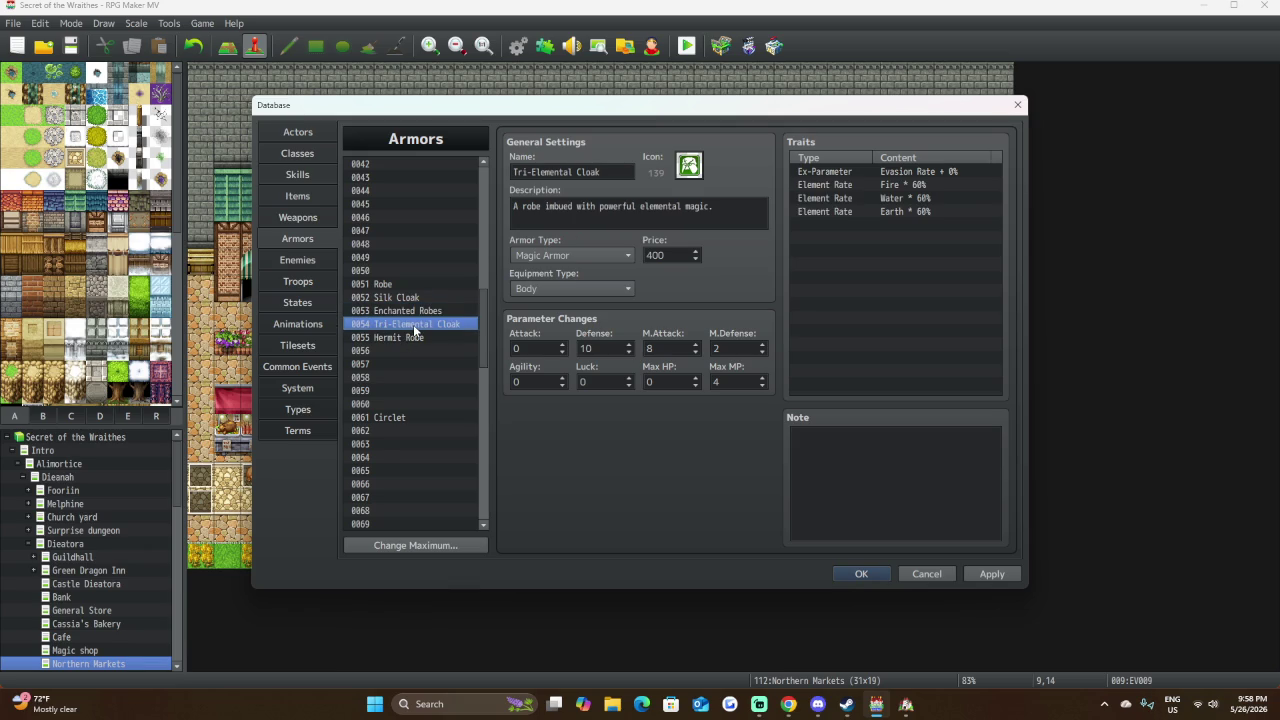
{"action": "left_click", "coordinate": [417, 340]}
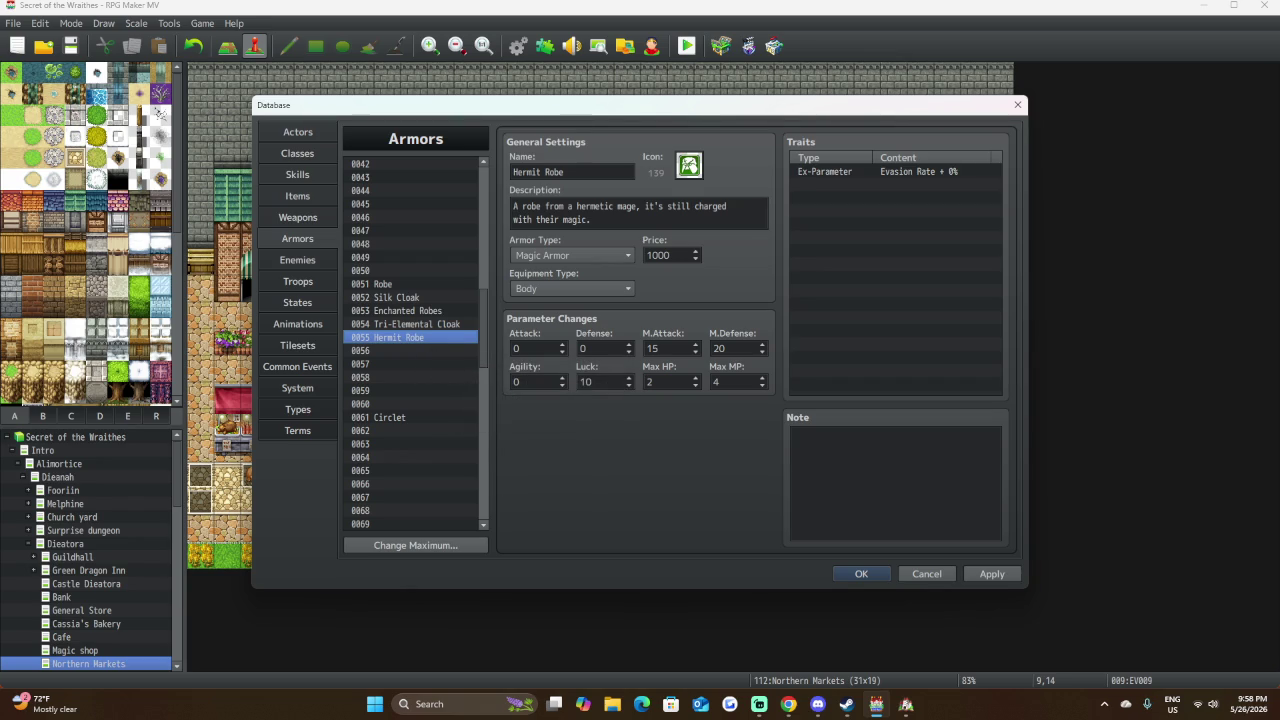
Scroll through the Armors list and bring the RPG Maker window back to the front.
{"action": "scroll", "coordinate": [478, 390], "scroll_direction": "up", "scroll_amount": 10}
{"action": "scroll", "coordinate": [431, 404], "scroll_direction": "down", "scroll_amount": 12}
{"action": "scroll", "coordinate": [431, 404], "scroll_direction": "down", "scroll_amount": 2}
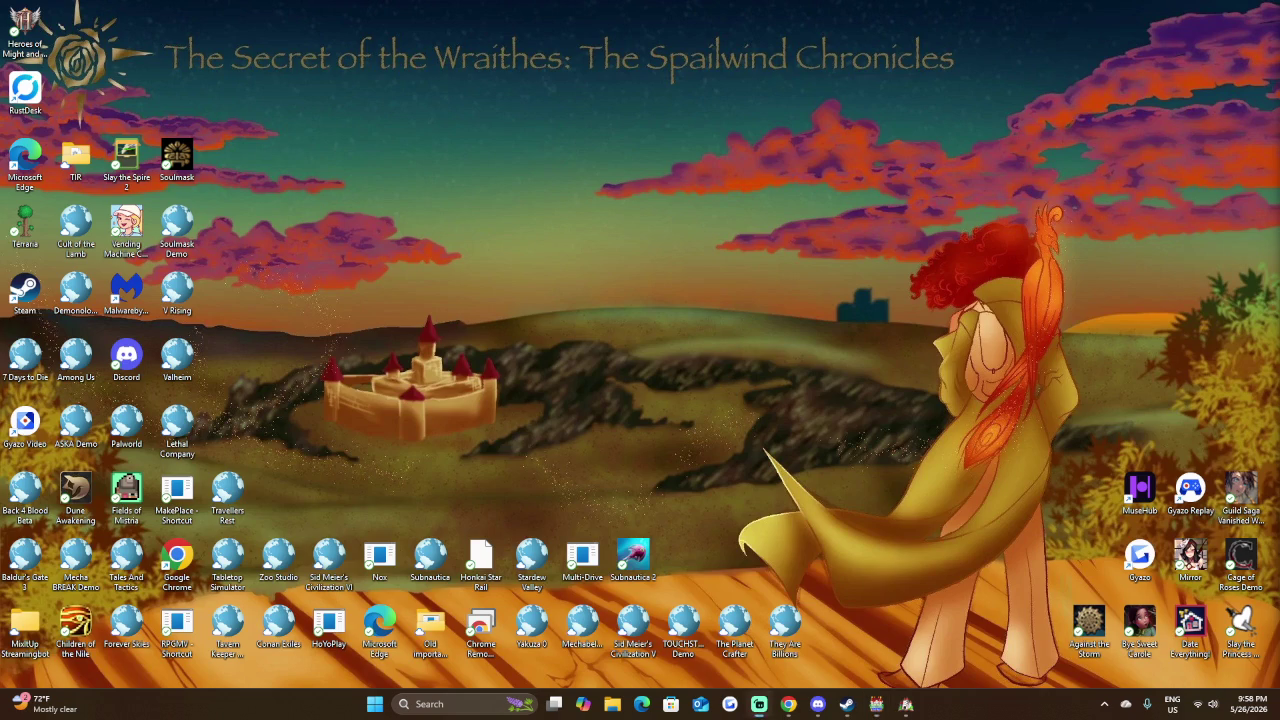
{"action": "left_click", "coordinate": [759, 704]}
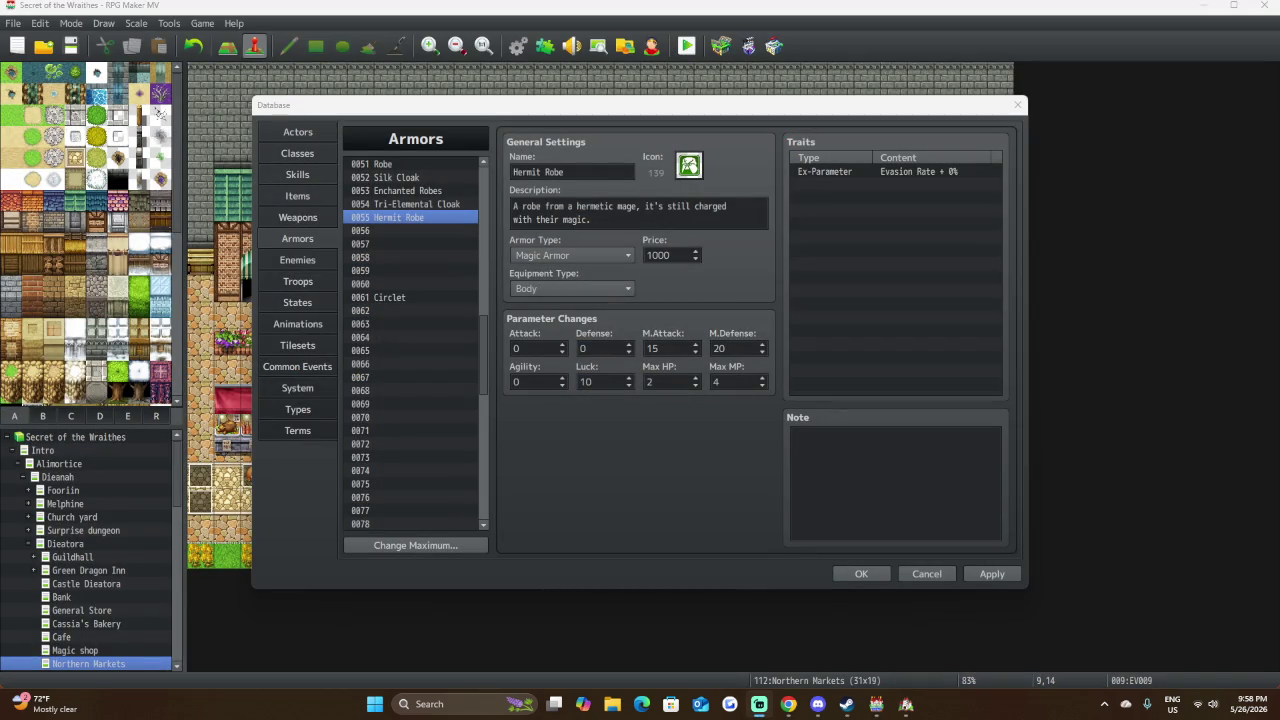
{"action": "left_click", "coordinate": [906, 704]}
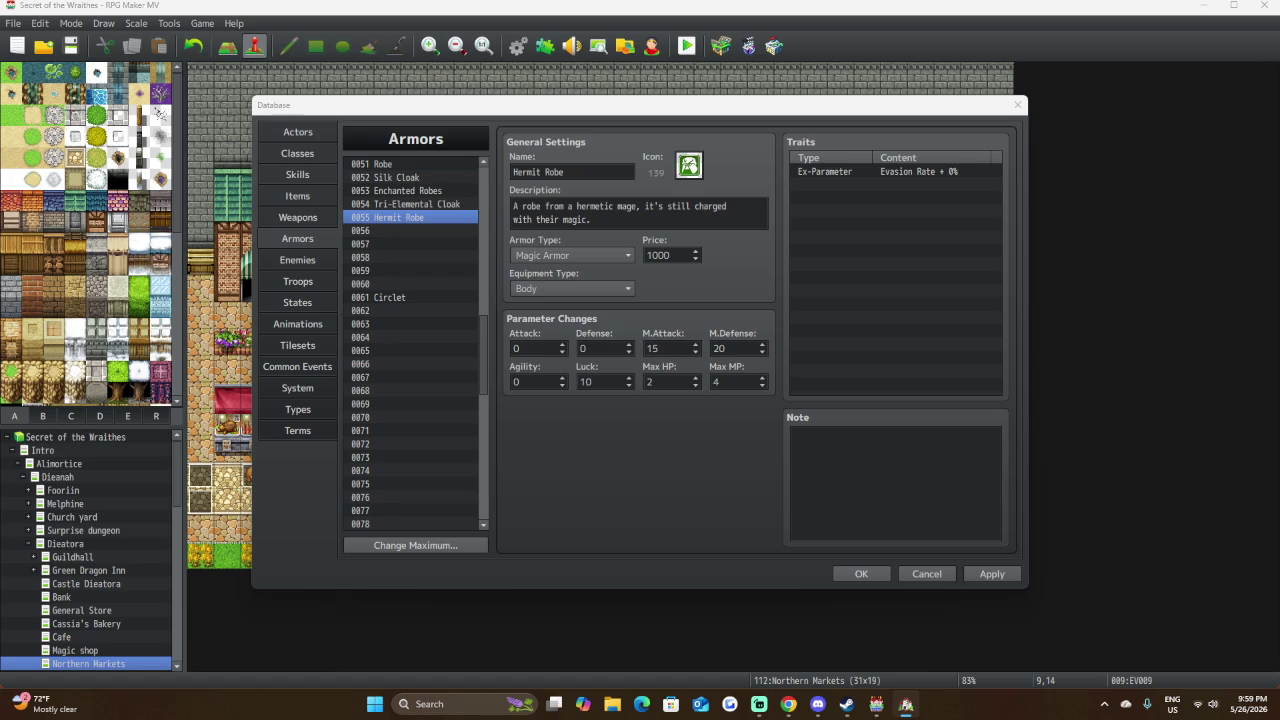
Look over the Hat and Fur Hat entries, then open armor 0061 Circlet.
{"action": "scroll", "coordinate": [412, 258], "scroll_direction": "up", "scroll_amount": 10}
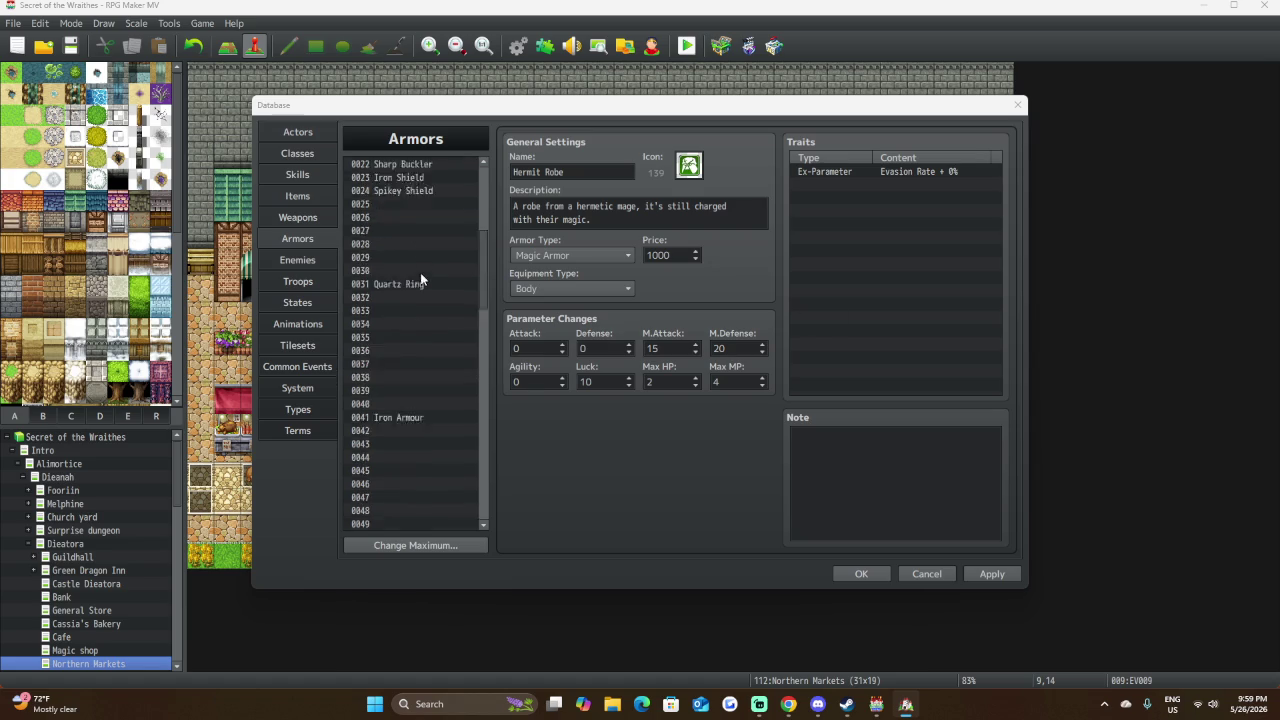
{"action": "left_click", "coordinate": [393, 166]}
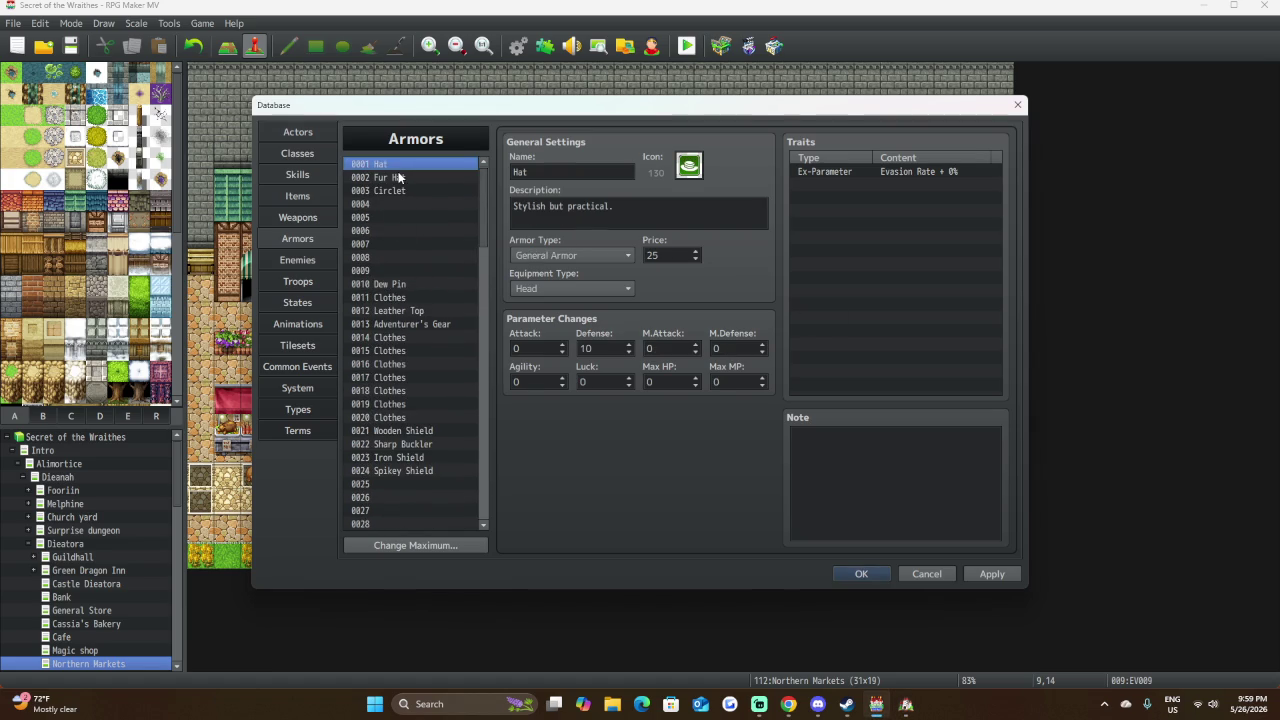
{"action": "left_click", "coordinate": [399, 177]}
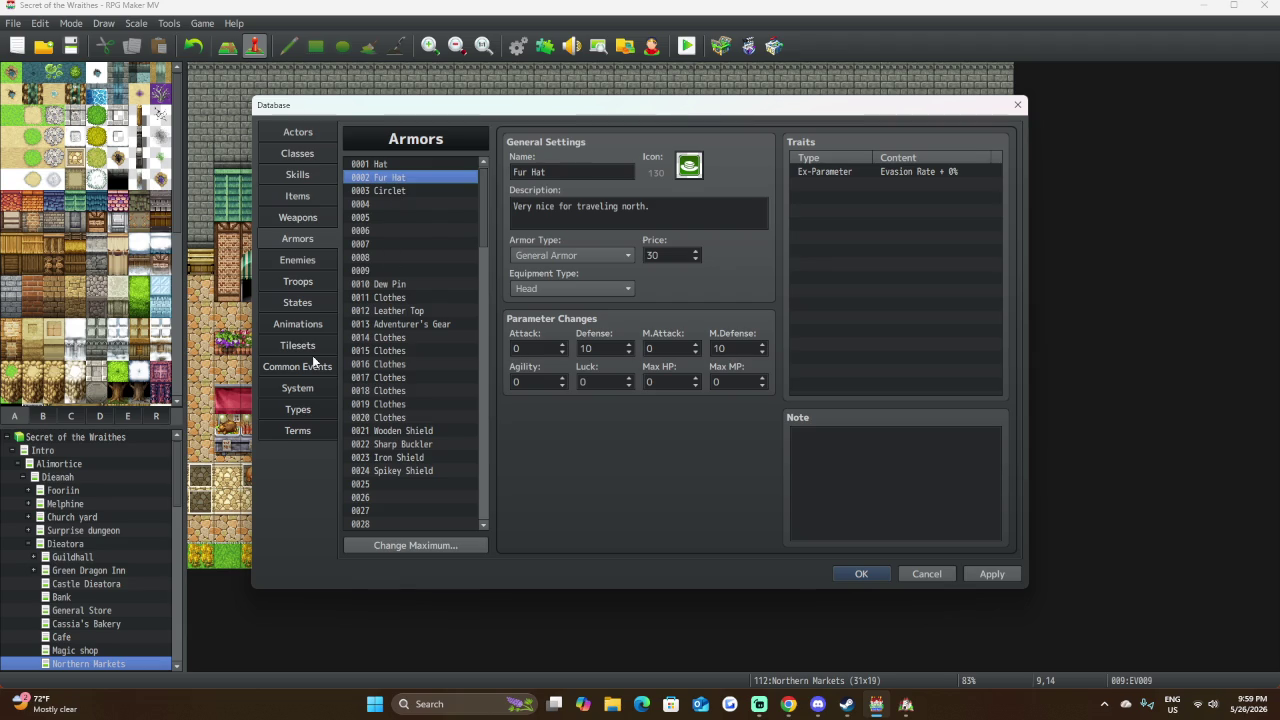
{"action": "scroll", "coordinate": [378, 310], "scroll_direction": "down", "scroll_amount": 1}
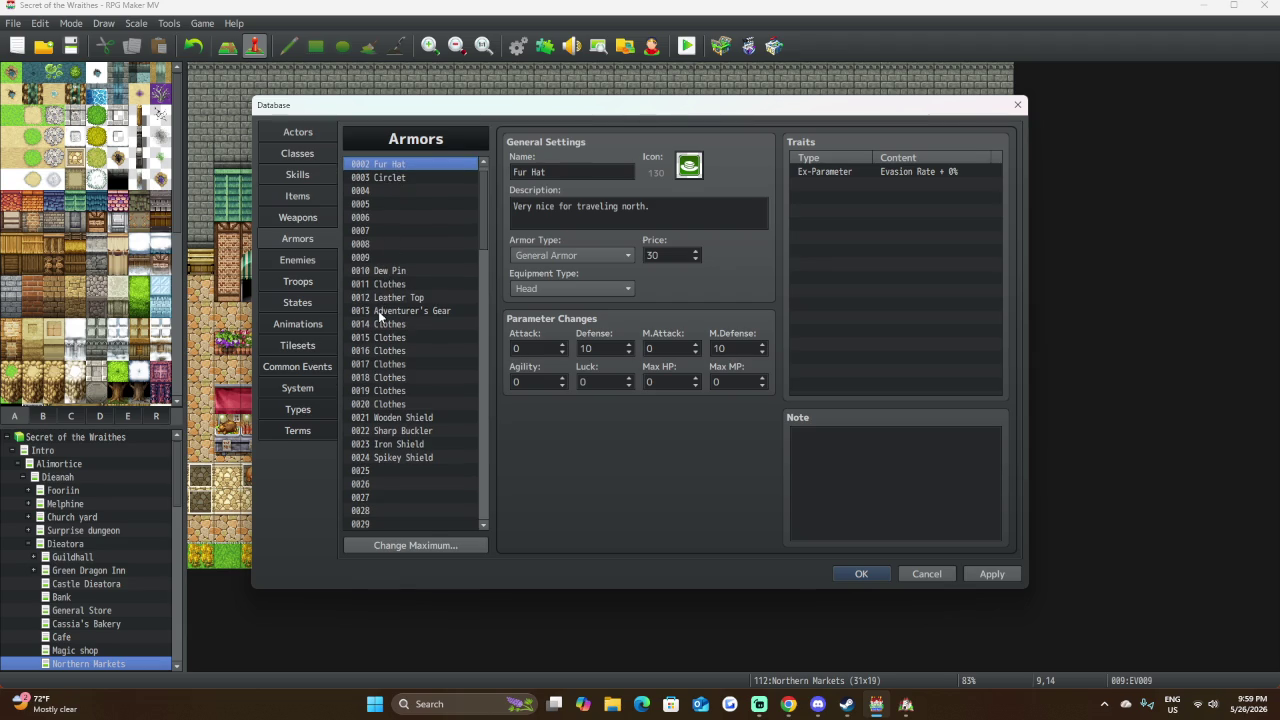
{"action": "scroll", "coordinate": [440, 340], "scroll_direction": "down", "scroll_amount": 7}
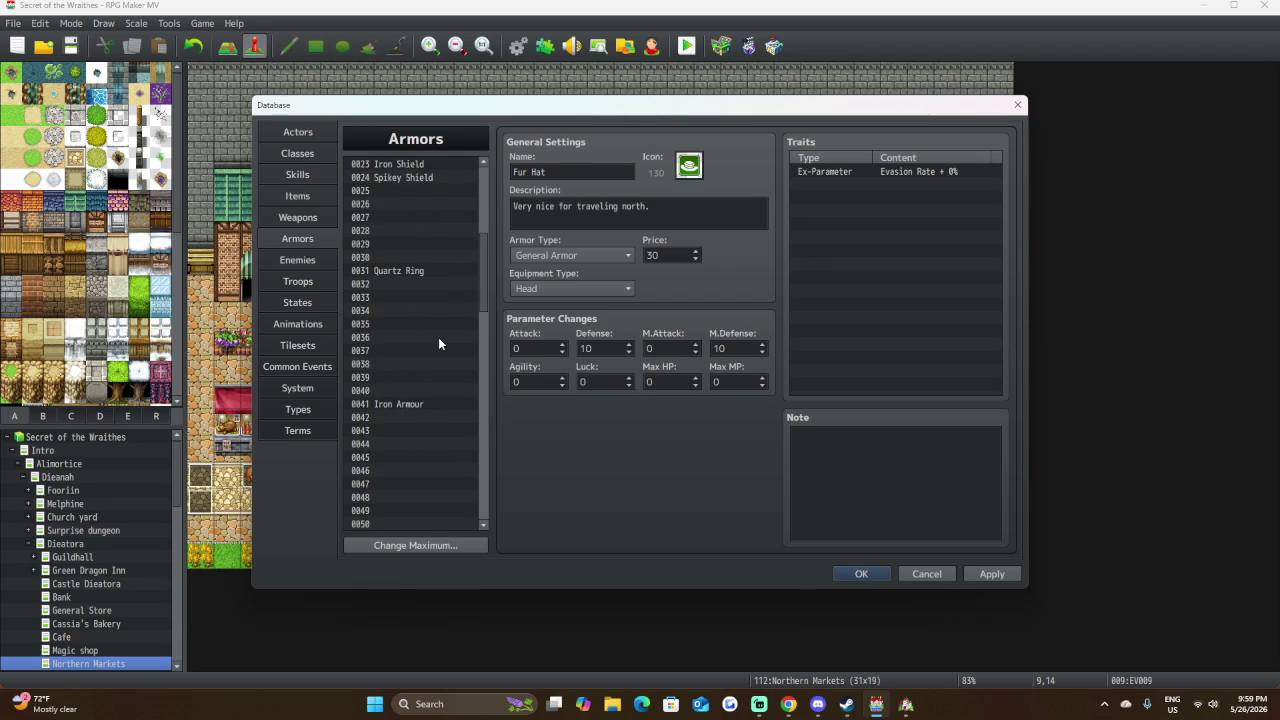
{"action": "scroll", "coordinate": [439, 339], "scroll_direction": "up", "scroll_amount": 2}
{"action": "scroll", "coordinate": [435, 345], "scroll_direction": "up", "scroll_amount": 1}
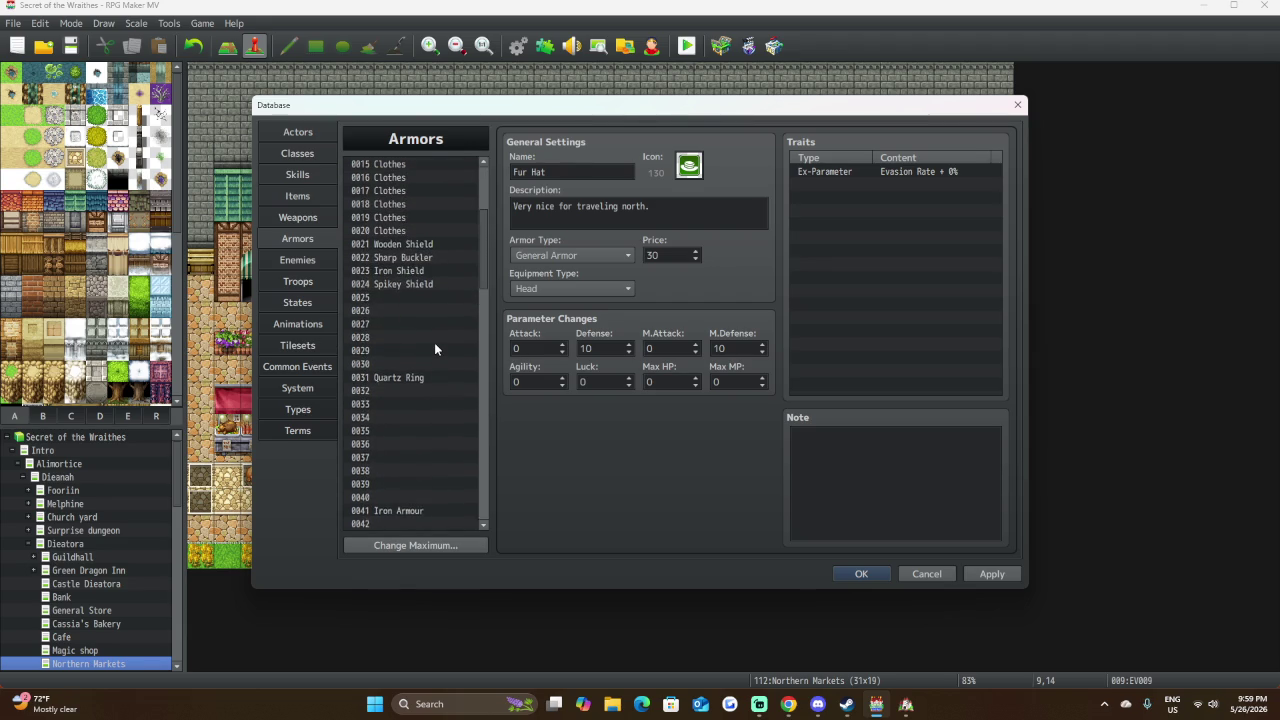
{"action": "scroll", "coordinate": [435, 345], "scroll_direction": "down", "scroll_amount": 3}
{"action": "scroll", "coordinate": [434, 345], "scroll_direction": "down", "scroll_amount": 7}
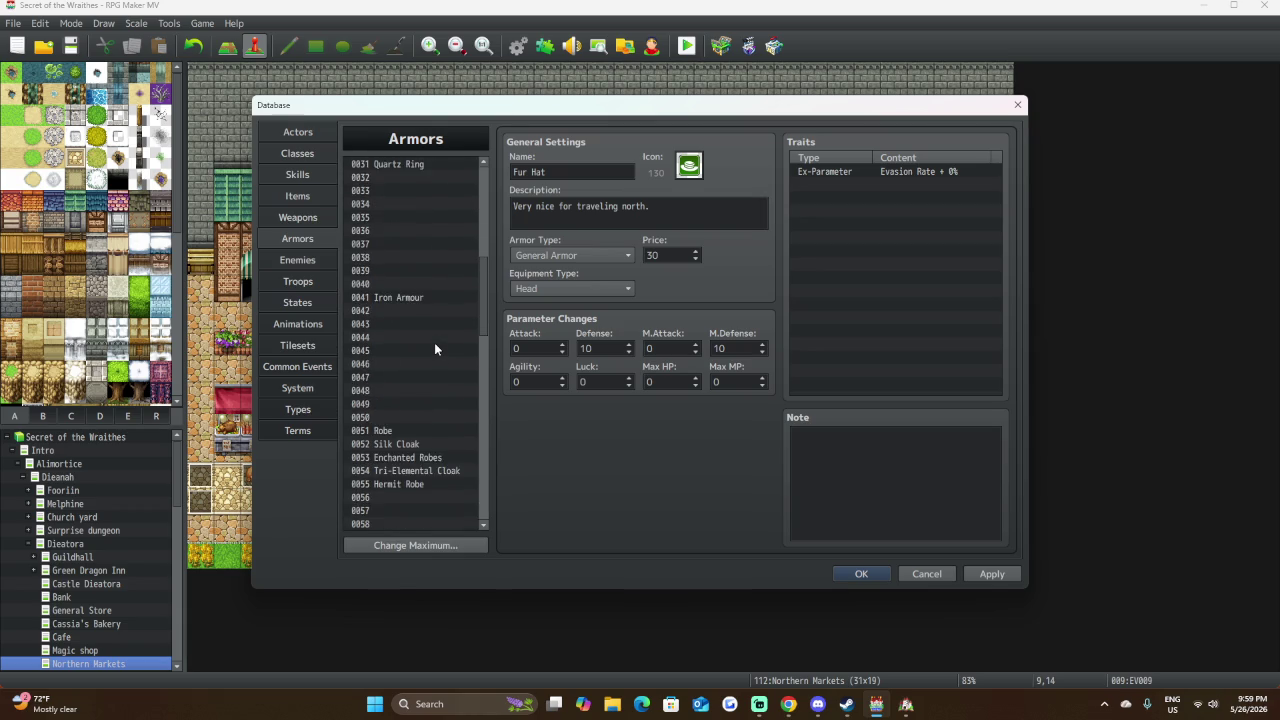
{"action": "left_click", "coordinate": [426, 391]}
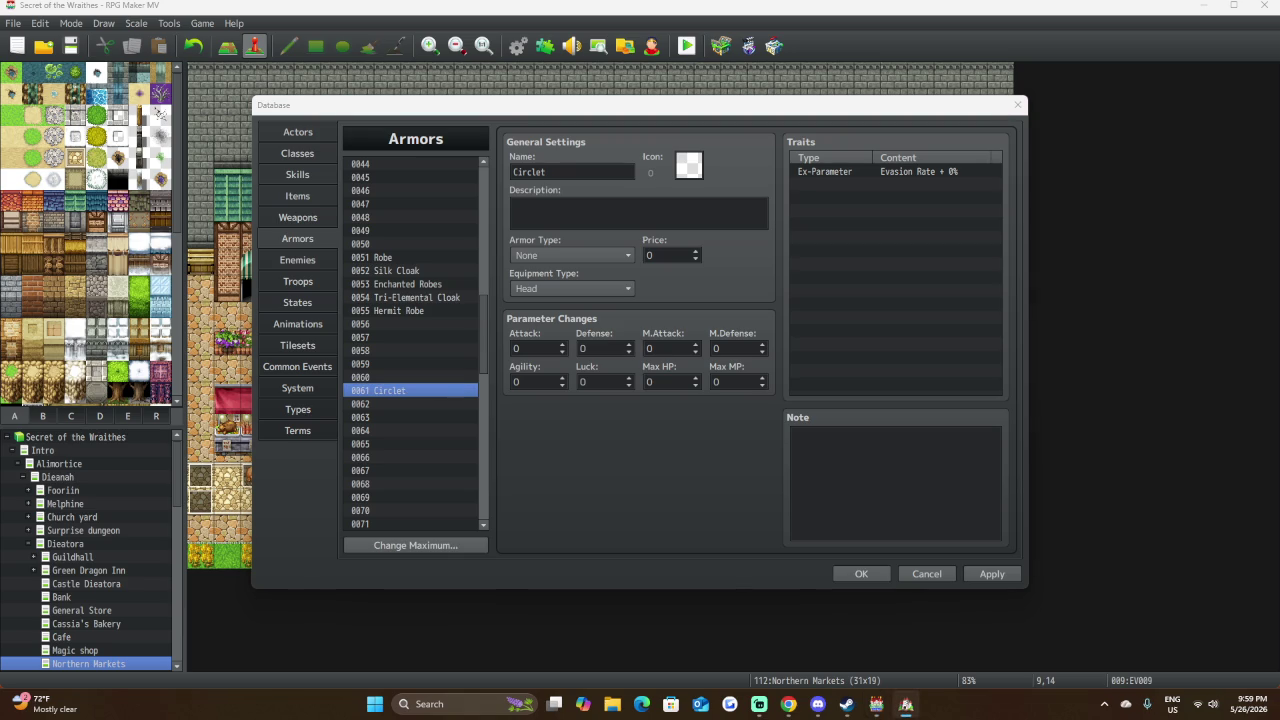
Paste 'A ring-shaped ornament made of iron.' as the Circlet's description.
{"action": "left_click", "coordinate": [546, 218]}
{"action": "type", "text": "A ring-shaped ornament made of iron."}
{"action": "left_click", "coordinate": [689, 176]}
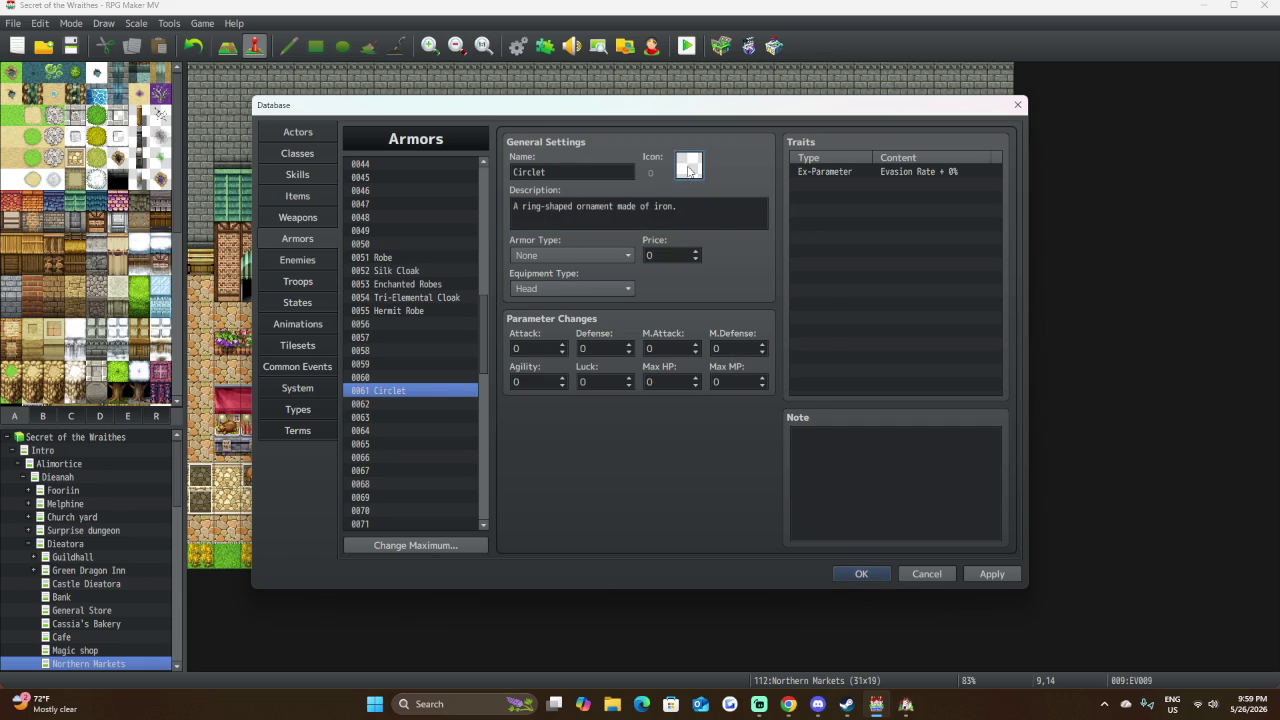
Give the Circlet the green ring icon 134.
{"action": "double_click", "coordinate": [690, 176]}
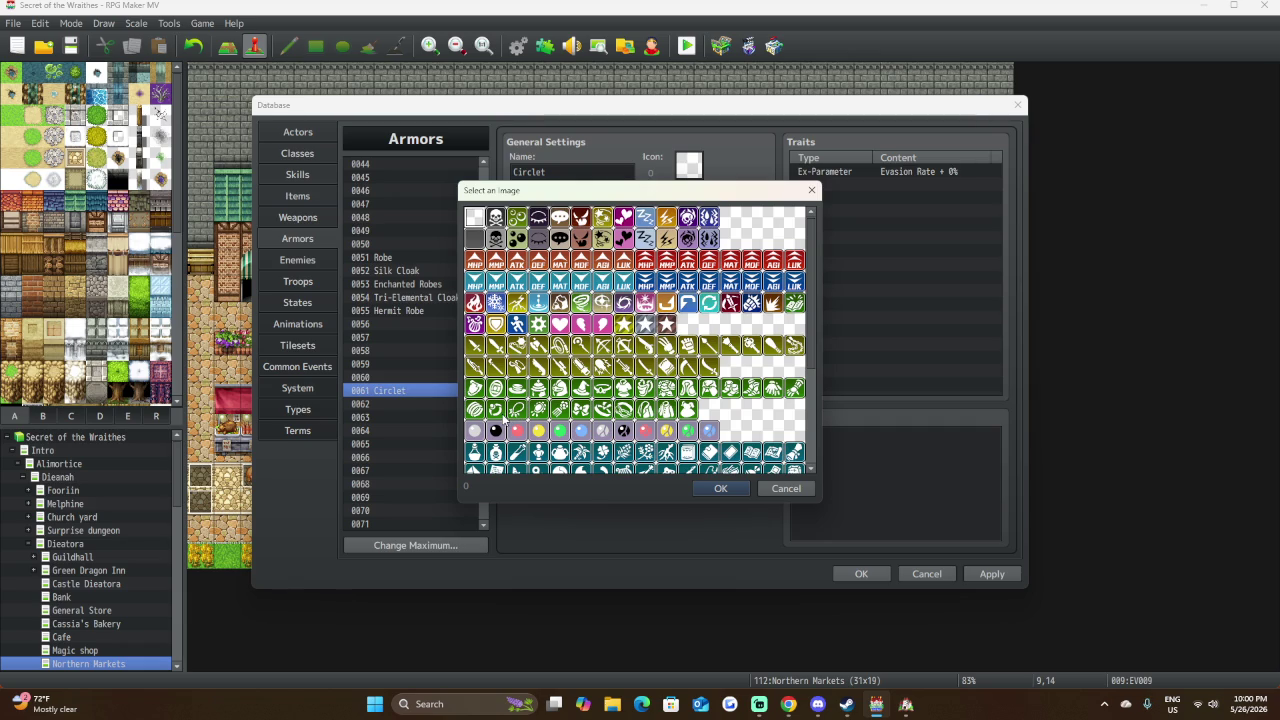
{"action": "left_click", "coordinate": [603, 389]}
{"action": "left_click", "coordinate": [716, 488]}
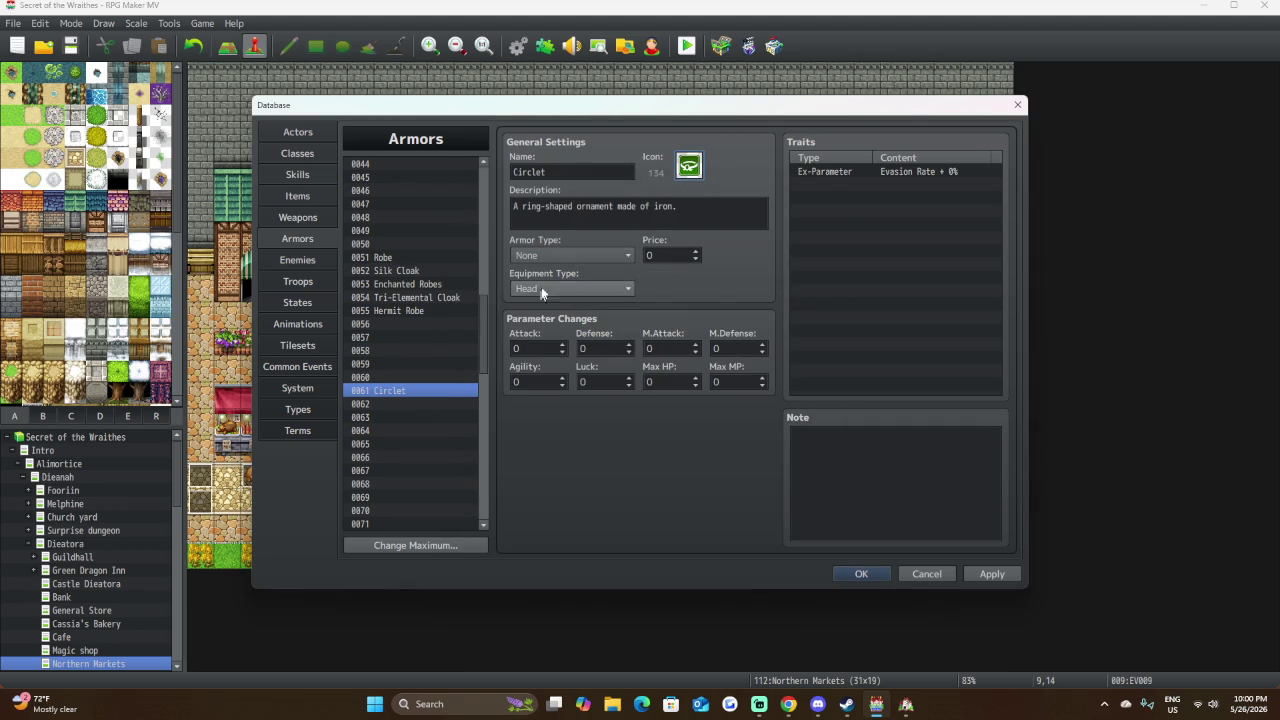
Make the Circlet a Magic Armor priced 200.
{"action": "left_click", "coordinate": [570, 257]}
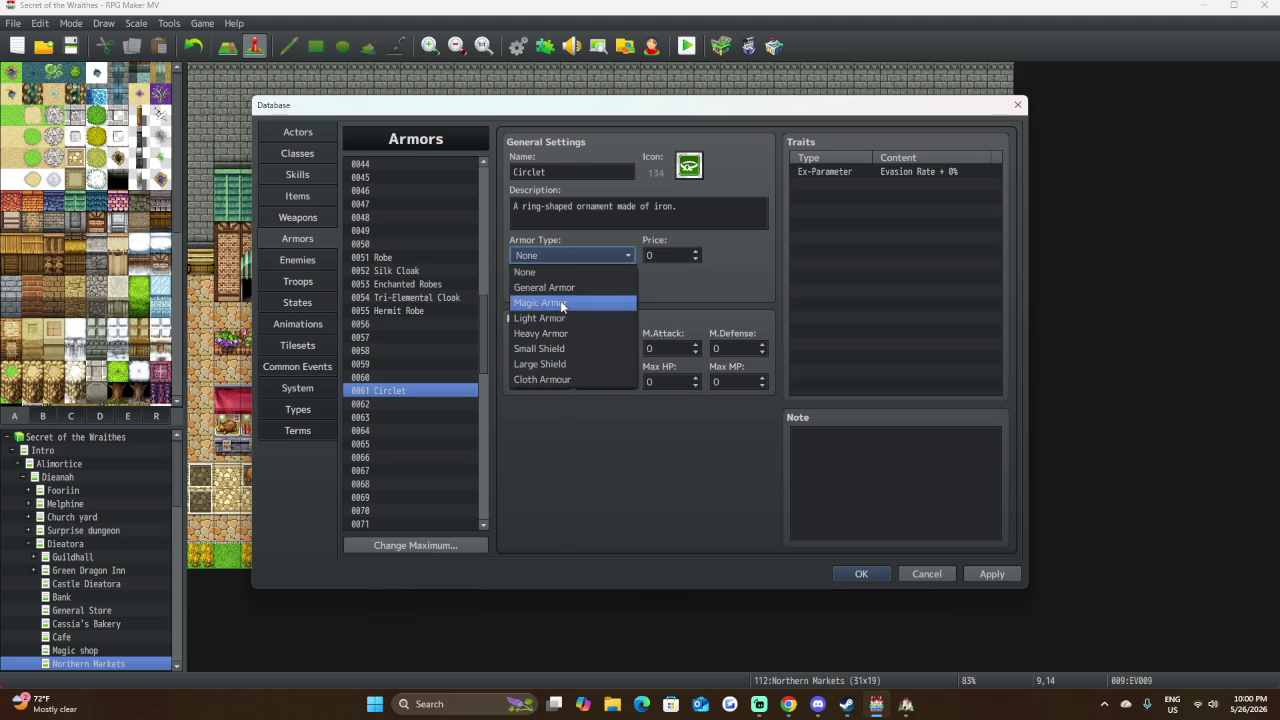
{"action": "left_click", "coordinate": [560, 302]}
{"action": "left_click", "coordinate": [678, 259]}
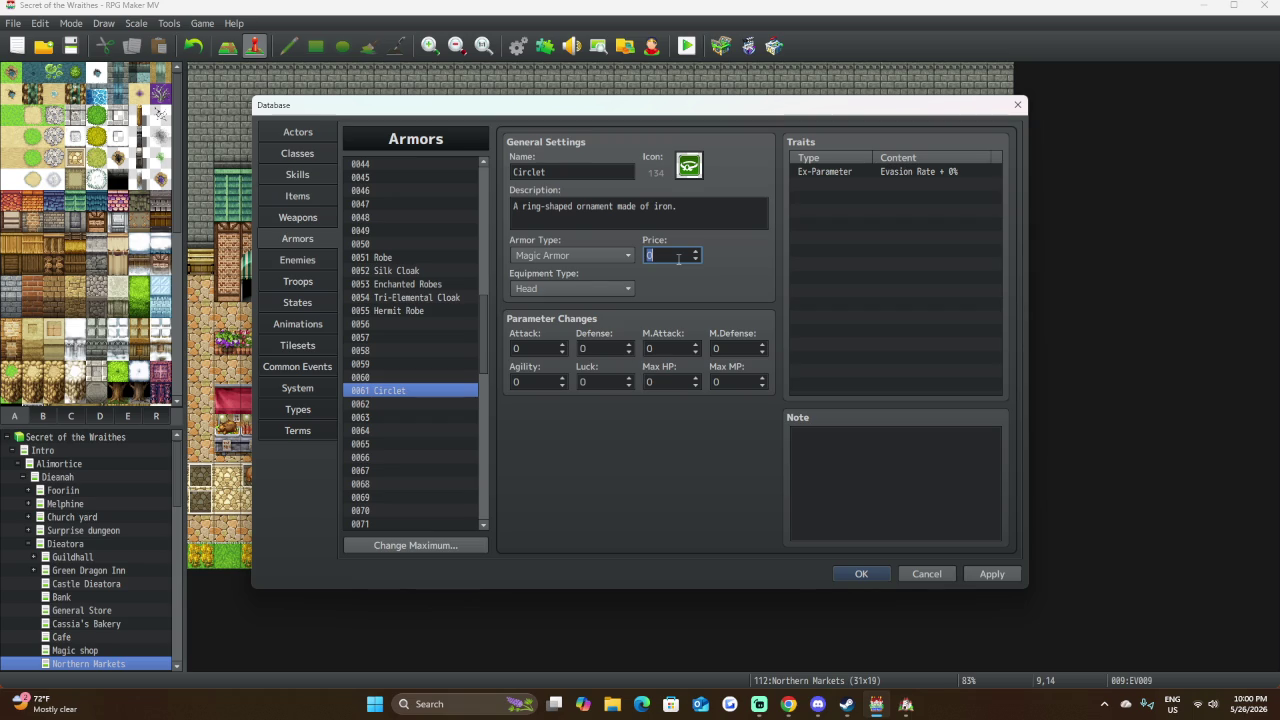
{"action": "type", "text": "200"}
Give the Circlet Defense 6, M.Attack 4 and M.Defense 3.
{"action": "left_click", "coordinate": [605, 350]}
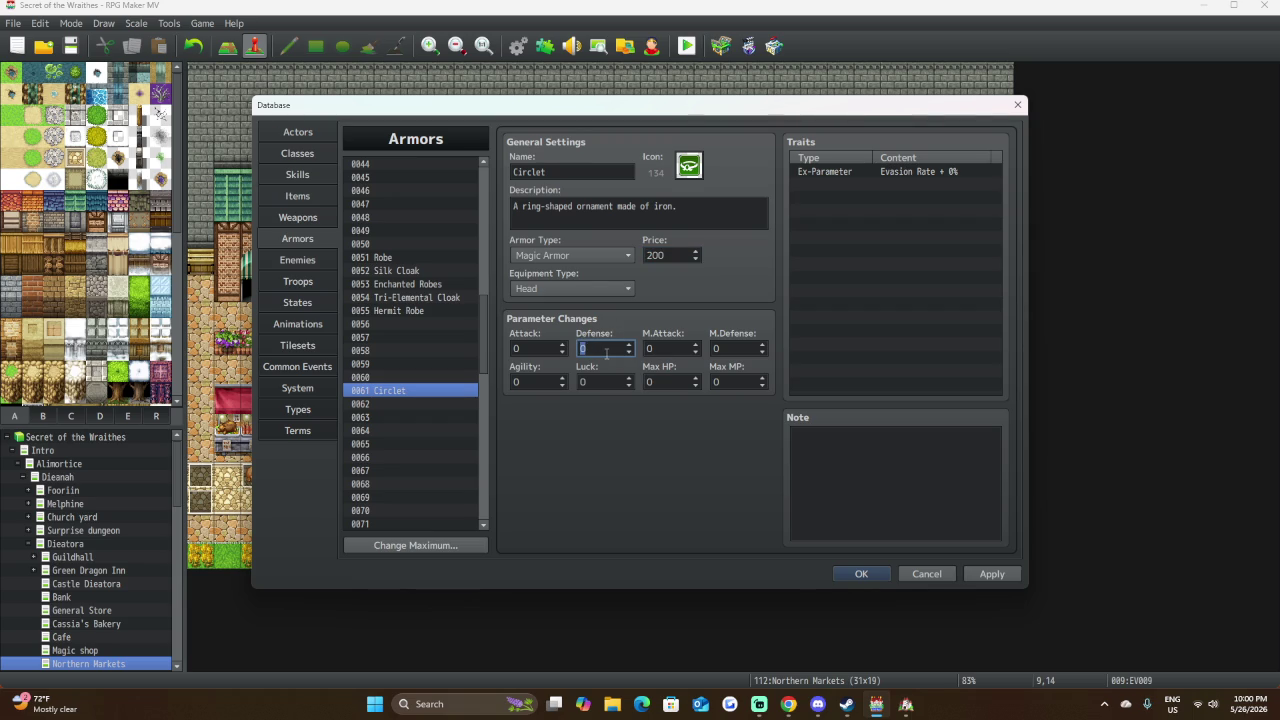
{"action": "type", "text": "6"}
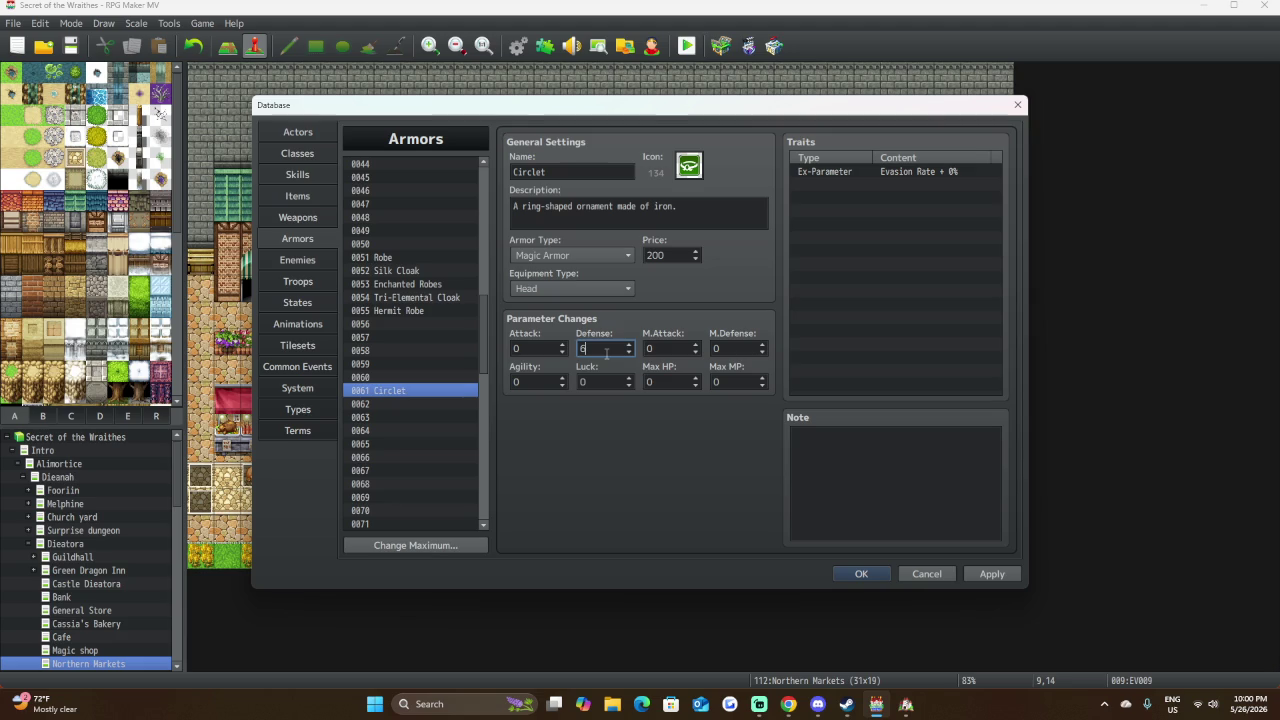
{"action": "left_click", "coordinate": [658, 346]}
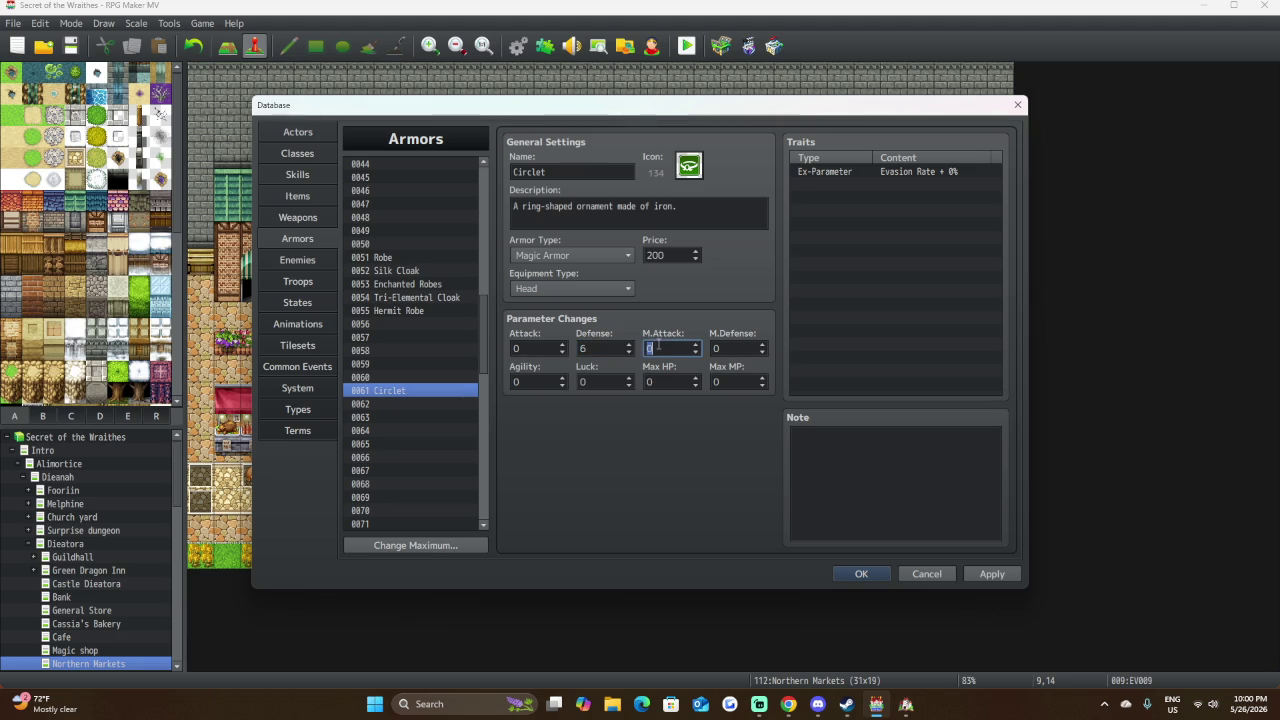
{"action": "type", "text": "4"}
{"action": "left_click", "coordinate": [723, 349]}
{"action": "type", "text": "3"}
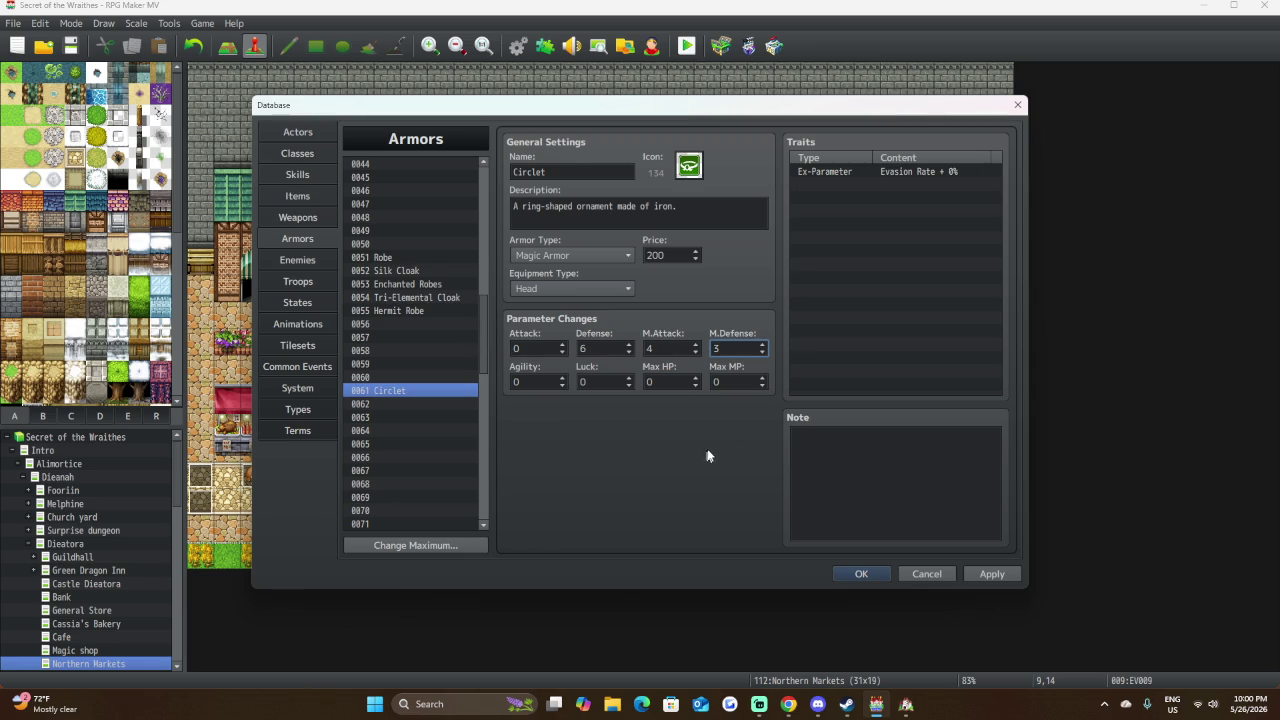
{"action": "left_click", "coordinate": [415, 404]}
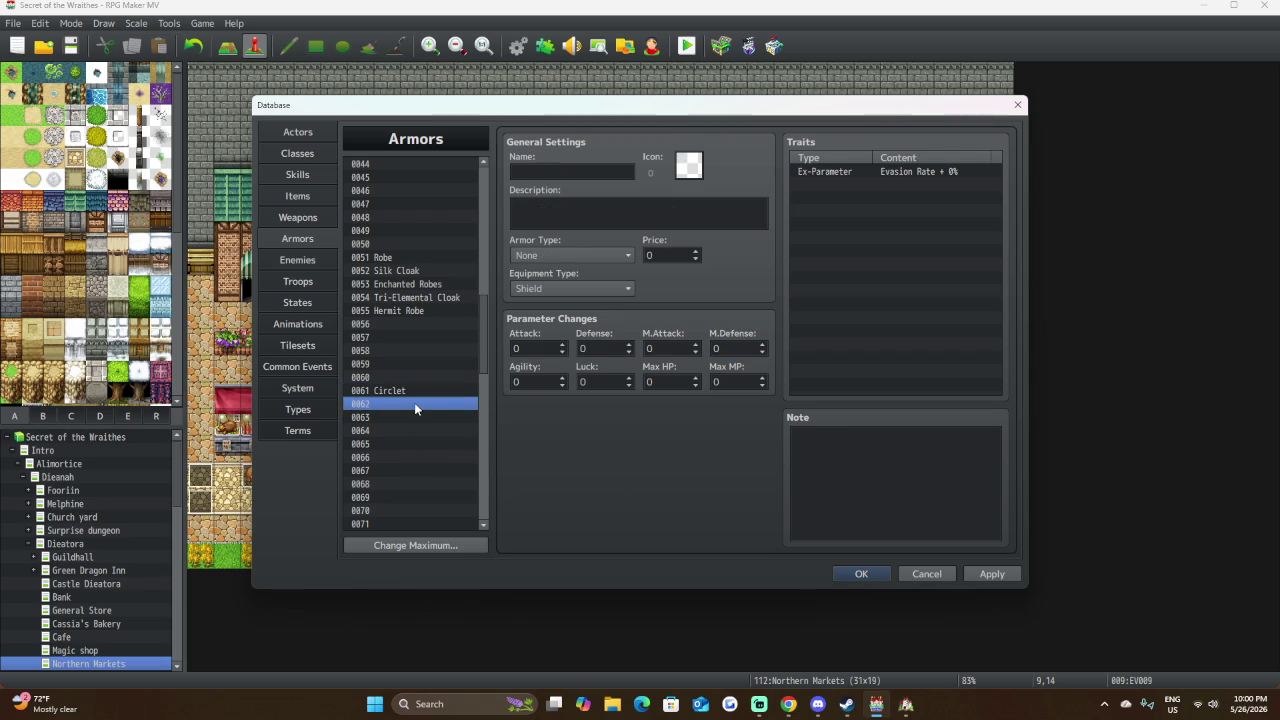
{"action": "key", "text": "alt+Tab"}
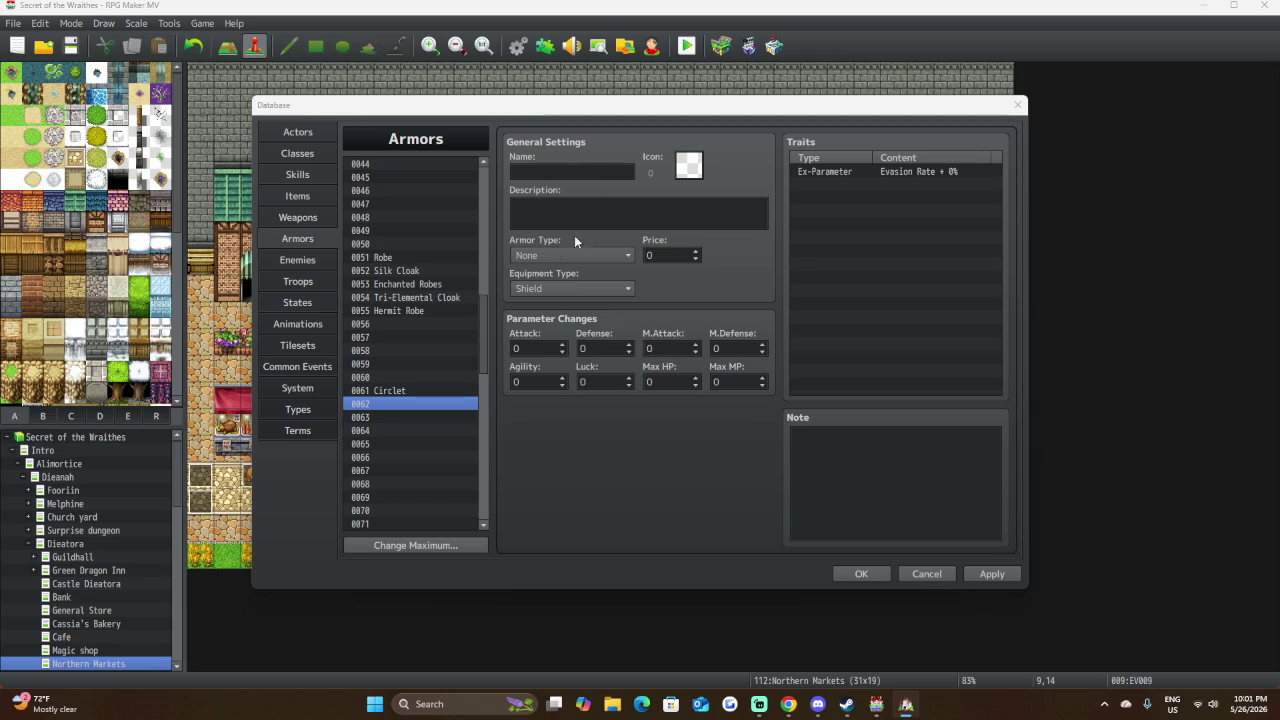
{"action": "scroll", "coordinate": [384, 366], "scroll_direction": "down", "scroll_amount": 1}
{"action": "left_click", "coordinate": [389, 362]}
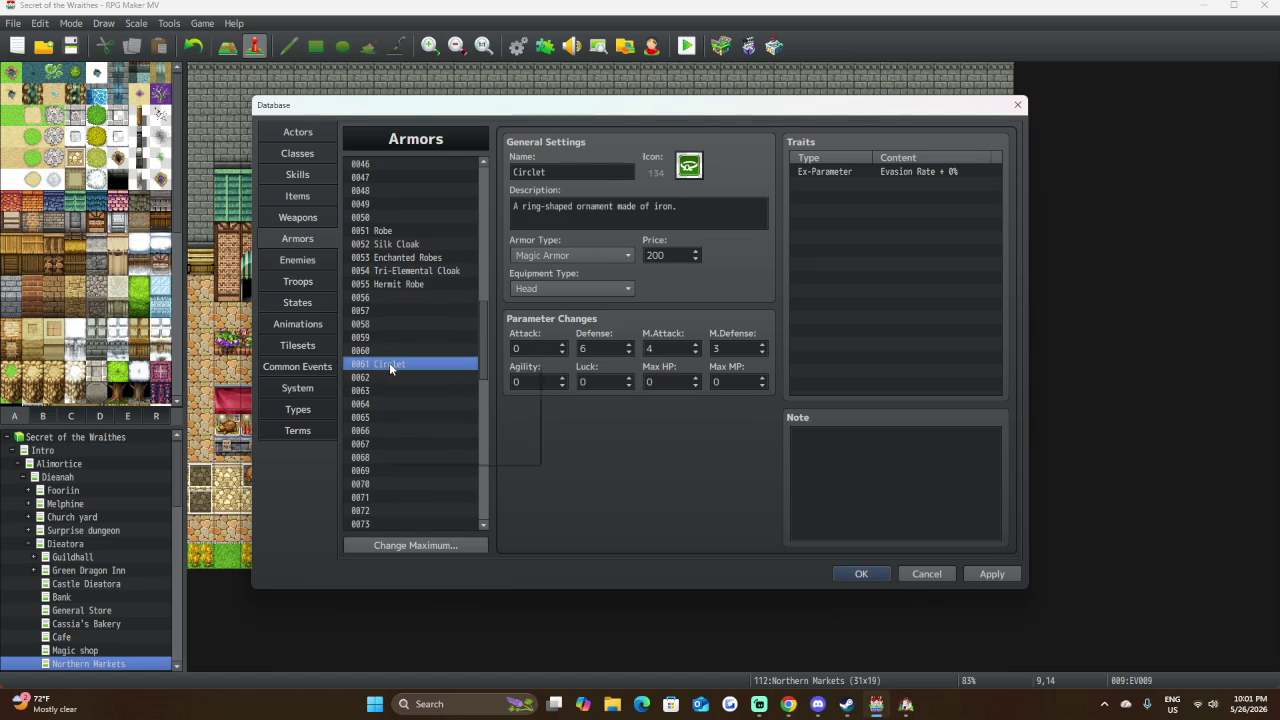
{"action": "right_click", "coordinate": [389, 362]}
{"action": "left_click", "coordinate": [400, 370]}
{"action": "left_click", "coordinate": [388, 380]}
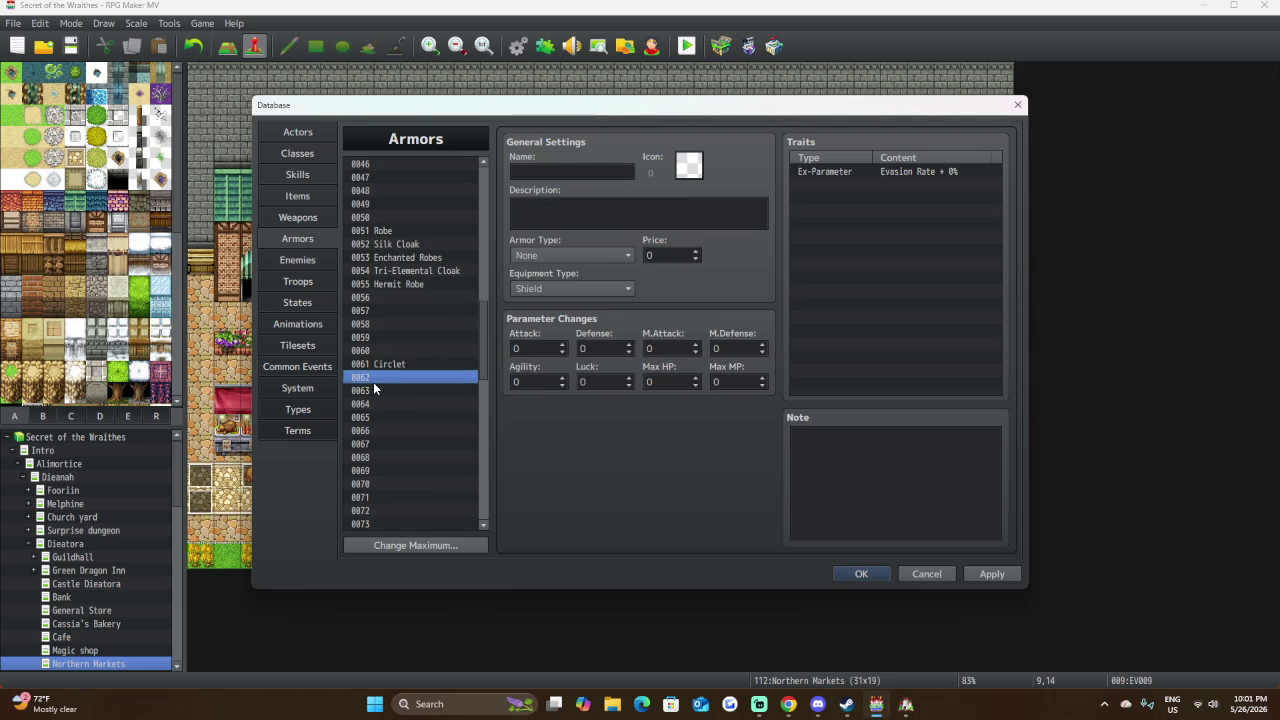
{"action": "scroll", "coordinate": [402, 350], "scroll_direction": "down", "scroll_amount": 4}
{"action": "scroll", "coordinate": [402, 405], "scroll_direction": "up", "scroll_amount": 19}
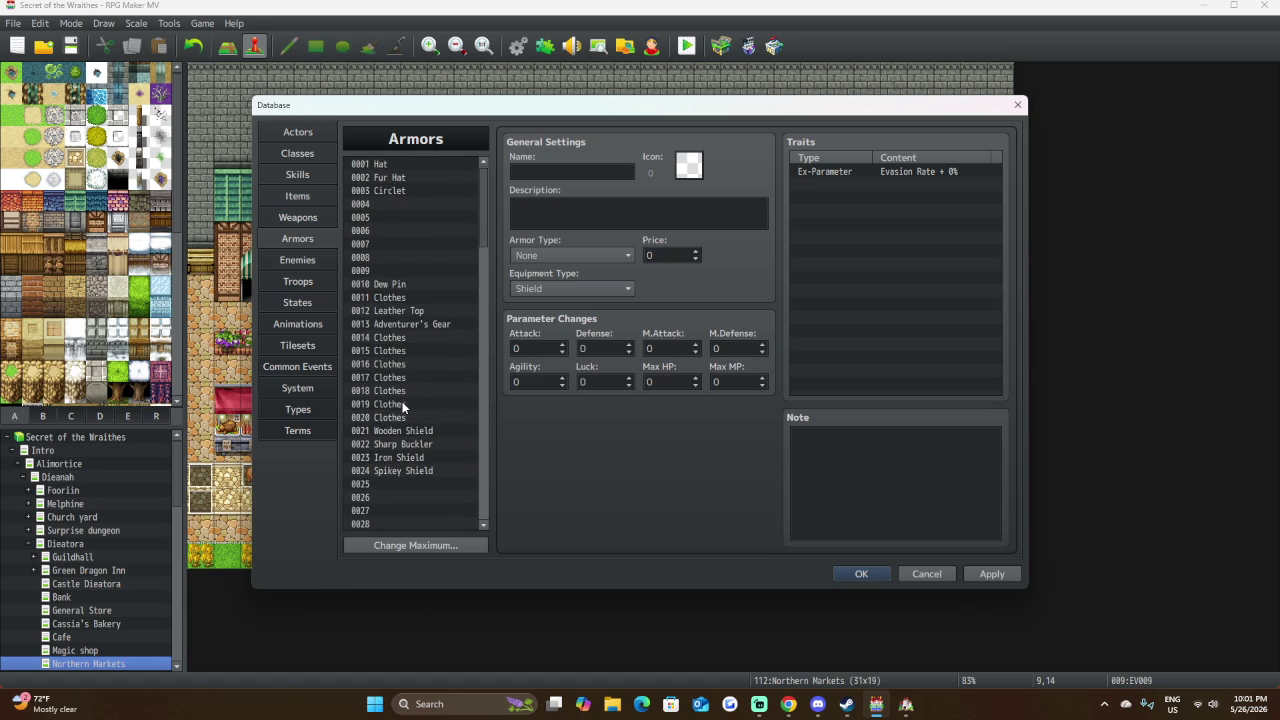
{"action": "scroll", "coordinate": [401, 402], "scroll_direction": "down", "scroll_amount": 7}
{"action": "scroll", "coordinate": [401, 402], "scroll_direction": "up", "scroll_amount": 7}
{"action": "left_click", "coordinate": [422, 191]}
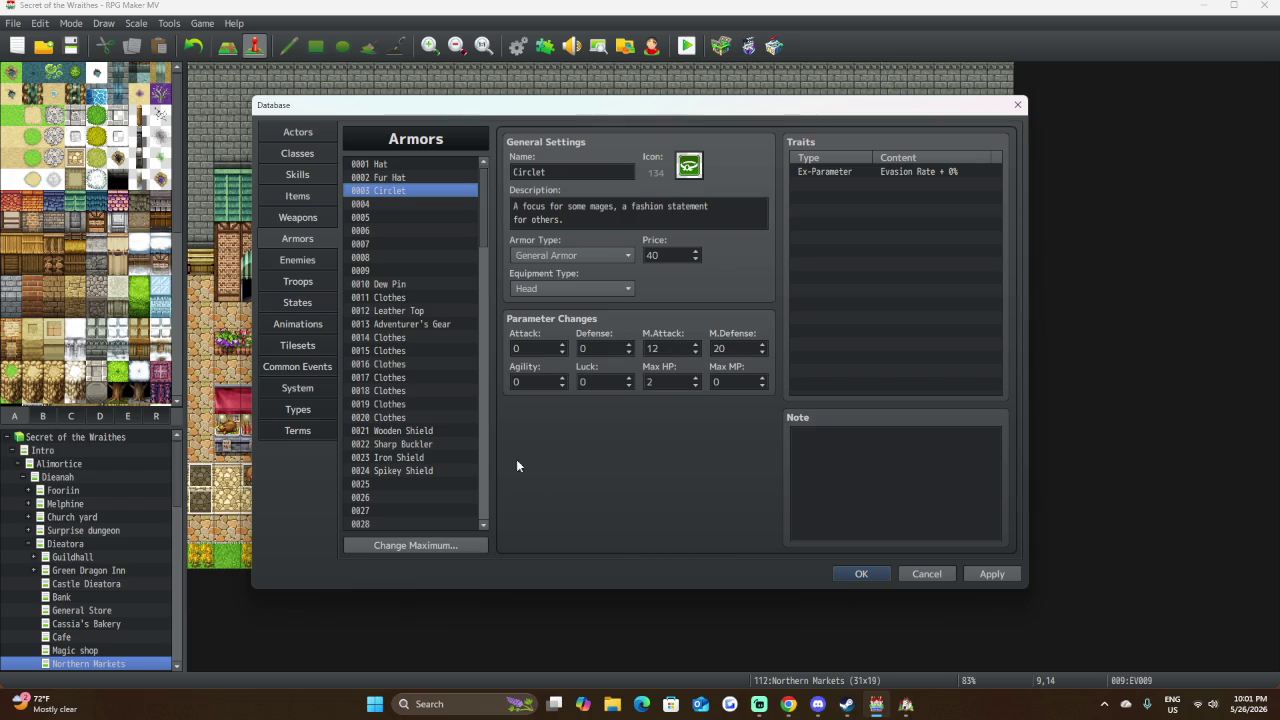
{"action": "scroll", "coordinate": [450, 450], "scroll_direction": "down", "scroll_amount": 5}
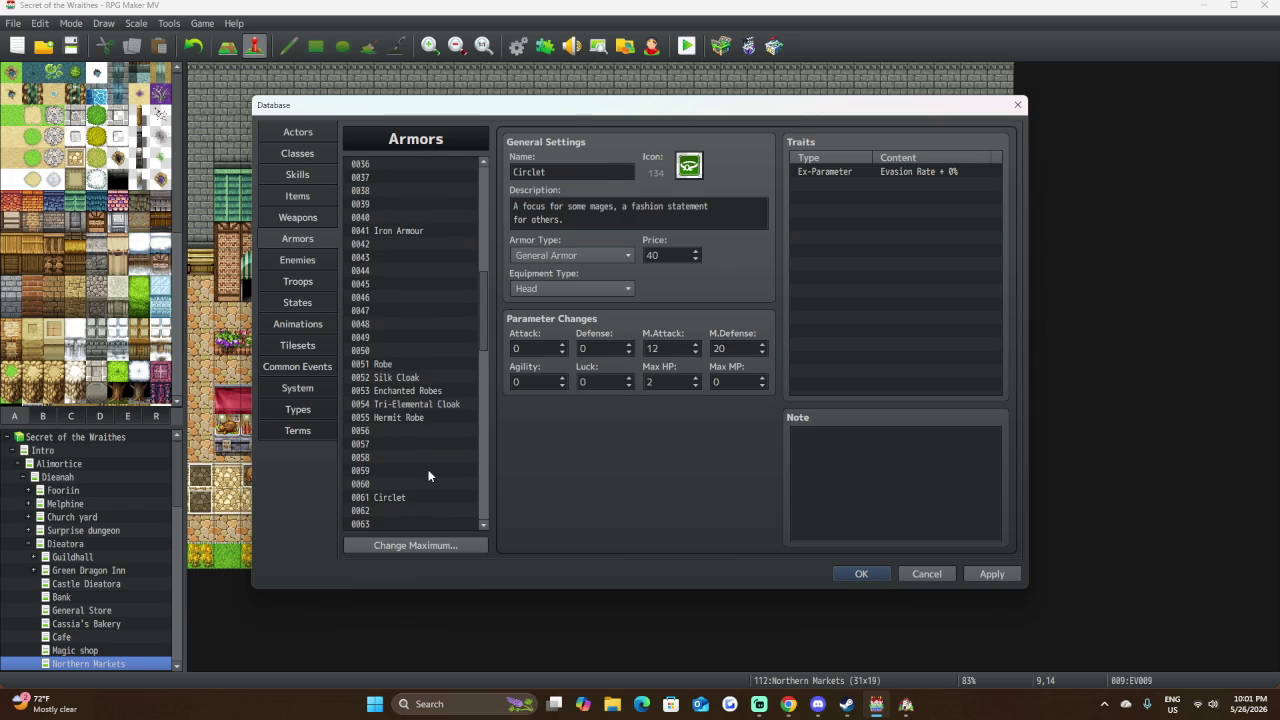
{"action": "scroll", "coordinate": [428, 470], "scroll_direction": "up", "scroll_amount": 6}
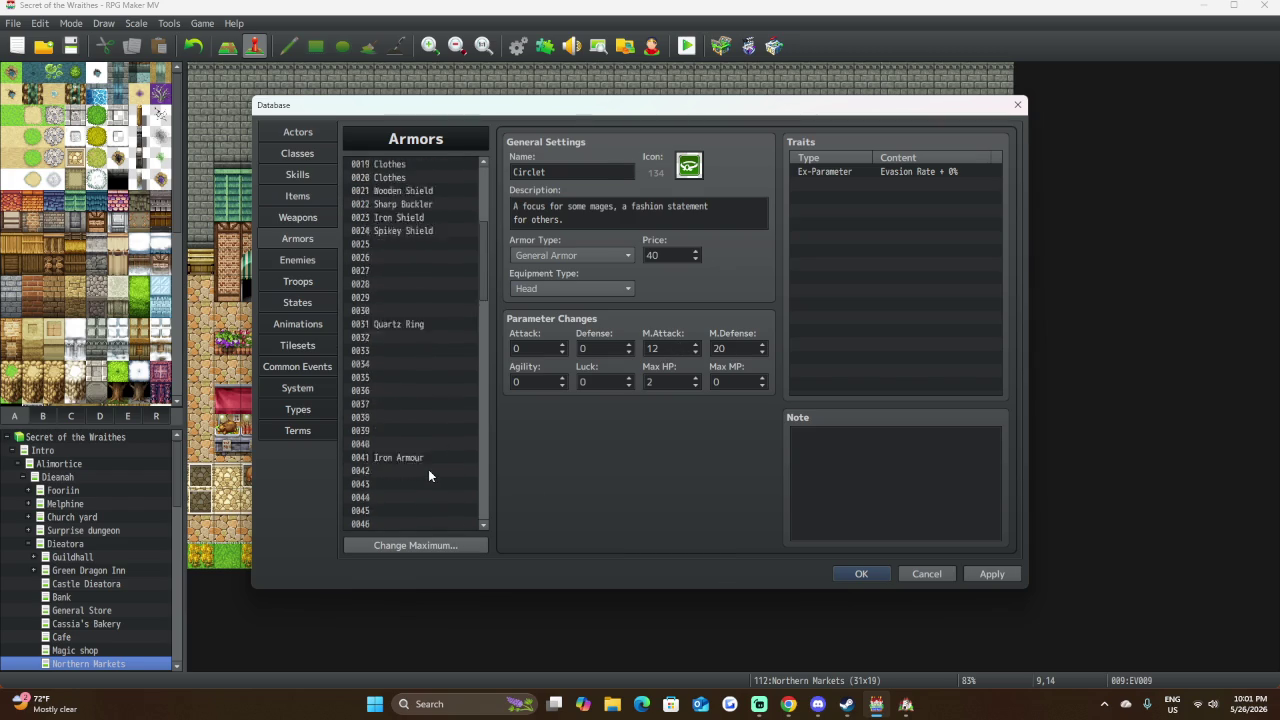
{"action": "scroll", "coordinate": [428, 469], "scroll_direction": "up", "scroll_amount": 1}
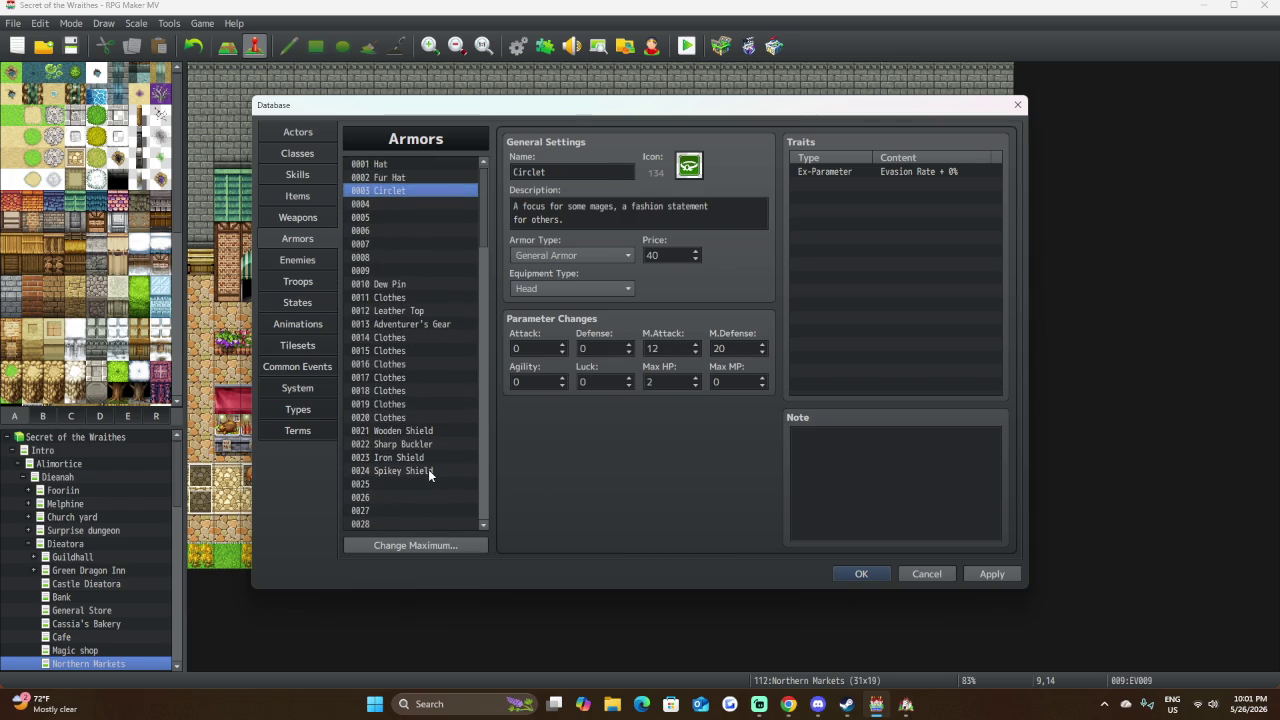
{"action": "left_click", "coordinate": [391, 166]}
{"action": "left_click", "coordinate": [392, 178]}
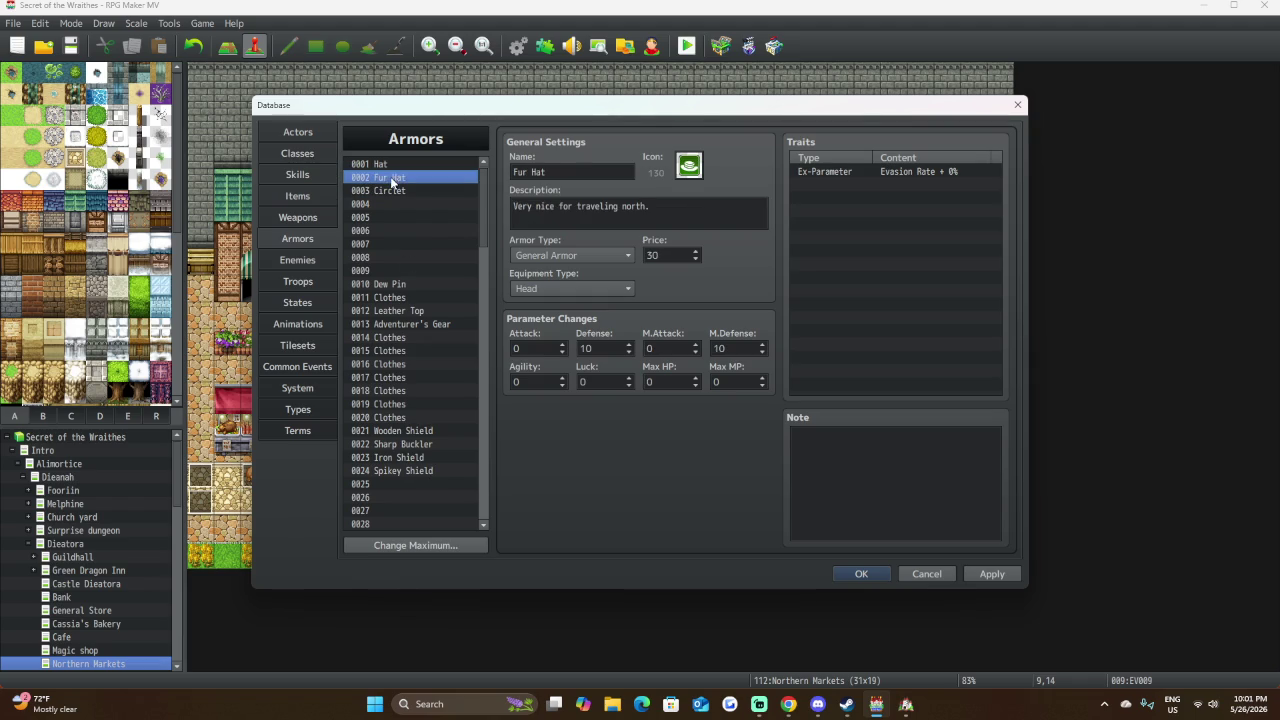
{"action": "left_click", "coordinate": [397, 191]}
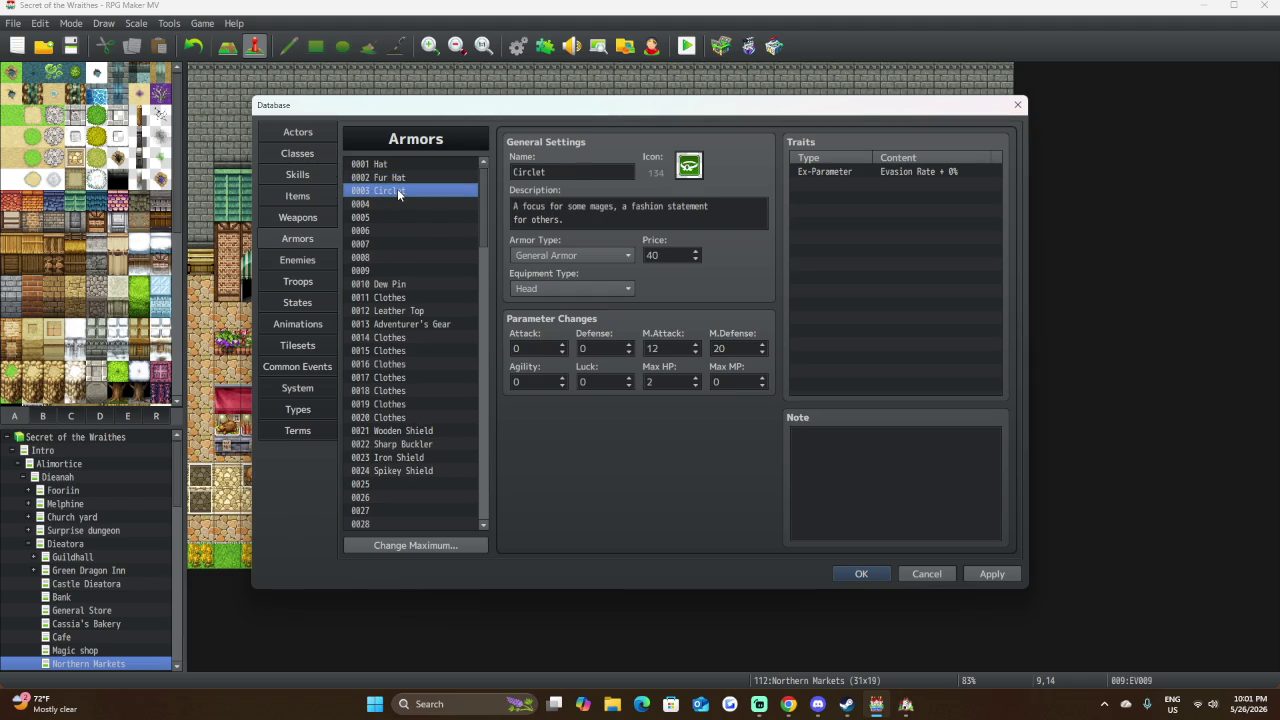
{"action": "scroll", "coordinate": [412, 274], "scroll_direction": "down", "scroll_amount": 6}
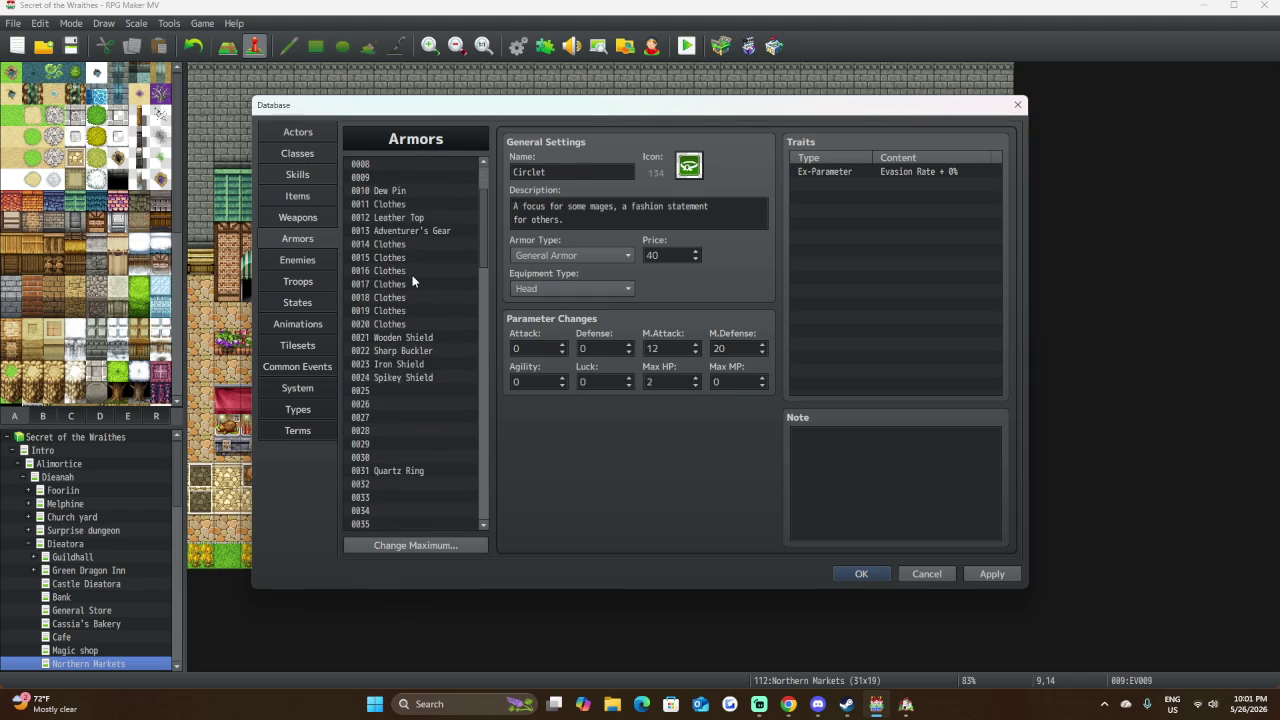
{"action": "scroll", "coordinate": [412, 283], "scroll_direction": "down", "scroll_amount": 9}
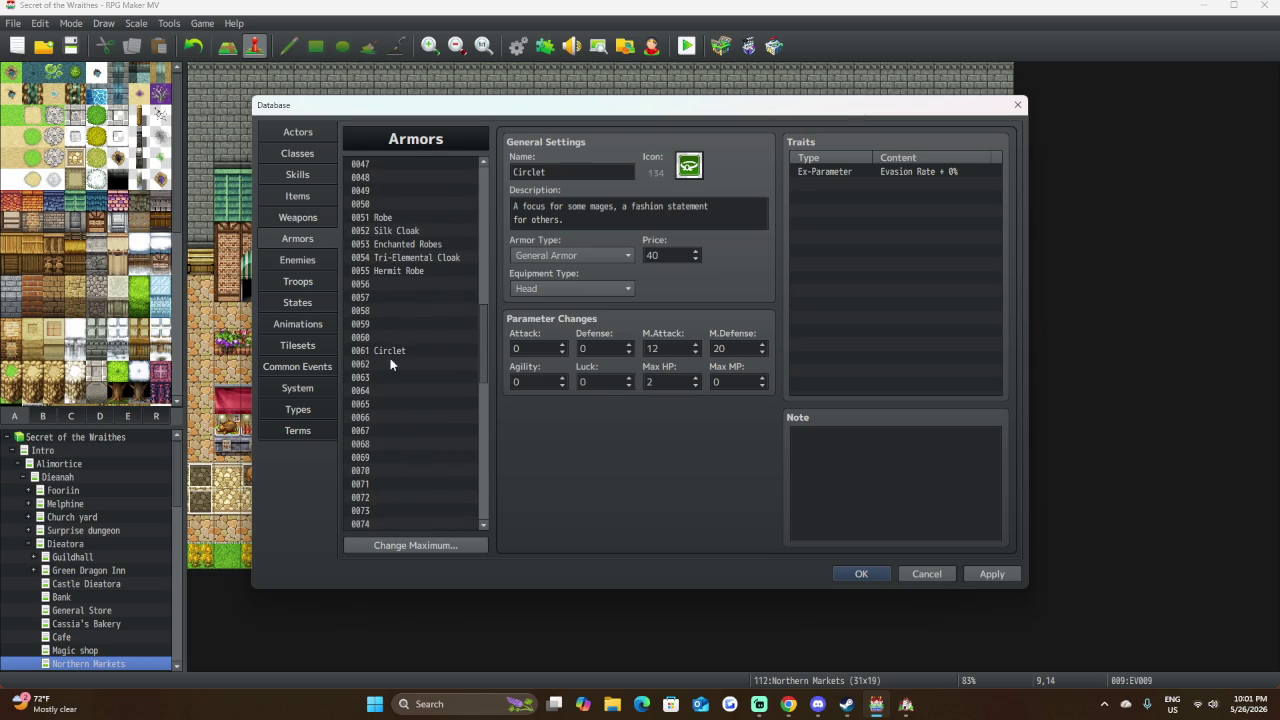
{"action": "left_click", "coordinate": [396, 351]}
{"action": "left_click", "coordinate": [515, 172]}
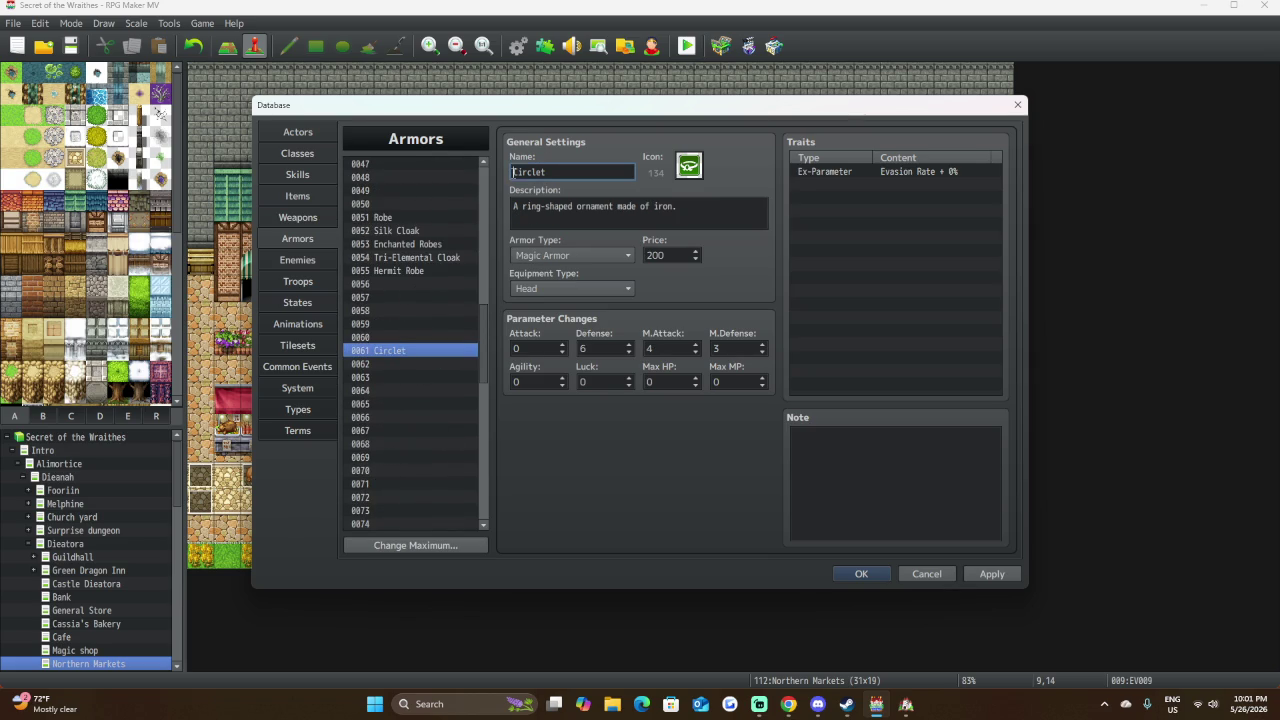
Rename armor 0061 to 'Iron Circlet' and try a Knockout state-resist trait.
{"action": "type", "text": "Iron"}
{"action": "left_click", "coordinate": [843, 186]}
{"action": "double_click", "coordinate": [842, 186]}
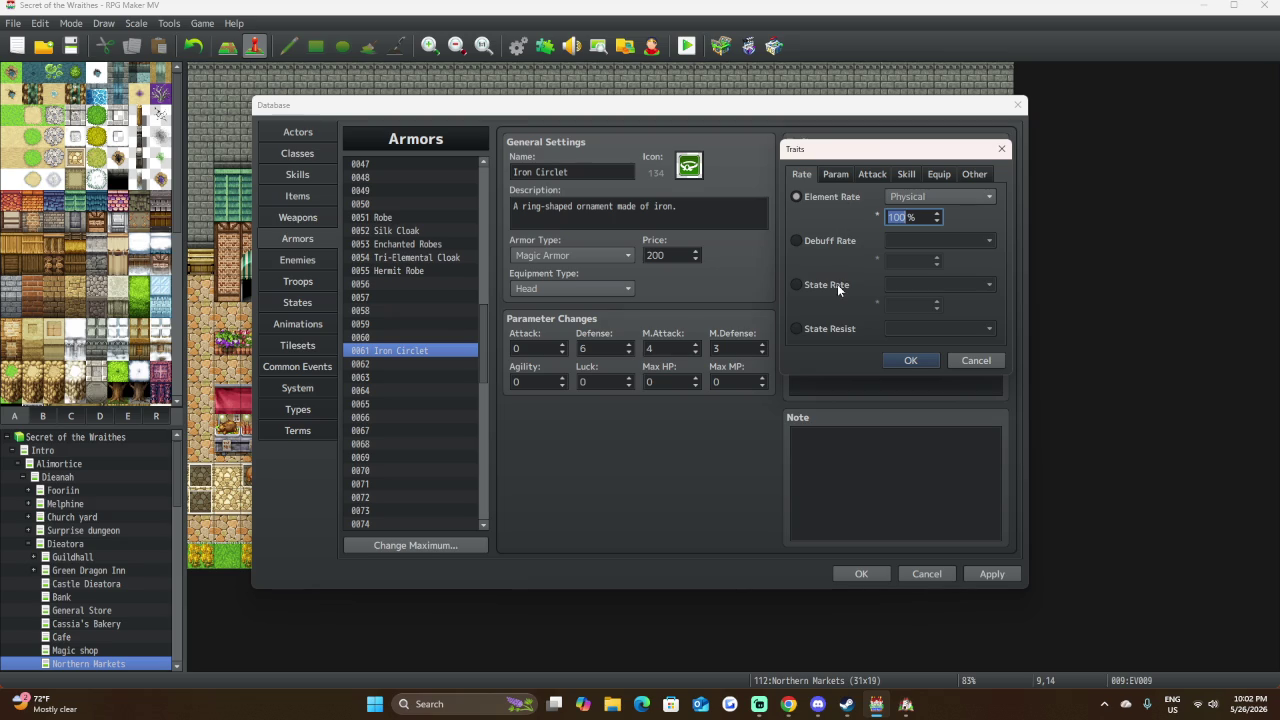
{"action": "left_click", "coordinate": [830, 329]}
{"action": "left_click", "coordinate": [930, 330]}
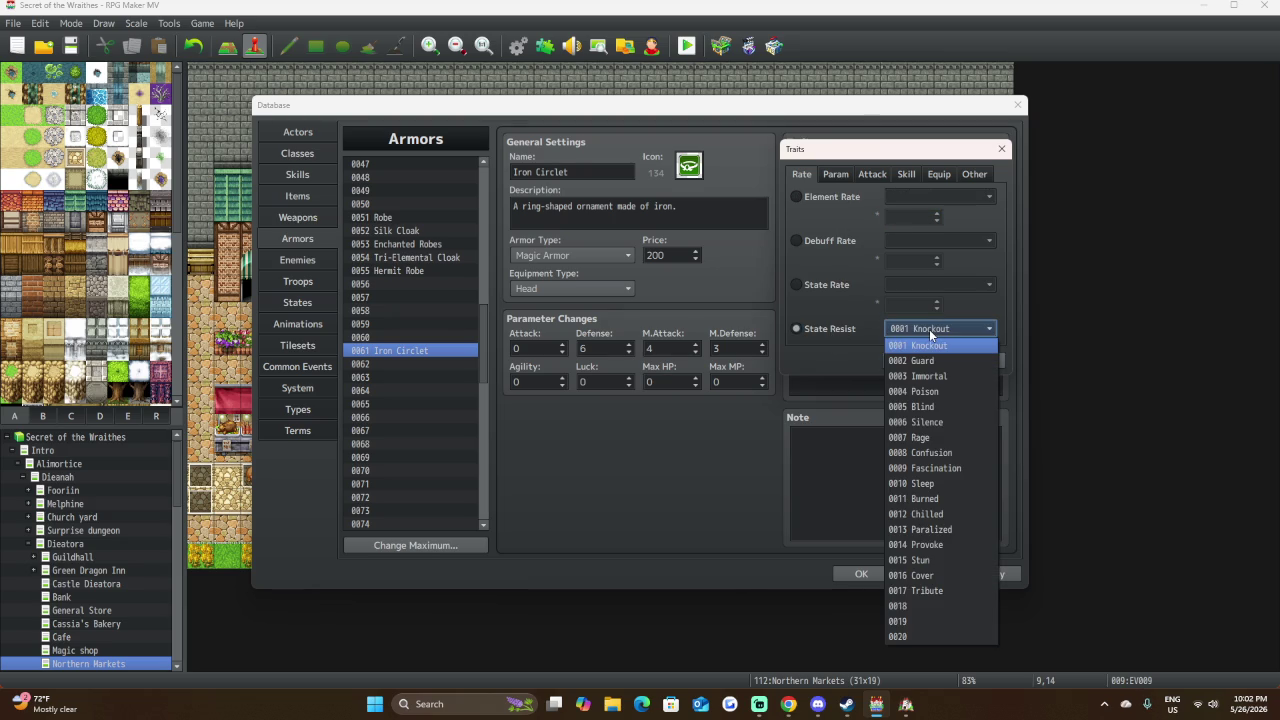
{"action": "left_click", "coordinate": [926, 342]}
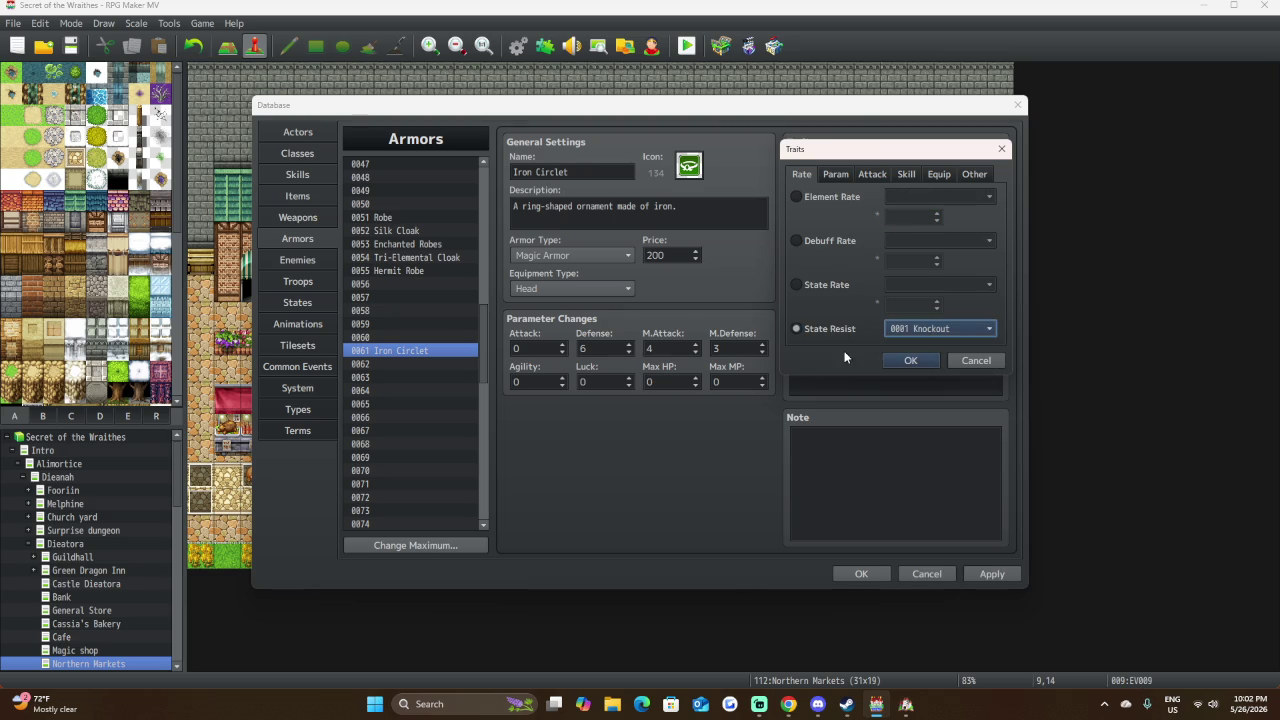
Browse the Param, Skill, Equip and Rate trait tabs, then cancel without adding a trait.
{"action": "left_click", "coordinate": [848, 174]}
{"action": "left_click", "coordinate": [907, 175]}
{"action": "left_click", "coordinate": [936, 174]}
{"action": "left_click", "coordinate": [815, 174]}
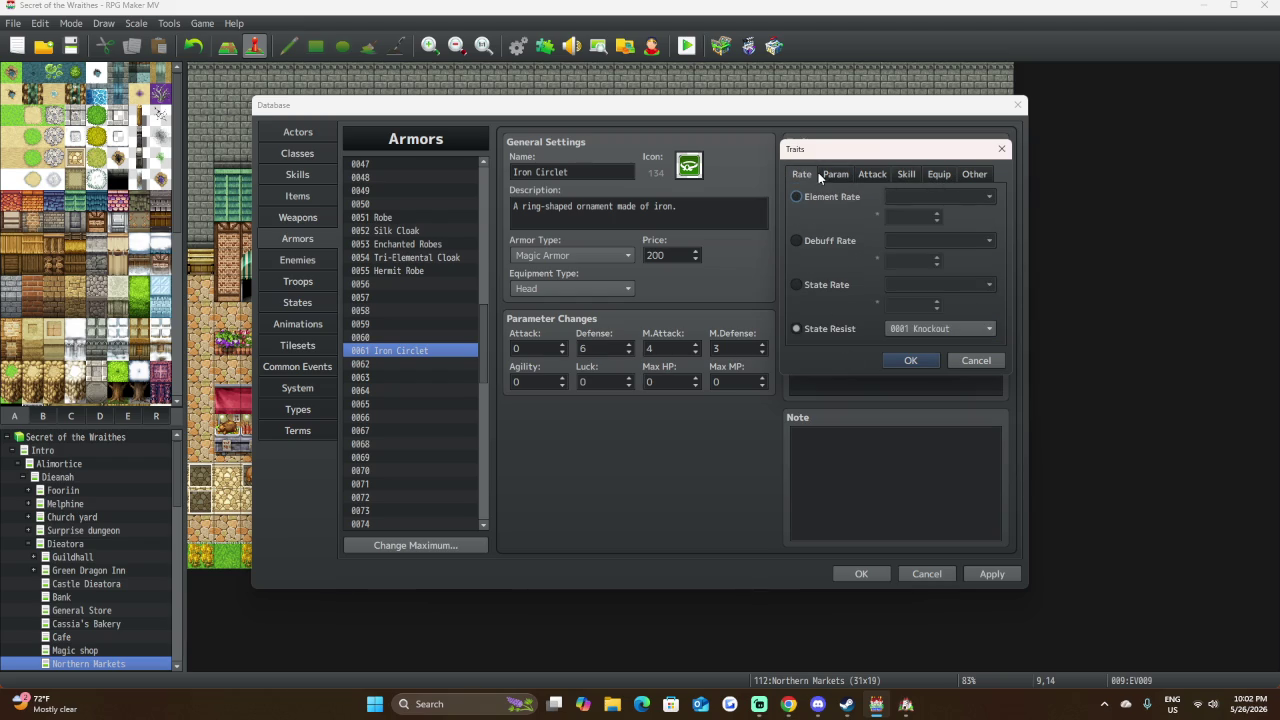
{"action": "left_click", "coordinate": [827, 175]}
{"action": "left_click", "coordinate": [801, 174]}
{"action": "left_click", "coordinate": [975, 360]}
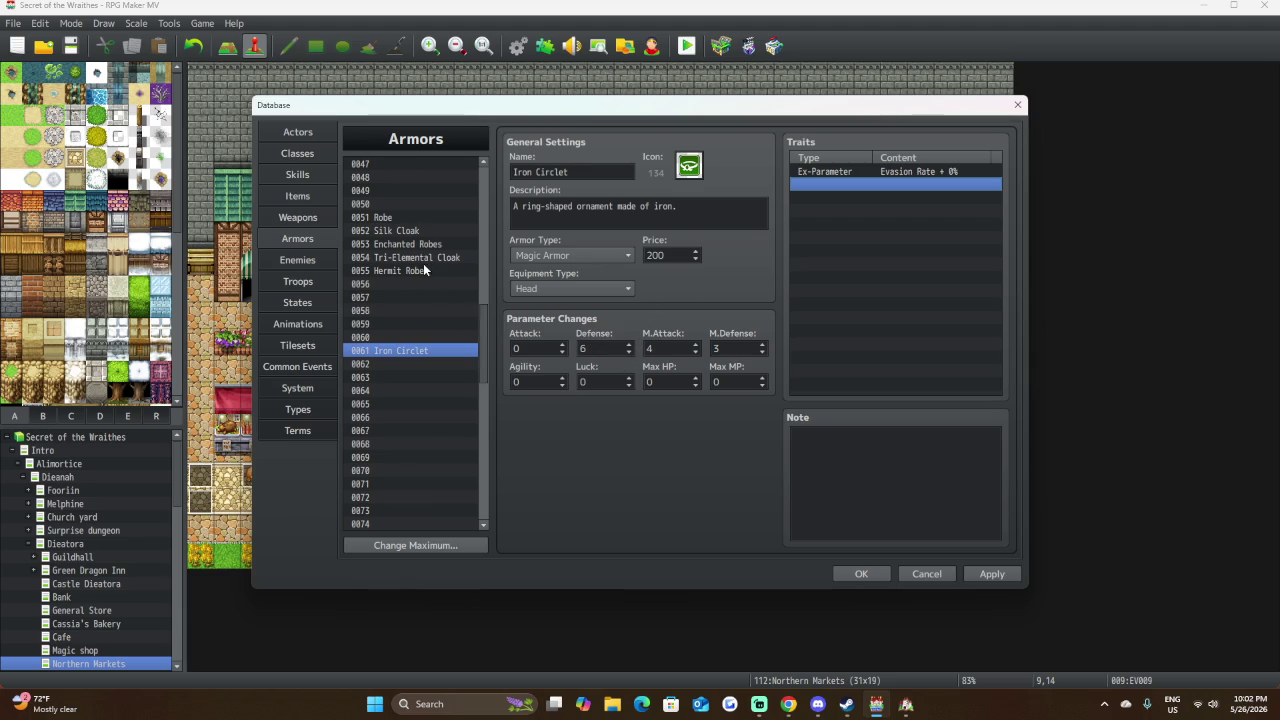
Look at armor 0003 Circlet, then select 0061 Iron Circlet.
{"action": "scroll", "coordinate": [422, 266], "scroll_direction": "up", "scroll_amount": 15}
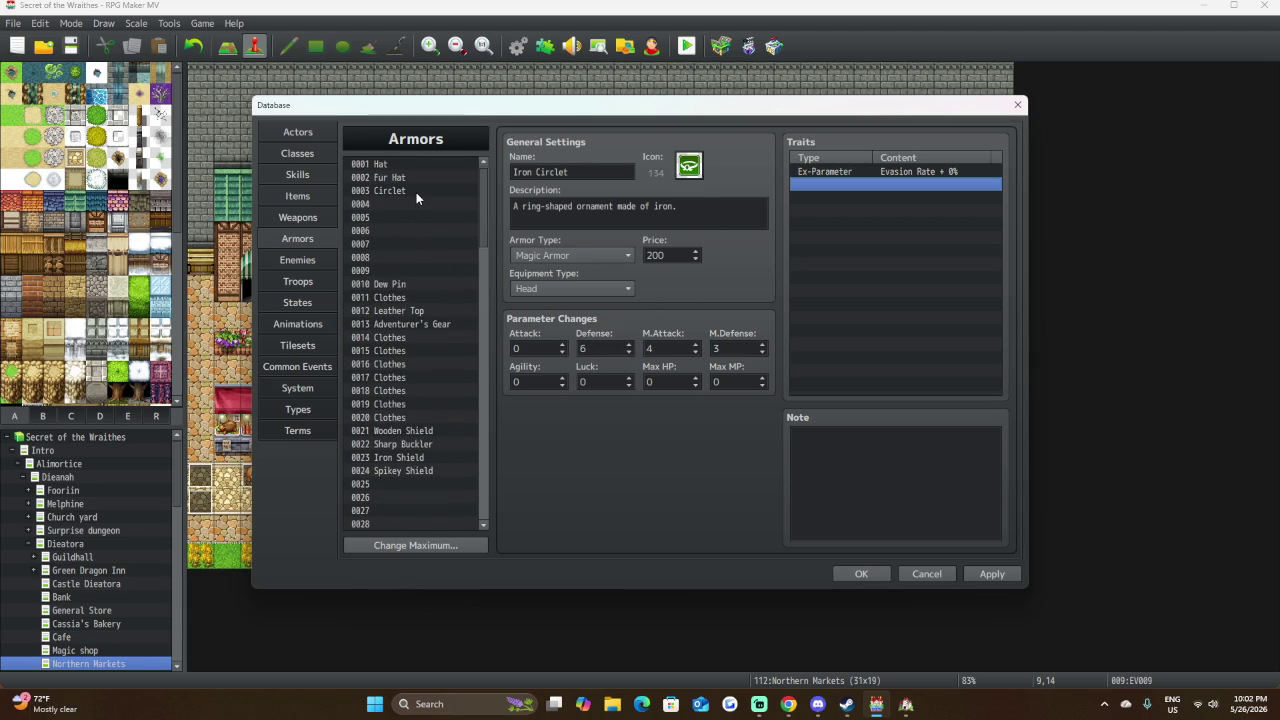
{"action": "left_click", "coordinate": [416, 191]}
{"action": "scroll", "coordinate": [420, 230], "scroll_direction": "down", "scroll_amount": 8}
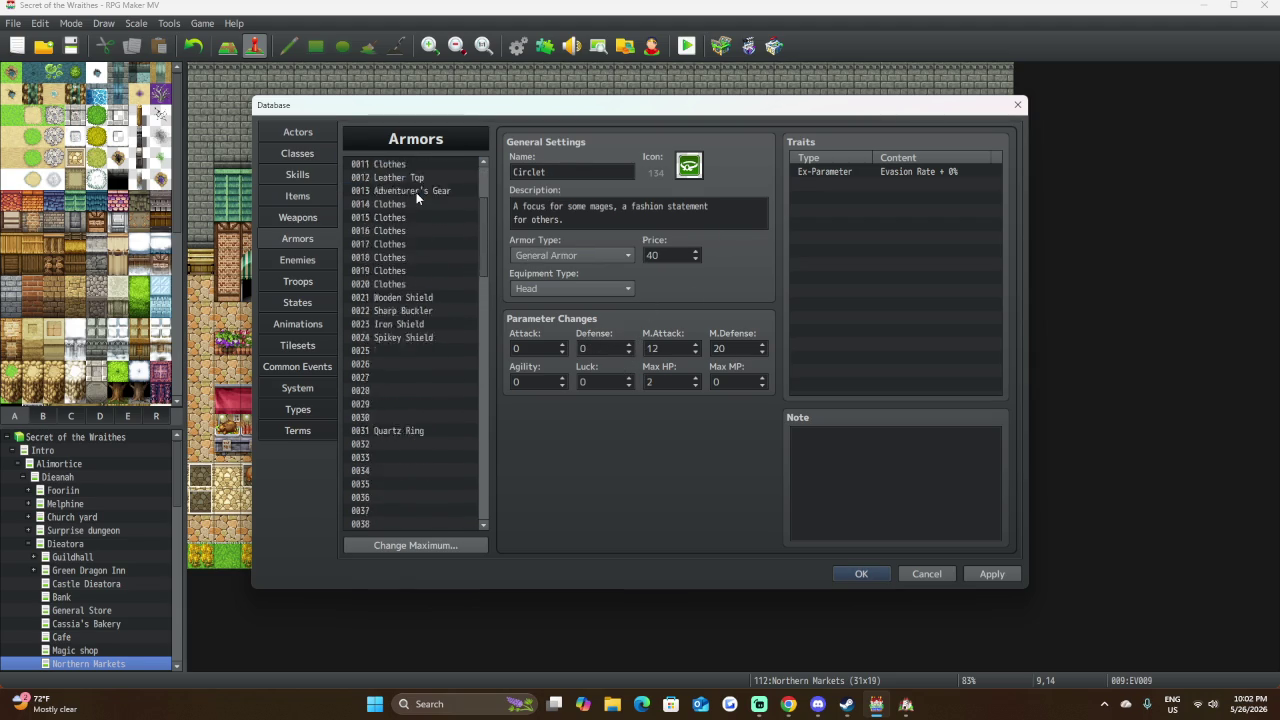
{"action": "scroll", "coordinate": [441, 438], "scroll_direction": "down", "scroll_amount": 6}
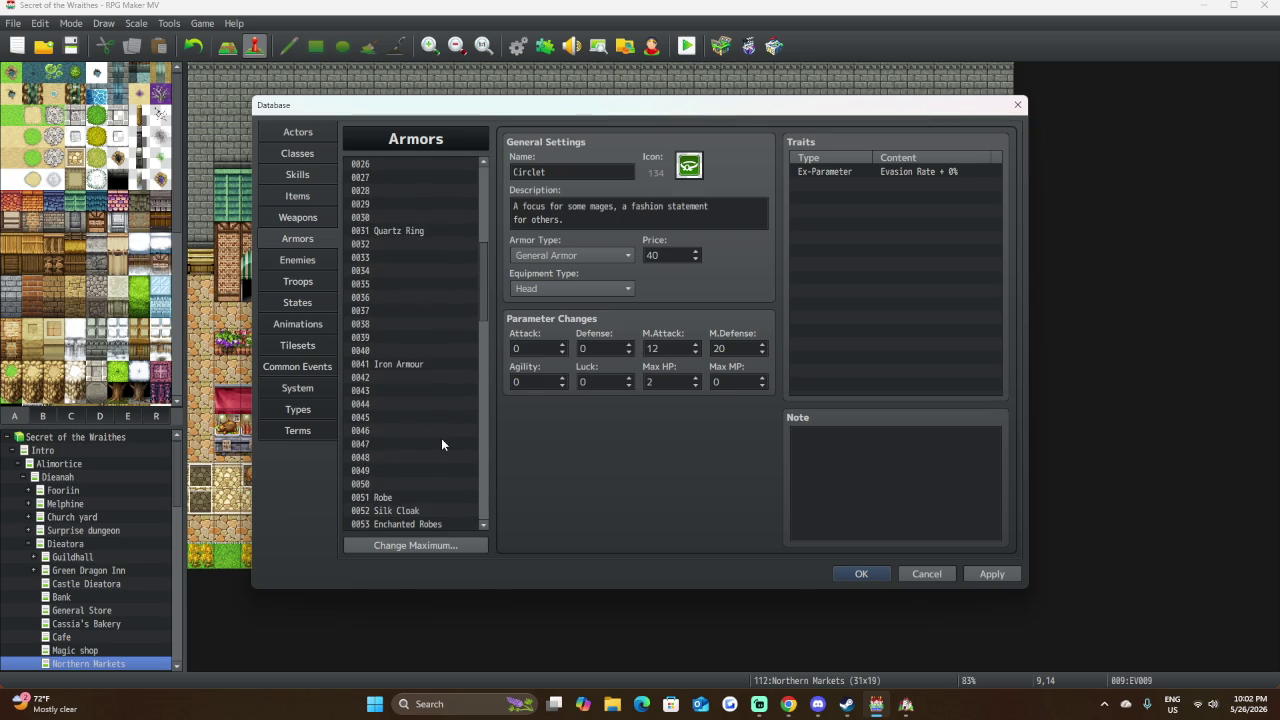
{"action": "left_click", "coordinate": [433, 404]}
Set the Iron Circlet's M.Attack to 60 and M.Defense to 40.
{"action": "double_click", "coordinate": [670, 349]}
{"action": "type", "text": "60"}
{"action": "double_click", "coordinate": [733, 346]}
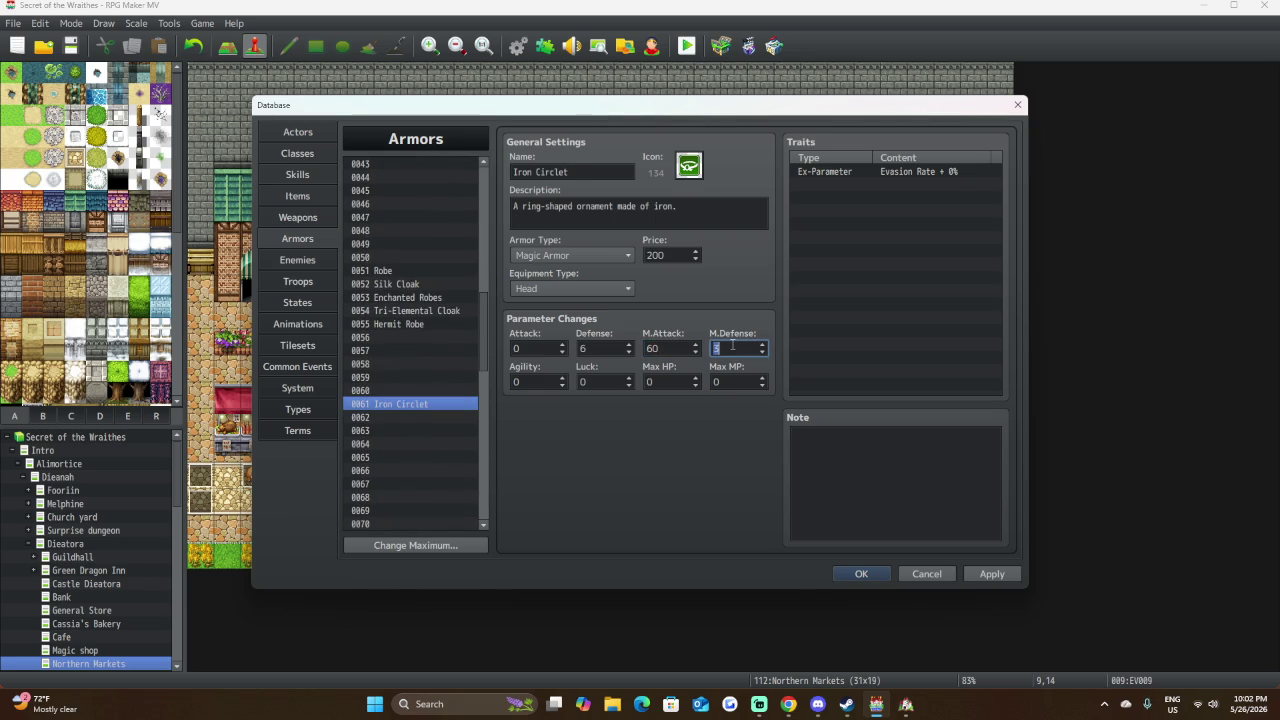
{"action": "type", "text": "40"}
Review armor 0003 Circlet again and return to the Iron Circlet entry.
{"action": "scroll", "coordinate": [431, 330], "scroll_direction": "up", "scroll_amount": 3}
{"action": "scroll", "coordinate": [431, 330], "scroll_direction": "up", "scroll_amount": 8}
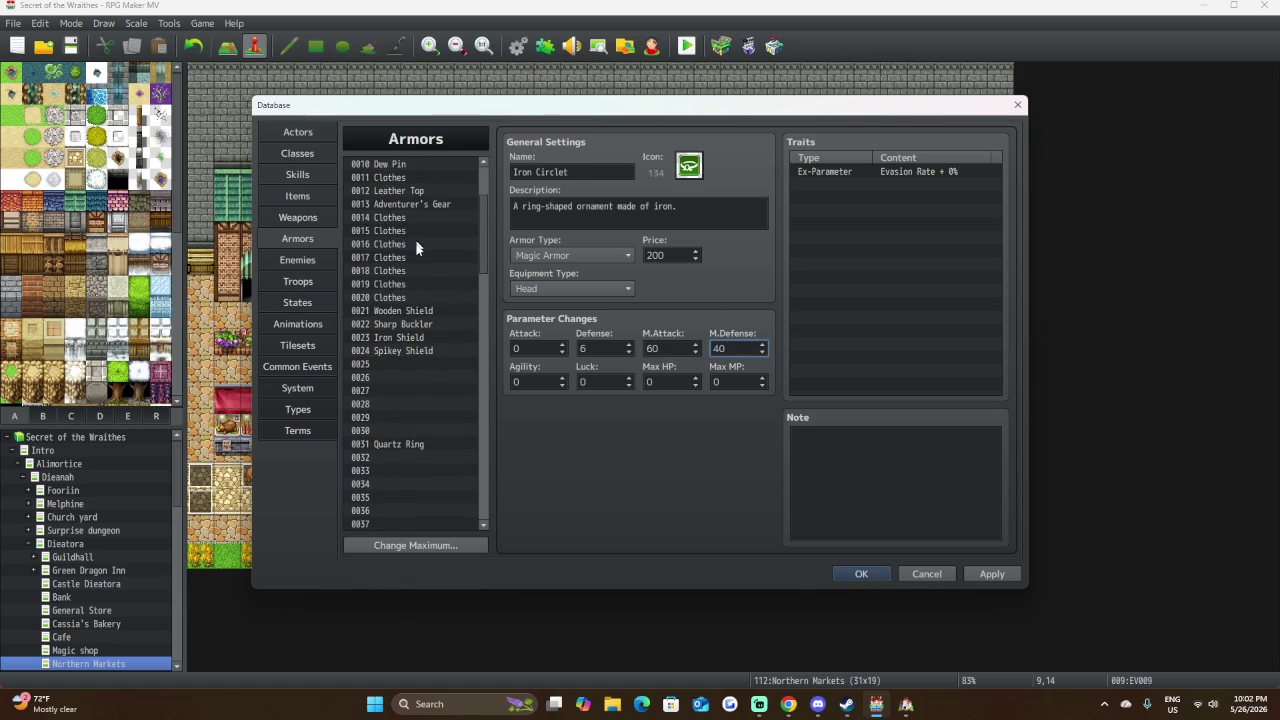
{"action": "scroll", "coordinate": [410, 232], "scroll_direction": "up", "scroll_amount": 3}
{"action": "left_click", "coordinate": [407, 190]}
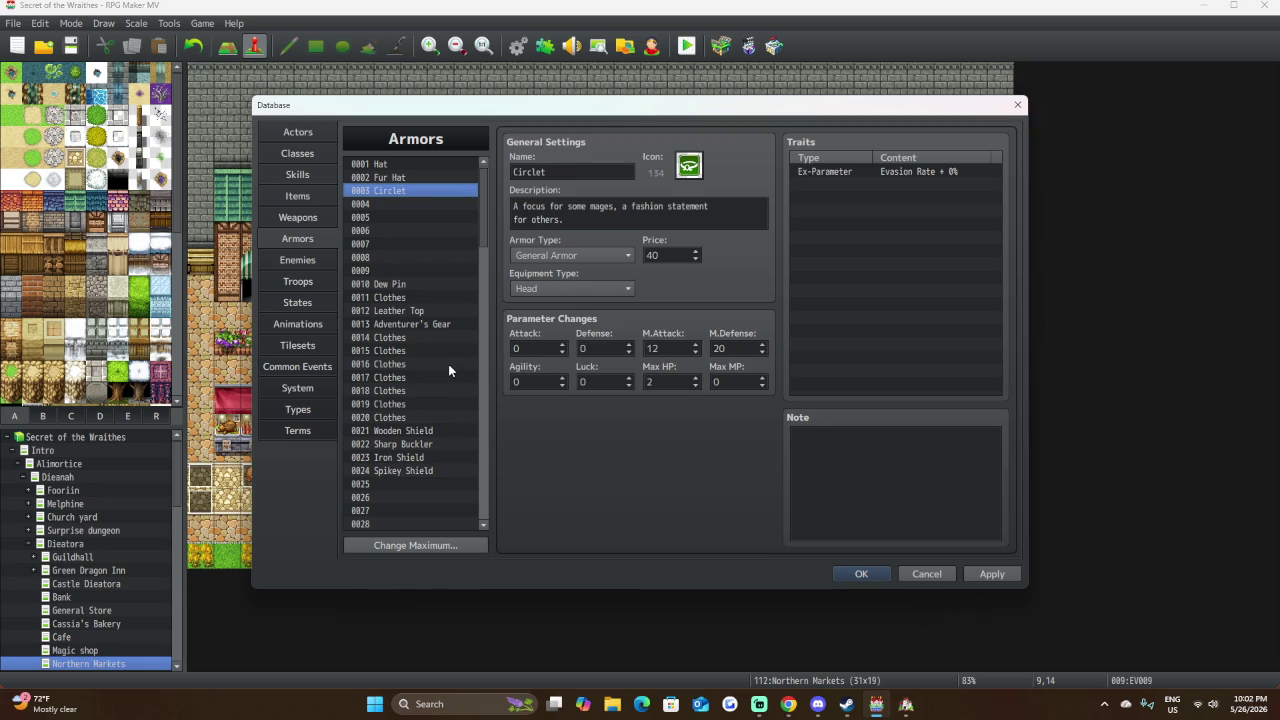
{"action": "scroll", "coordinate": [449, 358], "scroll_direction": "down", "scroll_amount": 13}
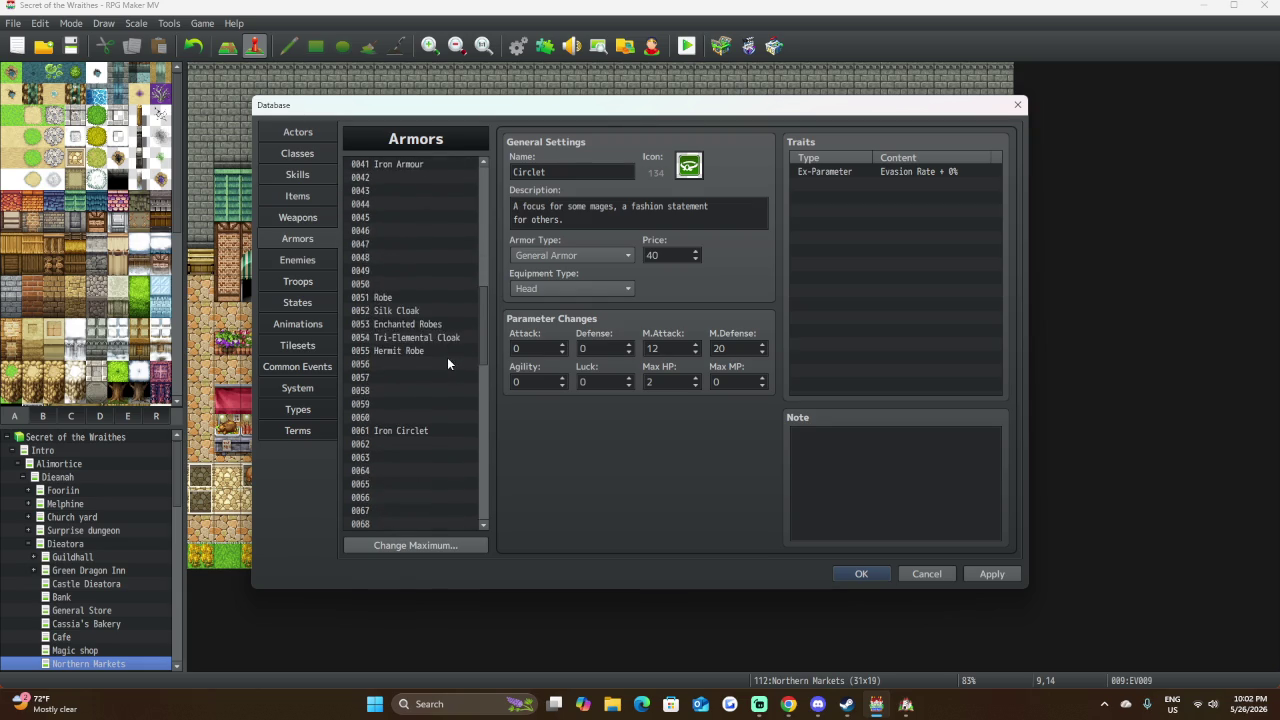
{"action": "scroll", "coordinate": [447, 357], "scroll_direction": "down", "scroll_amount": 2}
{"action": "left_click", "coordinate": [427, 338]}
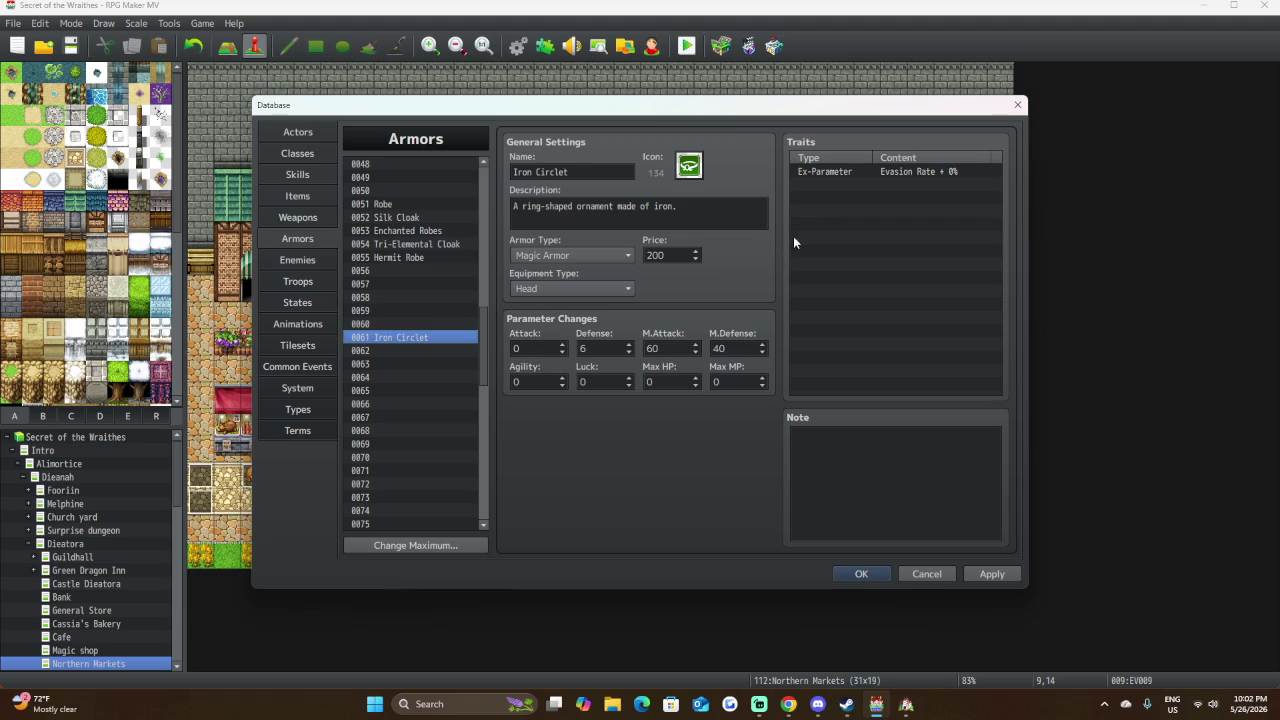
Browse the Element, Parameter and Attack trait options, then cancel without adding a trait.
{"action": "double_click", "coordinate": [844, 184]}
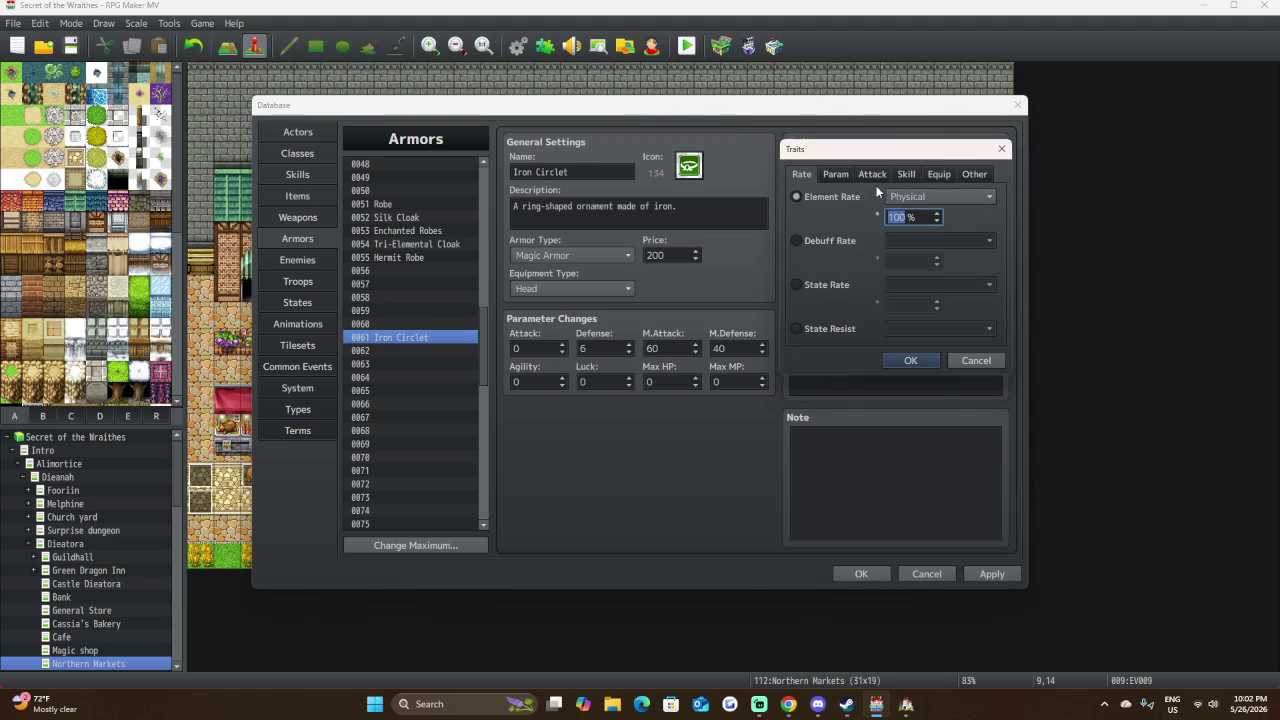
{"action": "left_click", "coordinate": [913, 197]}
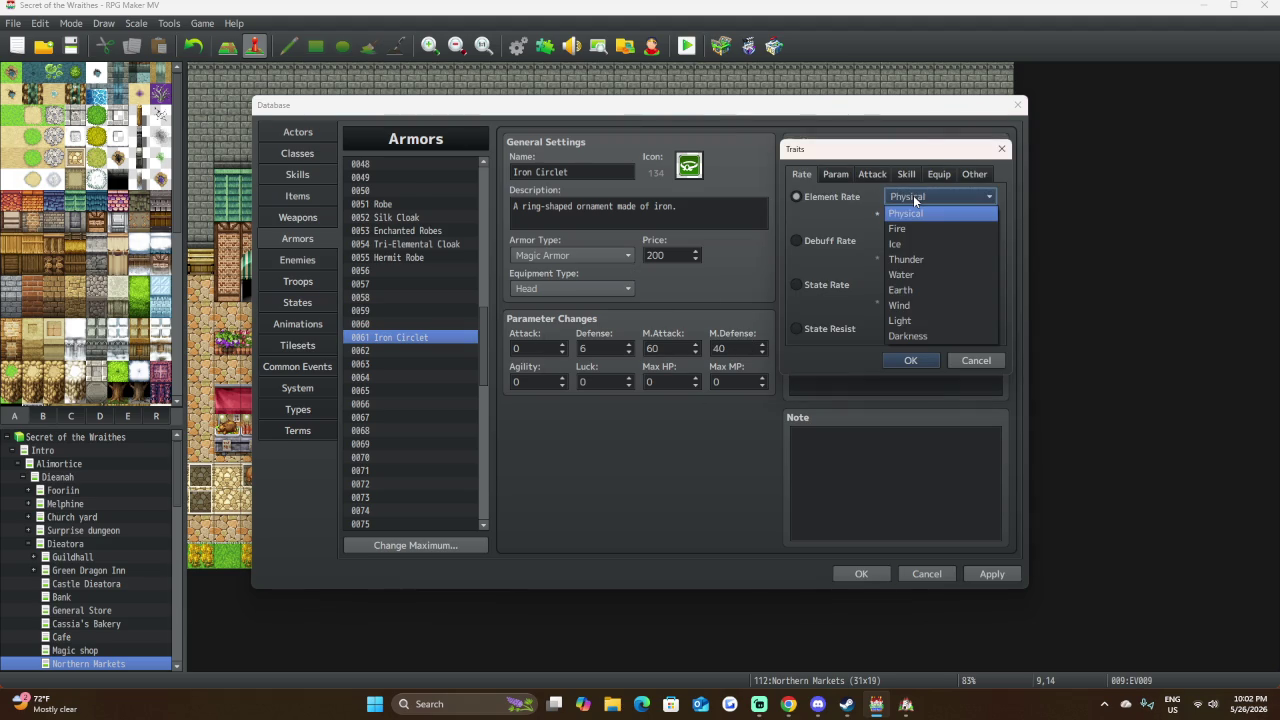
{"action": "left_click", "coordinate": [858, 218]}
{"action": "left_click", "coordinate": [839, 176]}
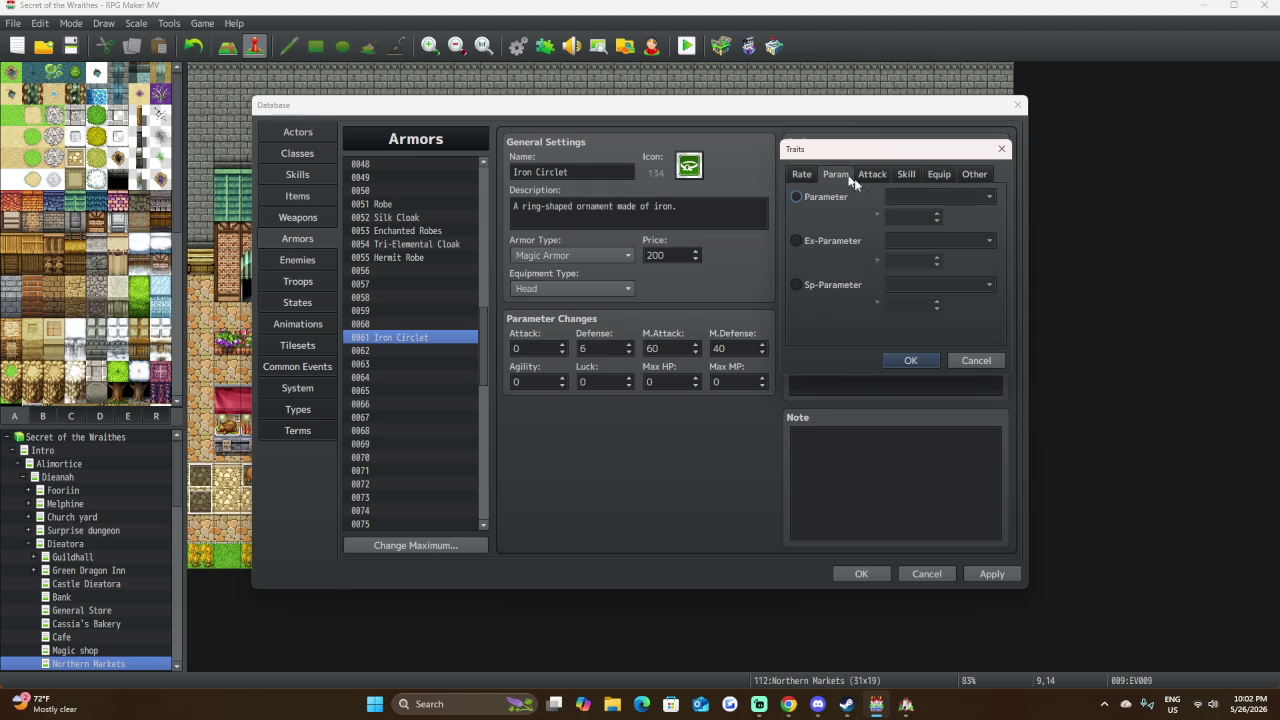
{"action": "left_click", "coordinate": [837, 196]}
{"action": "left_click", "coordinate": [914, 196]}
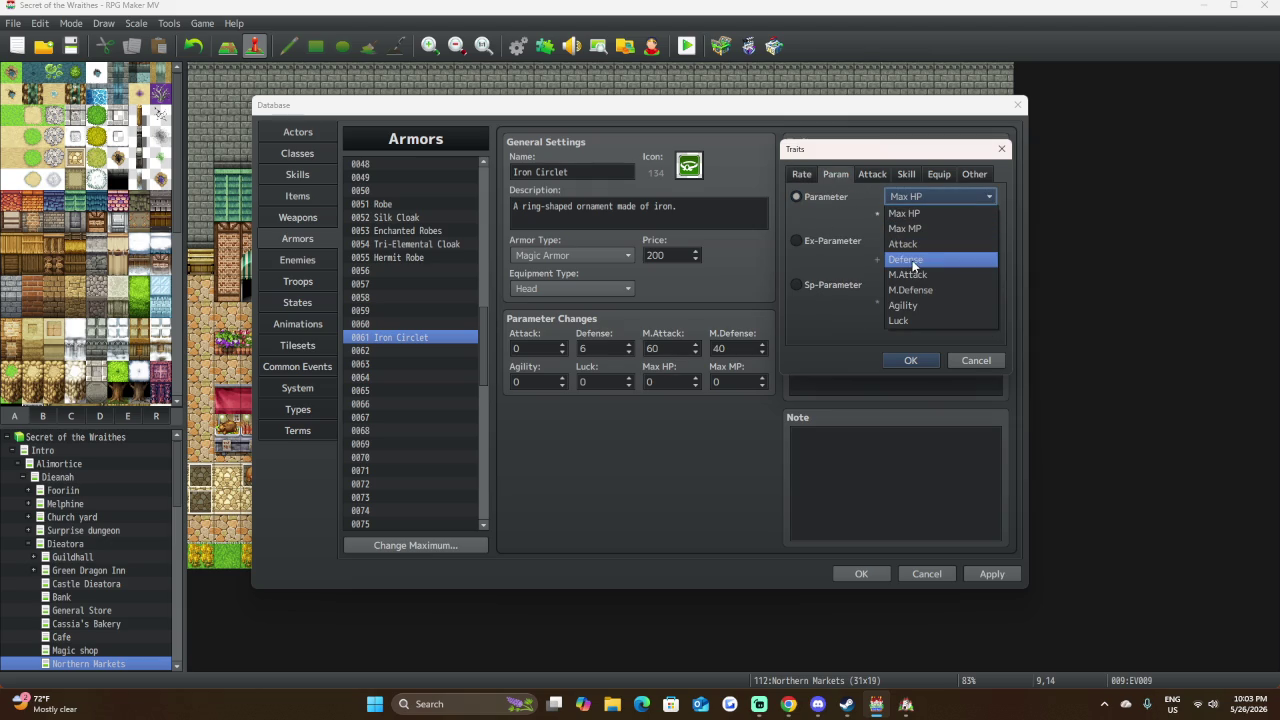
{"action": "left_click", "coordinate": [871, 174]}
{"action": "left_click", "coordinate": [871, 174]}
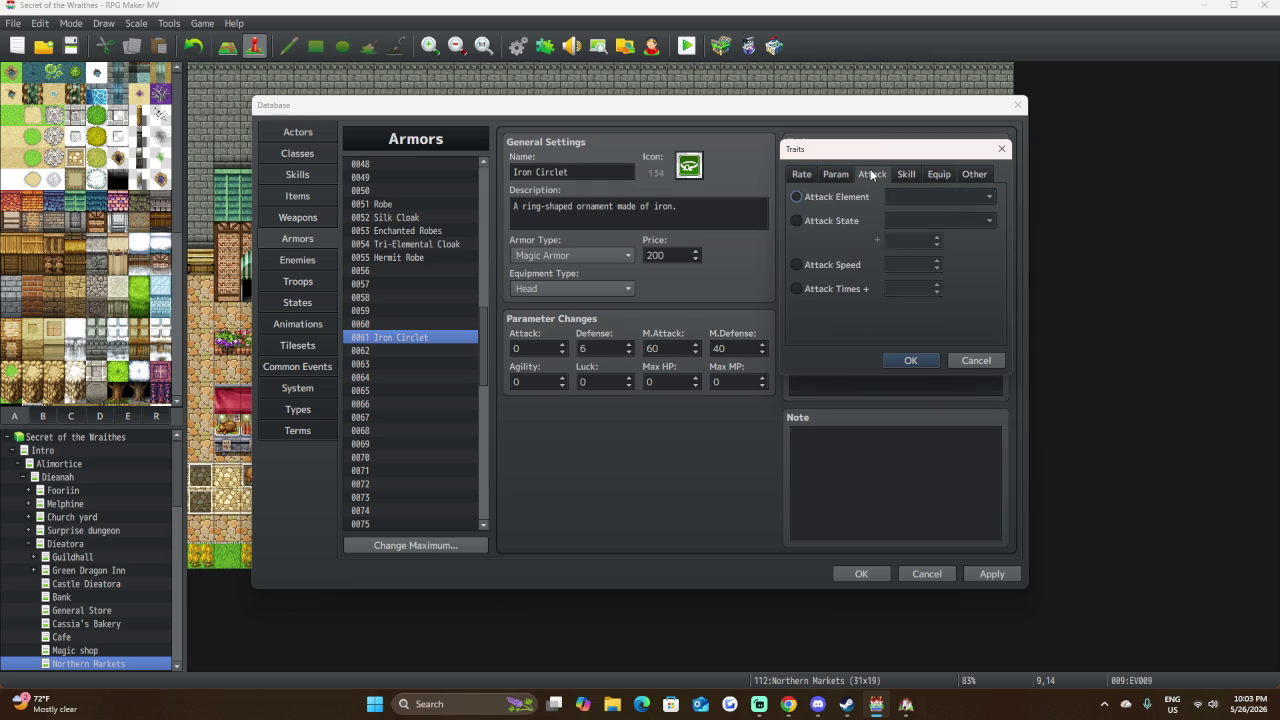
{"action": "left_click", "coordinate": [982, 361]}
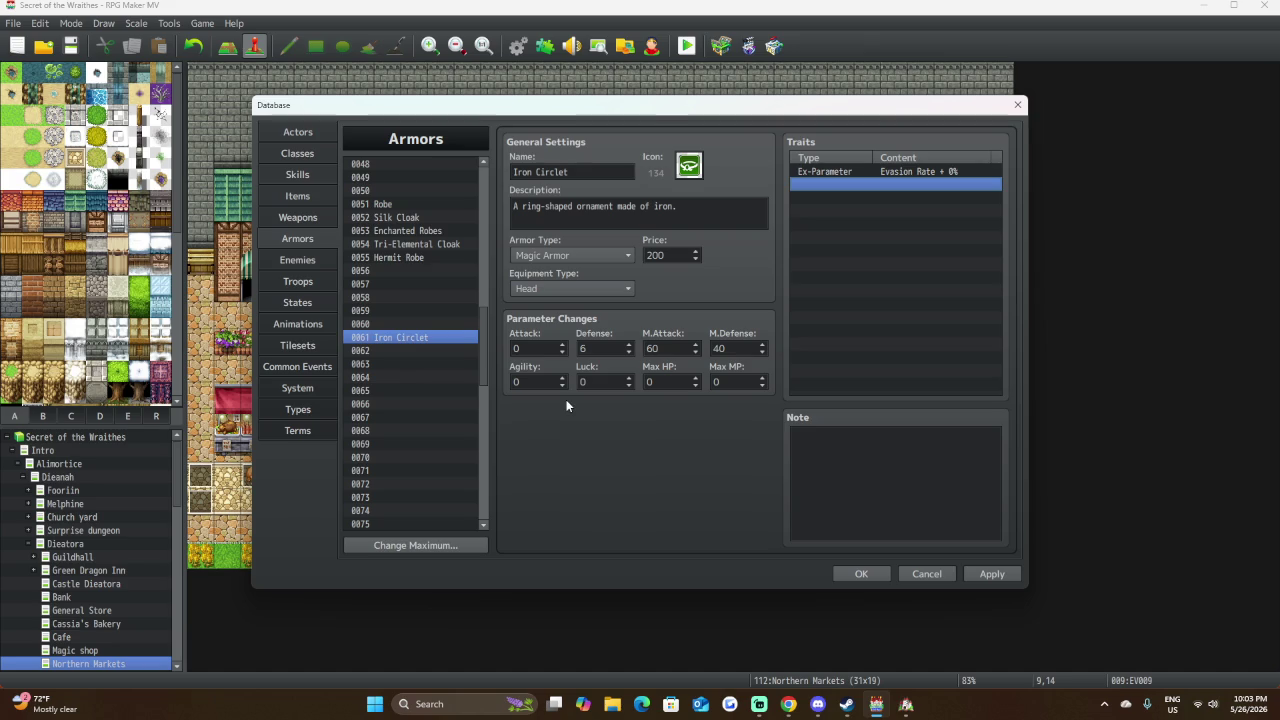
Raise the Iron Circlet's price to 300.
{"action": "double_click", "coordinate": [656, 255]}
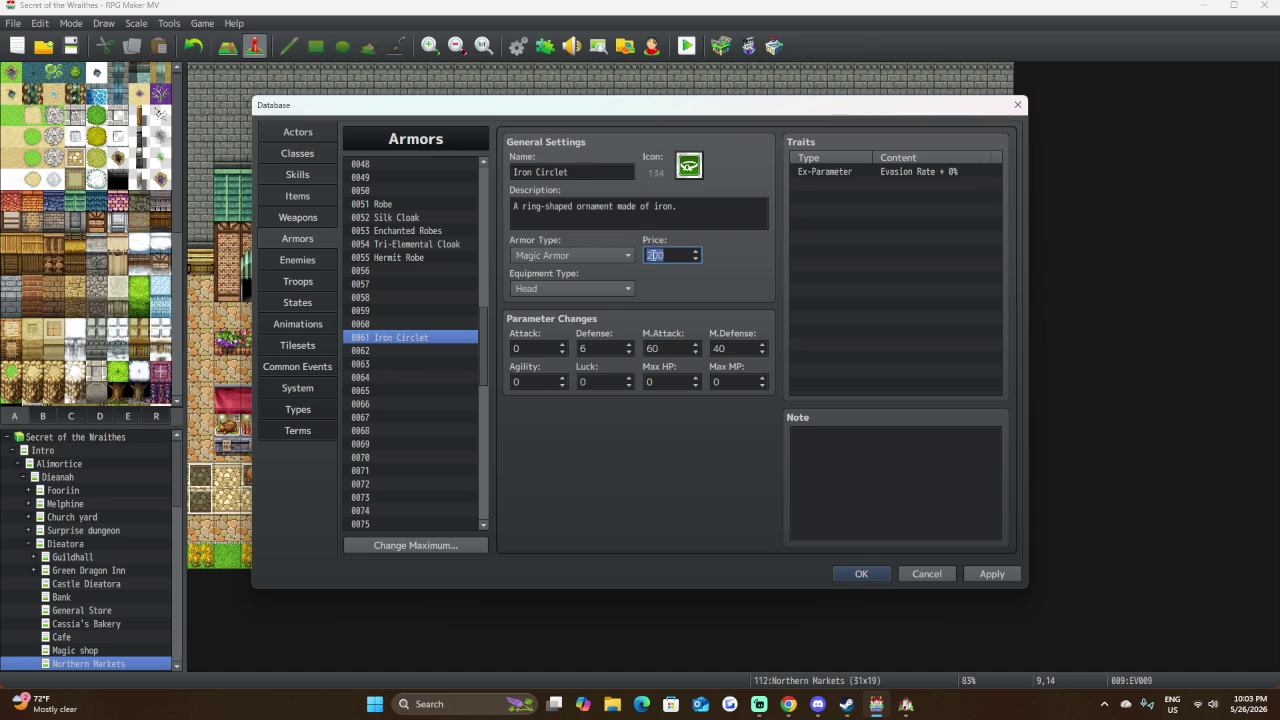
{"action": "type", "text": "30"}
{"action": "left_click", "coordinate": [401, 338]}
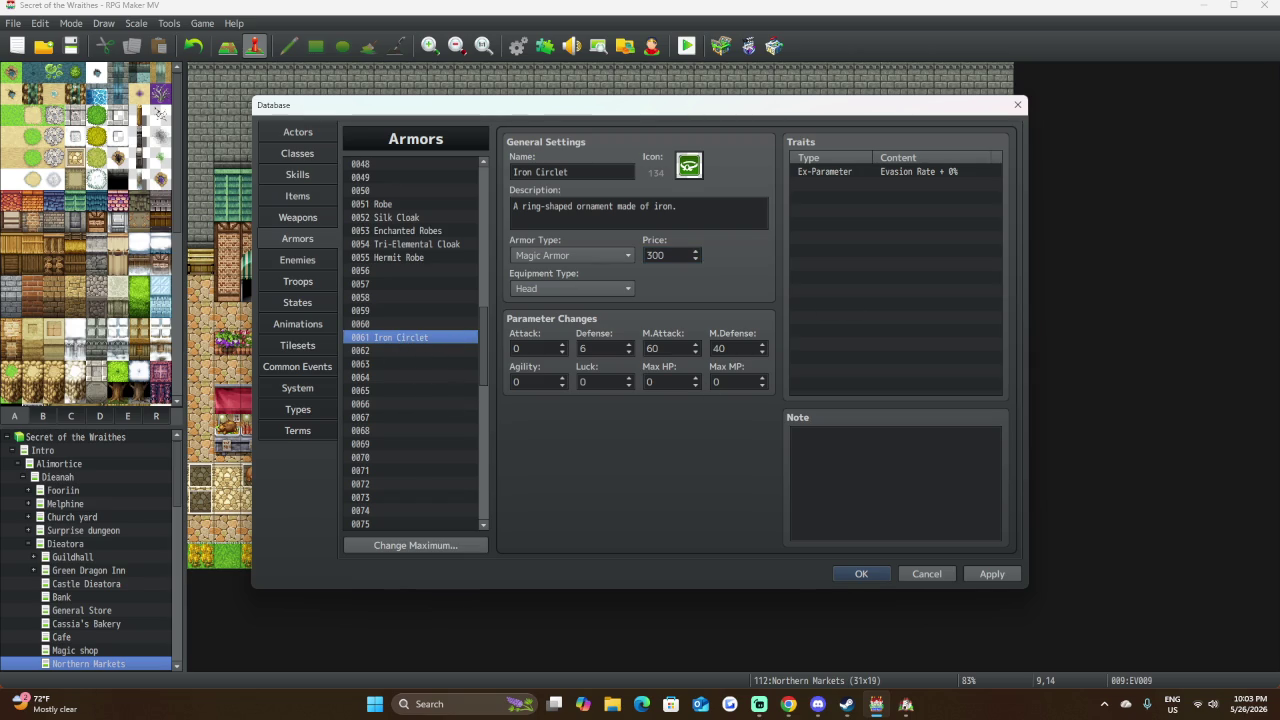
{"action": "left_click", "coordinate": [424, 350]}
Name the new armor 0062 'Silver Hairpin'.
{"action": "left_click", "coordinate": [556, 168]}
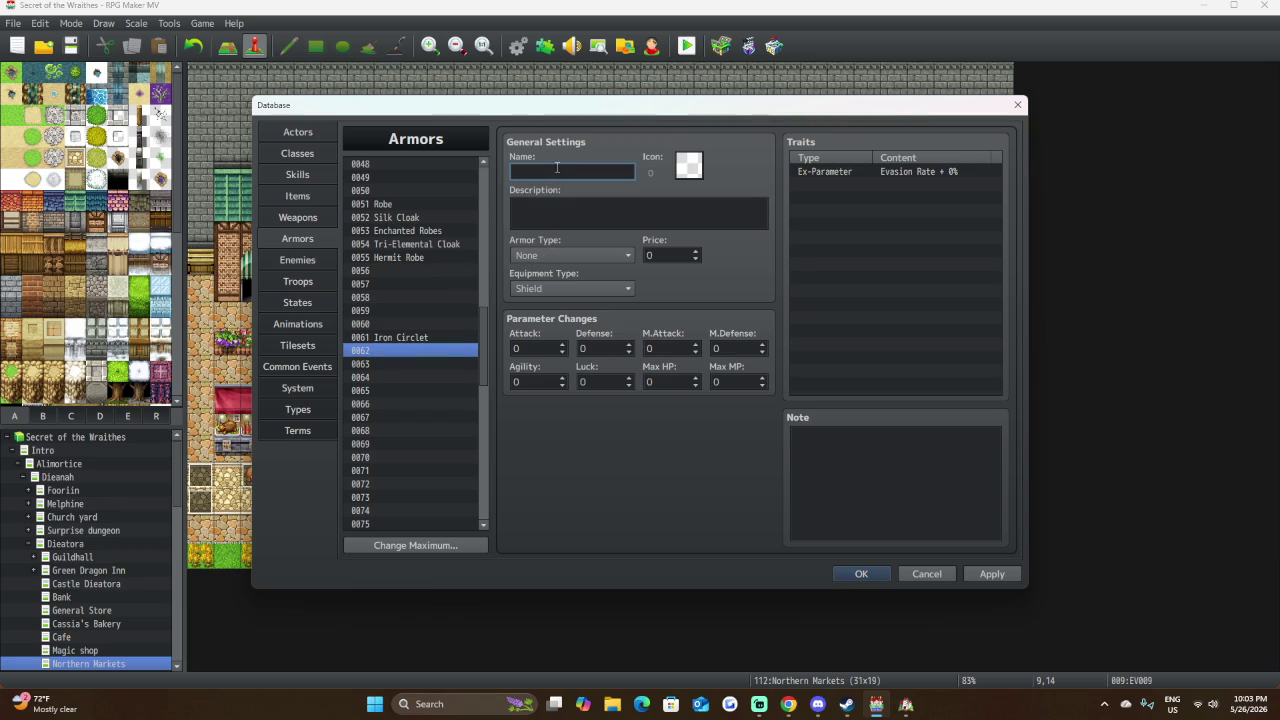
{"action": "type", "text": "Silver Hairpin"}
{"action": "left_click", "coordinate": [697, 169]}
Give the Silver Hairpin icon 148.
{"action": "double_click", "coordinate": [697, 169]}
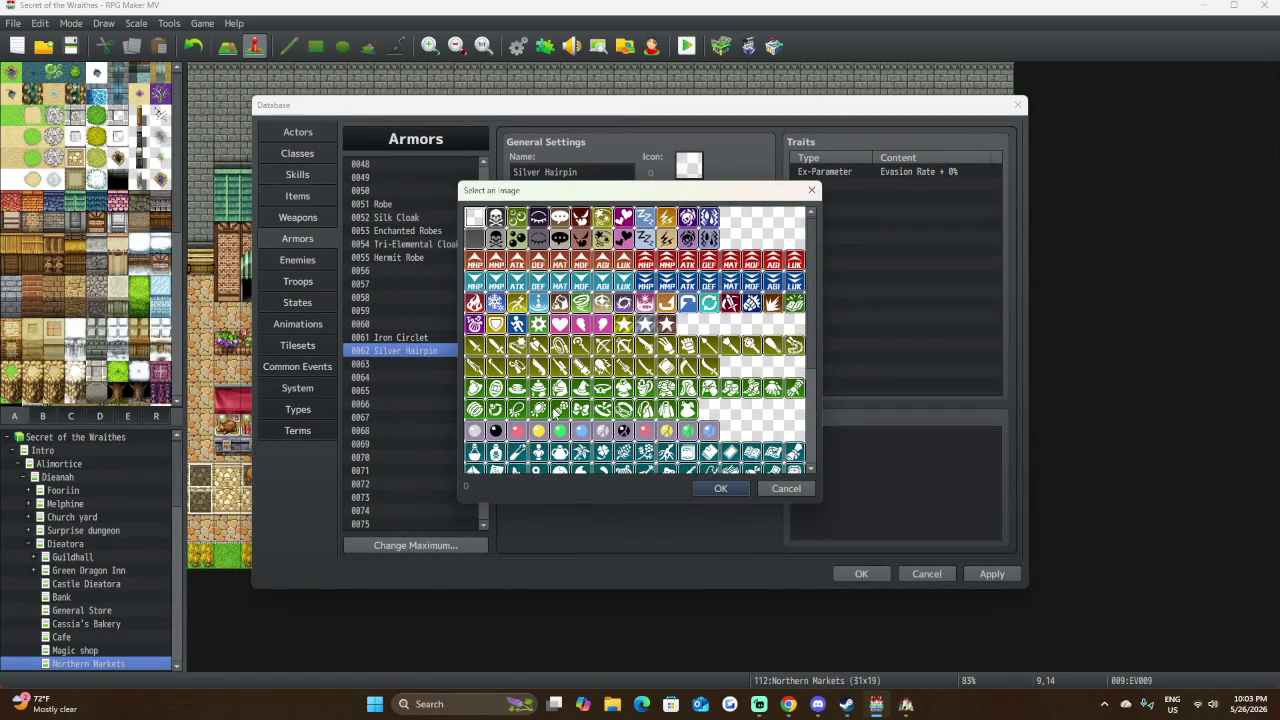
{"action": "left_click", "coordinate": [560, 409]}
{"action": "scroll", "coordinate": [700, 370], "scroll_direction": "down", "scroll_amount": 3}
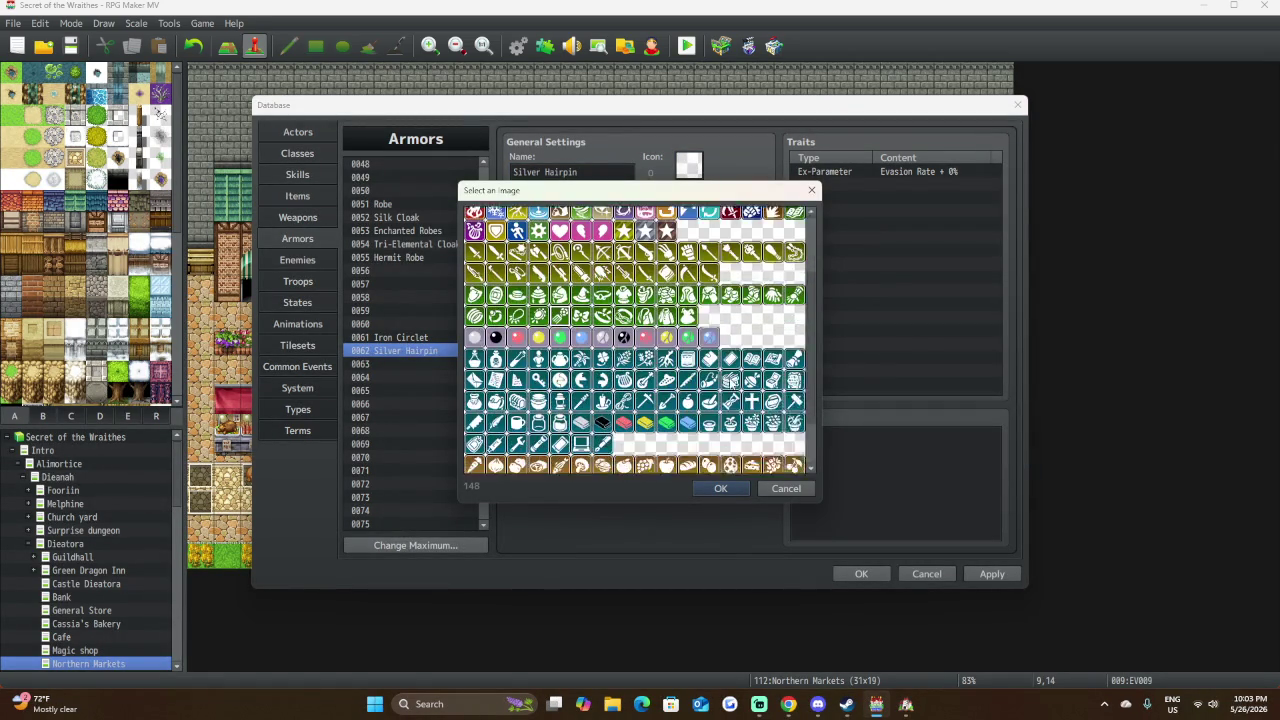
{"action": "left_click", "coordinate": [745, 488]}
{"action": "left_click", "coordinate": [590, 215]}
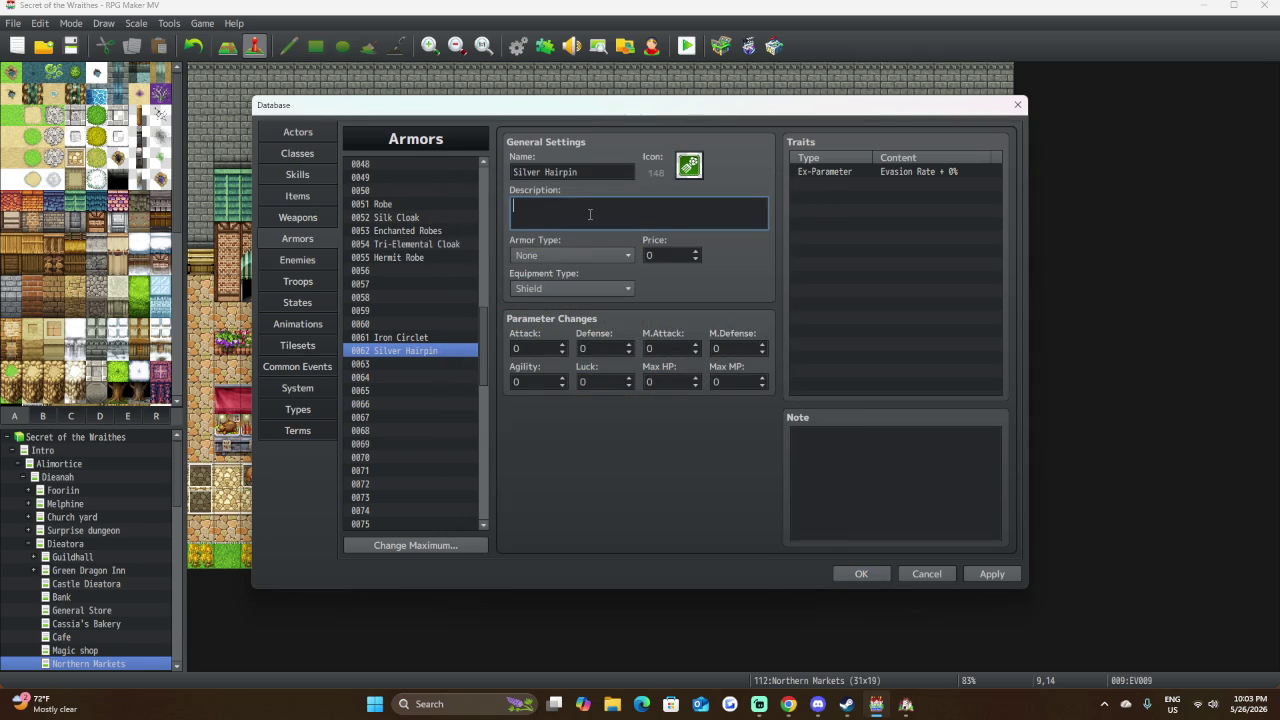
Begin the description 'An enchanted hairpin that buffs' and set the equipment type to Head.
{"action": "type", "text": "An en"}
{"action": "type", "text": "chanted "}
{"action": "type", "text": "hair"}
{"action": "type", "text": "pin"}
{"action": "type", "text": "that"}
{"action": "type", "text": " buffs"}
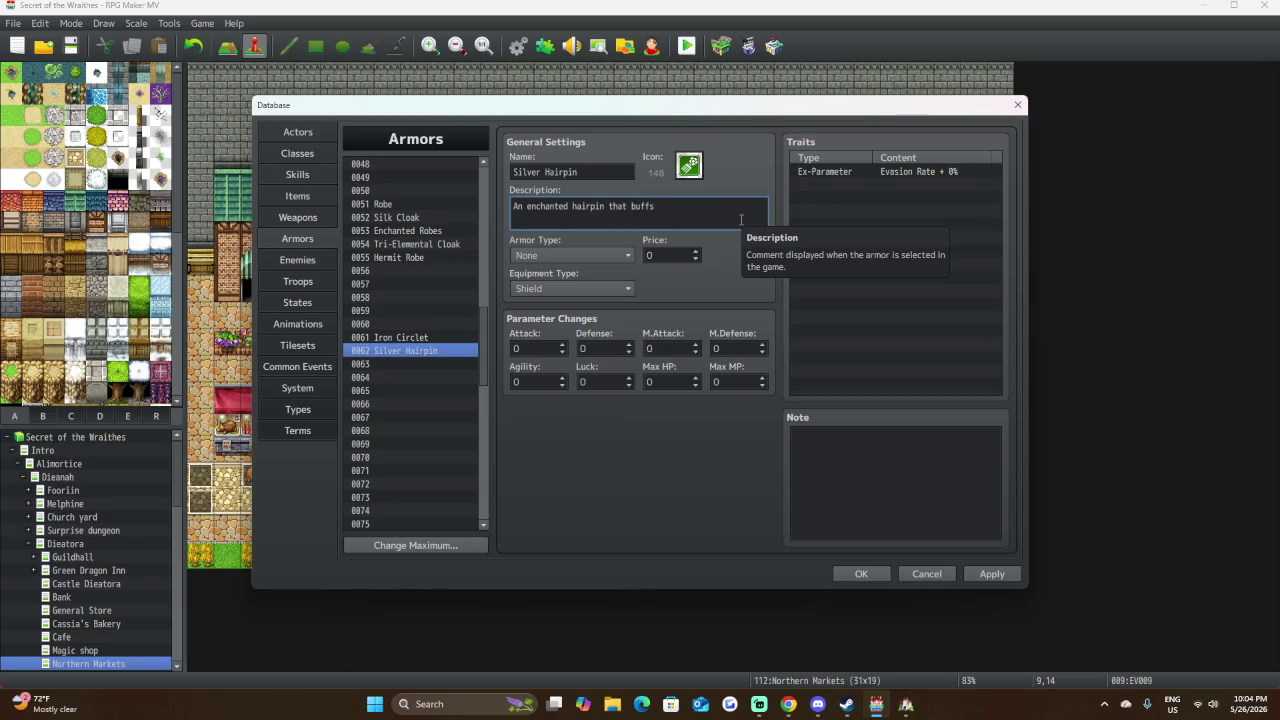
{"action": "left_click", "coordinate": [606, 255]}
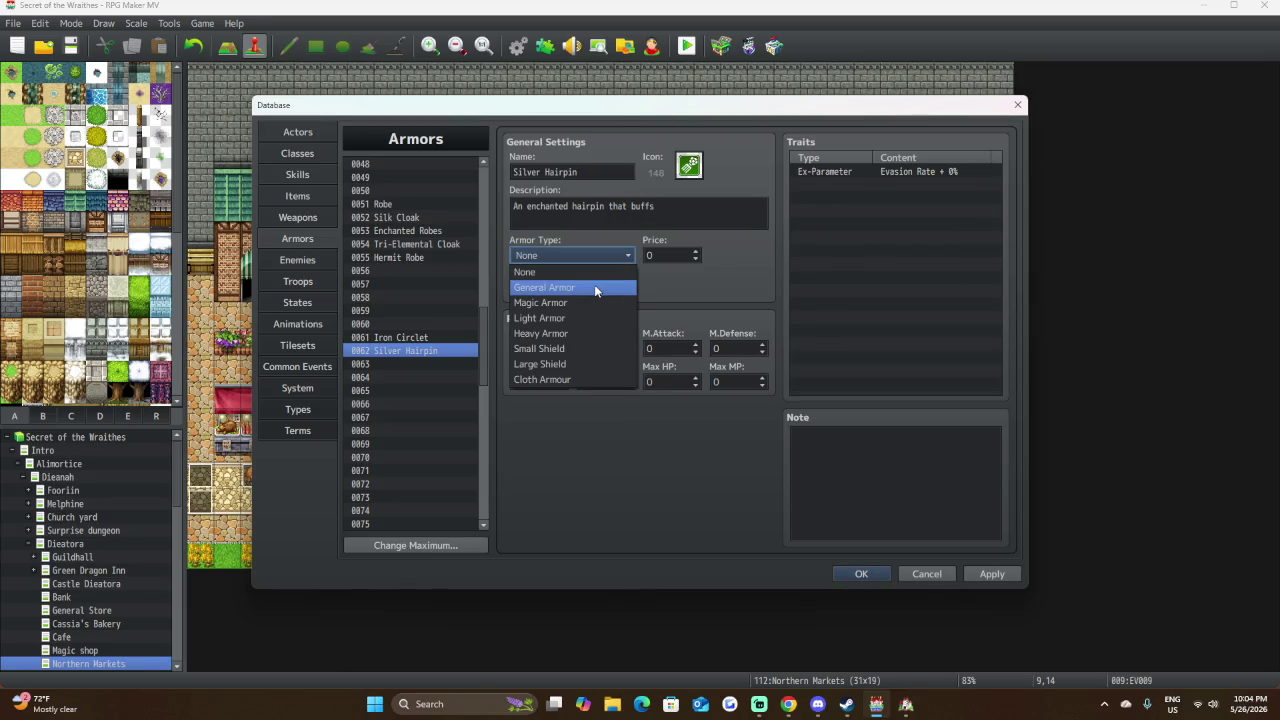
{"action": "left_click", "coordinate": [595, 287]}
{"action": "left_click", "coordinate": [595, 288]}
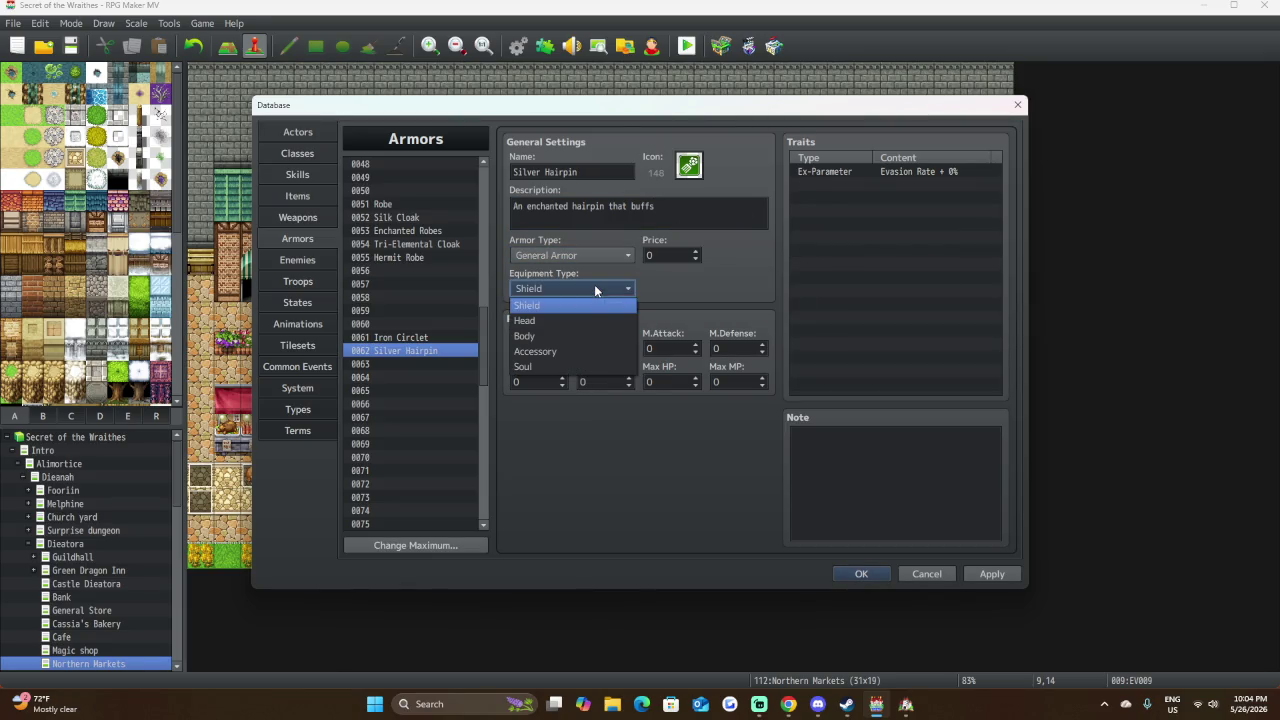
{"action": "left_click", "coordinate": [560, 320]}
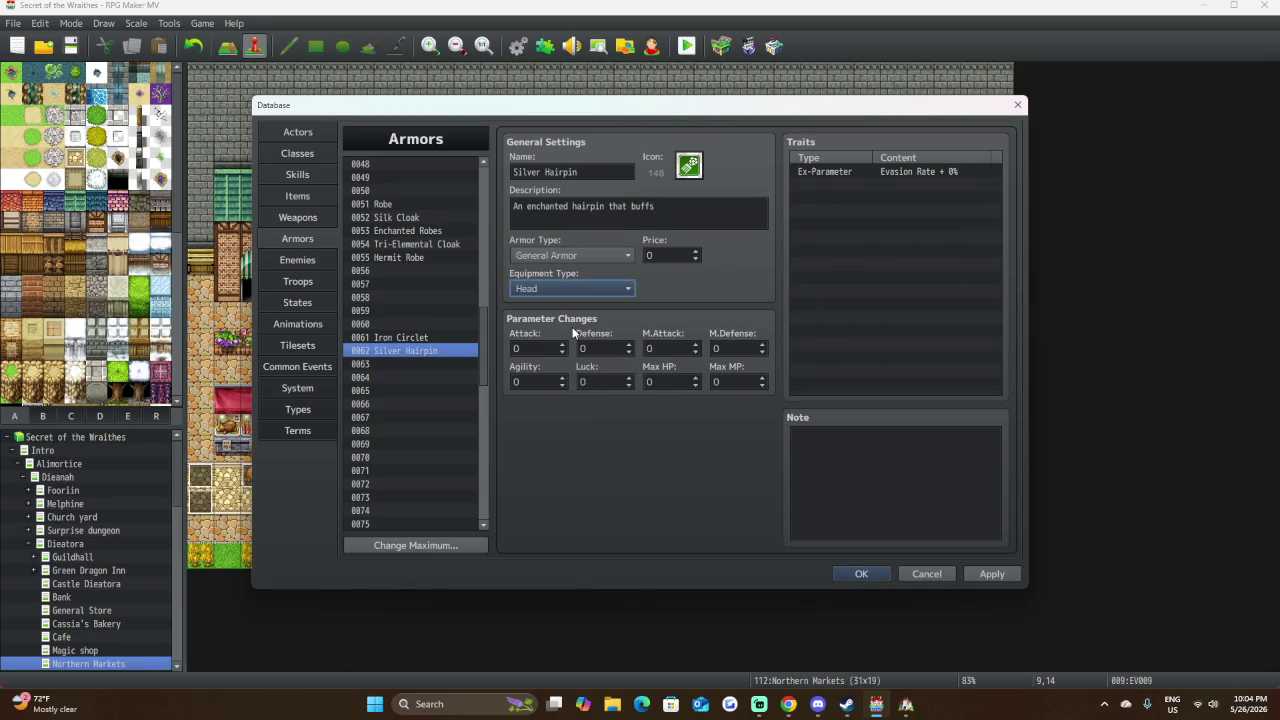
{"action": "left_click", "coordinate": [454, 337]}
{"action": "left_click", "coordinate": [454, 351]}
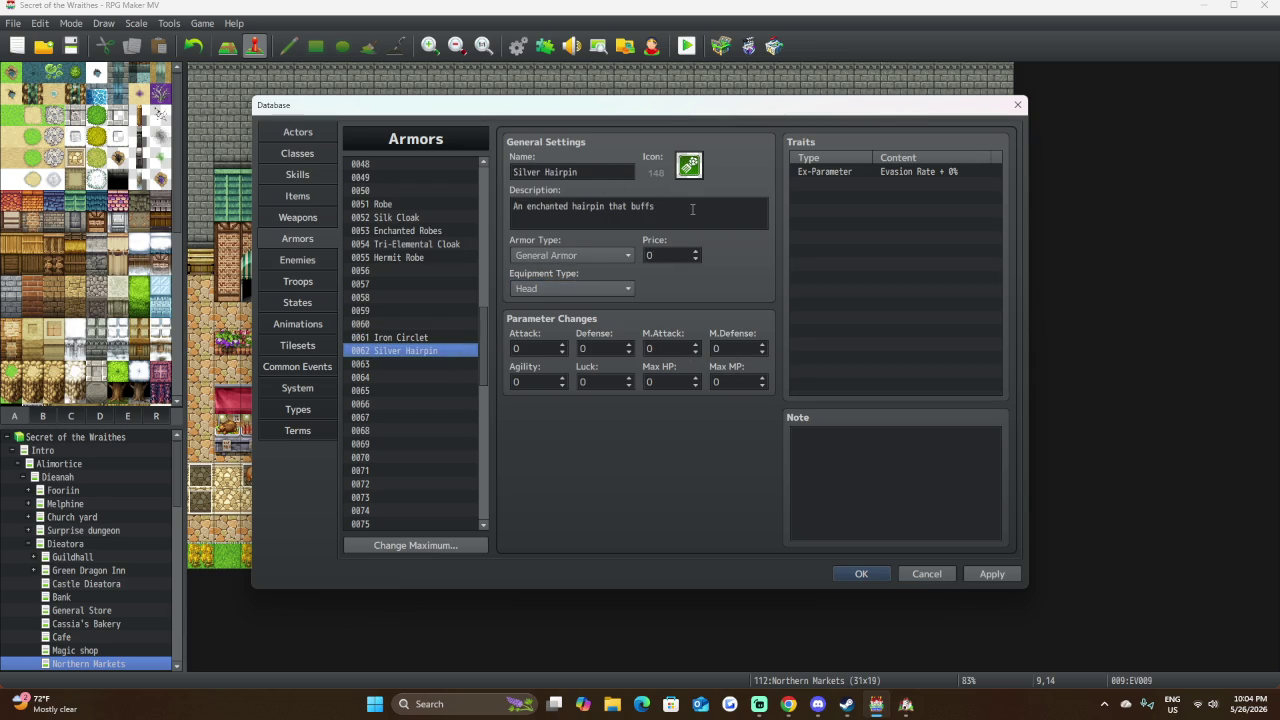
Complete the description with 'one's natural limits.' on a second line.
{"action": "left_click", "coordinate": [692, 209]}
{"action": "left_click", "coordinate": [692, 209]}
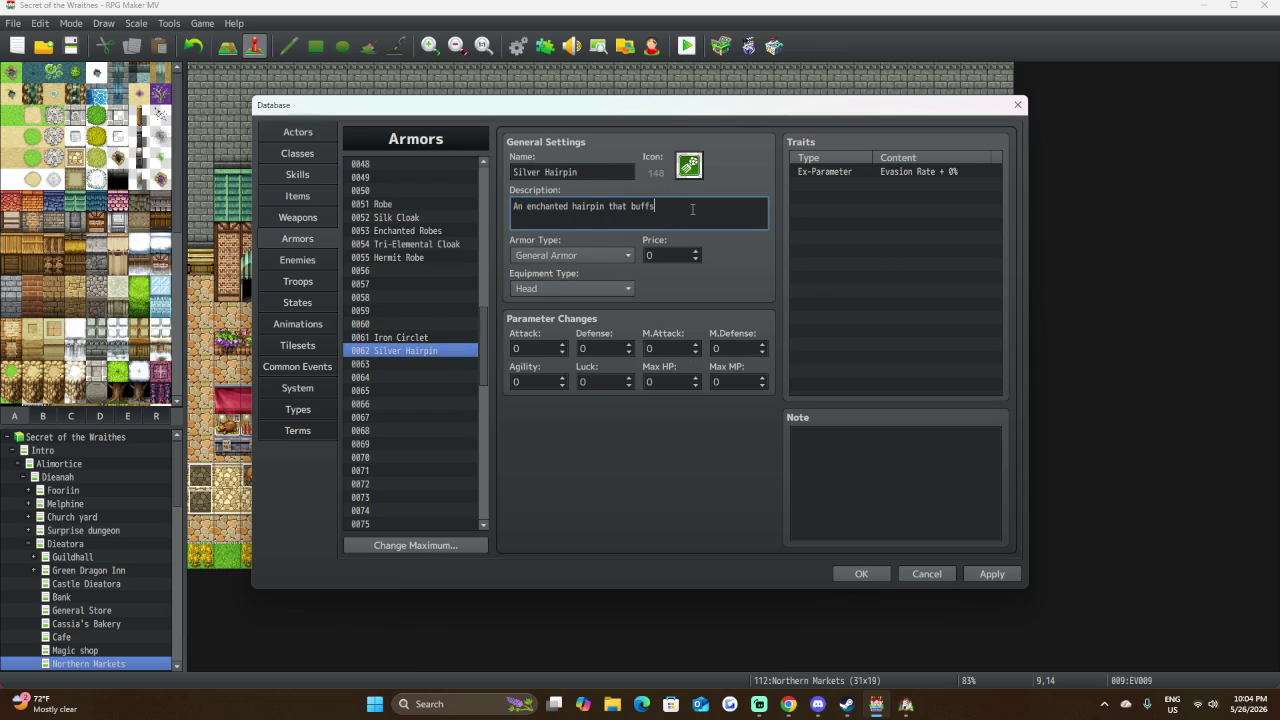
{"action": "type", "text": "one"}
{"action": "type", "text": "s natu"}
{"action": "type", "text": "ral"}
{"action": "key", "text": "Return"}
{"action": "type", "text": "limits"}
{"action": "type", "text": "."}
Make the hairpin Magic Armor priced 400 with Max MP 10.
{"action": "left_click", "coordinate": [604, 254]}
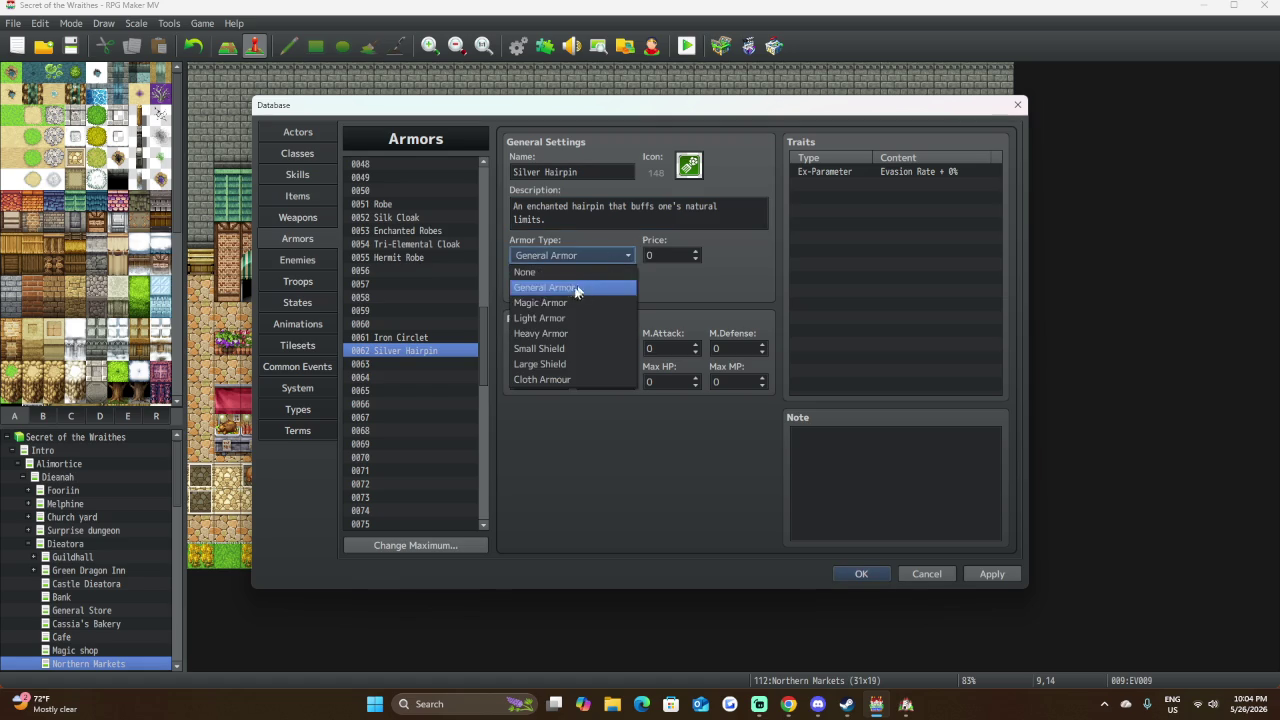
{"action": "left_click", "coordinate": [548, 302]}
{"action": "left_click", "coordinate": [659, 256]}
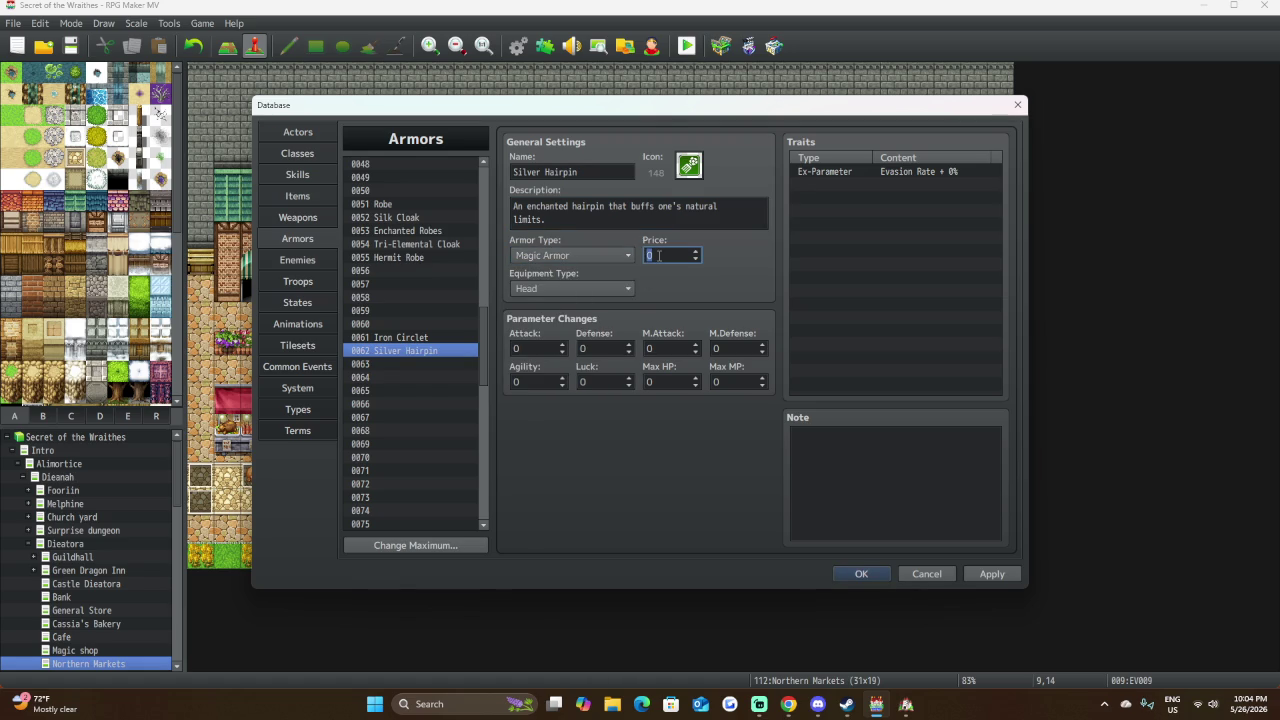
{"action": "type", "text": "400"}
{"action": "left_click", "coordinate": [742, 381]}
{"action": "type", "text": "10"}
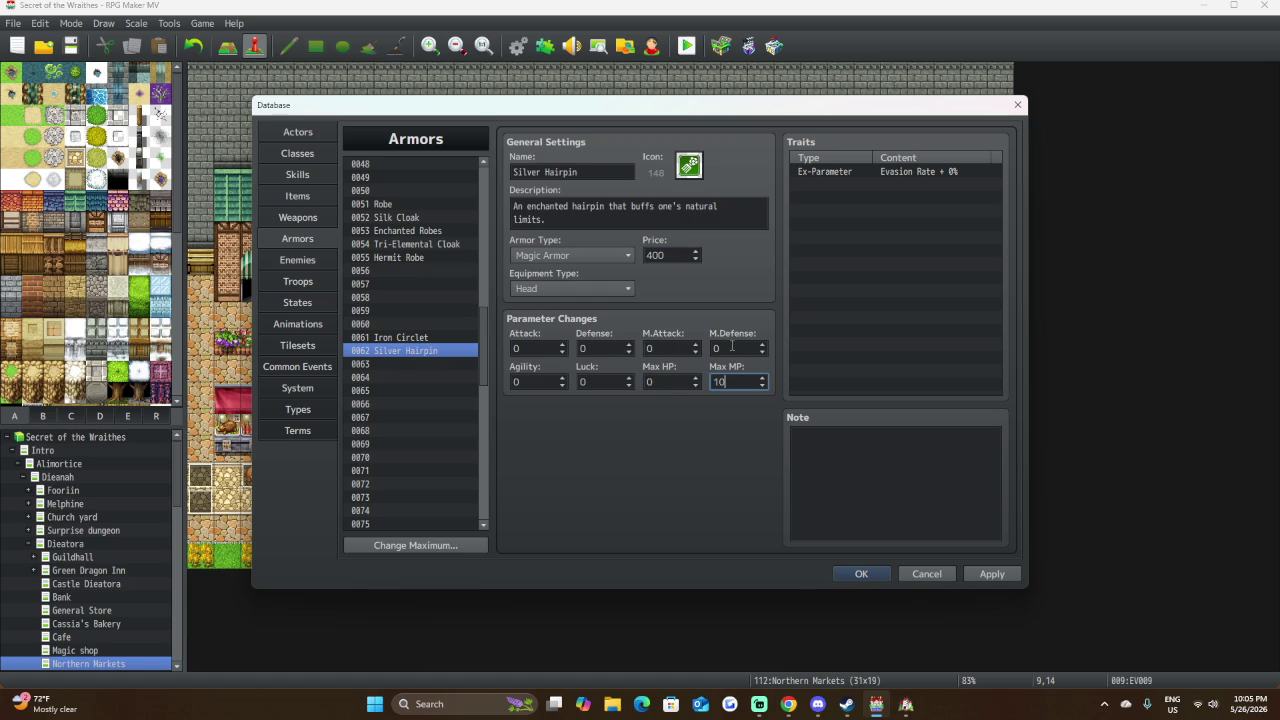
Compare stats with Iron Circlet, Quartz Ring, Fur Hat and Circlet, then return to Silver Hairpin.
{"action": "left_click", "coordinate": [415, 338]}
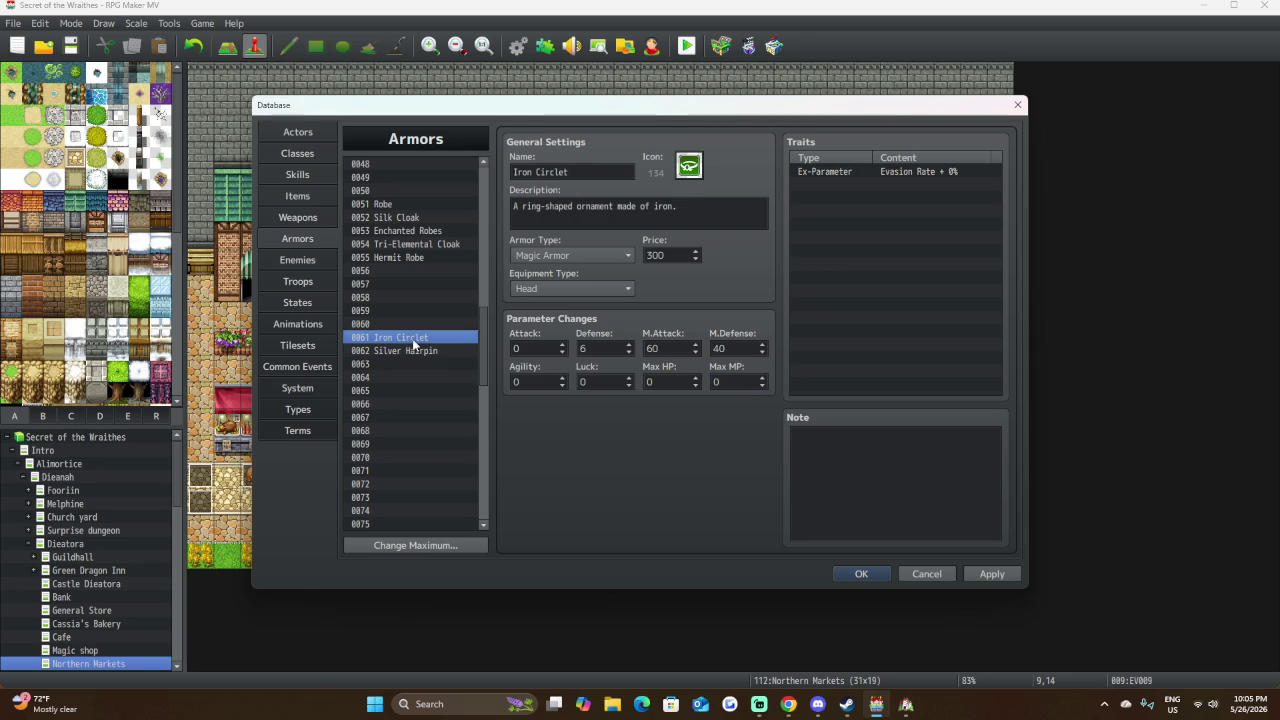
{"action": "scroll", "coordinate": [420, 330], "scroll_direction": "up", "scroll_amount": 8}
{"action": "scroll", "coordinate": [420, 330], "scroll_direction": "up", "scroll_amount": 8}
{"action": "scroll", "coordinate": [420, 330], "scroll_direction": "down", "scroll_amount": 4}
{"action": "left_click", "coordinate": [424, 404]}
{"action": "scroll", "coordinate": [423, 350], "scroll_direction": "up", "scroll_amount": 4}
{"action": "left_click", "coordinate": [421, 179]}
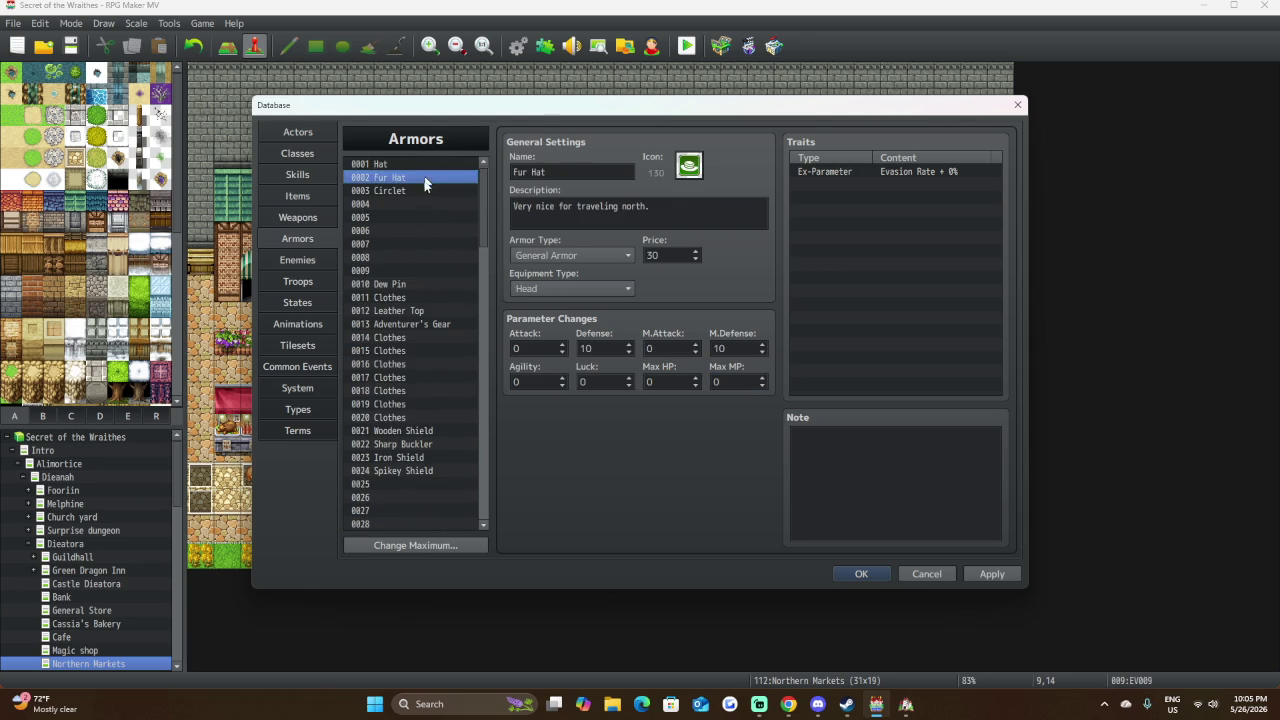
{"action": "left_click", "coordinate": [421, 193]}
{"action": "scroll", "coordinate": [437, 337], "scroll_direction": "down", "scroll_amount": 17}
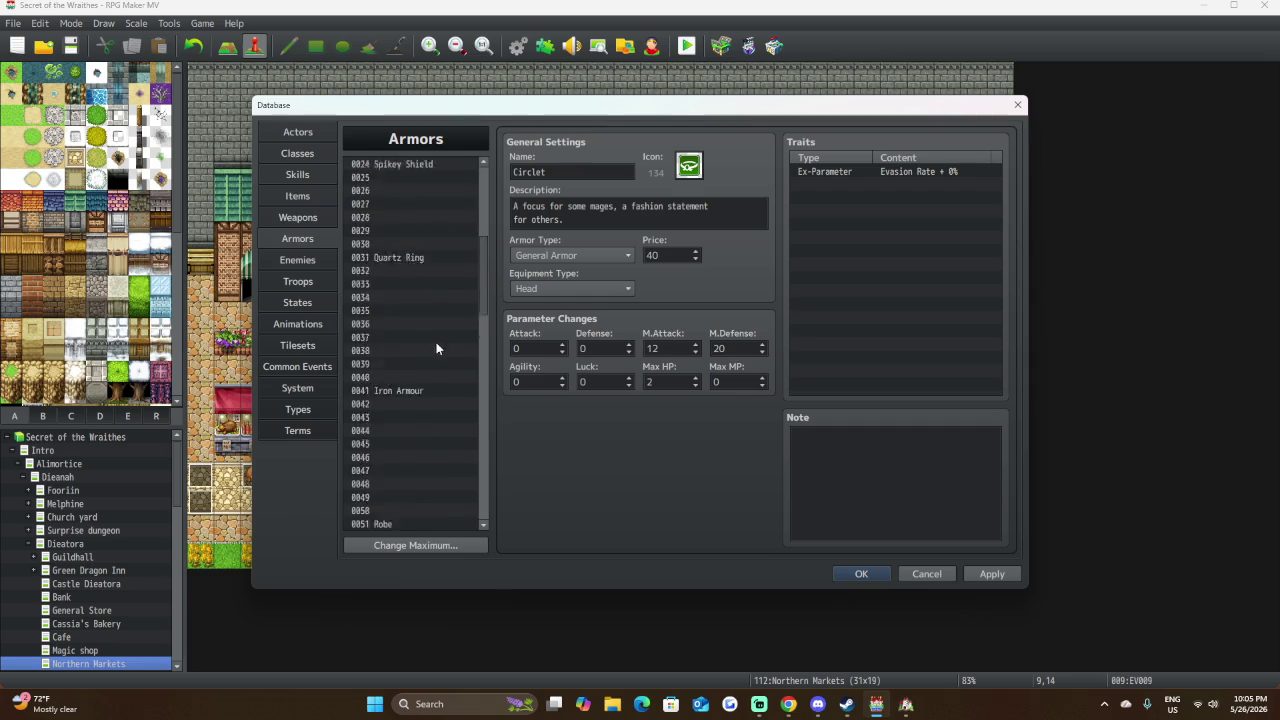
{"action": "left_click", "coordinate": [431, 285]}
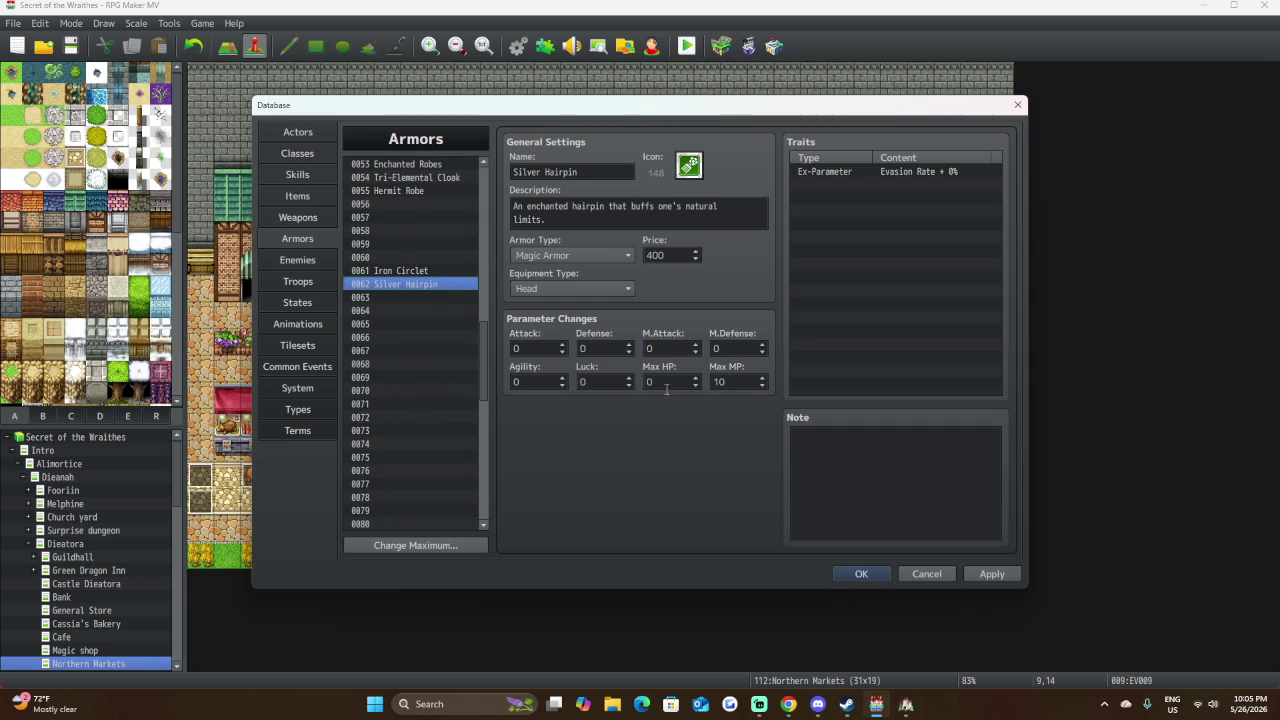
Set the Silver Hairpin's M.Defense to 20 and M.Attack to 50.
{"action": "double_click", "coordinate": [733, 347]}
{"action": "type", "text": "20"}
{"action": "double_click", "coordinate": [671, 349]}
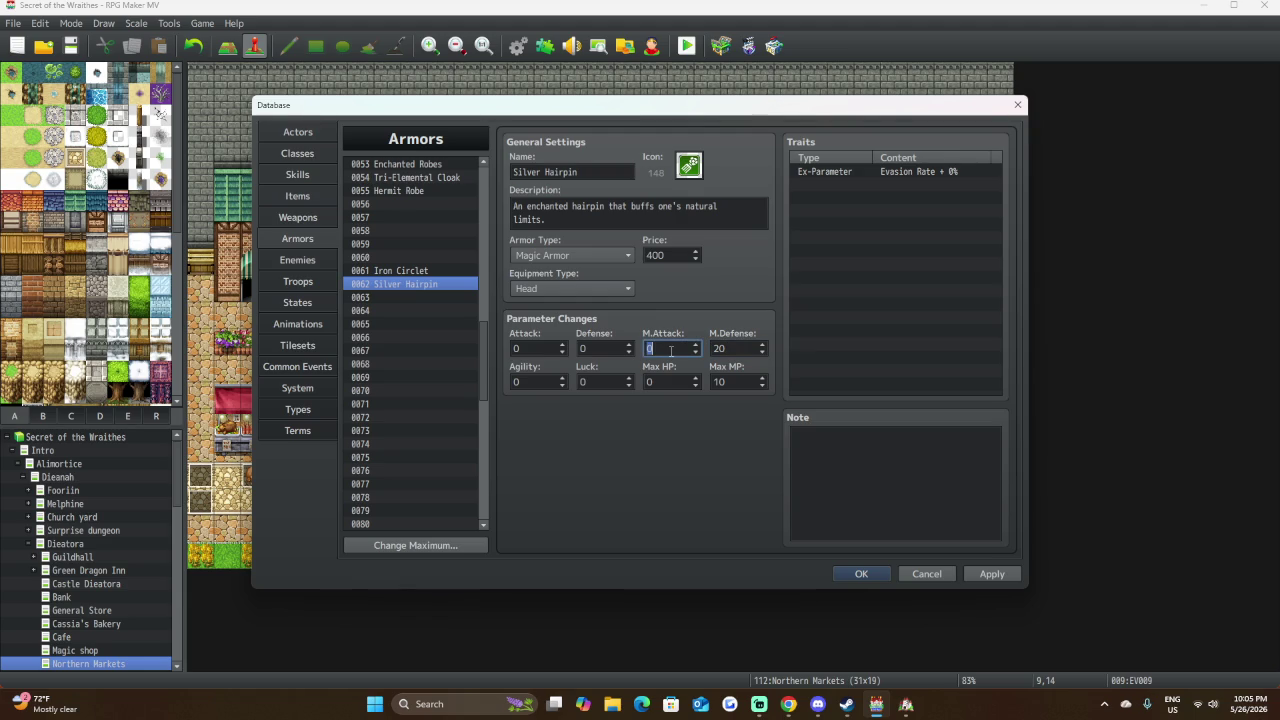
{"action": "type", "text": "5"}
{"action": "double_click", "coordinate": [865, 186]}
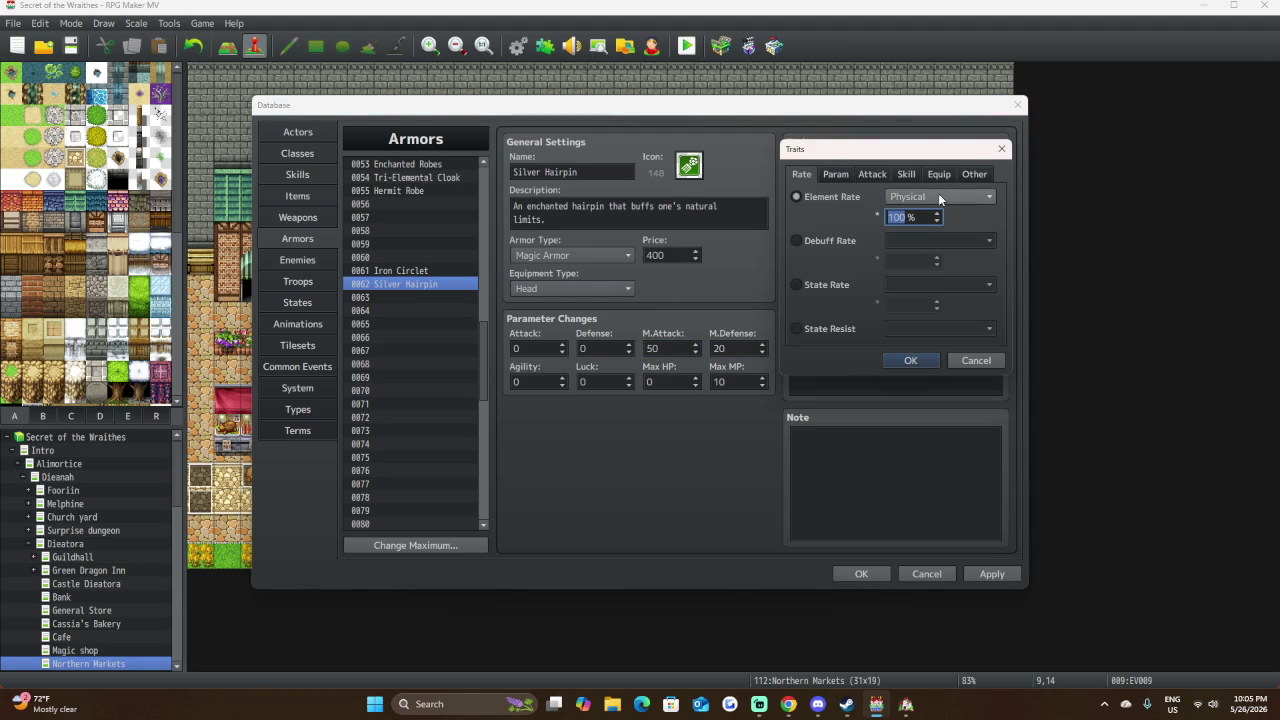
Close the trait editor unused and set M.Defense 50 and M.Attack 20.
{"action": "left_click", "coordinate": [938, 196]}
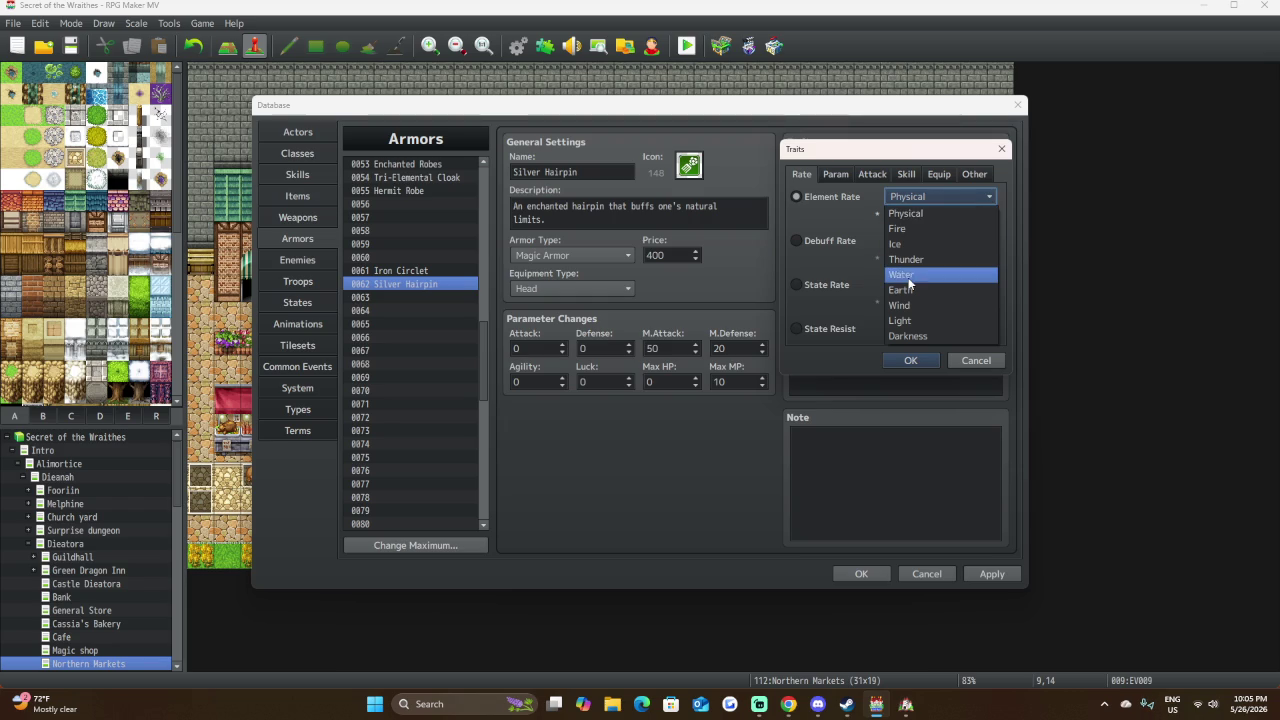
{"action": "left_click", "coordinate": [965, 362]}
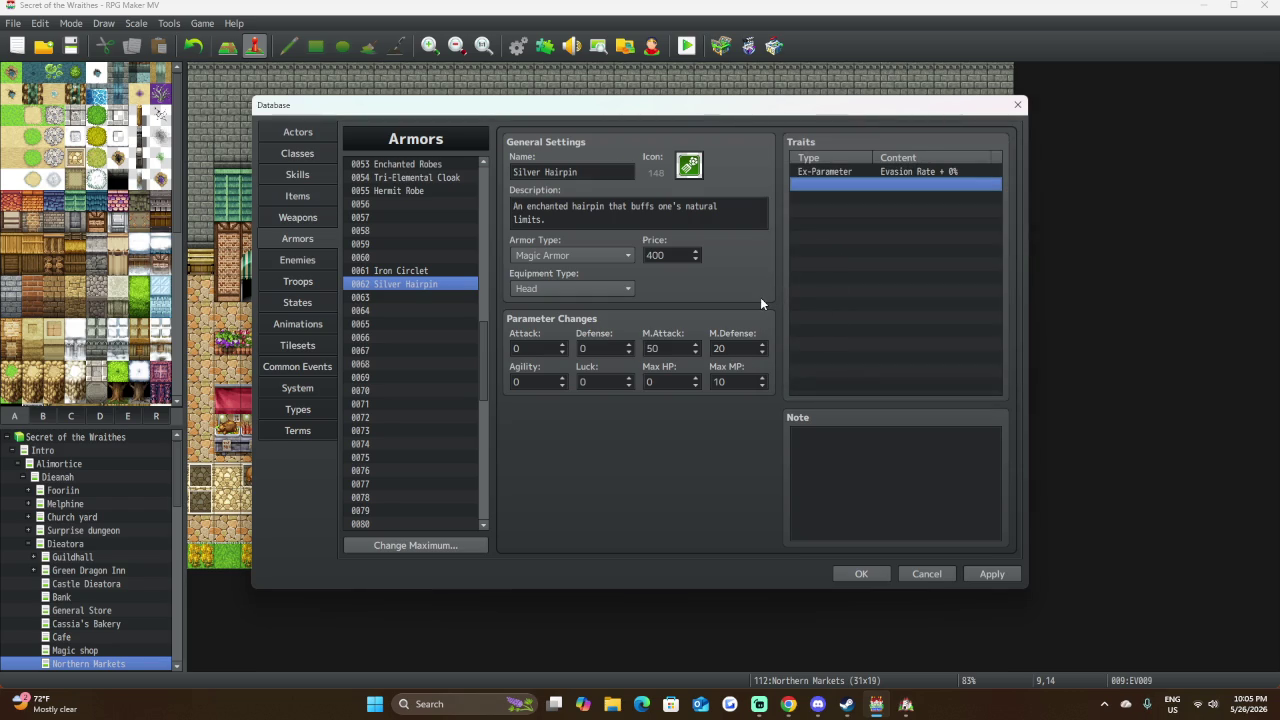
{"action": "double_click", "coordinate": [720, 348]}
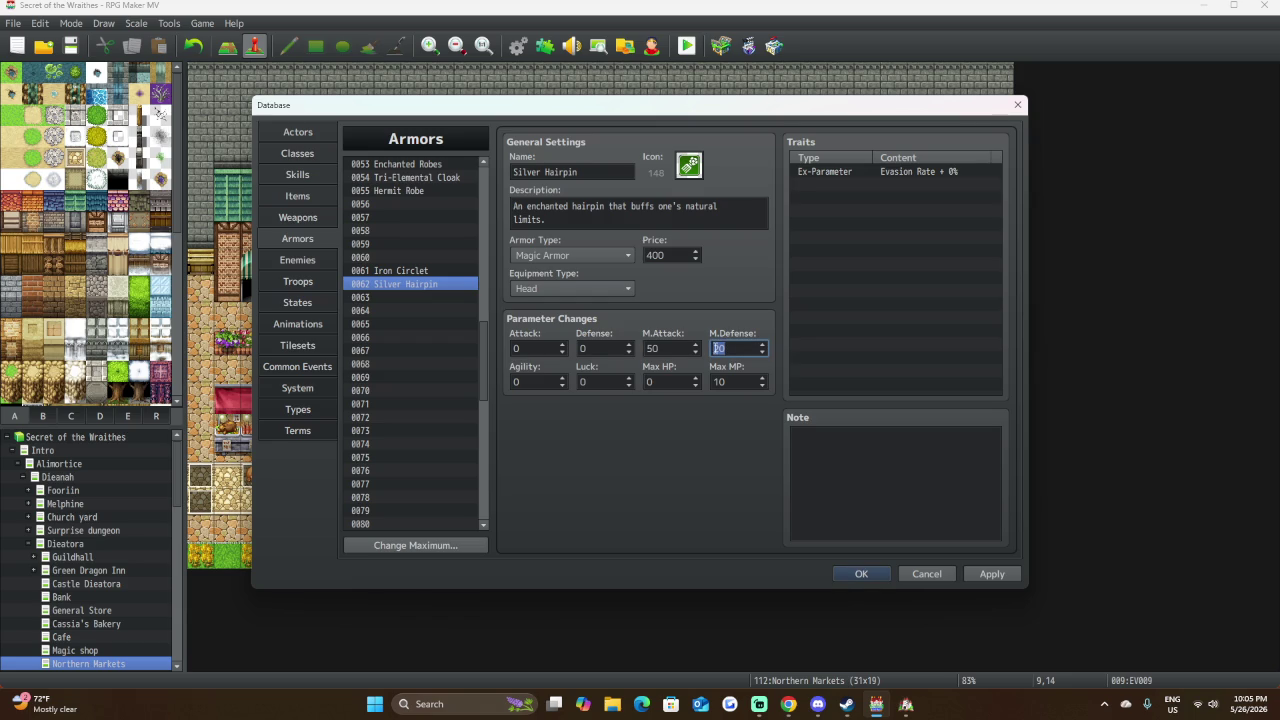
{"action": "type", "text": "50"}
{"action": "double_click", "coordinate": [673, 346]}
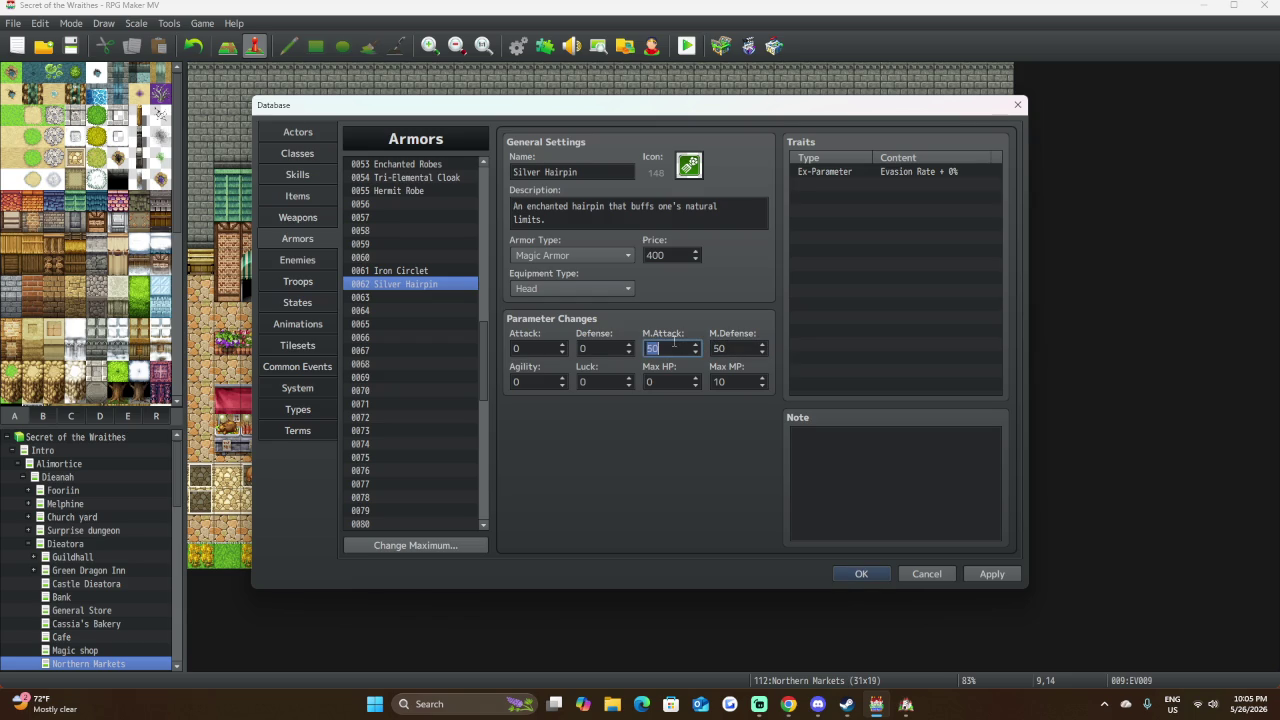
{"action": "type", "text": "20"}
Compare against the Iron Circlet, then raise the Silver Hairpin's price to 500.
{"action": "left_click", "coordinate": [422, 270]}
{"action": "left_click", "coordinate": [420, 285]}
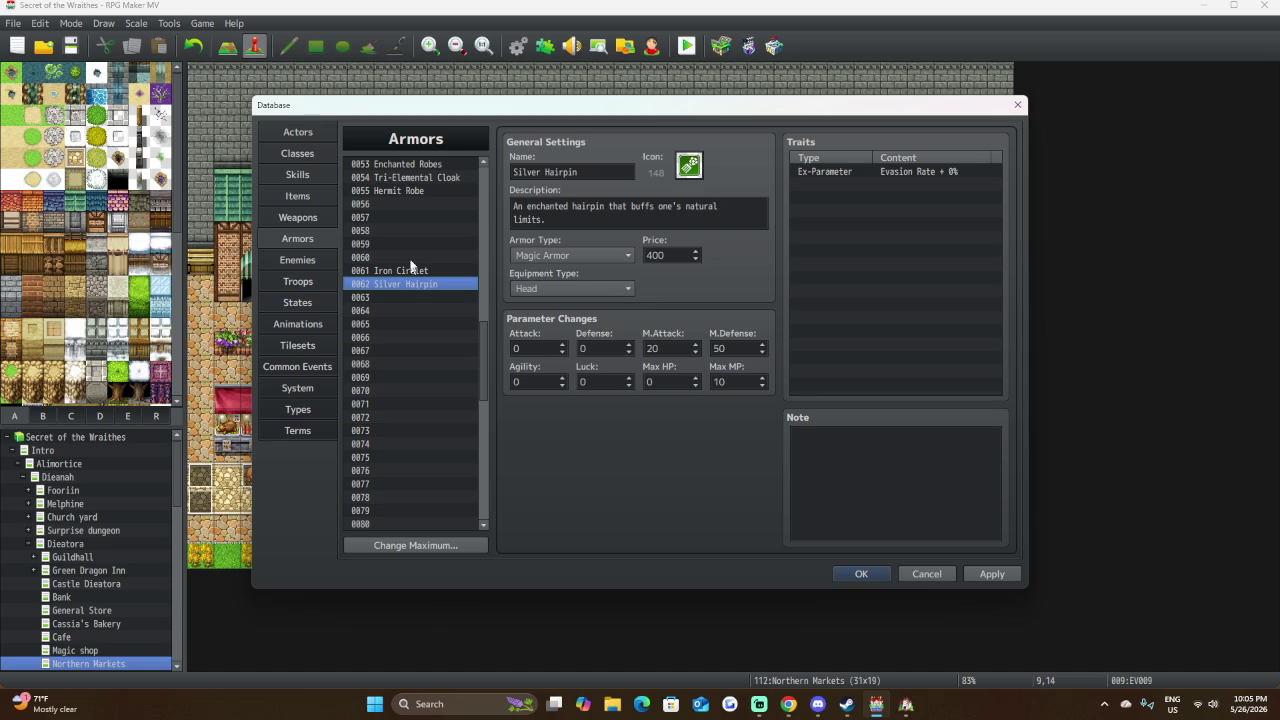
{"action": "left_click", "coordinate": [413, 271]}
{"action": "left_click", "coordinate": [406, 284]}
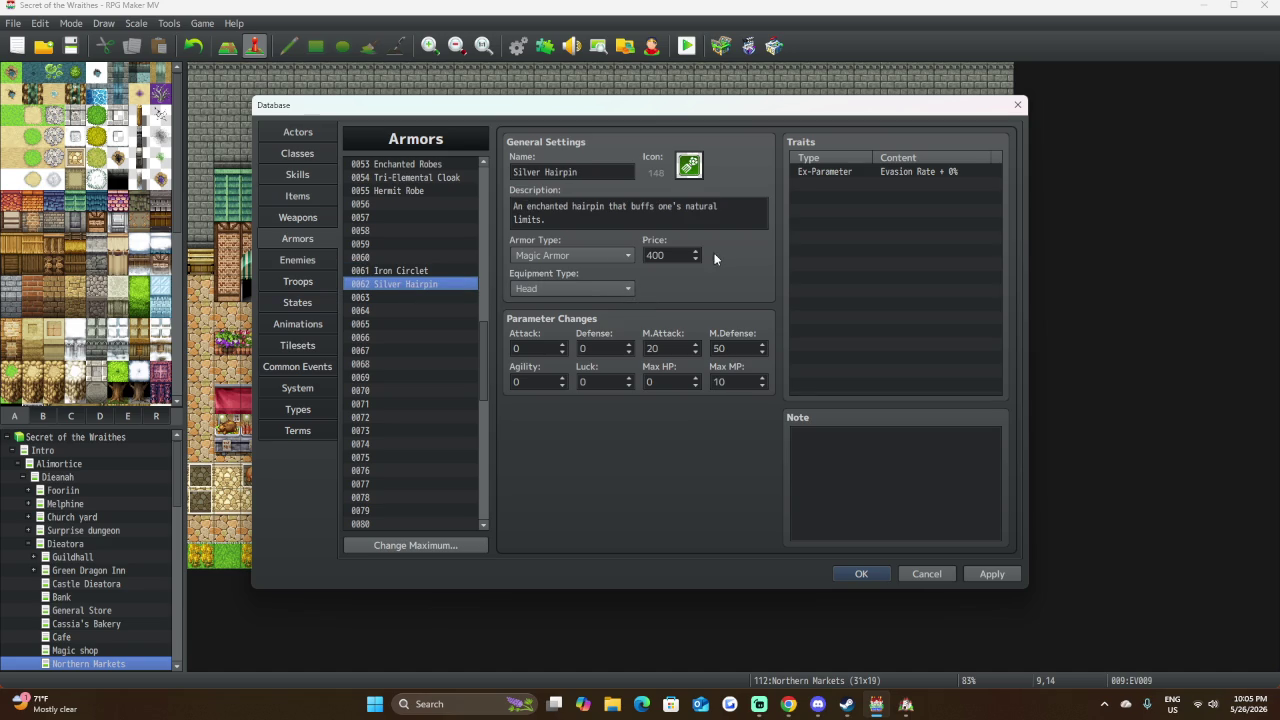
{"action": "double_click", "coordinate": [656, 255]}
{"action": "type", "text": "5"}
{"action": "key", "text": "alt+Tab"}
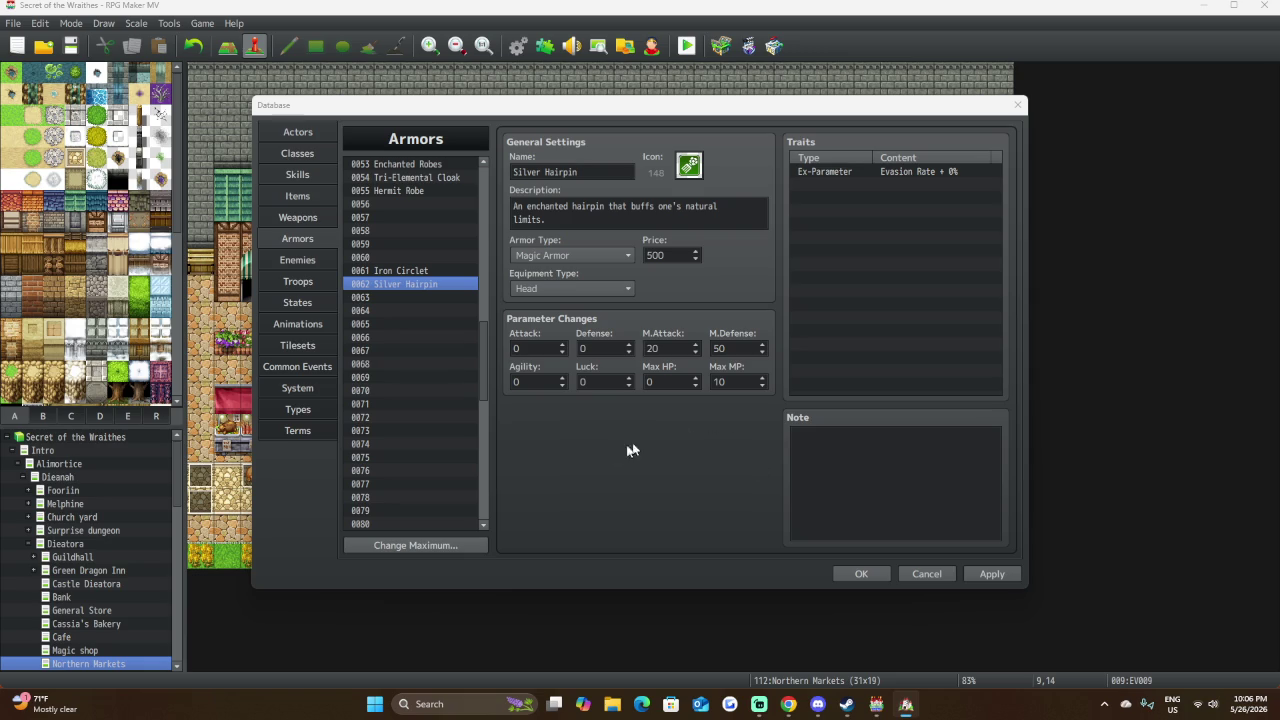
{"action": "left_click", "coordinate": [435, 297]}
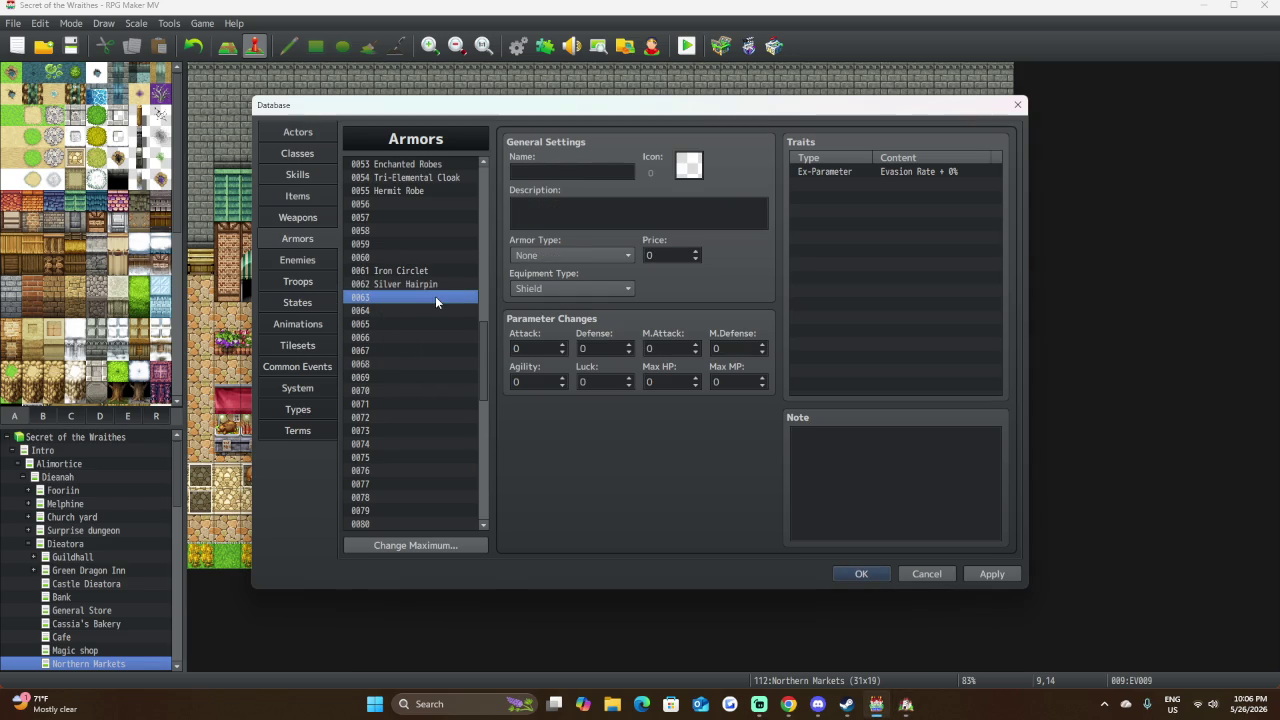
Scroll up the armor list and select the 0031 Quartz Ring.
{"action": "left_click", "coordinate": [399, 284]}
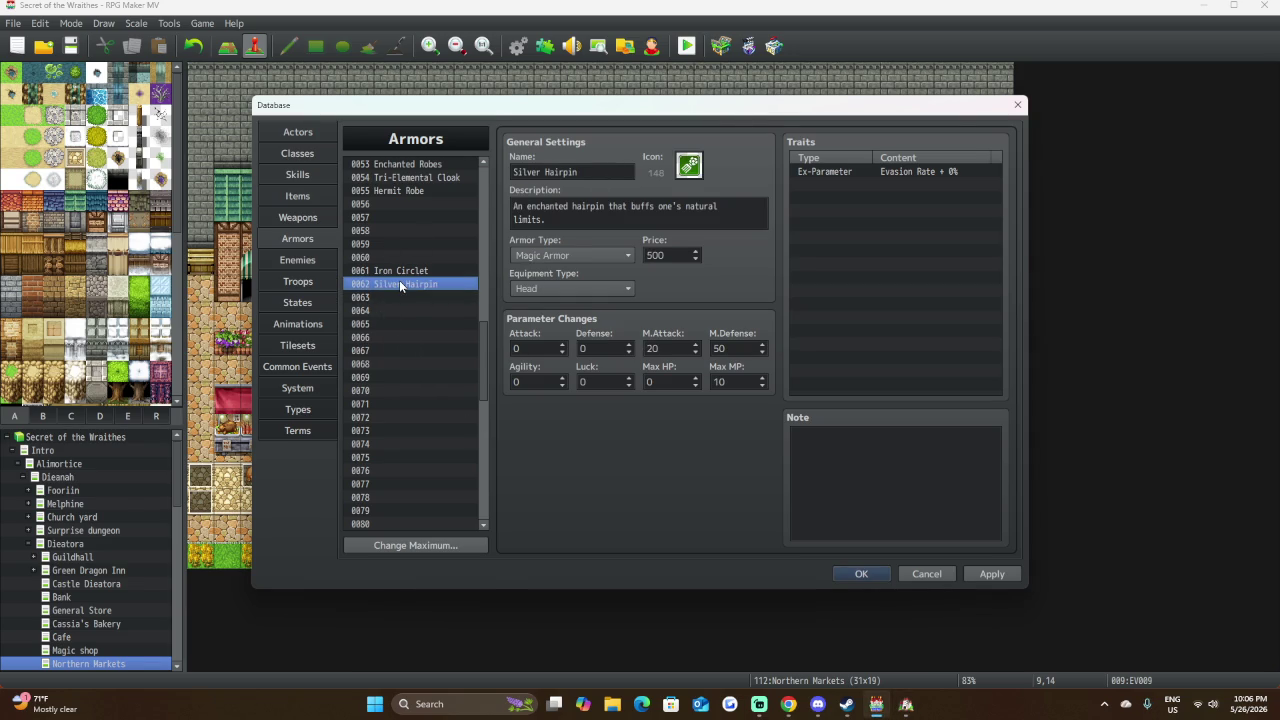
{"action": "scroll", "coordinate": [406, 300], "scroll_direction": "up", "scroll_amount": 1}
{"action": "scroll", "coordinate": [408, 310], "scroll_direction": "up", "scroll_amount": 5}
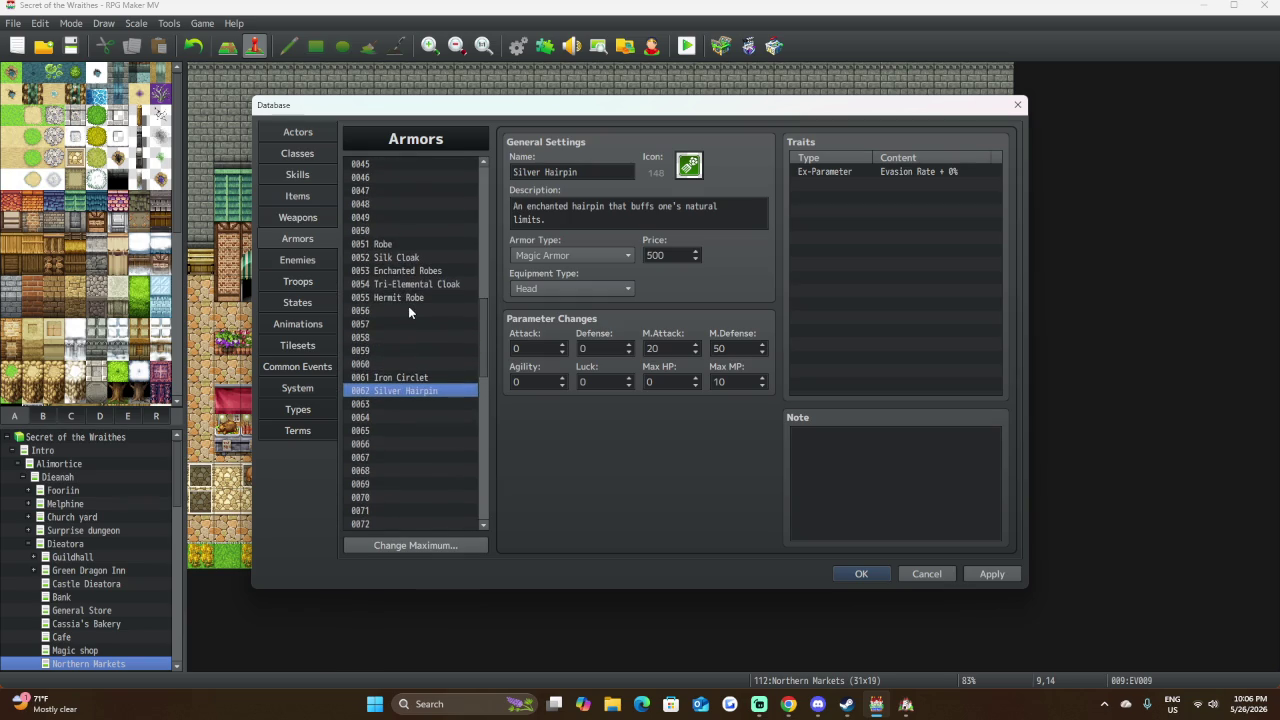
{"action": "scroll", "coordinate": [406, 310], "scroll_direction": "up", "scroll_amount": 5}
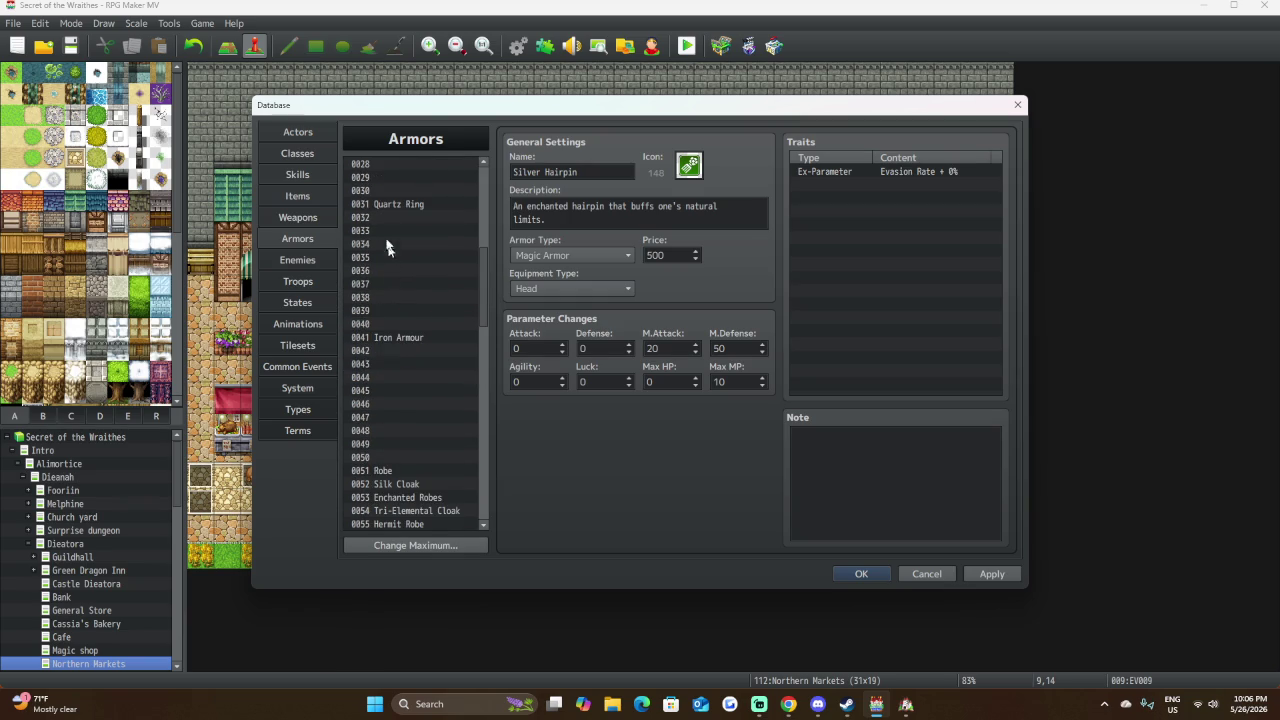
{"action": "left_click", "coordinate": [390, 204]}
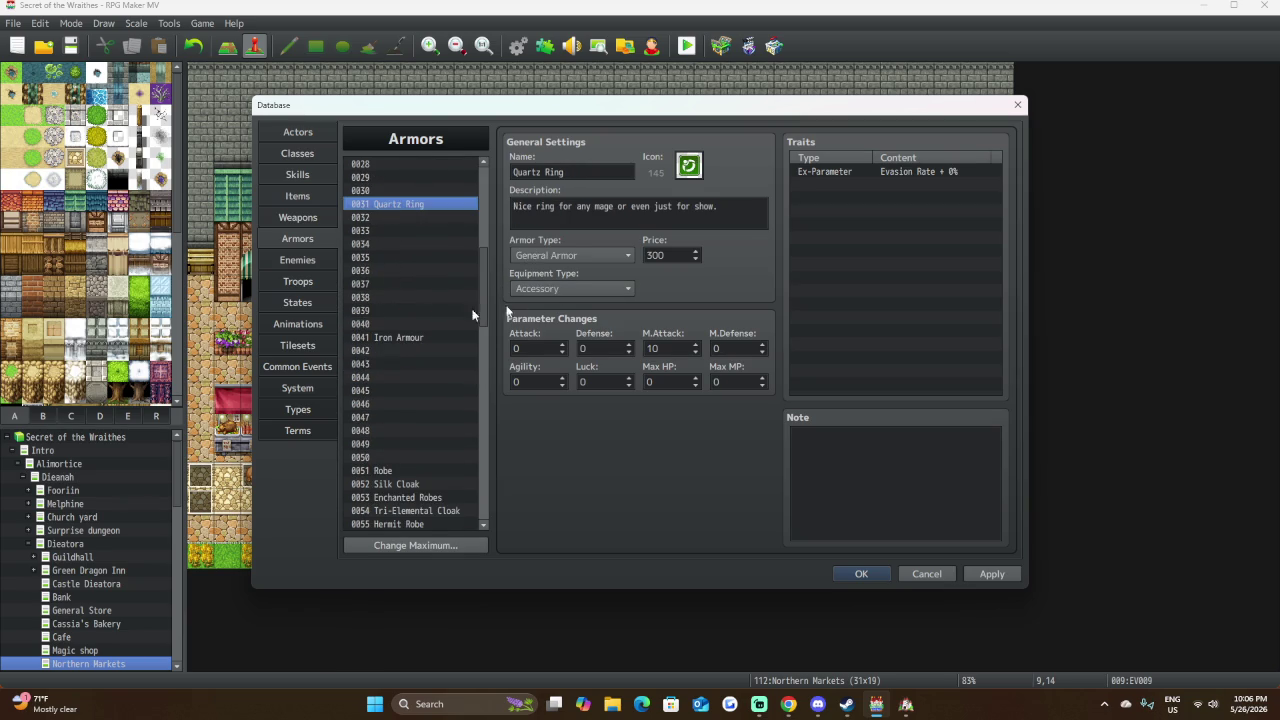
{"action": "scroll", "coordinate": [383, 313], "scroll_direction": "down", "scroll_amount": 3}
{"action": "scroll", "coordinate": [383, 310], "scroll_direction": "down", "scroll_amount": 4}
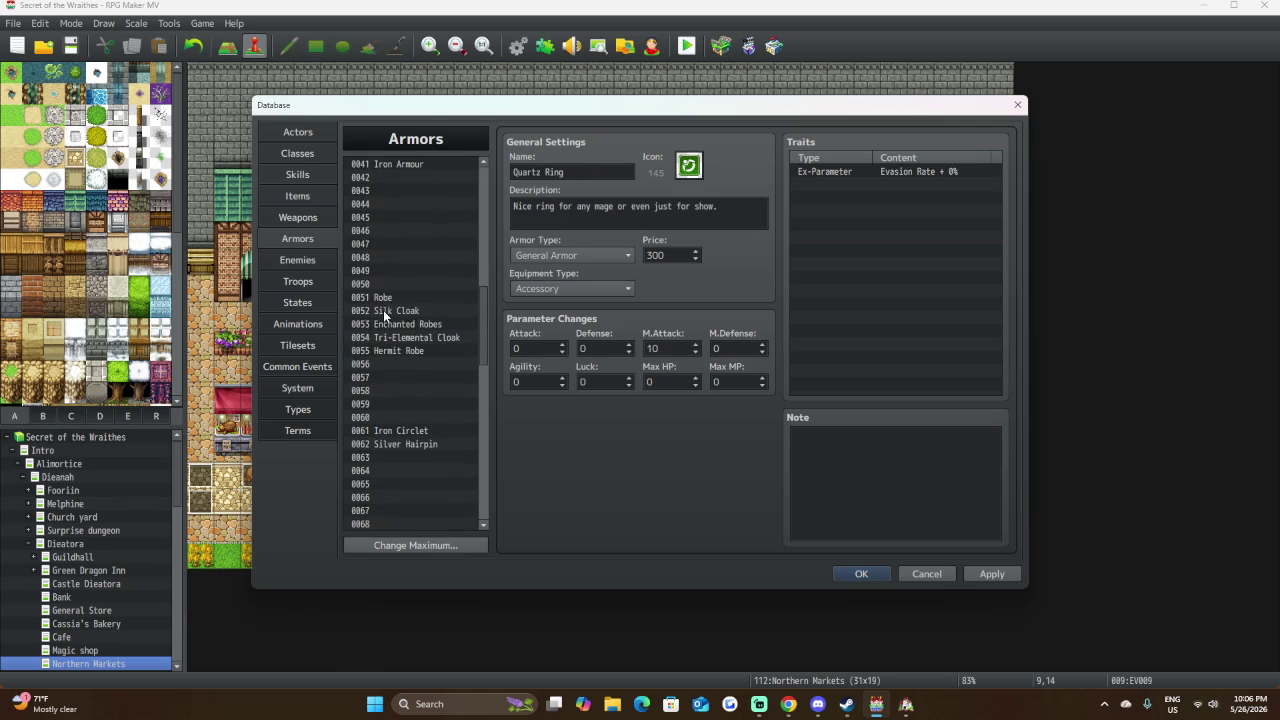
Keep the Quartz Ring an Accessory, set its Armor Type to Magic Armor, and go to Classes.
{"action": "left_click", "coordinate": [560, 290]}
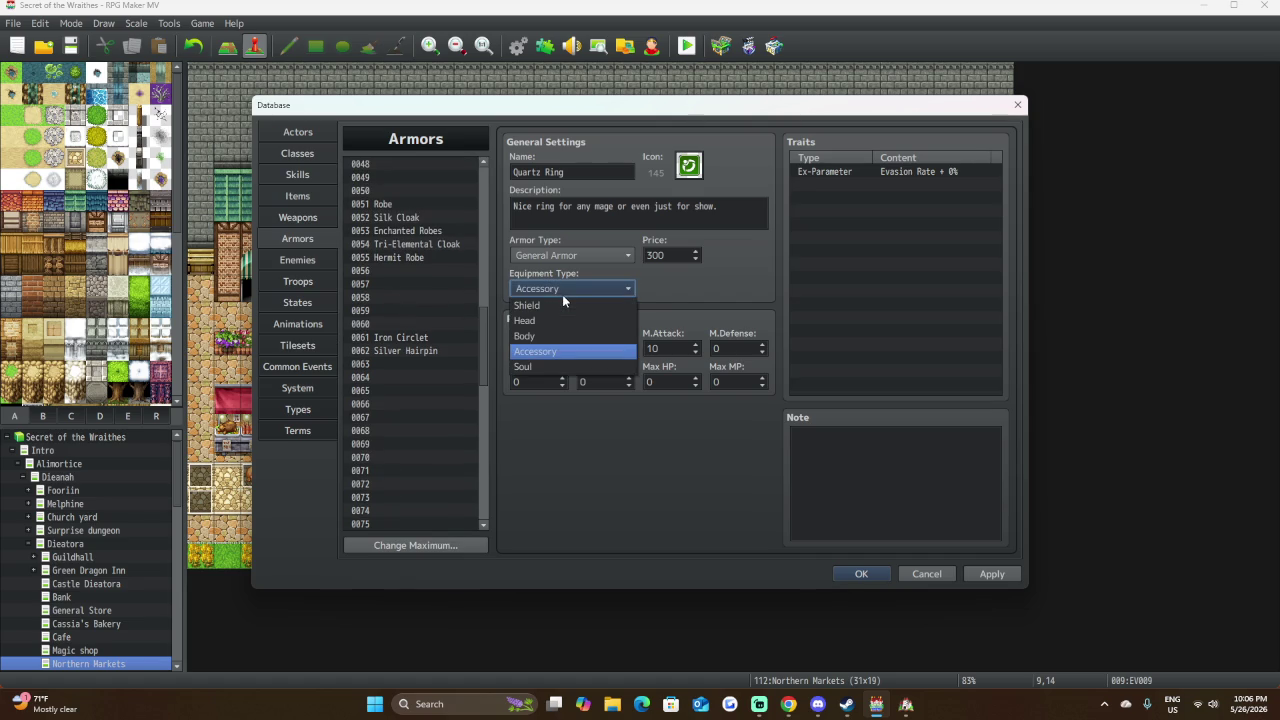
{"action": "left_click", "coordinate": [704, 290]}
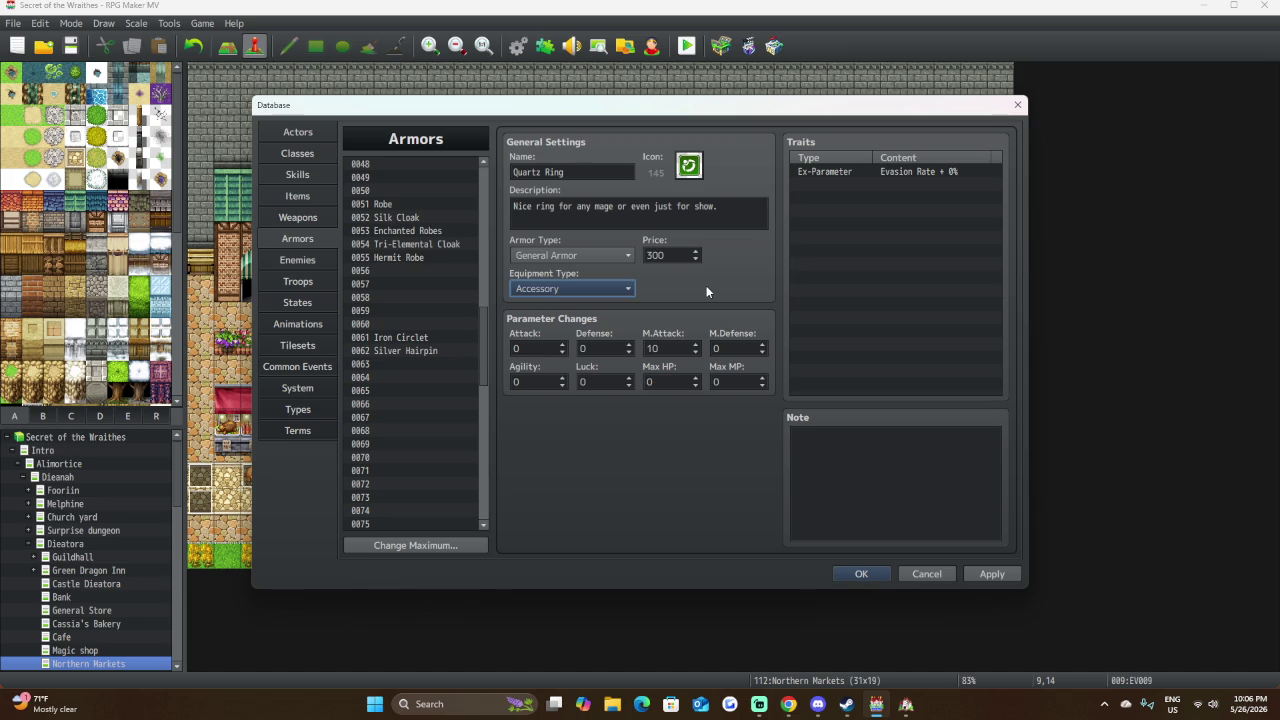
{"action": "left_click", "coordinate": [600, 256]}
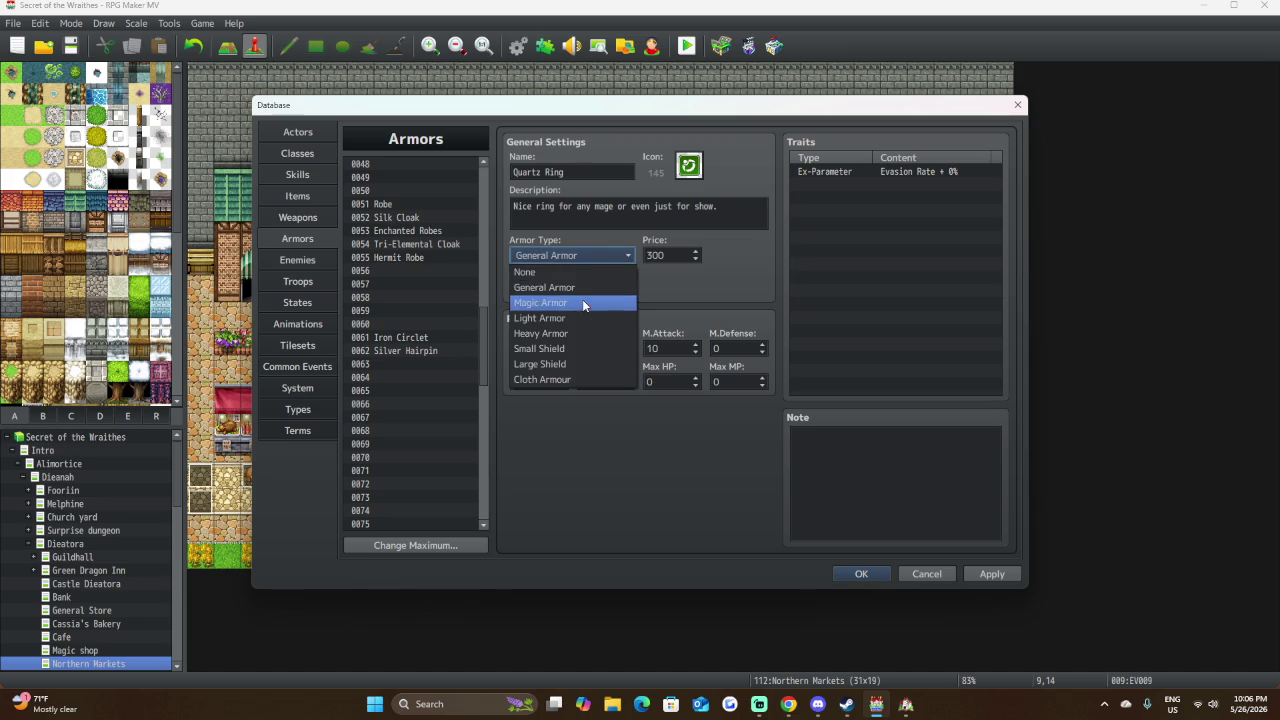
{"action": "left_click", "coordinate": [583, 301]}
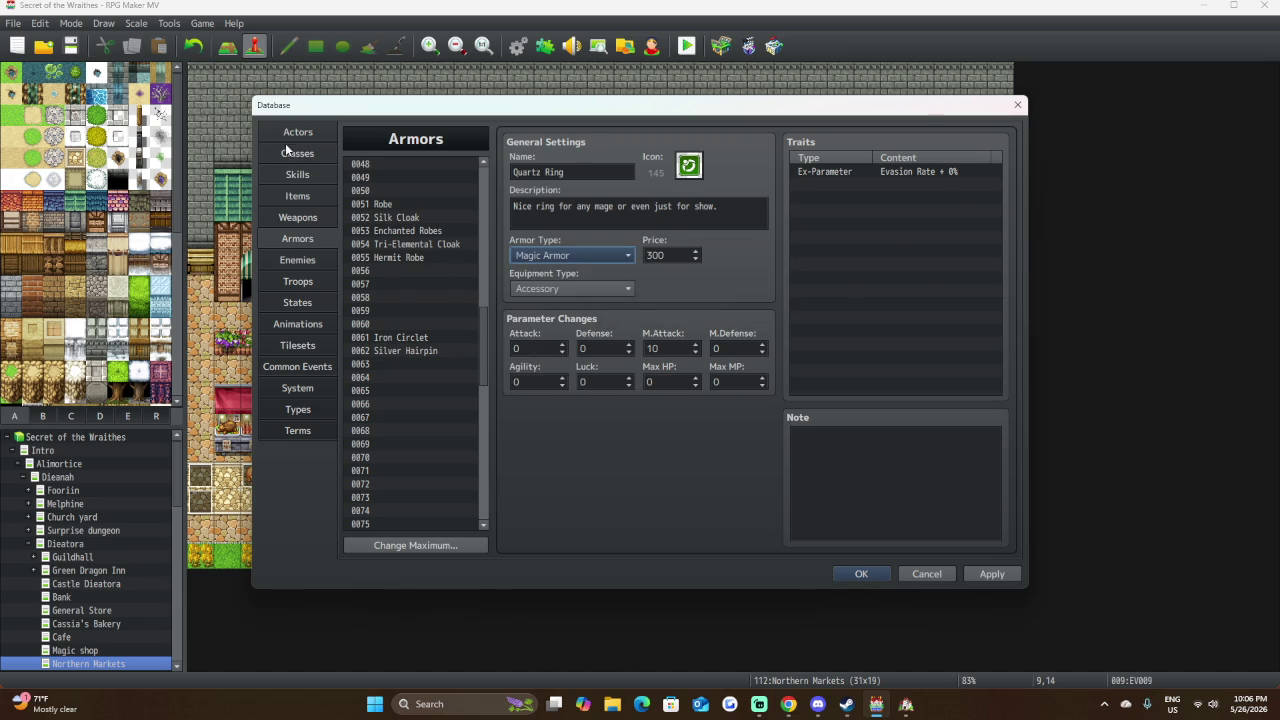
{"action": "left_click", "coordinate": [291, 151]}
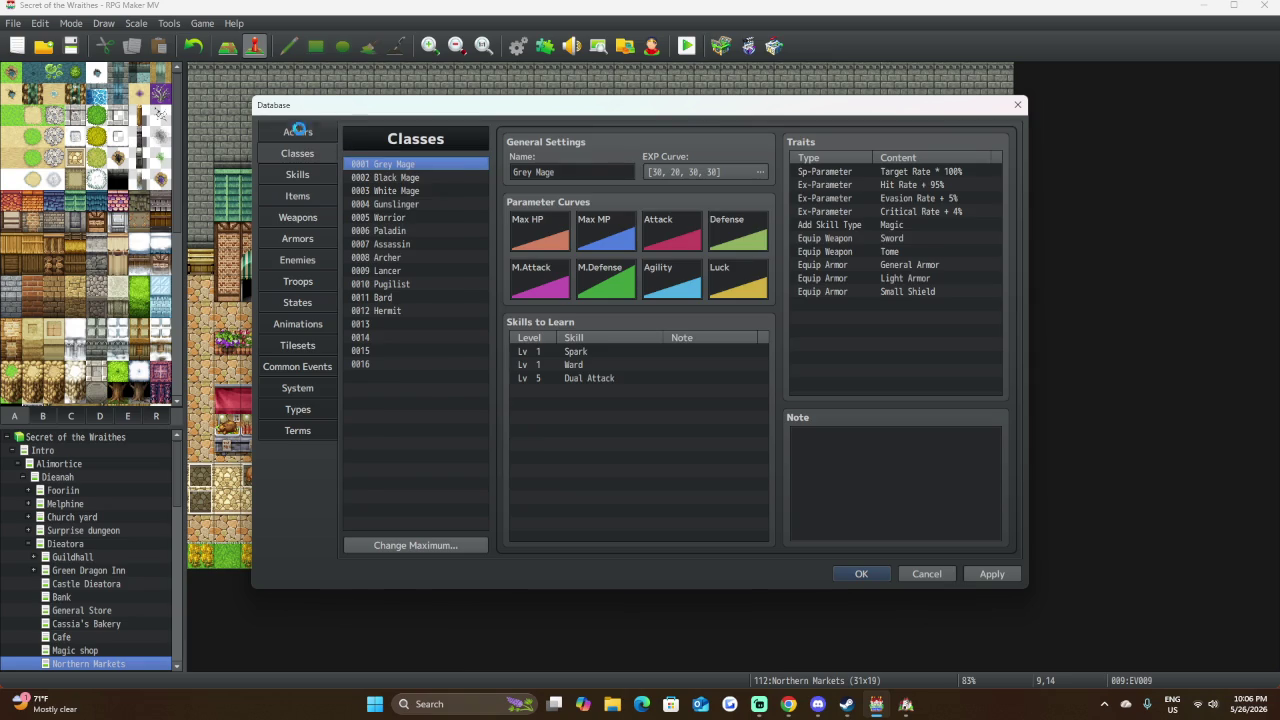
On the Actors page, browse the actors from Velsper Spailwind down to Valithor.
{"action": "left_click", "coordinate": [300, 134]}
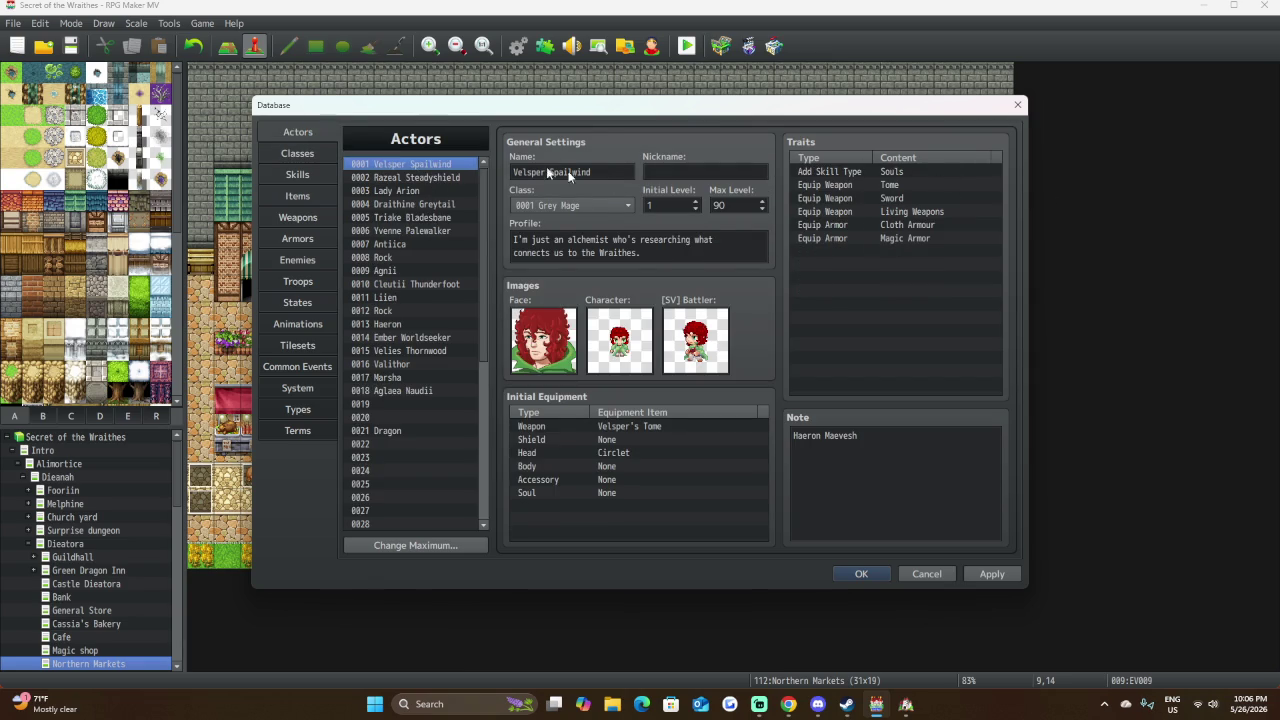
{"action": "right_click", "coordinate": [440, 177]}
{"action": "key", "text": "Escape"}
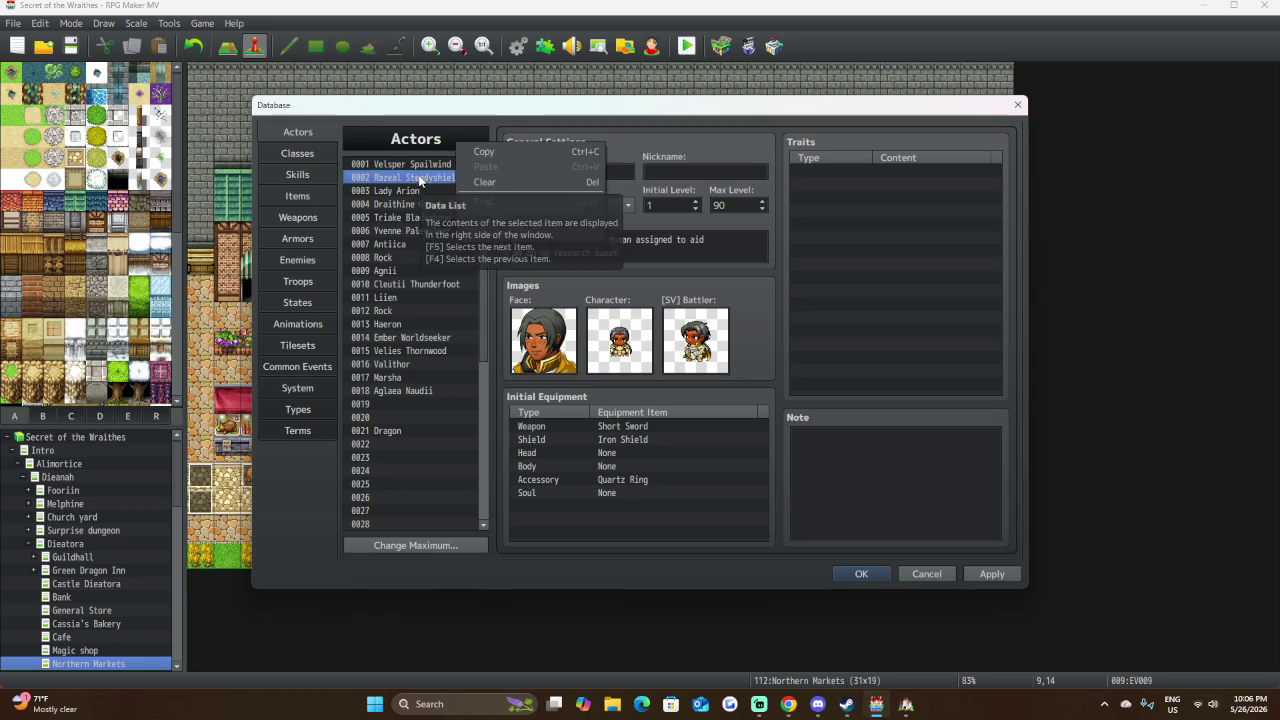
{"action": "left_click", "coordinate": [430, 164]}
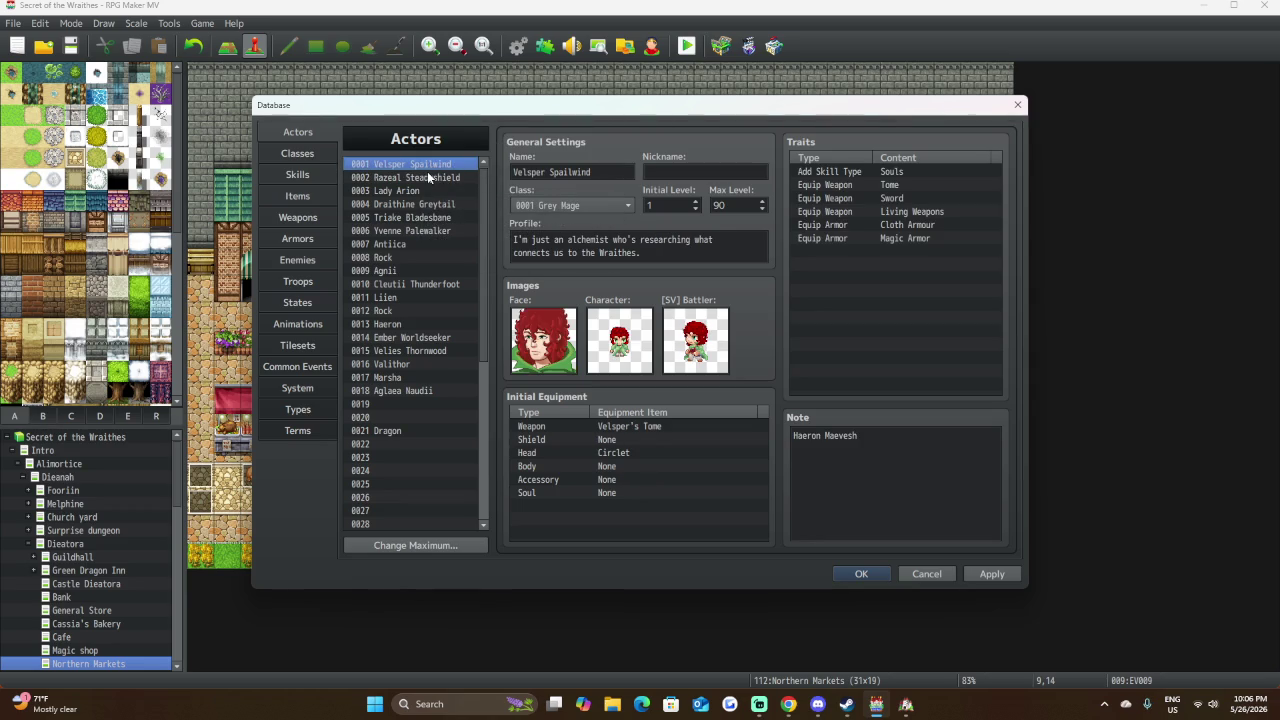
{"action": "left_click", "coordinate": [428, 177]}
{"action": "left_click", "coordinate": [417, 191]}
{"action": "left_click", "coordinate": [408, 207]}
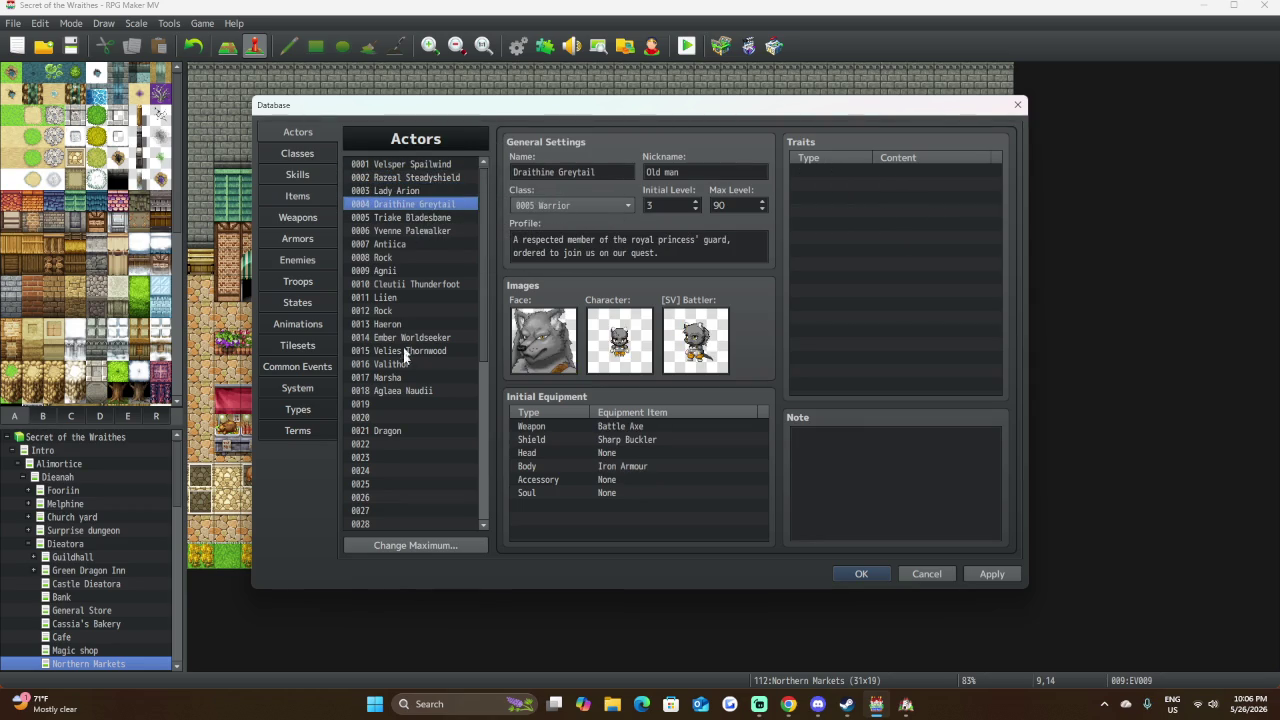
{"action": "left_click", "coordinate": [401, 379]}
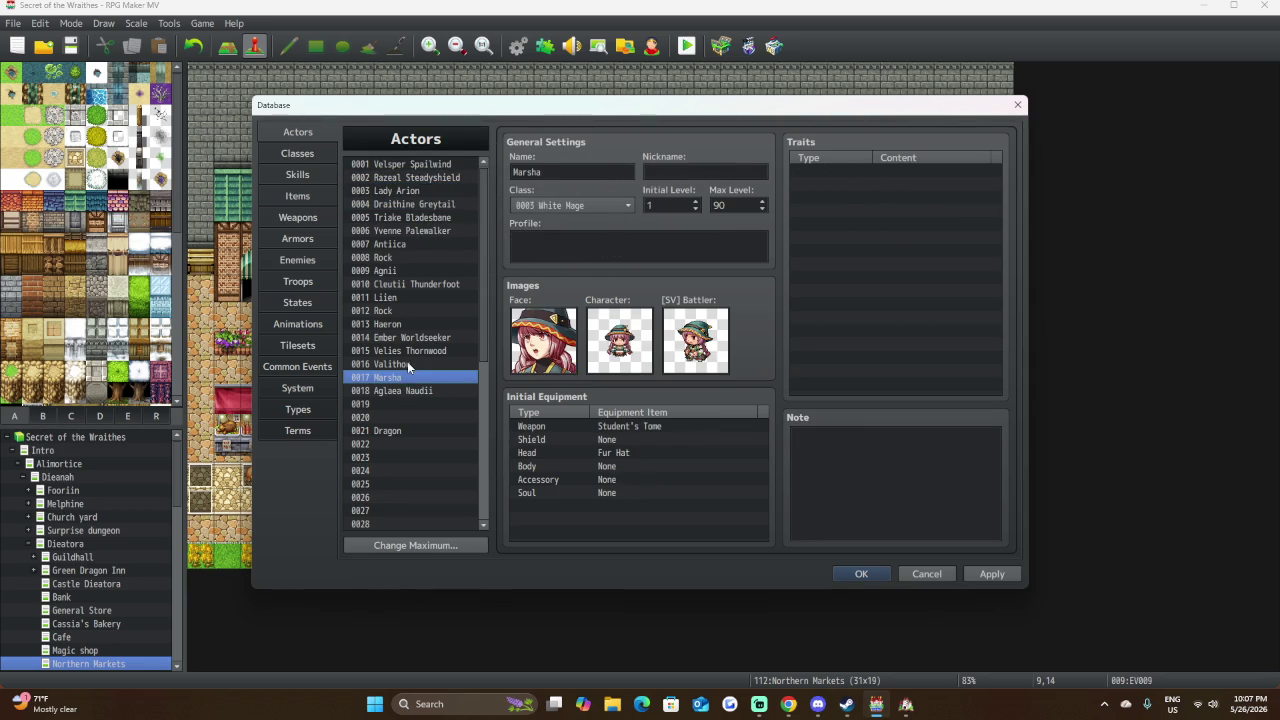
{"action": "left_click", "coordinate": [413, 365]}
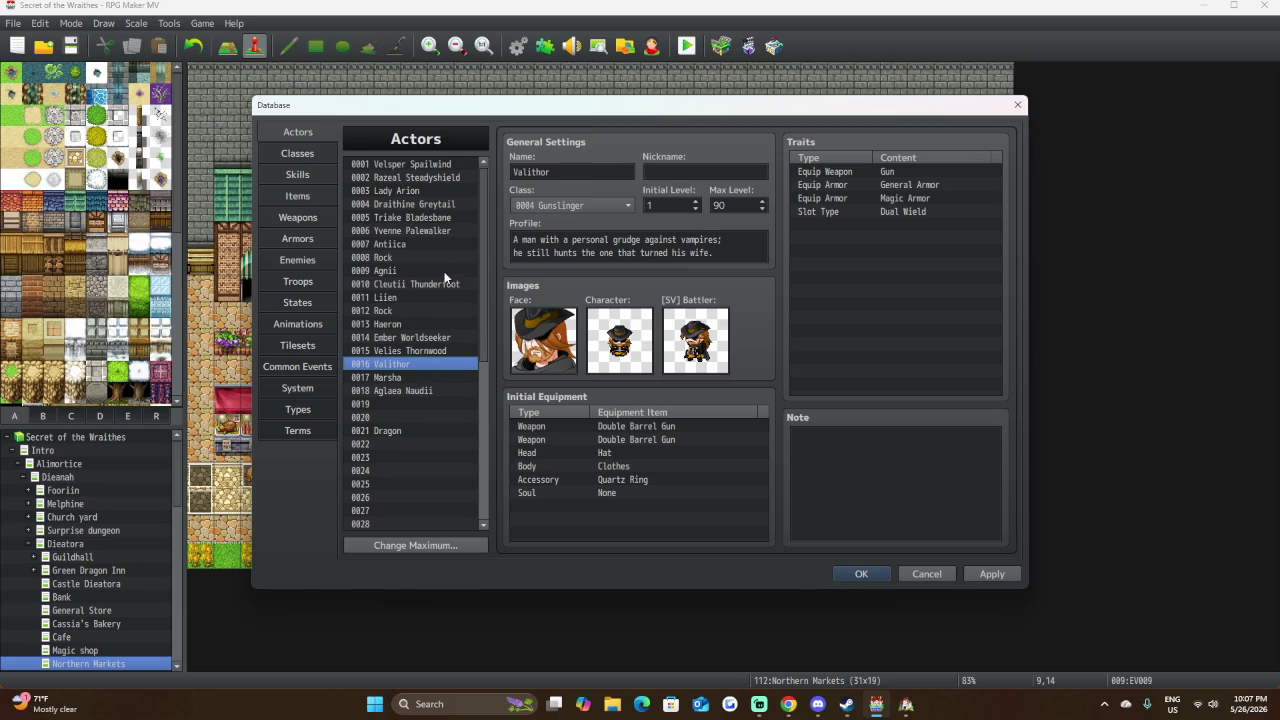
Compare actors' traits, then select Razeal Steadyshield's first empty Traits row.
{"action": "left_click", "coordinate": [409, 178]}
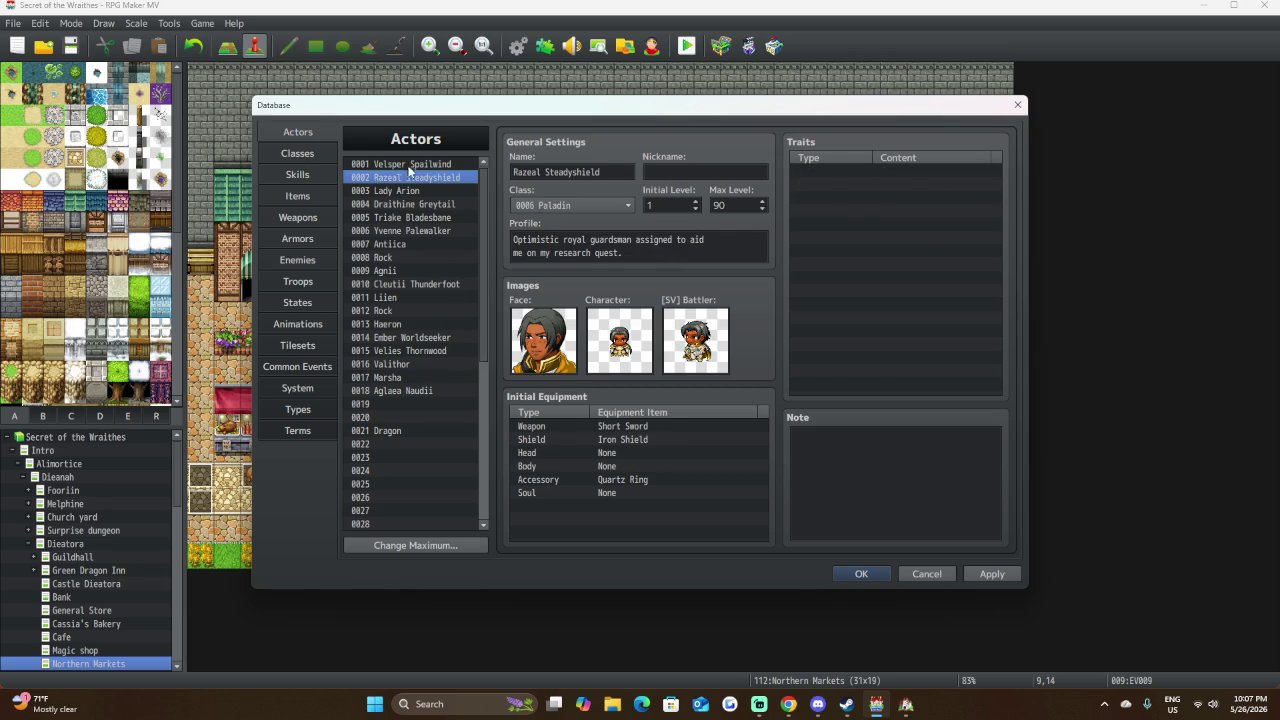
{"action": "left_click", "coordinate": [412, 165]}
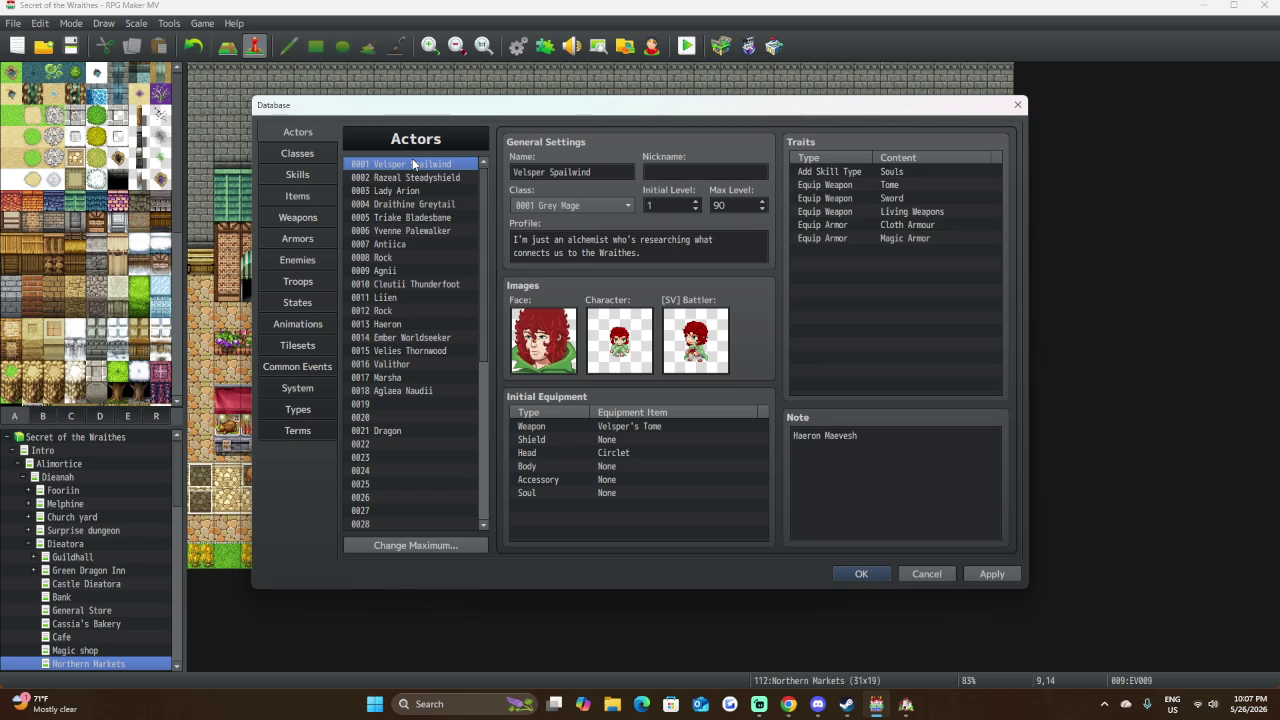
{"action": "left_click", "coordinate": [415, 178]}
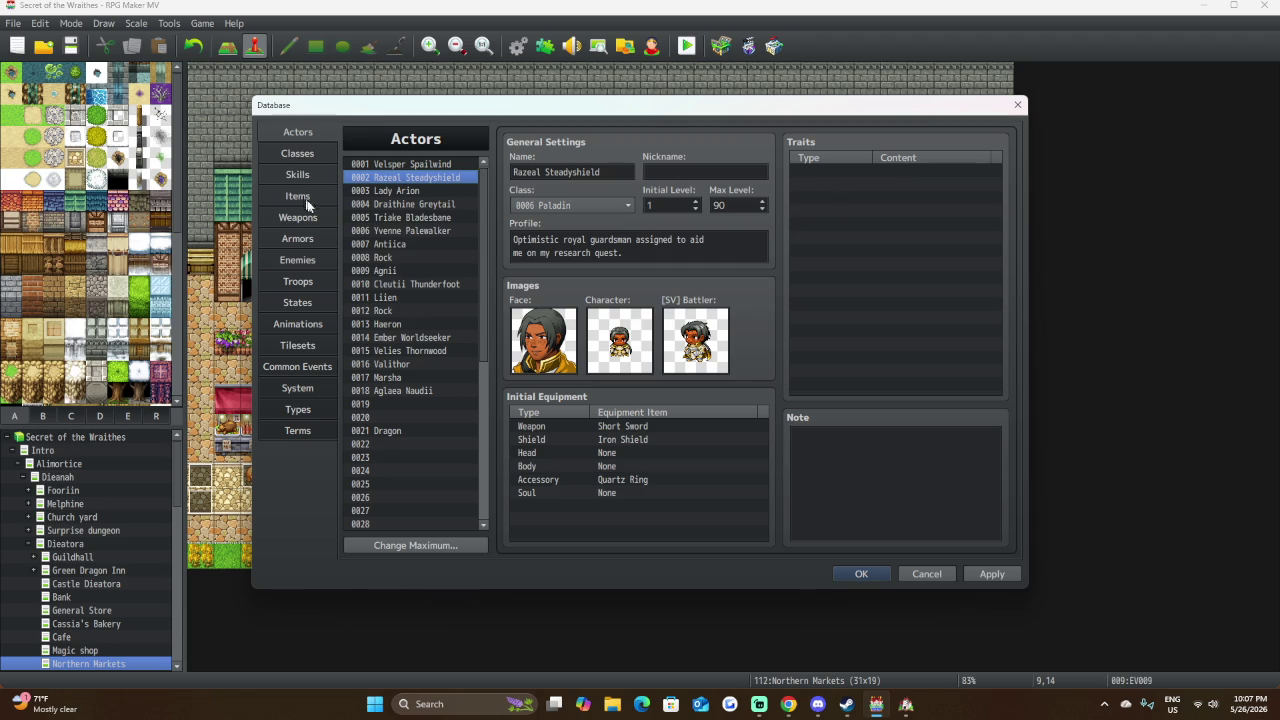
{"action": "left_click", "coordinate": [413, 229]}
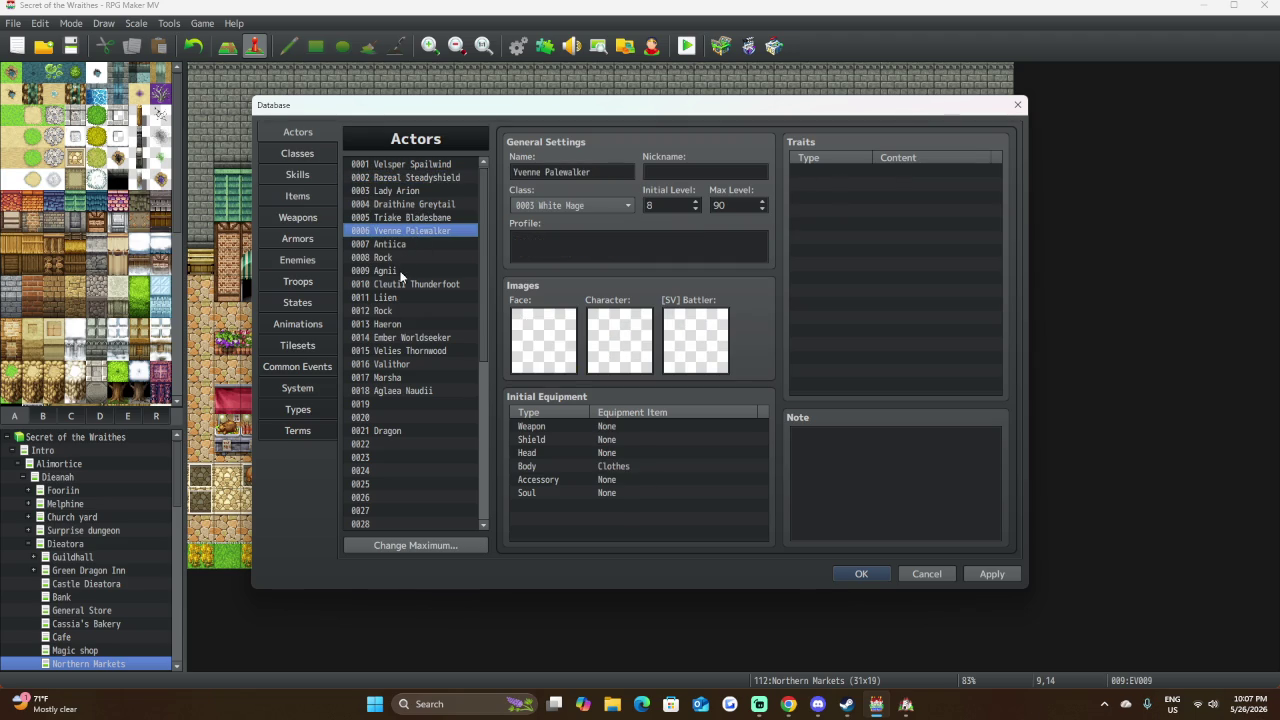
{"action": "left_click", "coordinate": [400, 270]}
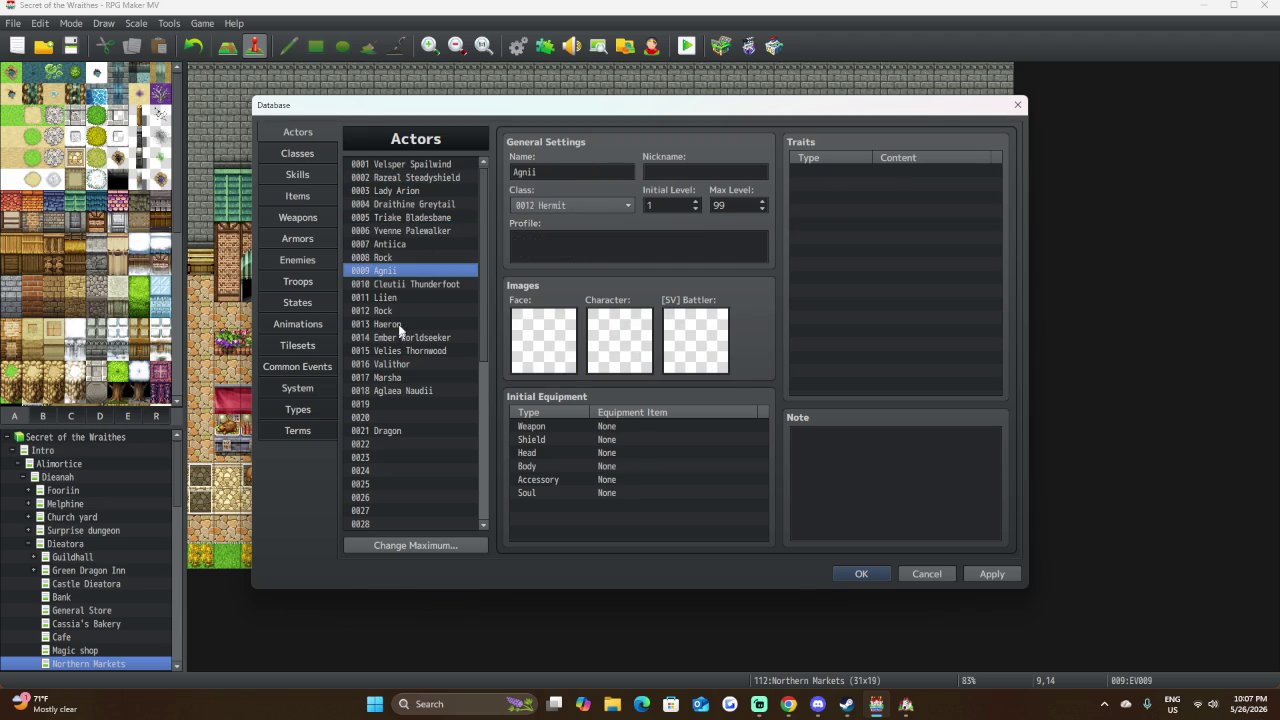
{"action": "left_click", "coordinate": [445, 178]}
{"action": "left_click", "coordinate": [898, 172]}
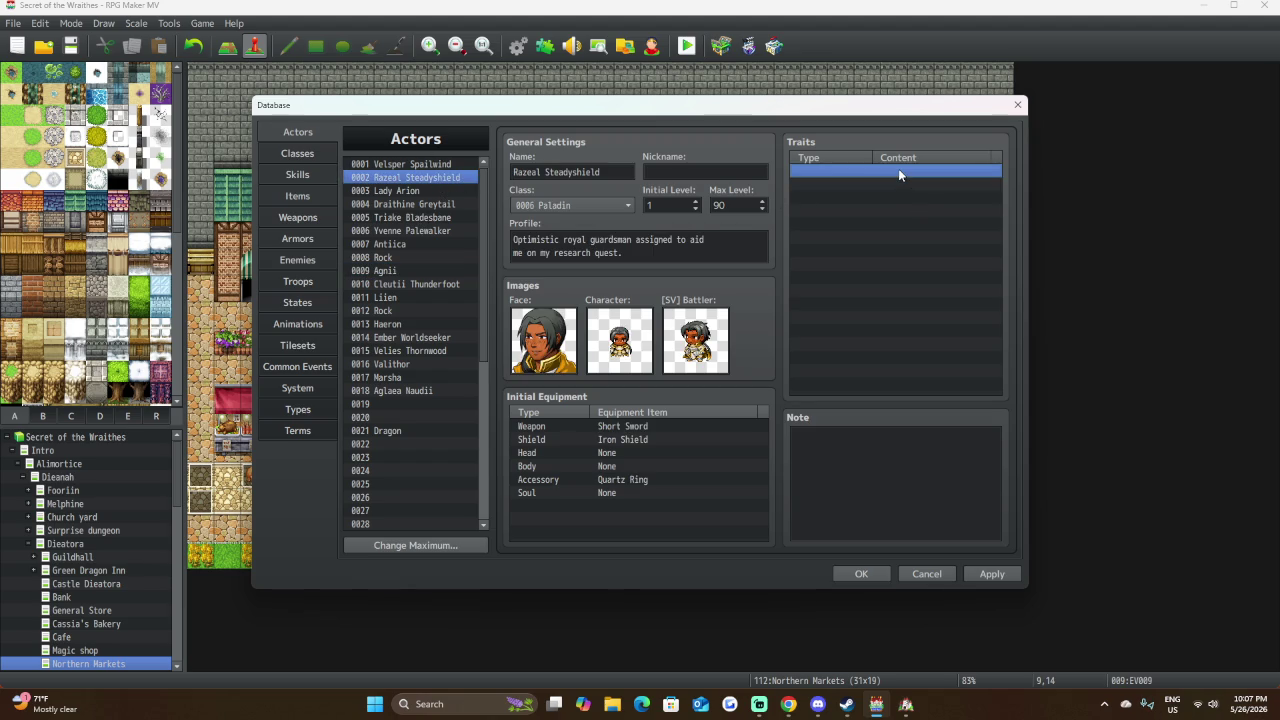
Add an Equip Weapon: Sword trait to Razeal Steadyshield.
{"action": "right_click", "coordinate": [898, 172]}
{"action": "left_click", "coordinate": [910, 177]}
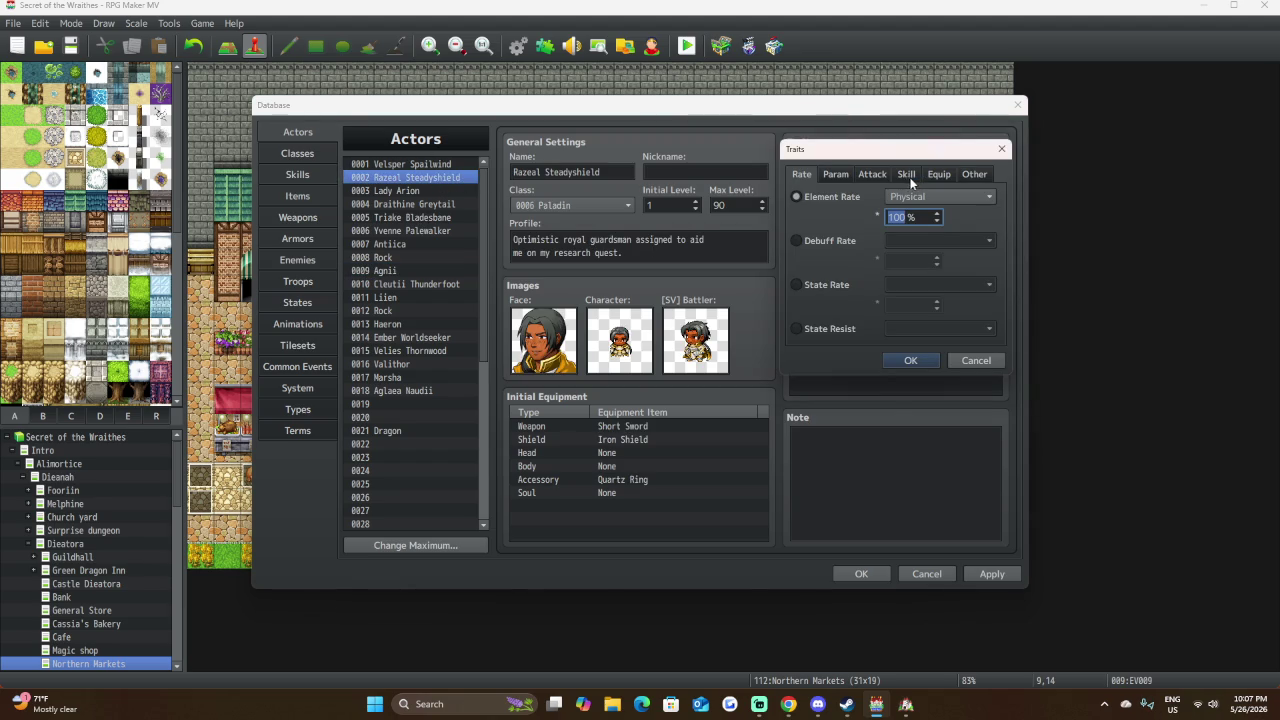
{"action": "left_click", "coordinate": [946, 174]}
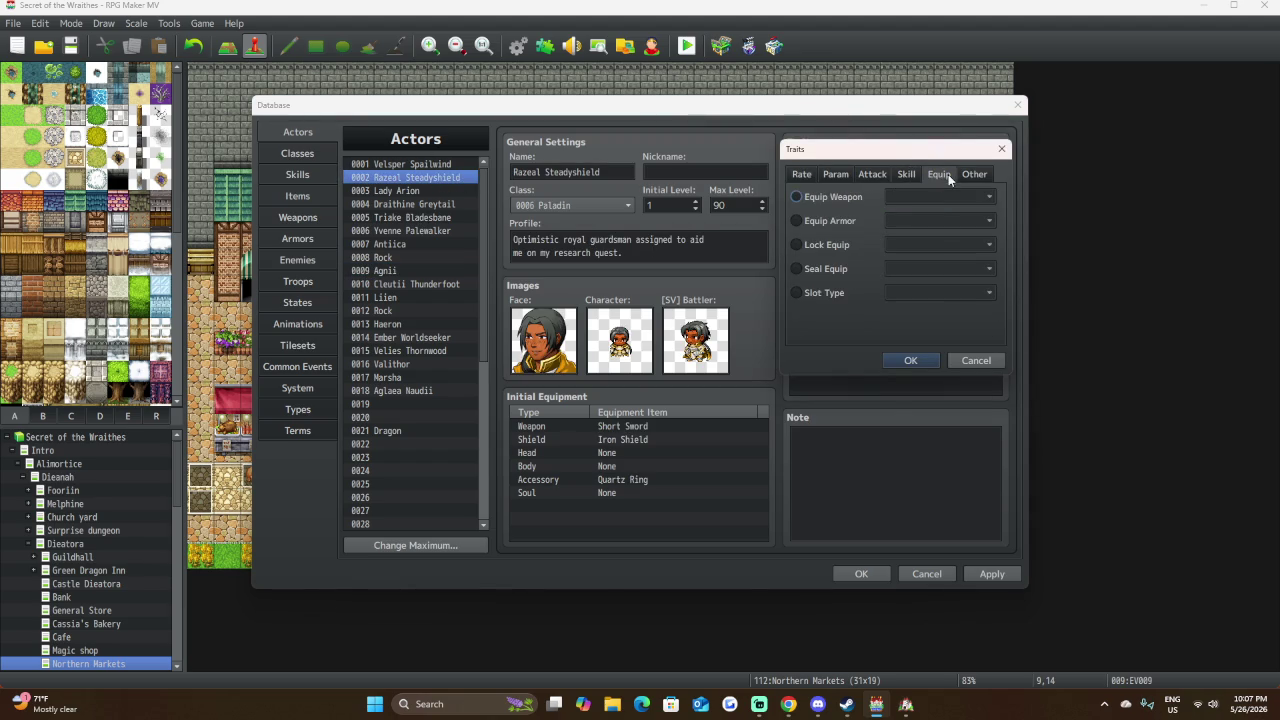
{"action": "left_click", "coordinate": [826, 200]}
{"action": "left_click", "coordinate": [915, 197]}
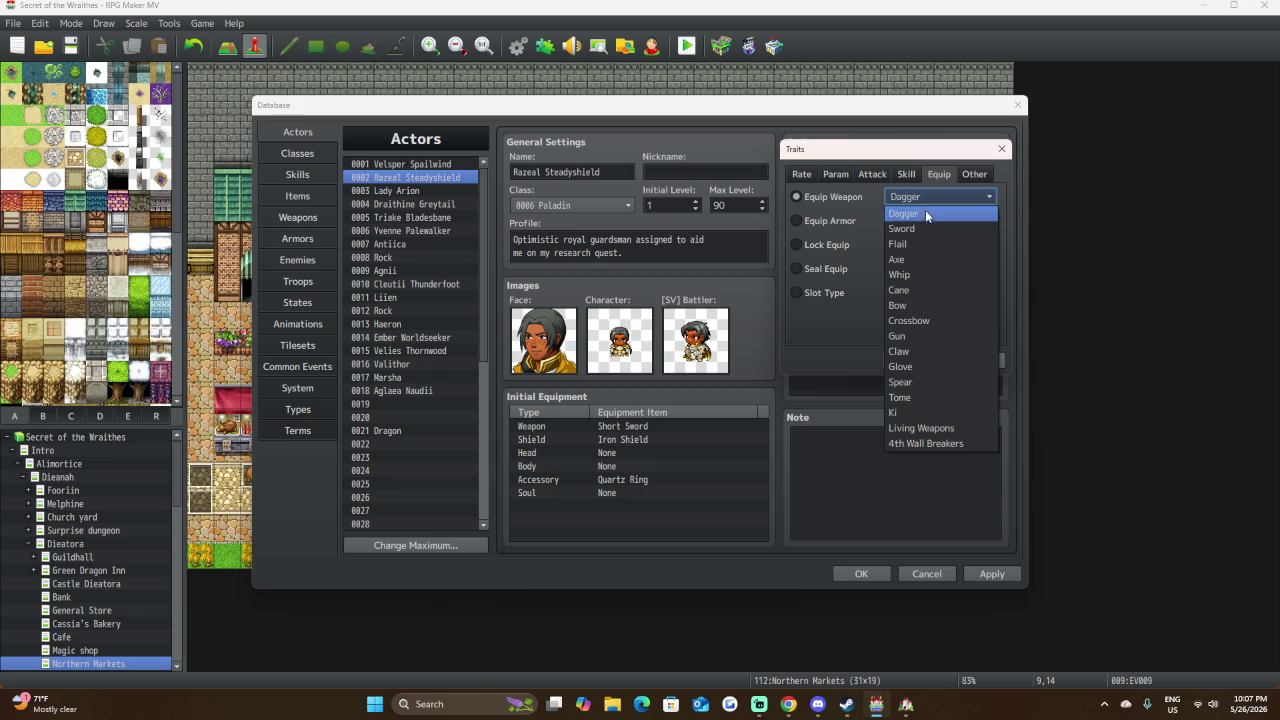
{"action": "left_click", "coordinate": [922, 229]}
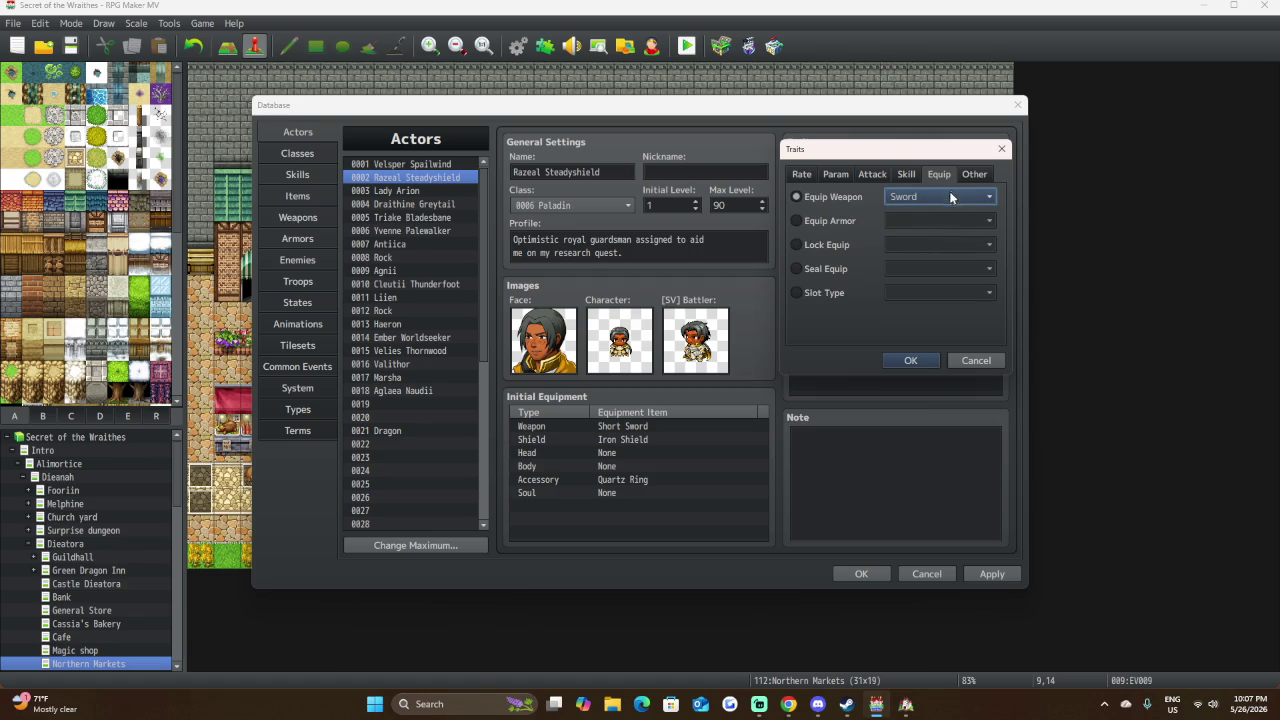
{"action": "left_click", "coordinate": [926, 359]}
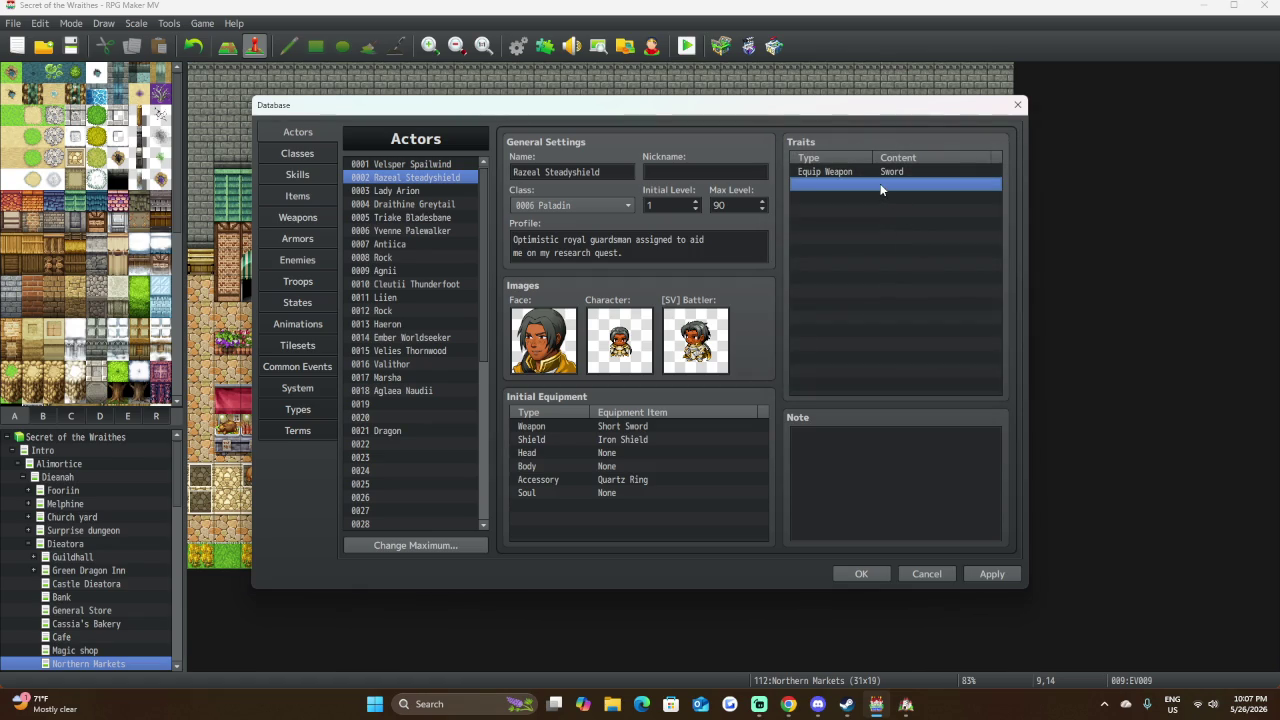
Add an Equip Armor: Heavy Armor trait, then select Draithine Greytail.
{"action": "double_click", "coordinate": [881, 190]}
{"action": "left_click", "coordinate": [935, 173]}
{"action": "left_click", "coordinate": [845, 195]}
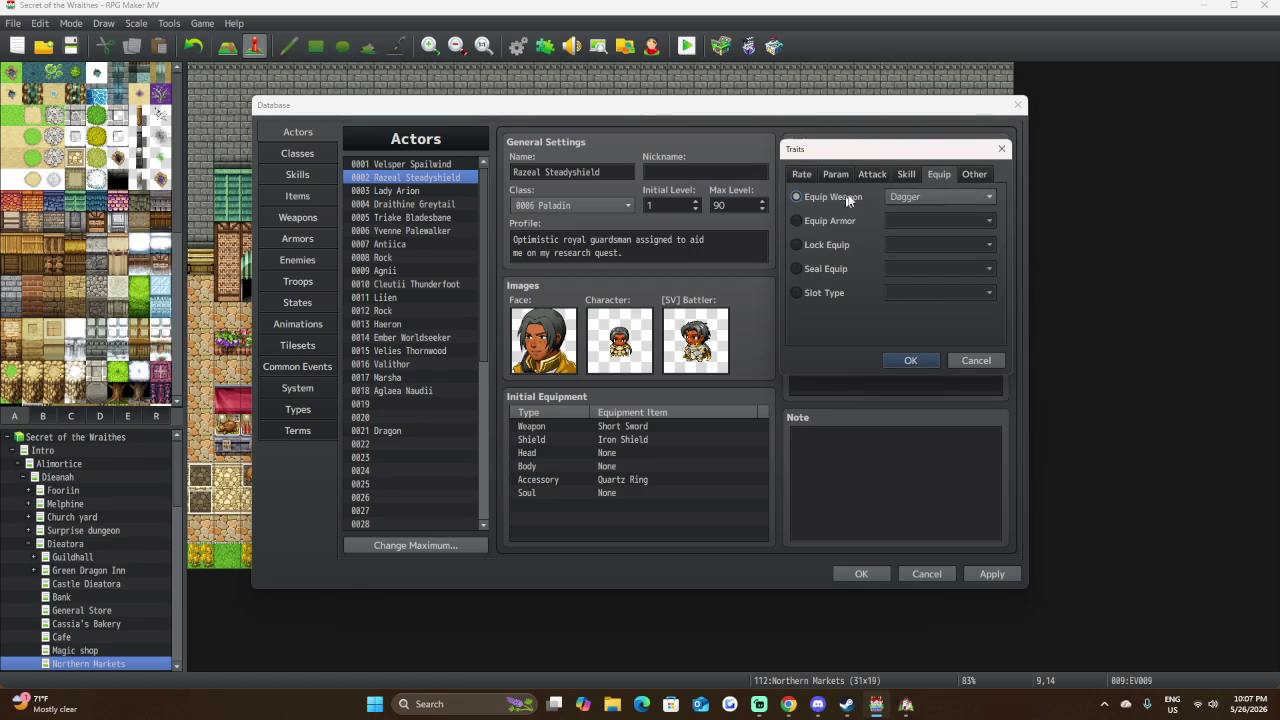
{"action": "left_click", "coordinate": [935, 196]}
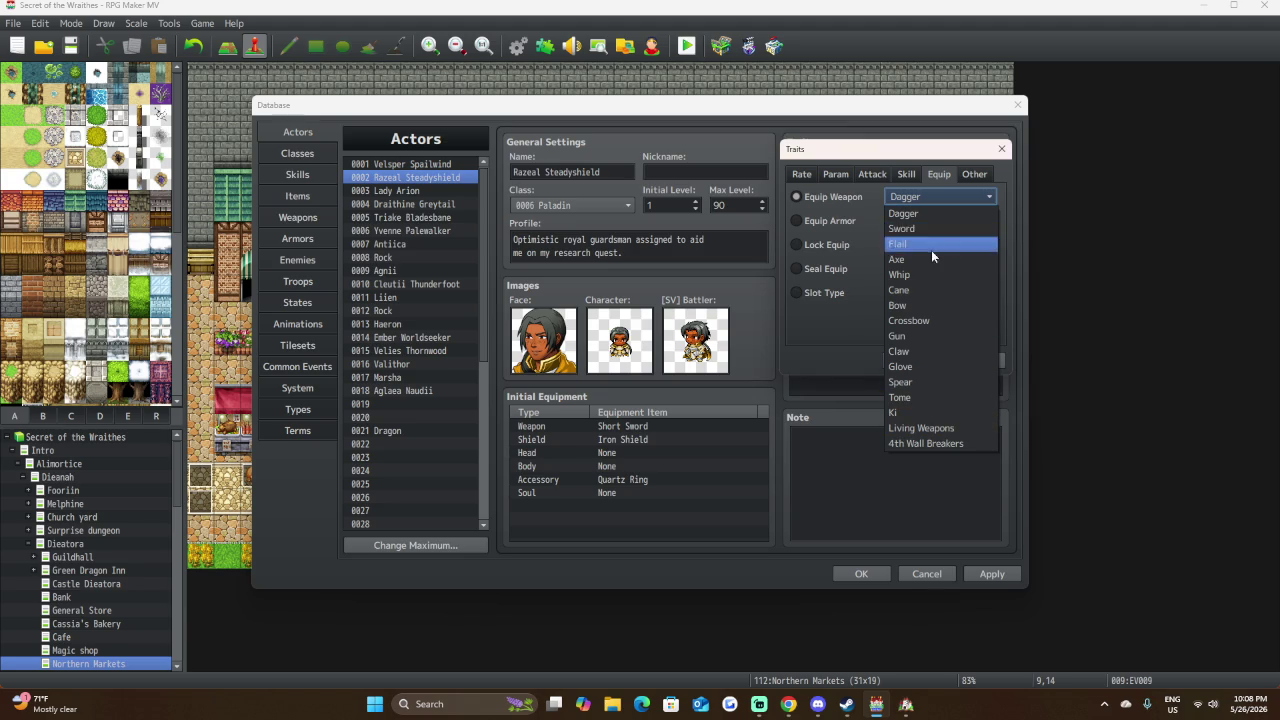
{"action": "left_click", "coordinate": [905, 213]}
{"action": "left_click", "coordinate": [850, 221]}
{"action": "left_click", "coordinate": [930, 223]}
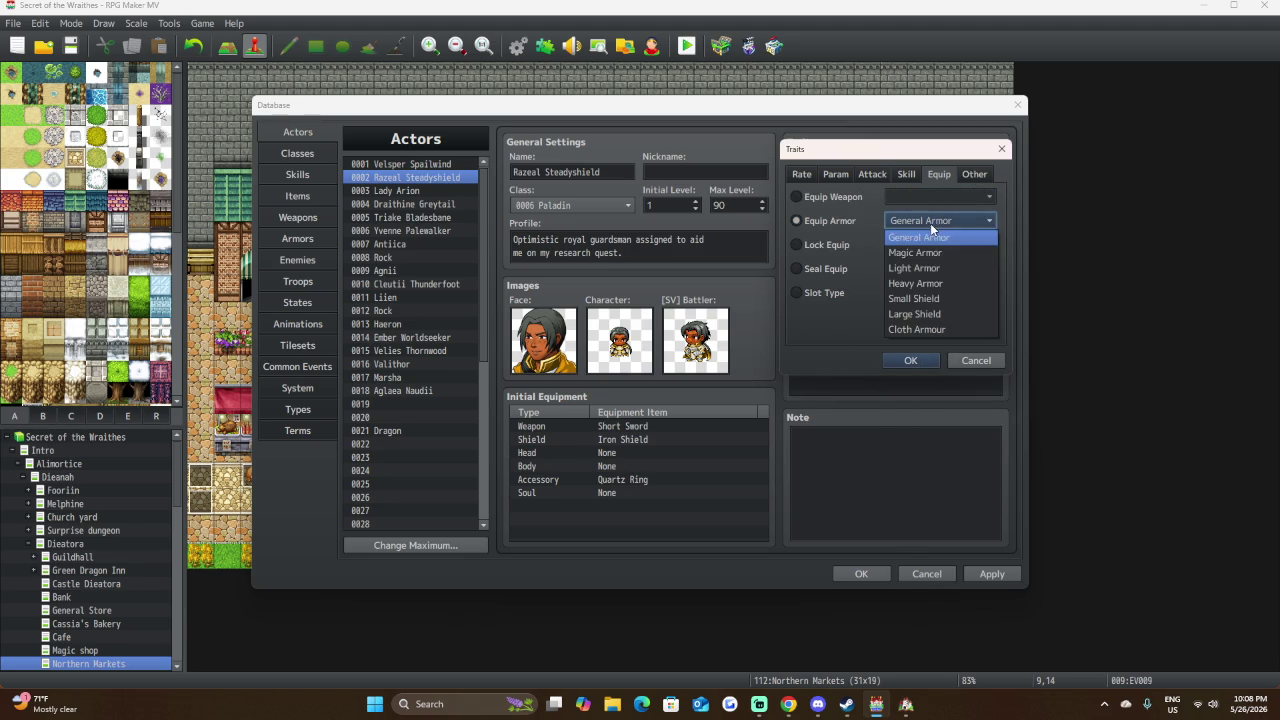
{"action": "left_click", "coordinate": [955, 284]}
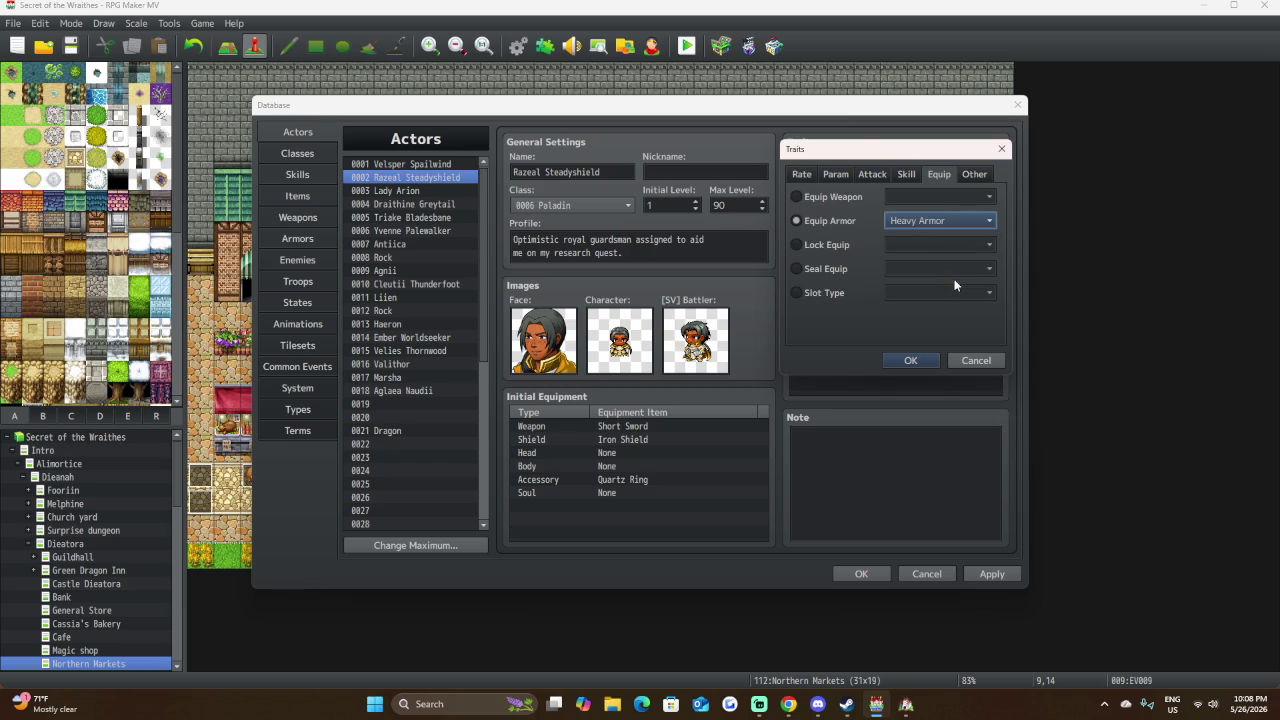
{"action": "left_click", "coordinate": [910, 362]}
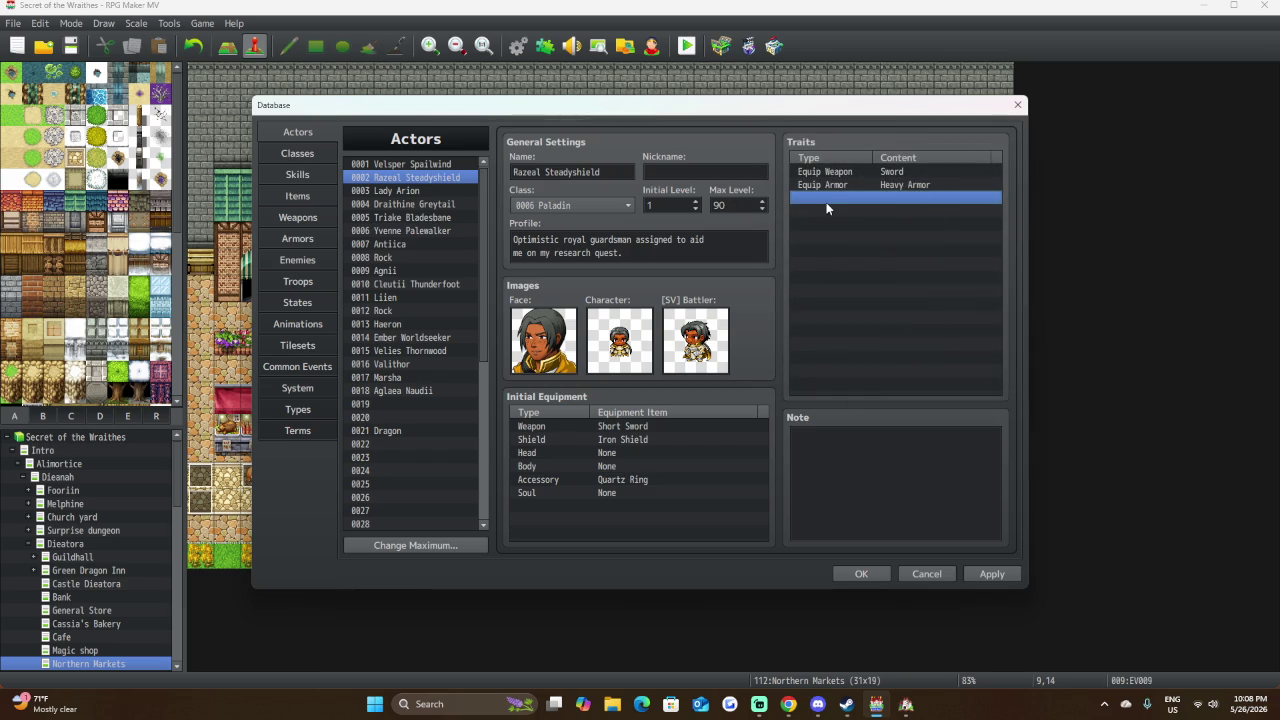
{"action": "left_click", "coordinate": [427, 202]}
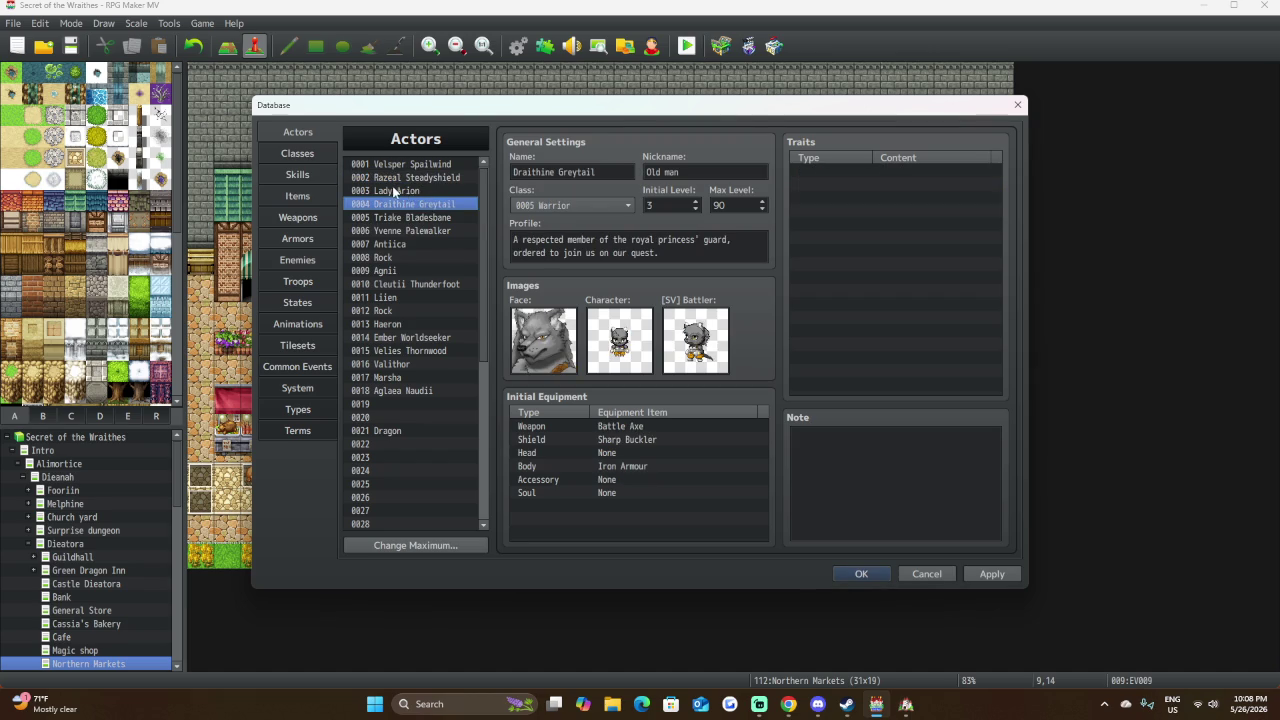
Browse Triake, Draithine, Lady Arion and Velsper, returning to Razeal Steadyshield.
{"action": "right_click", "coordinate": [435, 224]}
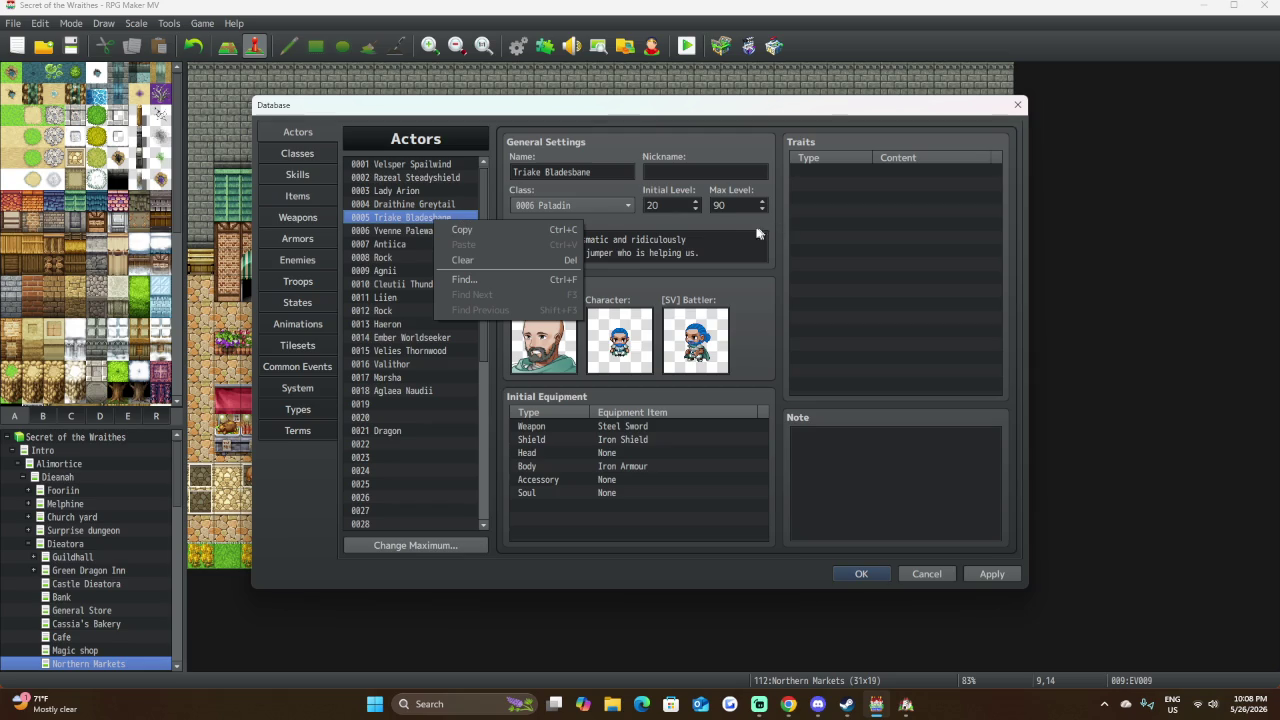
{"action": "left_click", "coordinate": [435, 204]}
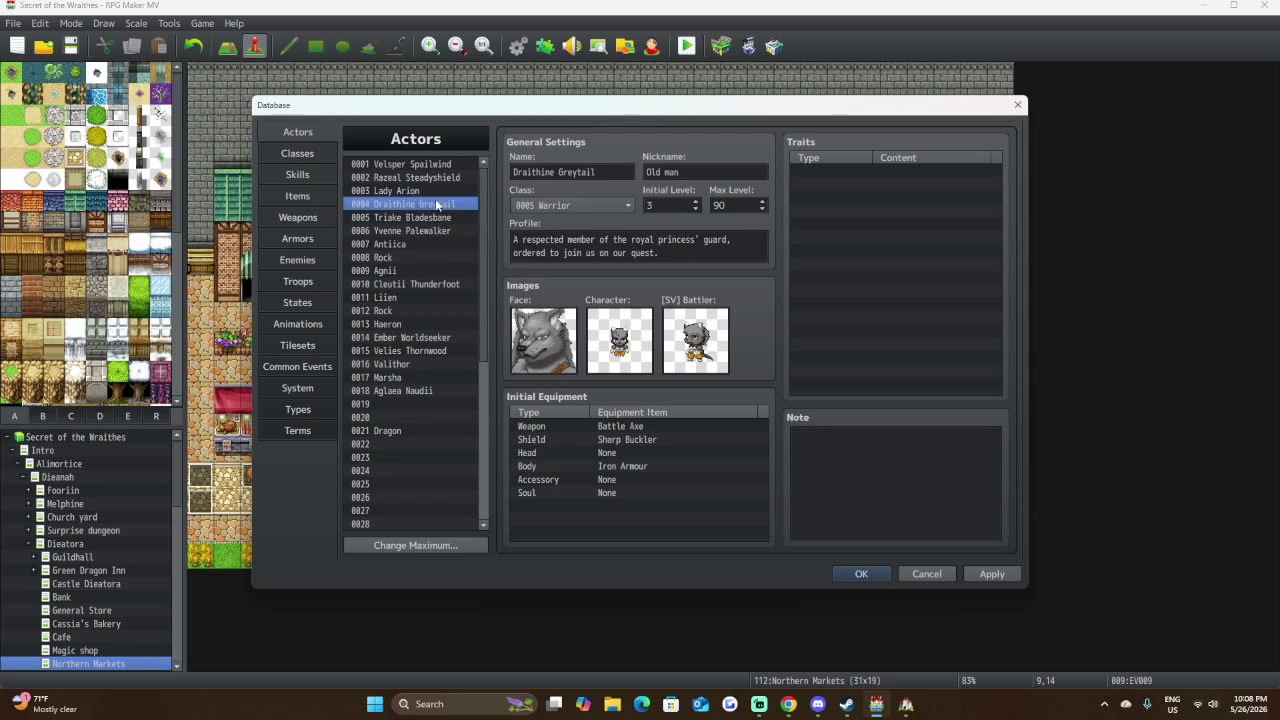
{"action": "left_click", "coordinate": [436, 190]}
{"action": "left_click", "coordinate": [444, 178]}
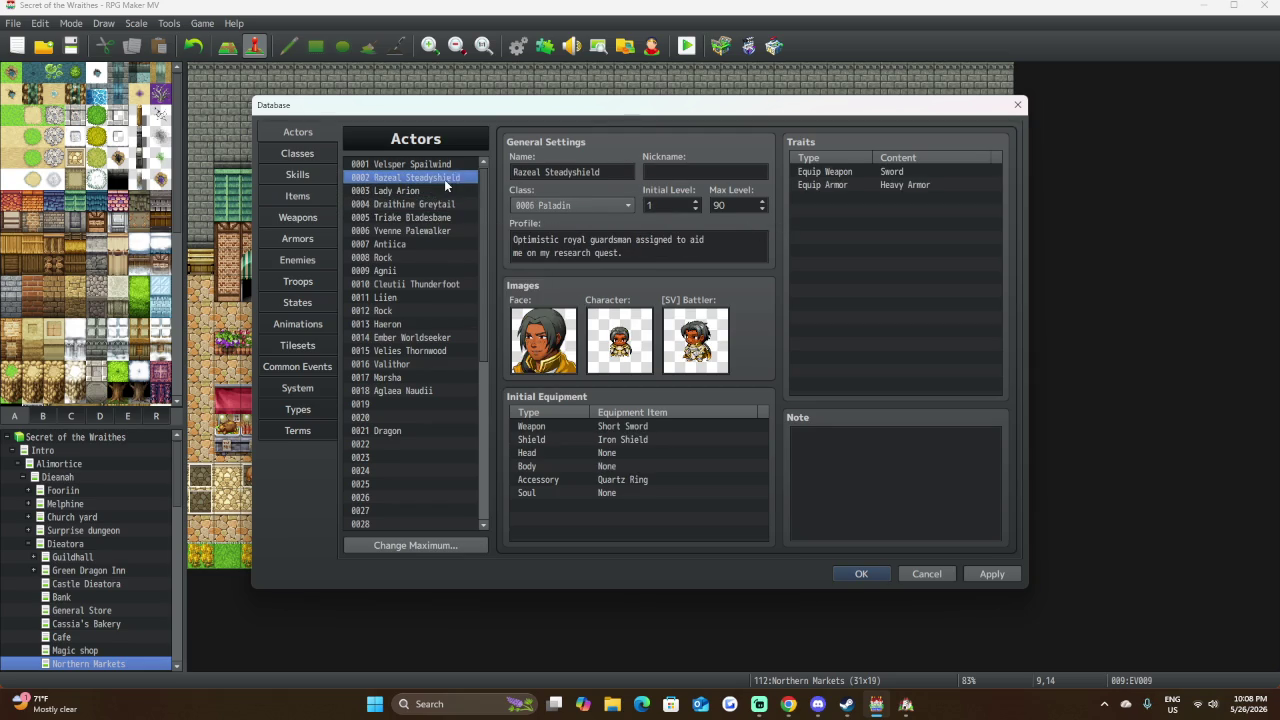
{"action": "left_click", "coordinate": [459, 164]}
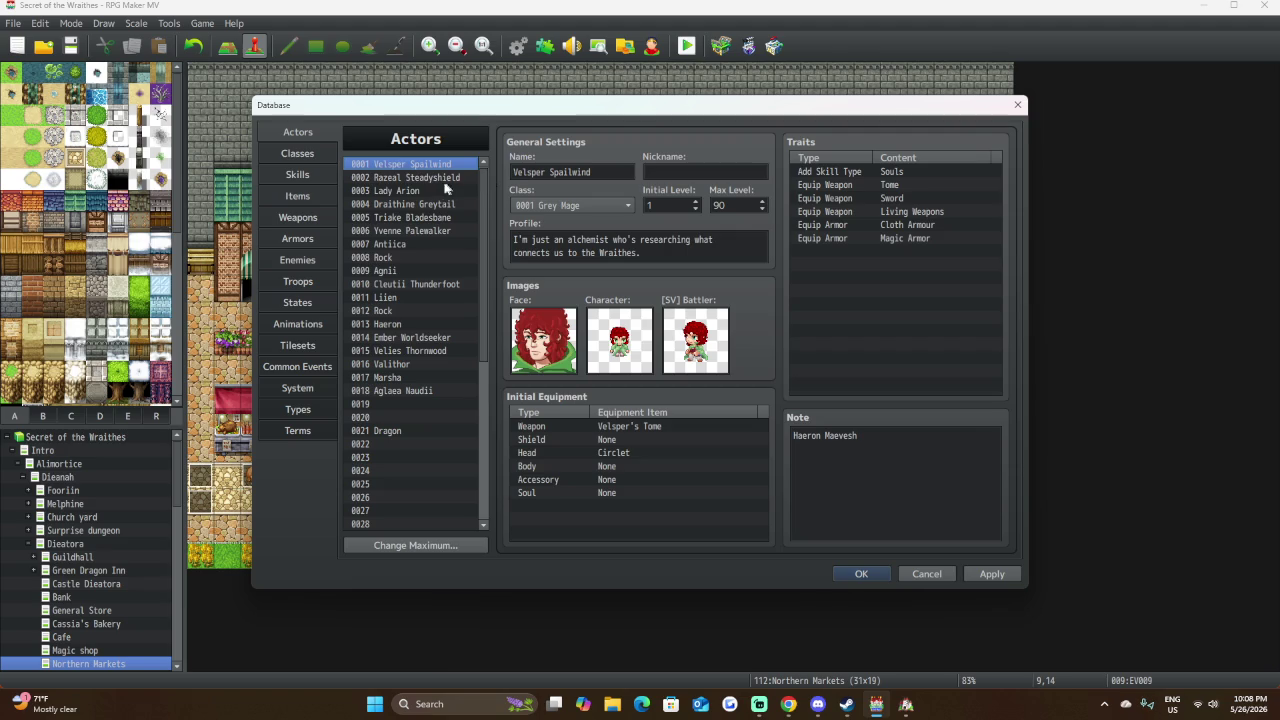
{"action": "left_click", "coordinate": [381, 177]}
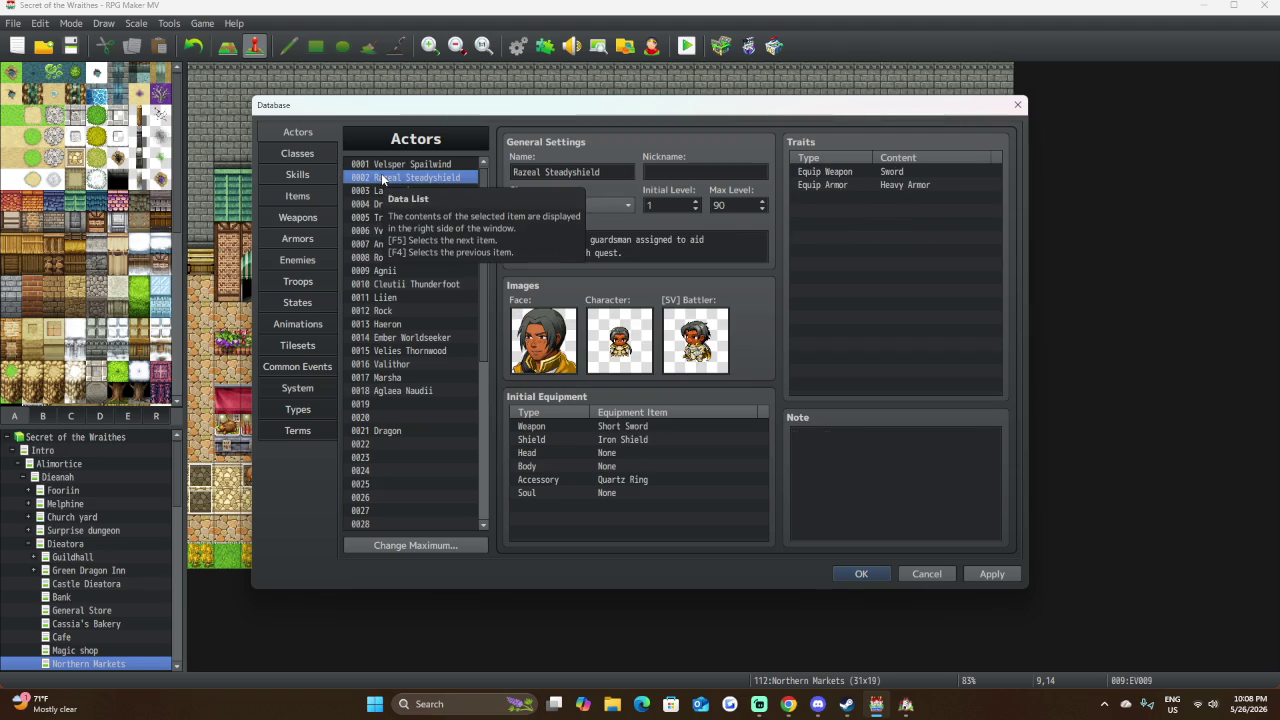
Add an Equip Armor: Large Shield trait to Razeal, then select Lady Arion.
{"action": "left_click", "coordinate": [844, 200]}
{"action": "double_click", "coordinate": [876, 198]}
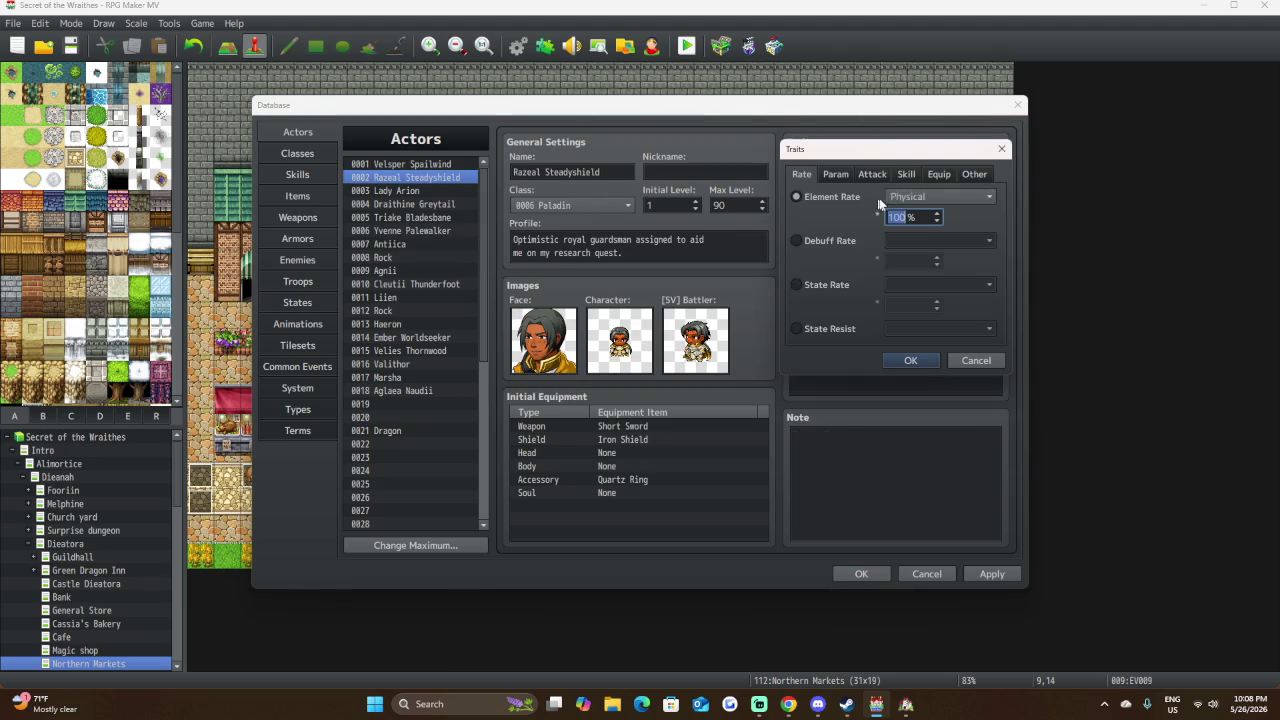
{"action": "left_click", "coordinate": [931, 175]}
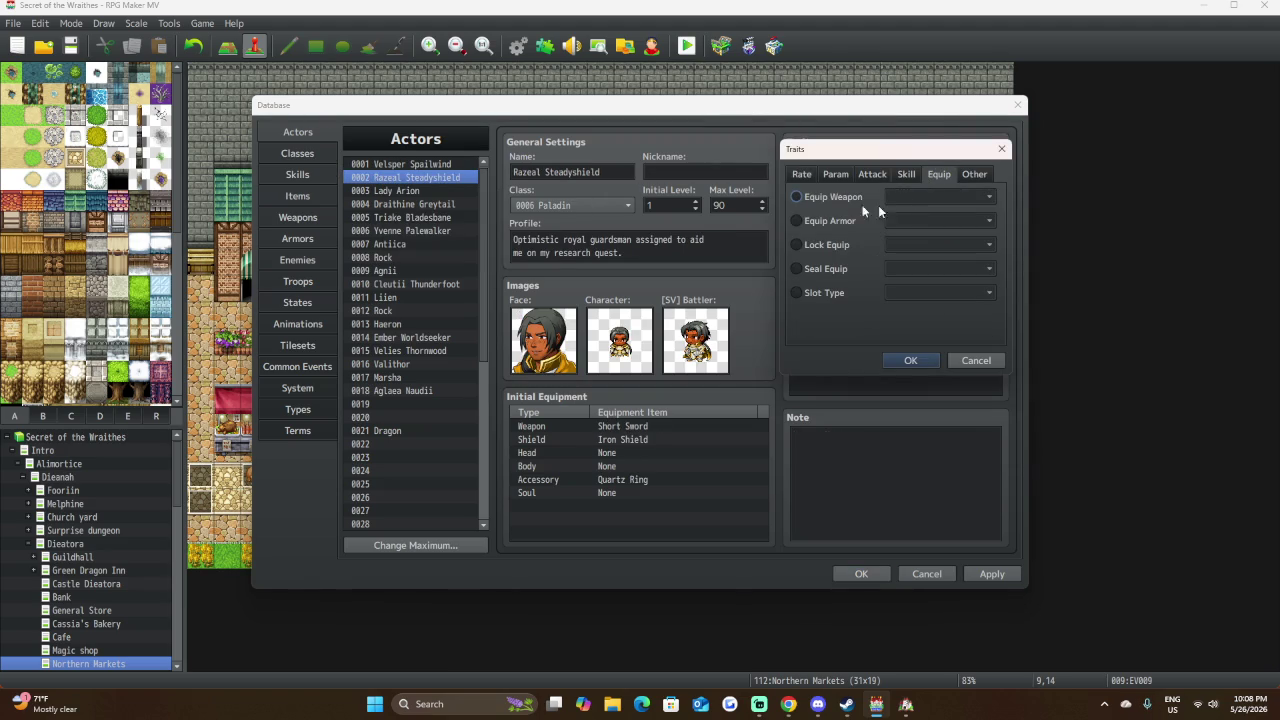
{"action": "left_click", "coordinate": [804, 223]}
{"action": "left_click", "coordinate": [938, 221]}
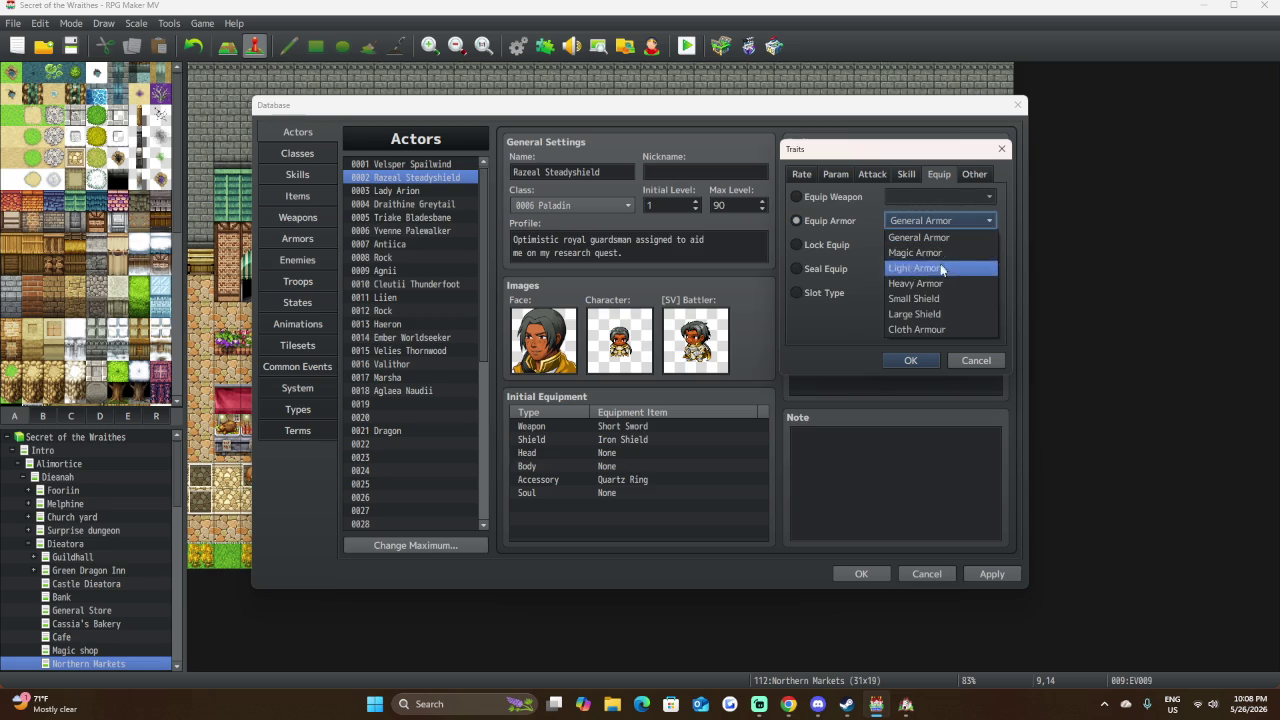
{"action": "left_click", "coordinate": [944, 314]}
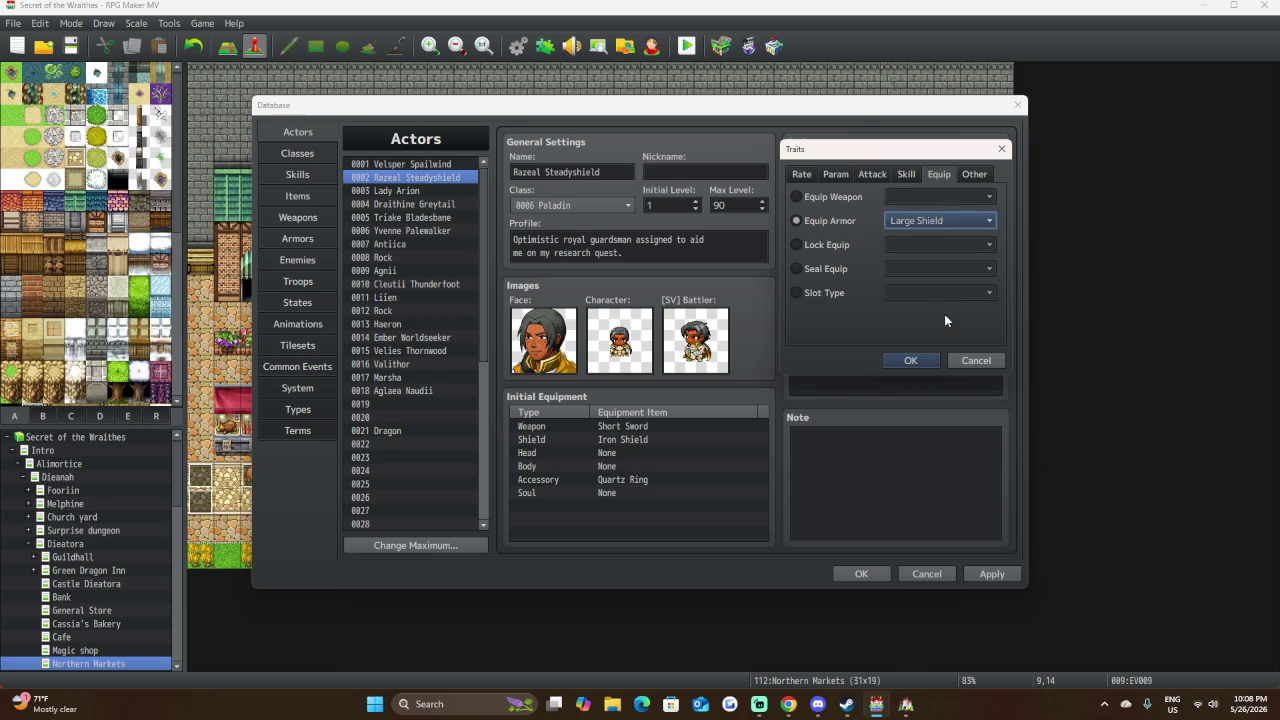
{"action": "left_click", "coordinate": [911, 361]}
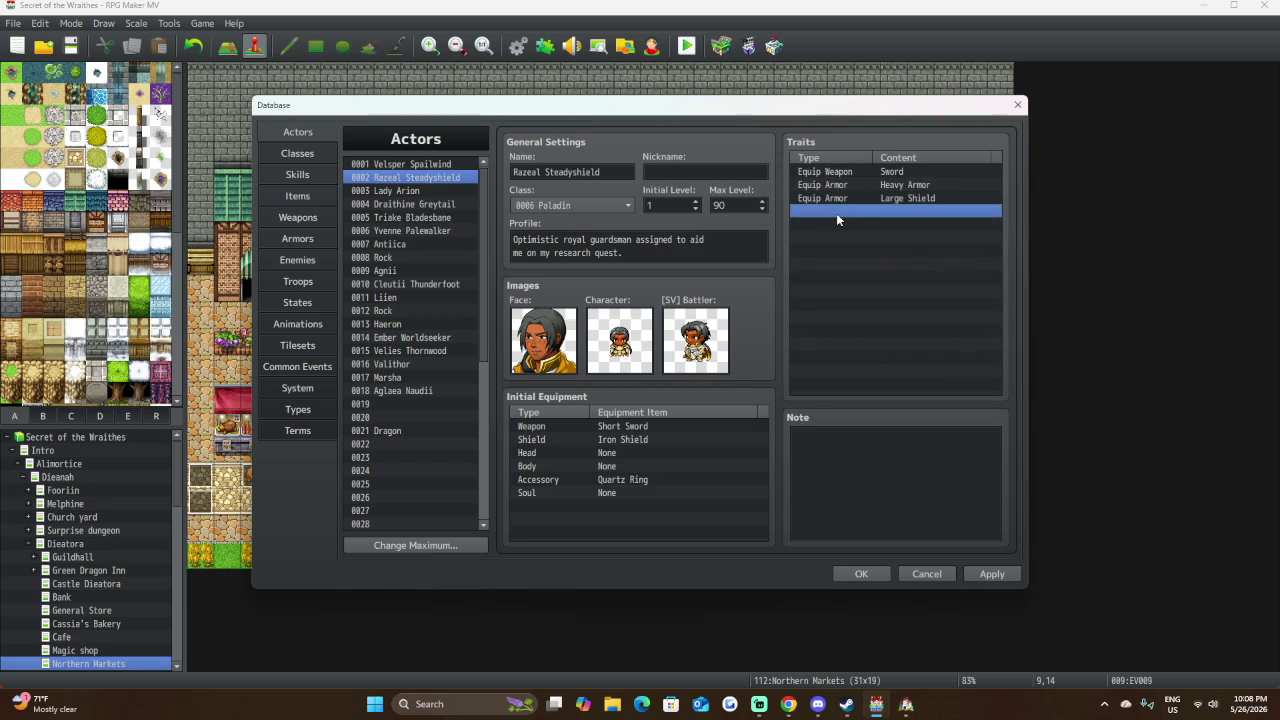
{"action": "left_click", "coordinate": [402, 190]}
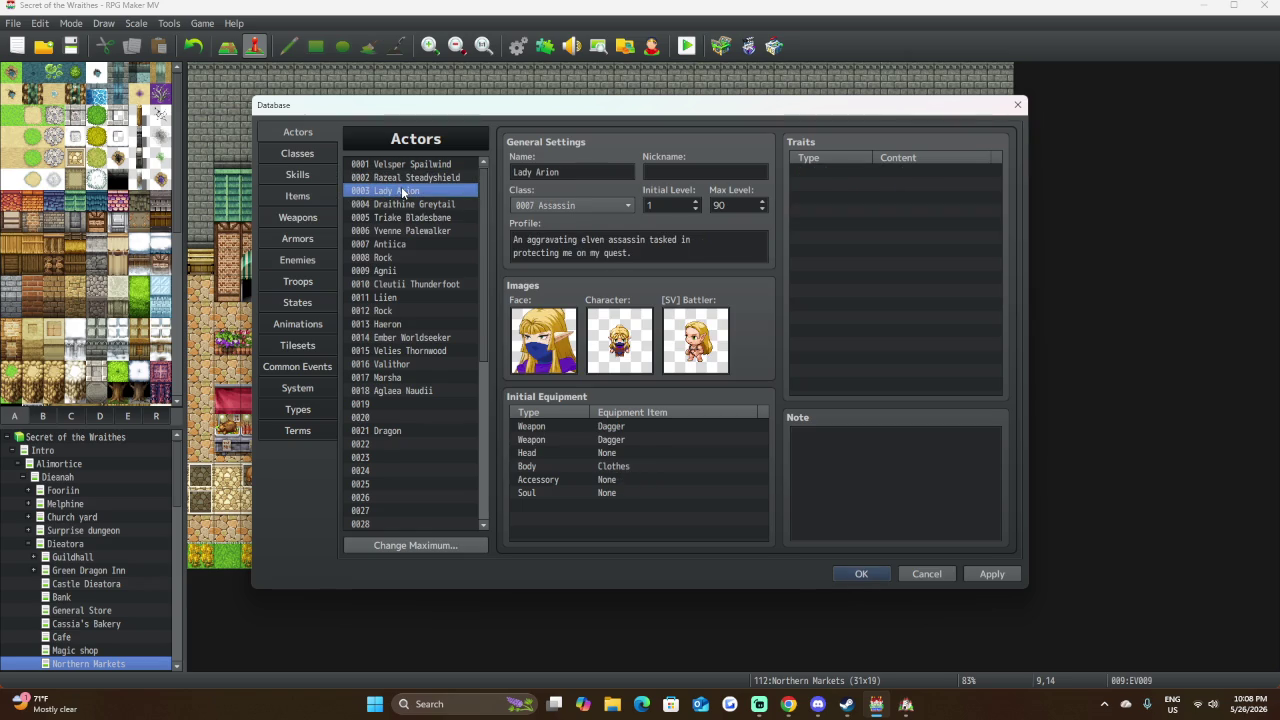
Give Lady Arion an Equip Weapon: Dagger trait.
{"action": "double_click", "coordinate": [857, 170]}
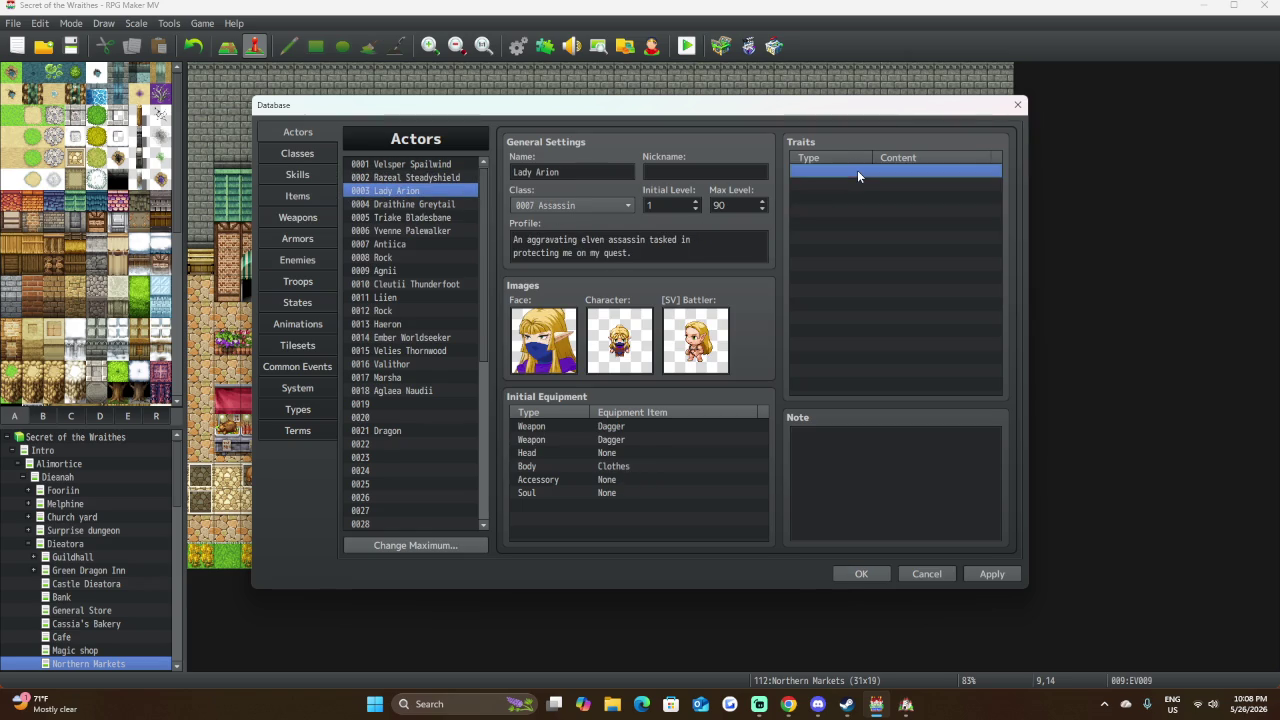
{"action": "left_click", "coordinate": [939, 175]}
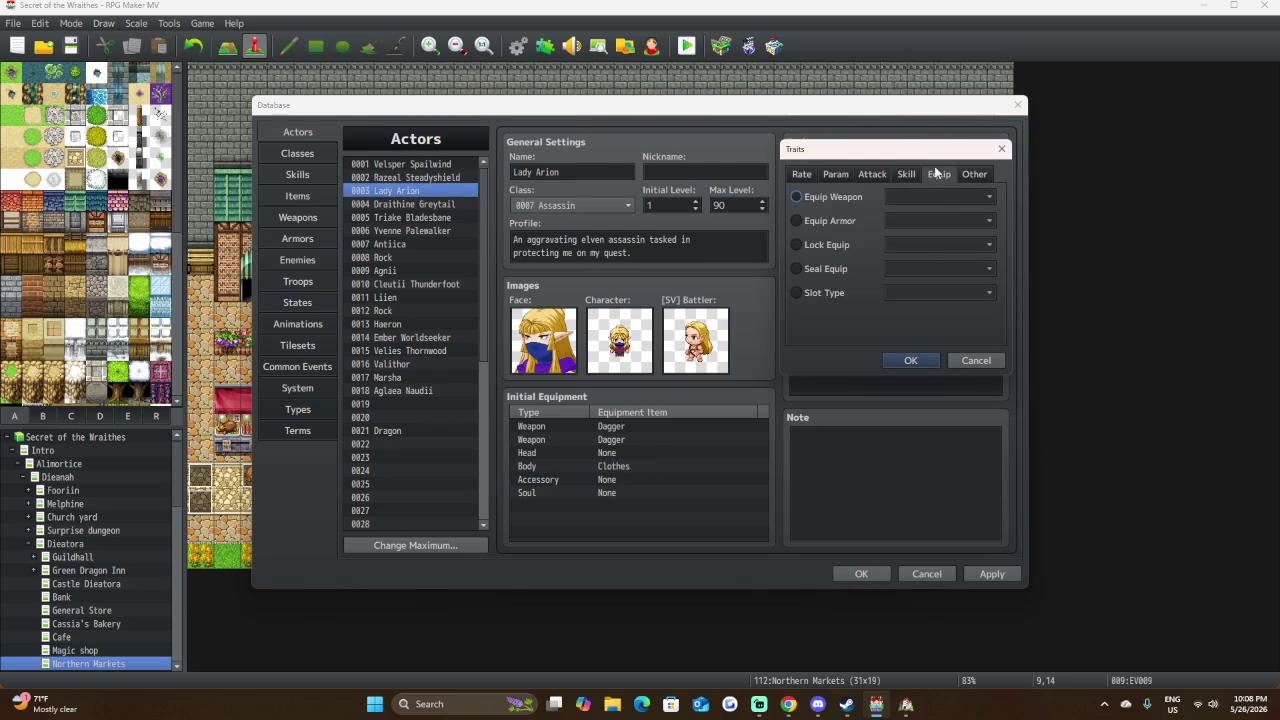
{"action": "left_click", "coordinate": [862, 196]}
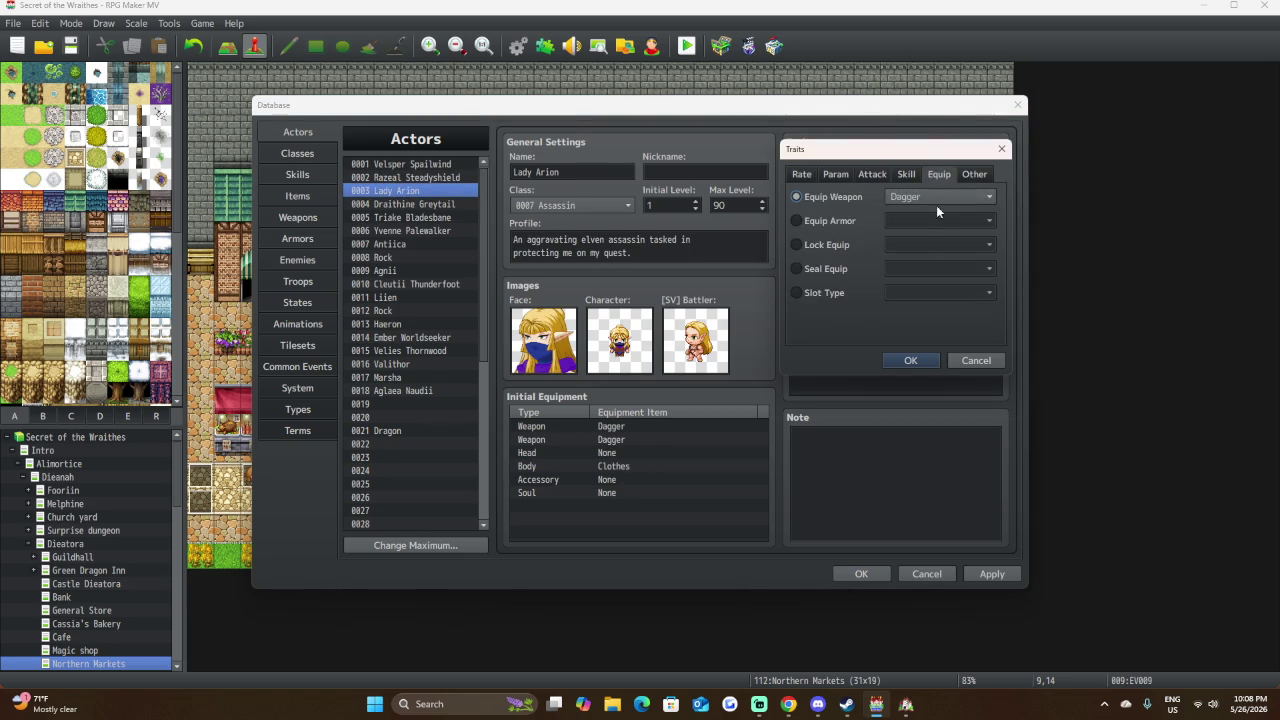
{"action": "left_click", "coordinate": [910, 360]}
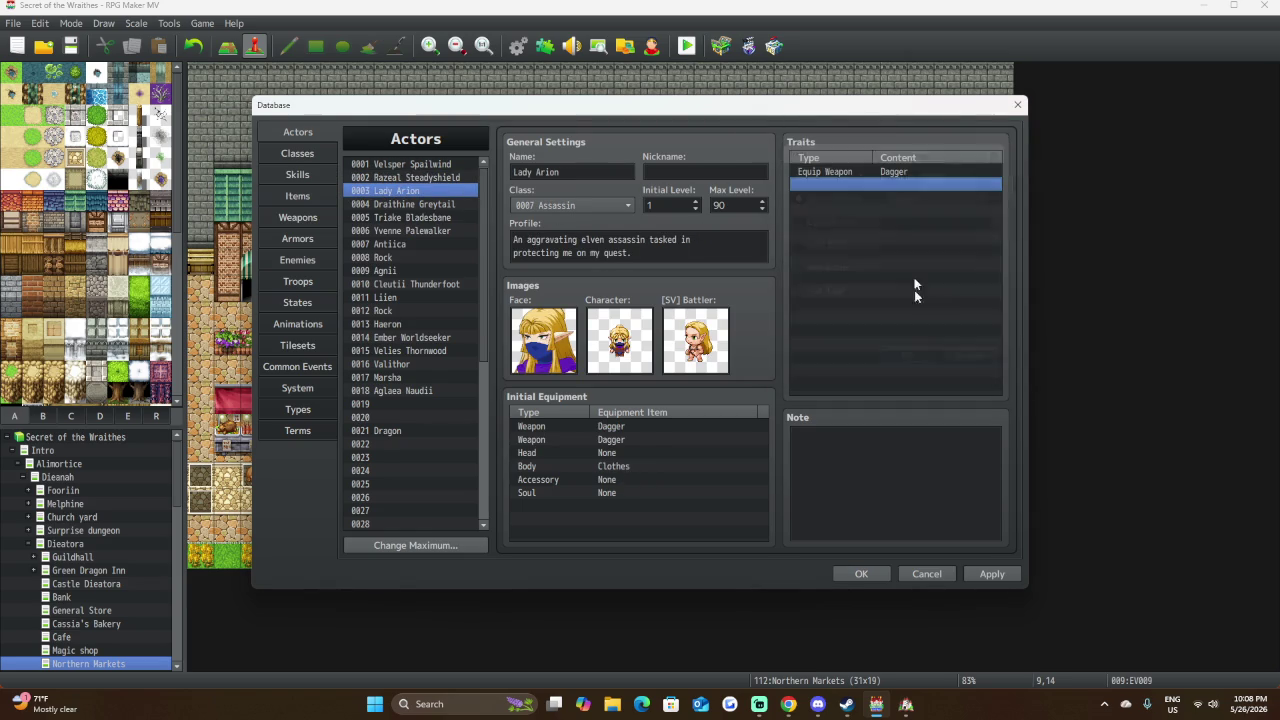
Add a second trait for Lady Arion allowing Equip Armor: Light Armor.
{"action": "double_click", "coordinate": [897, 187]}
{"action": "left_click", "coordinate": [939, 175]}
{"action": "left_click", "coordinate": [837, 197]}
{"action": "left_click", "coordinate": [936, 197]}
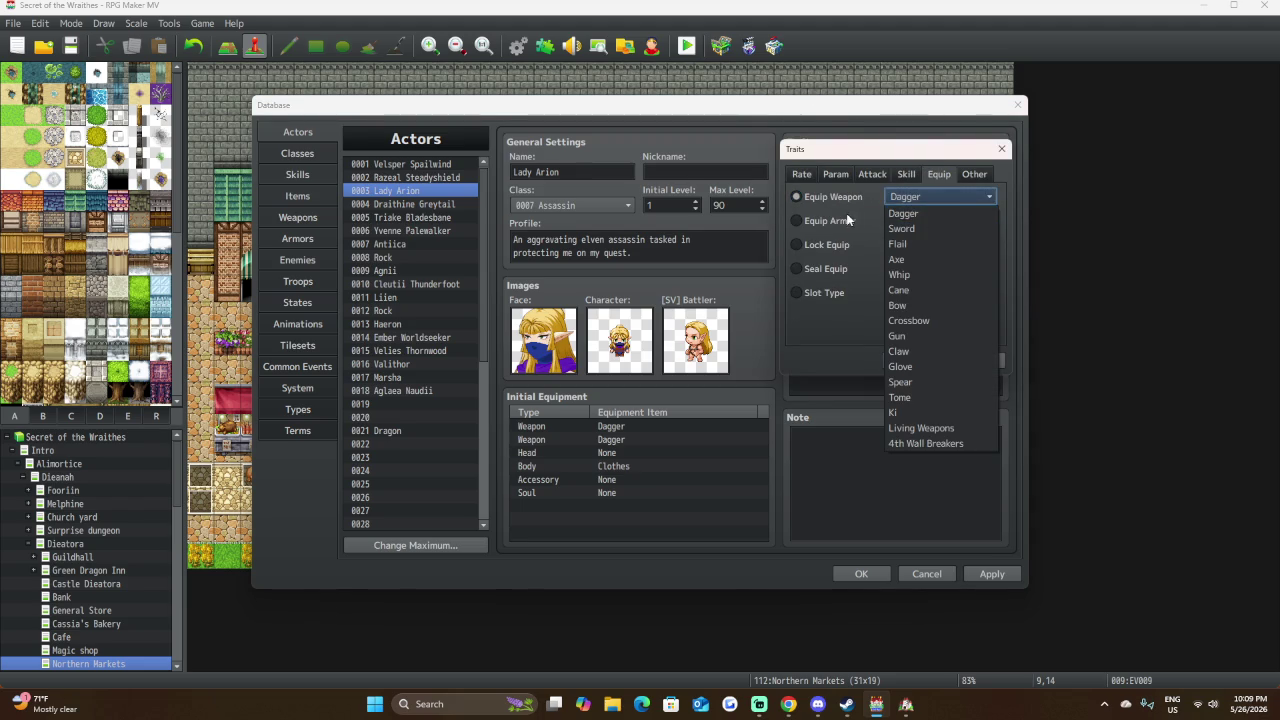
{"action": "left_click", "coordinate": [830, 221]}
{"action": "left_click", "coordinate": [940, 221]}
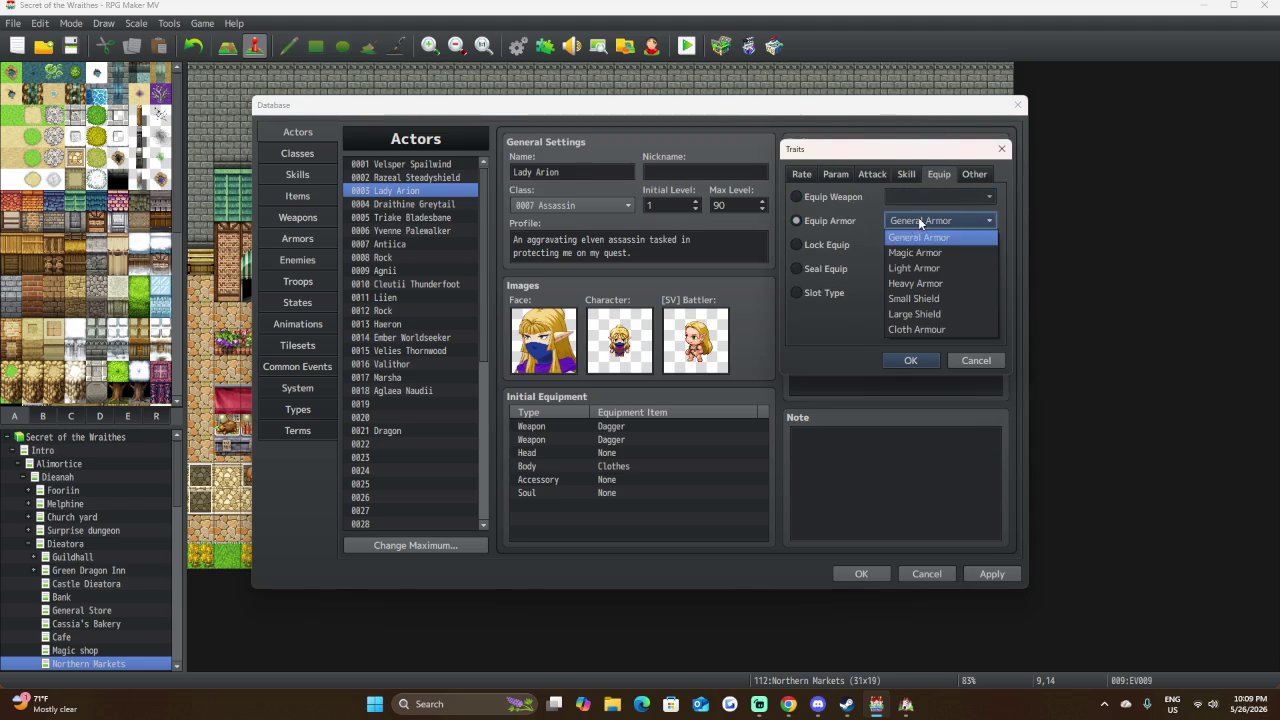
{"action": "left_click", "coordinate": [965, 270]}
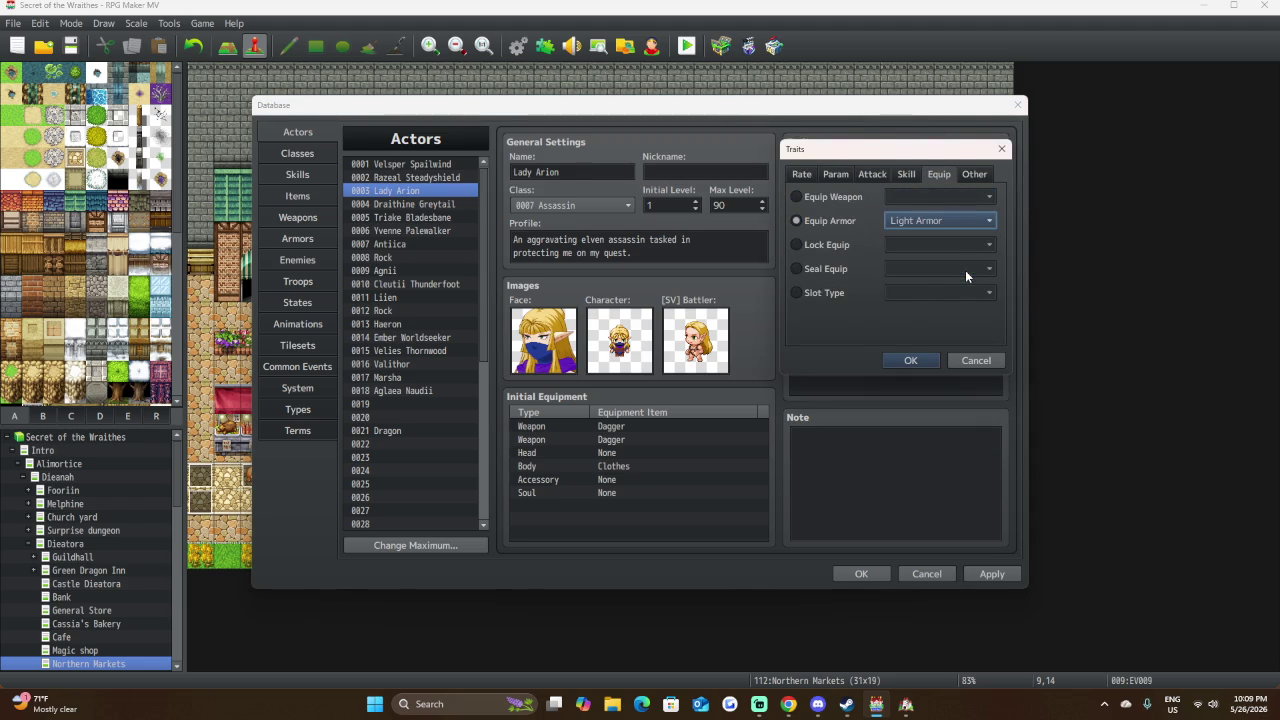
{"action": "left_click", "coordinate": [913, 360]}
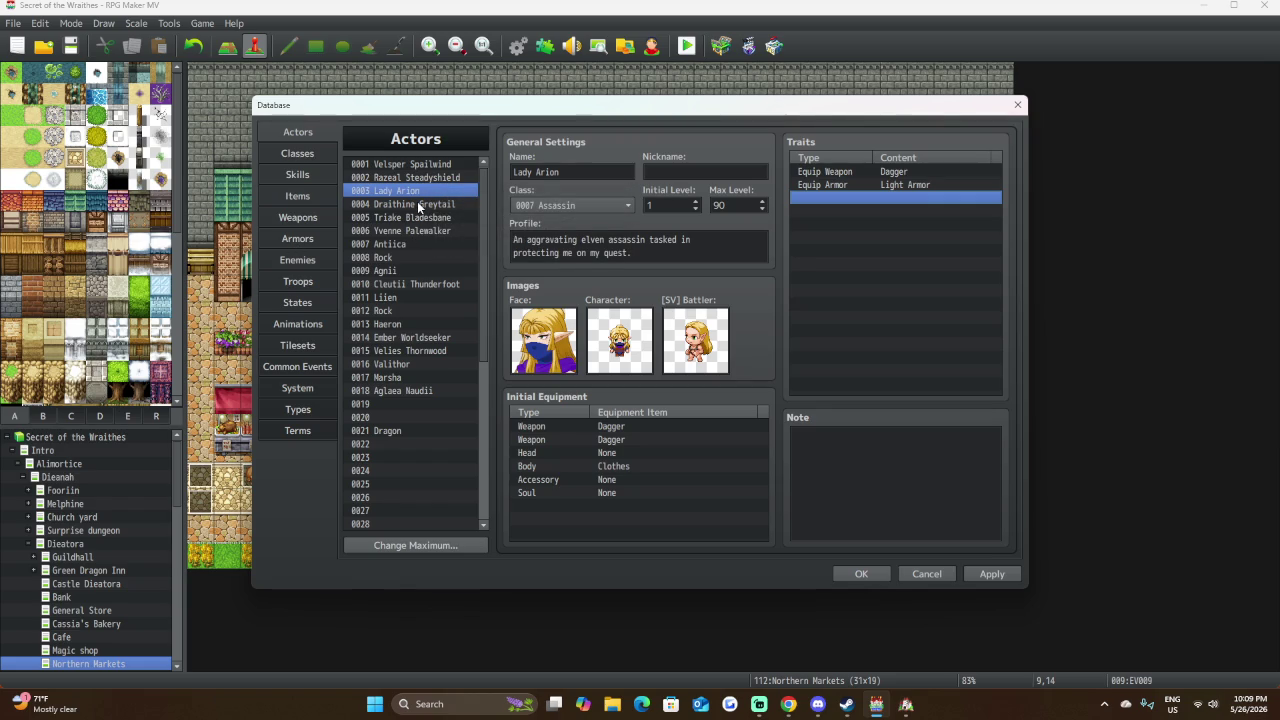
Check several actors and the Iron Armour entry, then return to Actors.
{"action": "left_click", "coordinate": [431, 166]}
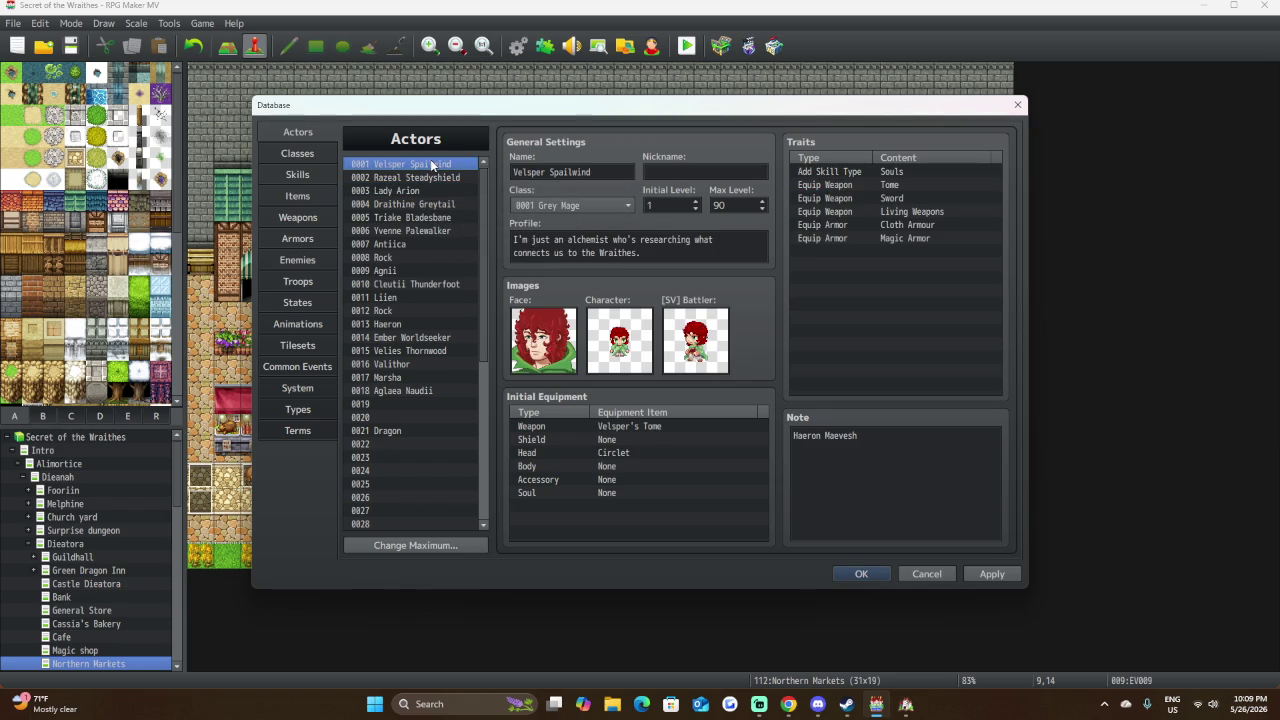
{"action": "left_click", "coordinate": [433, 179]}
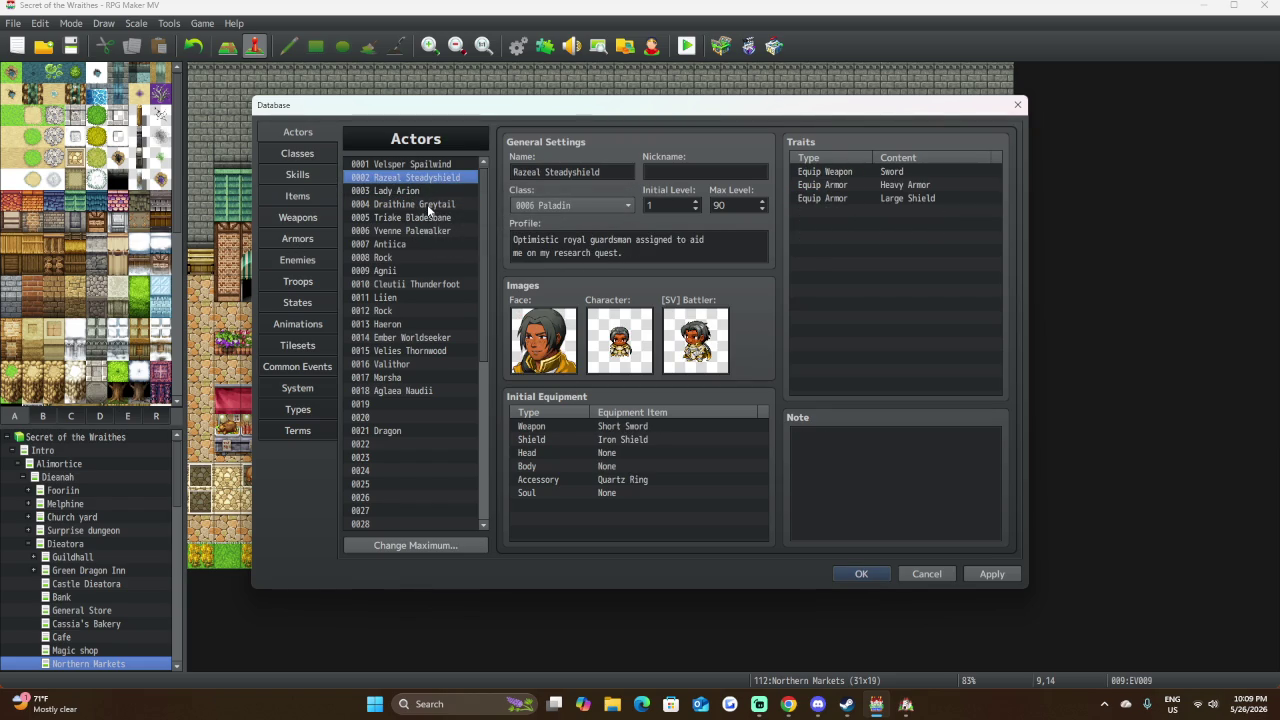
{"action": "left_click", "coordinate": [427, 204]}
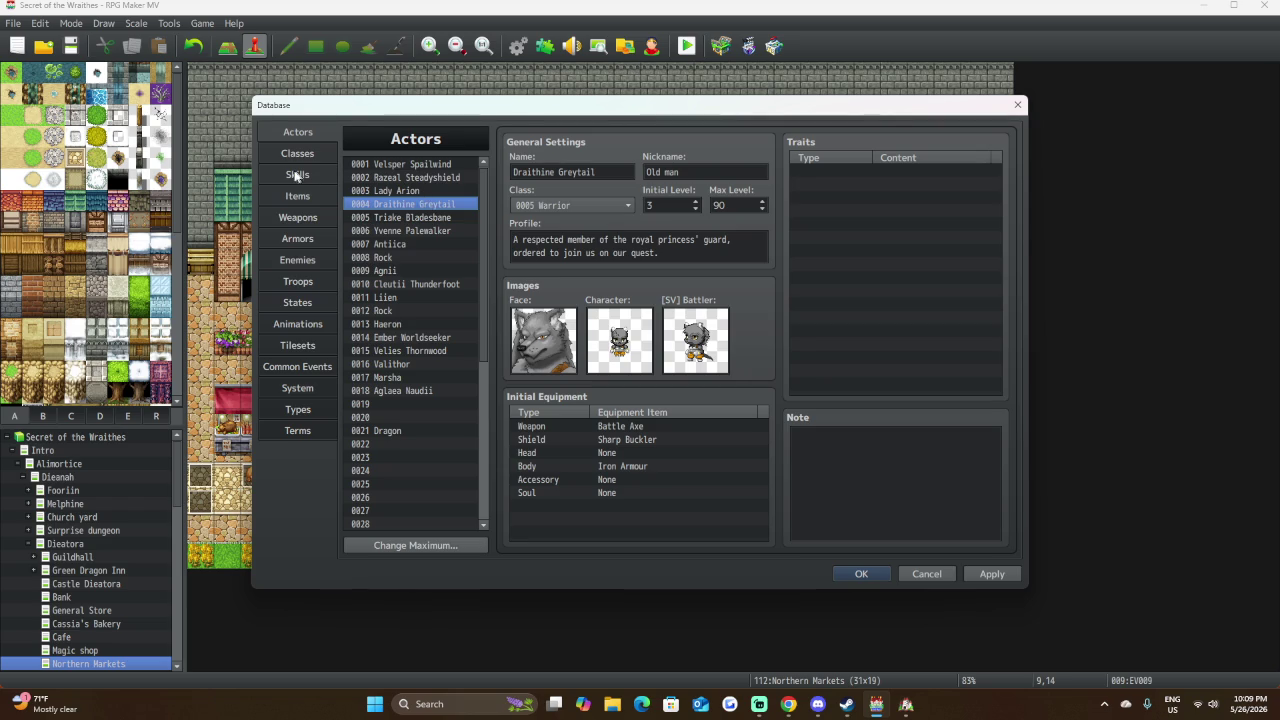
{"action": "left_click", "coordinate": [302, 219]}
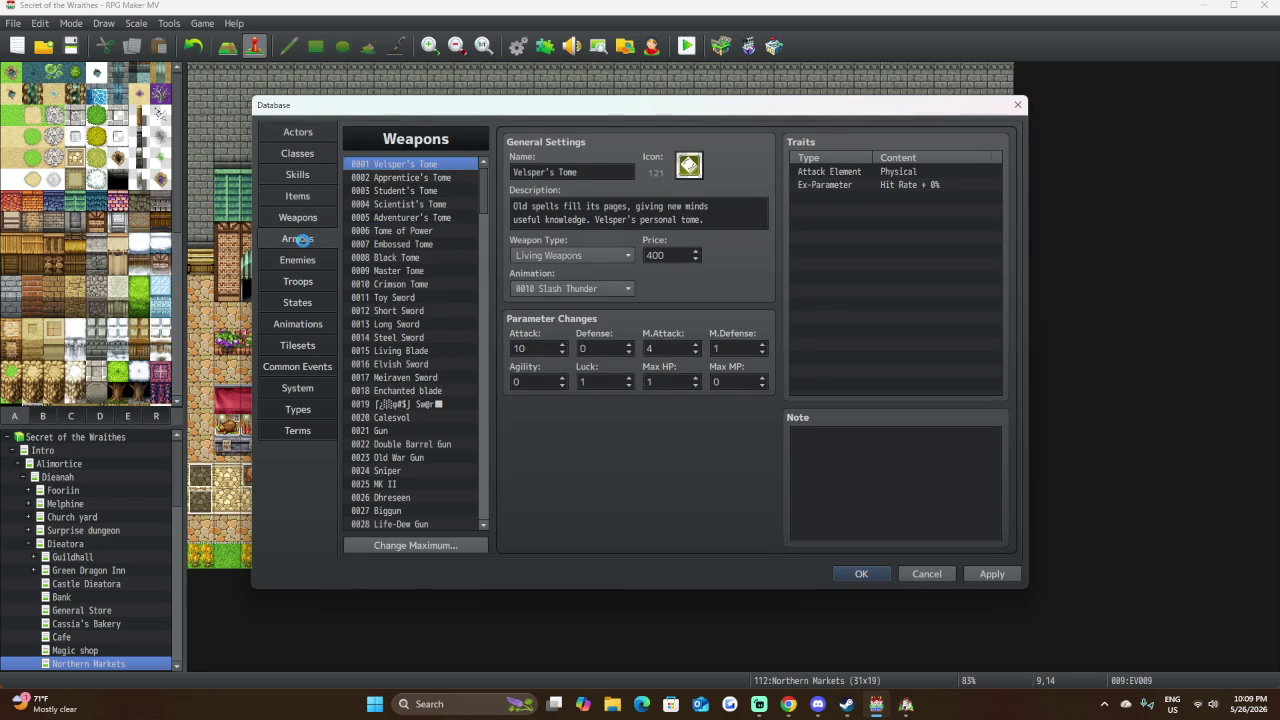
{"action": "left_click", "coordinate": [297, 239]}
{"action": "left_click", "coordinate": [413, 298]}
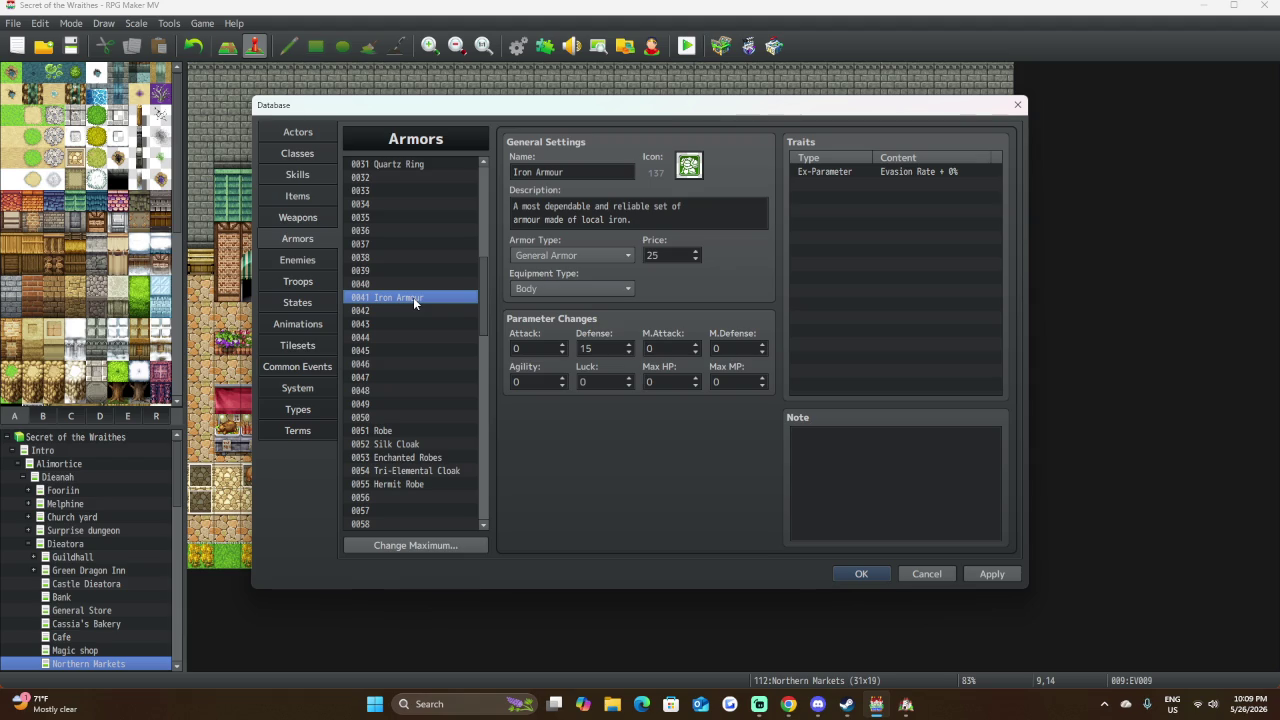
{"action": "left_click", "coordinate": [290, 134]}
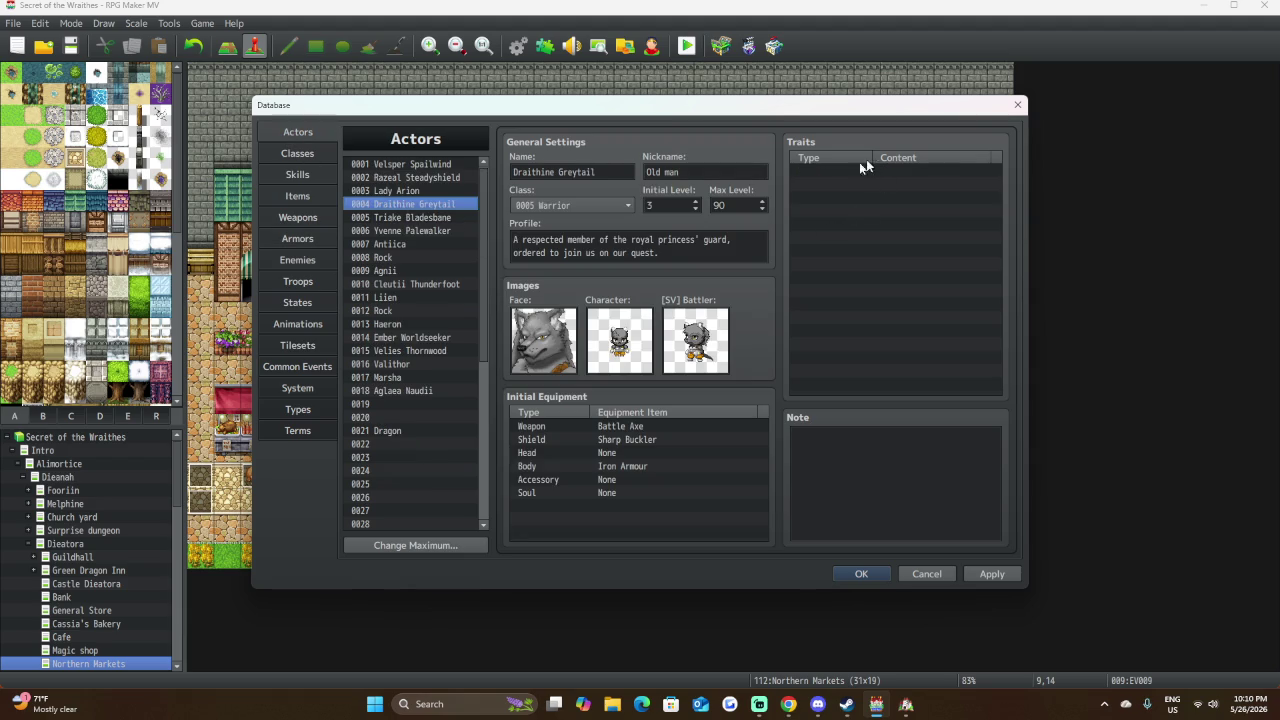
Add an Equip Armor: General Armor trait to Draithine Greytail.
{"action": "double_click", "coordinate": [926, 171]}
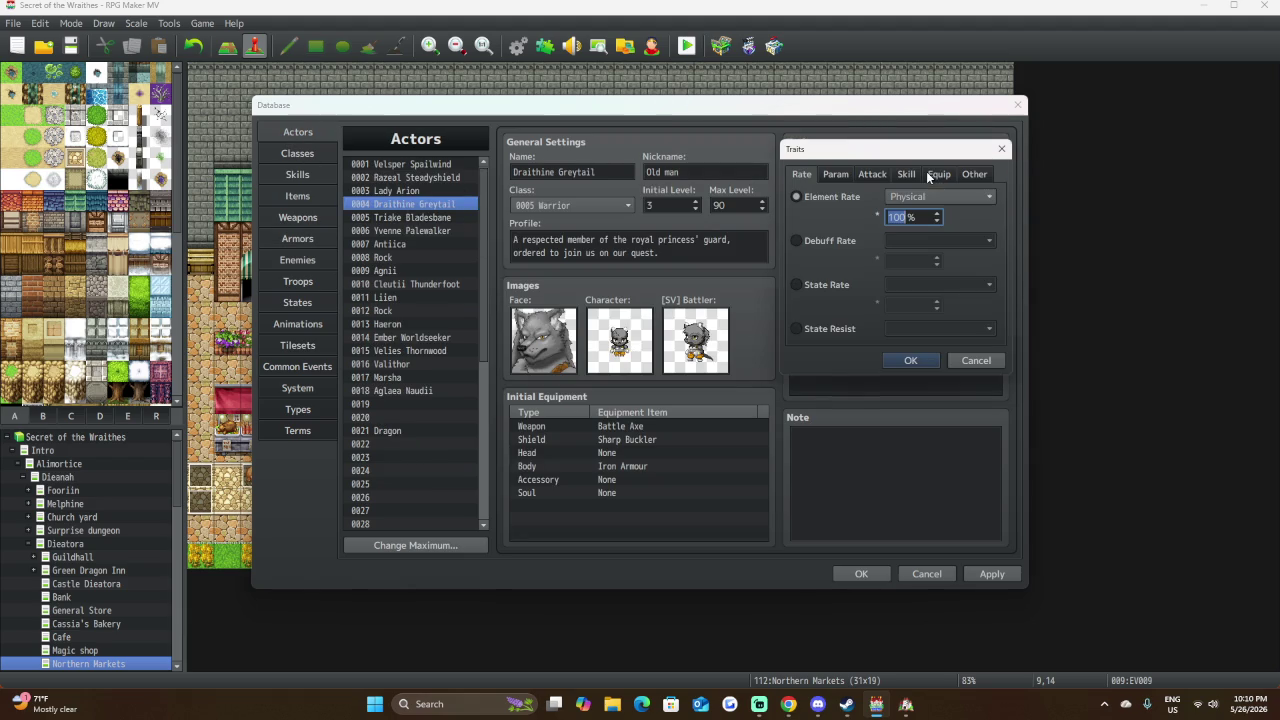
{"action": "left_click", "coordinate": [938, 174]}
{"action": "left_click", "coordinate": [851, 196]}
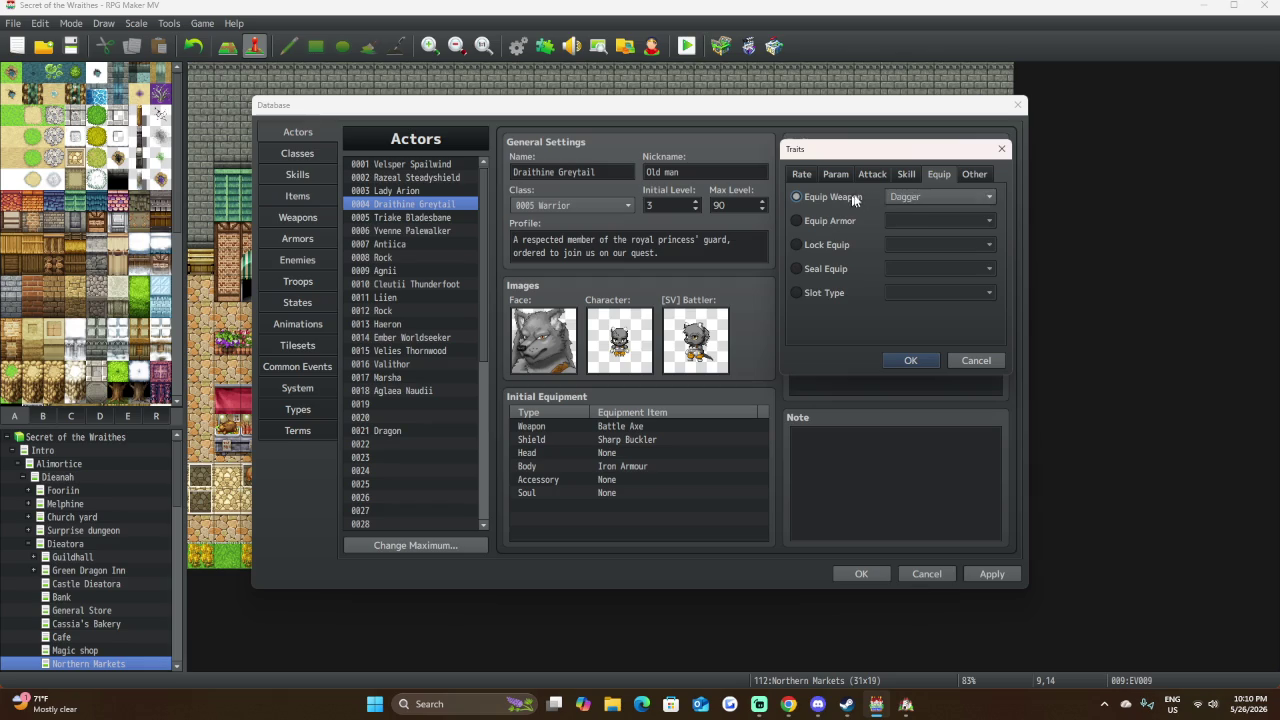
{"action": "left_click", "coordinate": [845, 220]}
{"action": "left_click", "coordinate": [900, 220]}
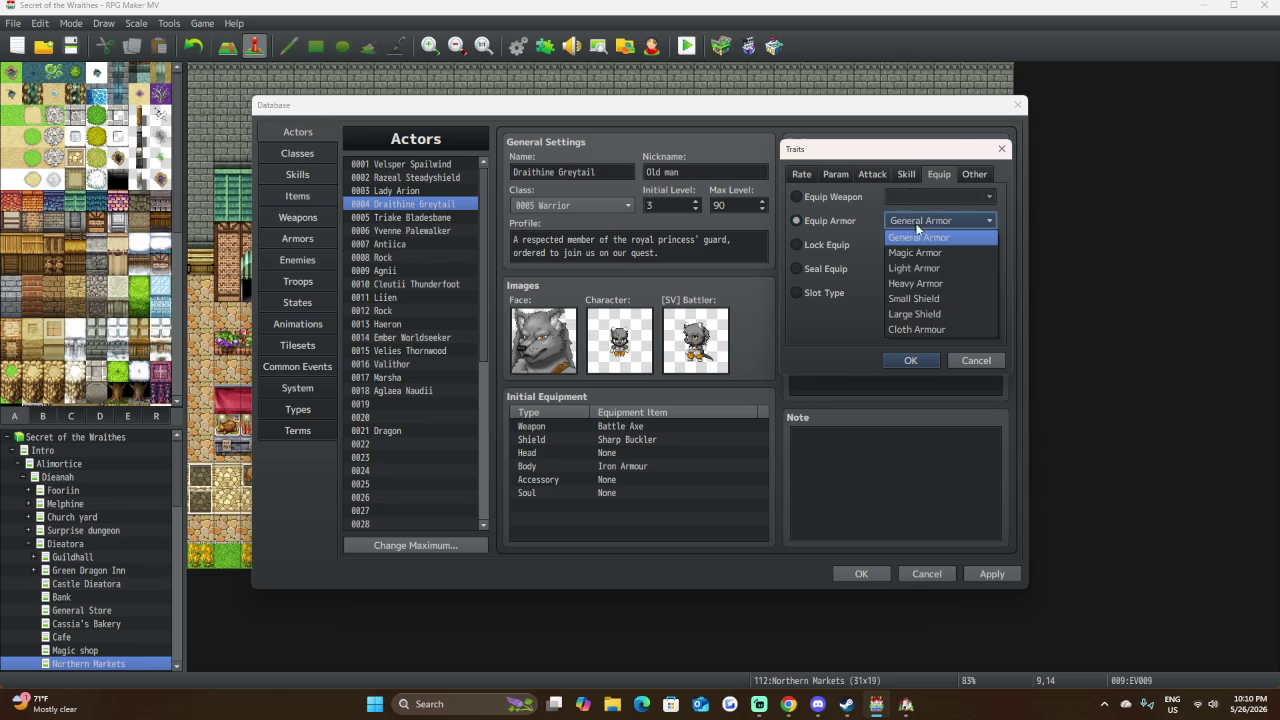
{"action": "left_click", "coordinate": [915, 352]}
{"action": "left_click", "coordinate": [912, 361]}
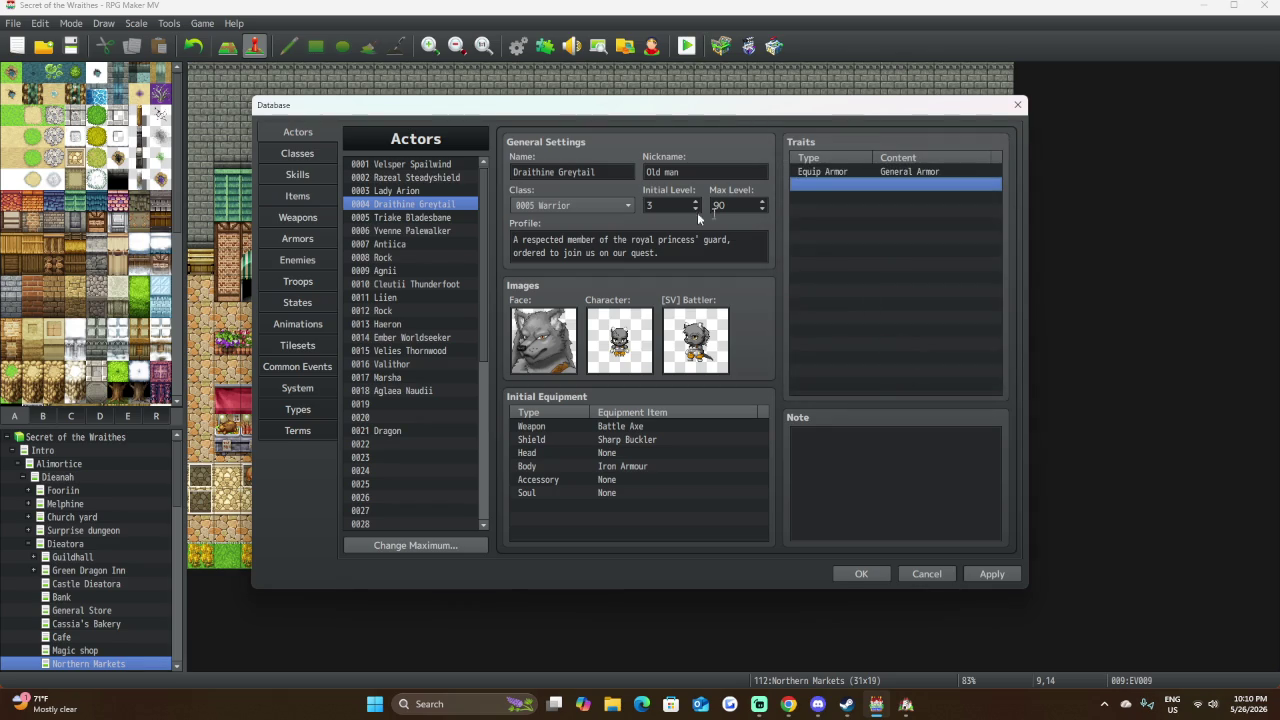
Add an Equip Weapon: Axe trait to Draithine, then select Razeal Steadyshield.
{"action": "double_click", "coordinate": [918, 197]}
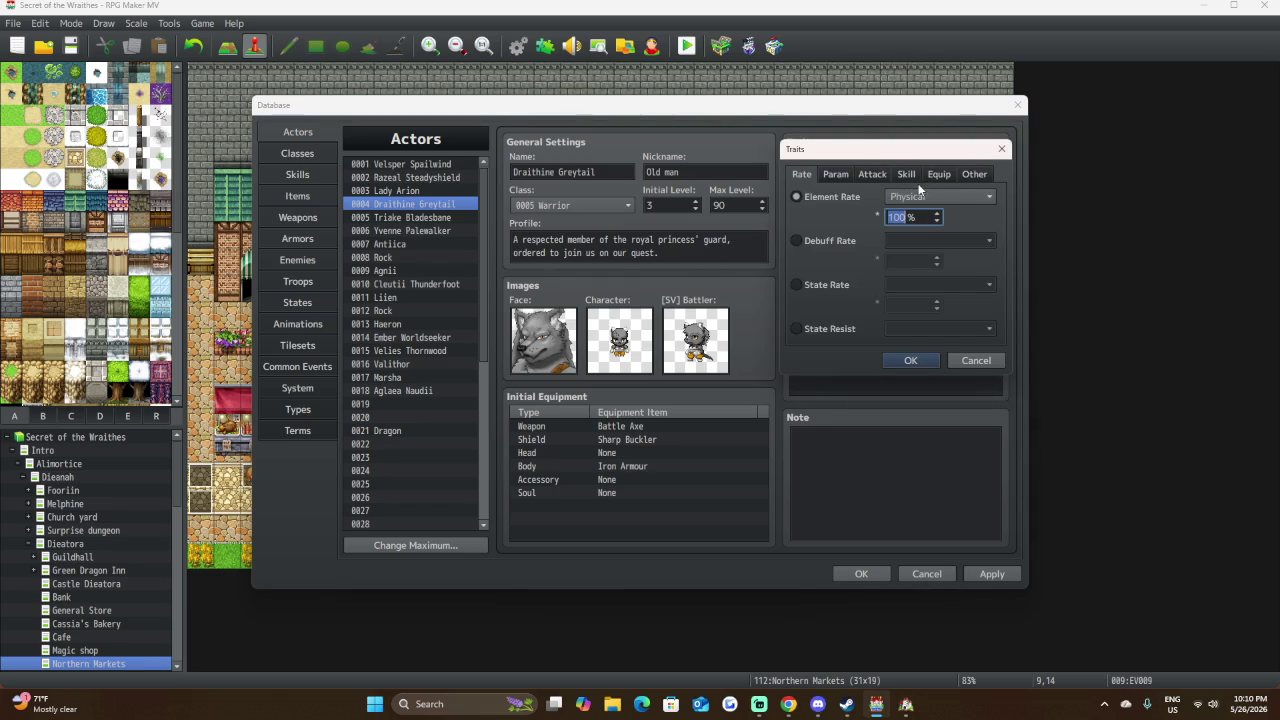
{"action": "left_click", "coordinate": [936, 174]}
{"action": "left_click", "coordinate": [815, 197]}
{"action": "left_click", "coordinate": [908, 198]}
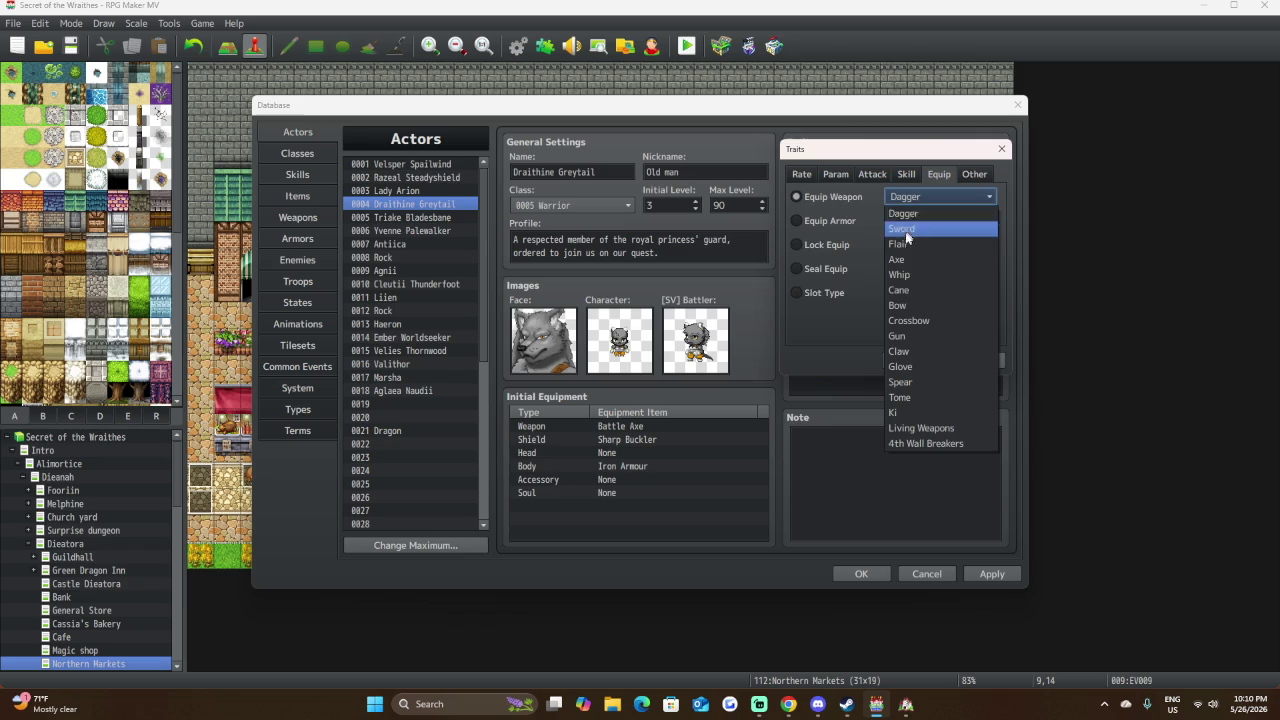
{"action": "left_click", "coordinate": [910, 258]}
{"action": "left_click", "coordinate": [910, 360]}
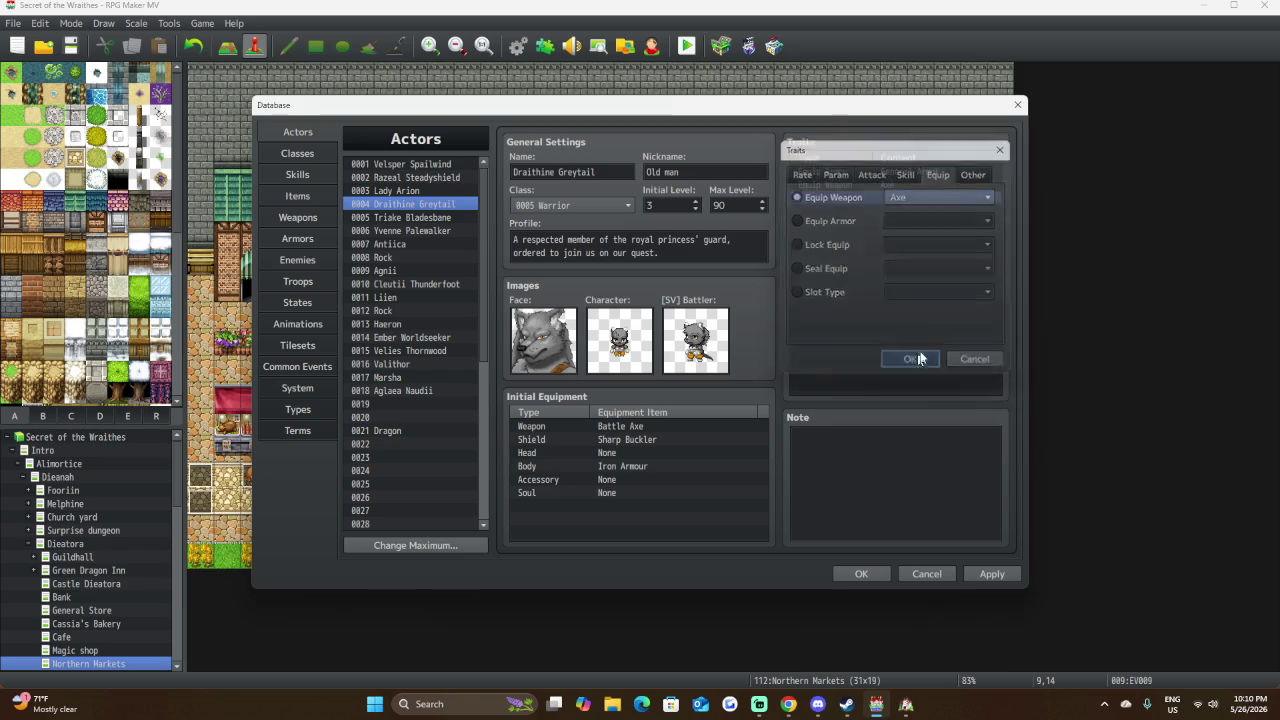
{"action": "left_click", "coordinate": [454, 177]}
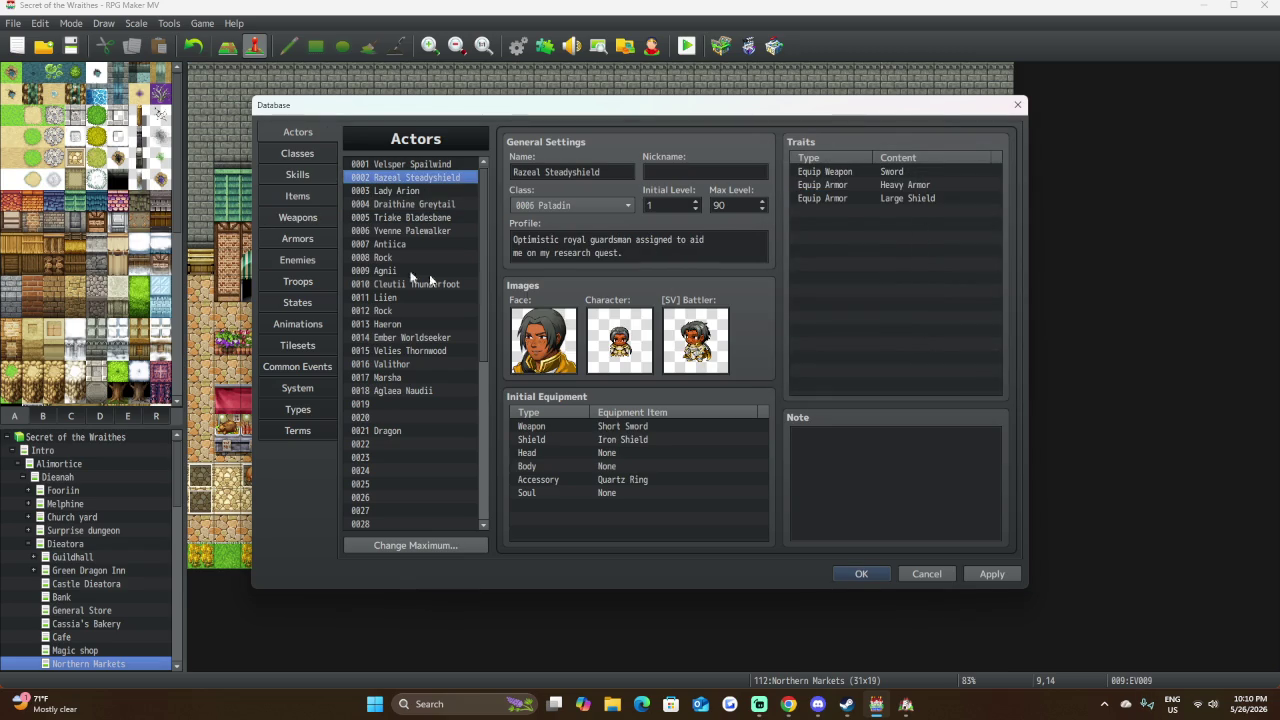
Select Lady Arion and browse a new trait's weapon and armor type lists, then go to Weapons.
{"action": "left_click", "coordinate": [436, 187]}
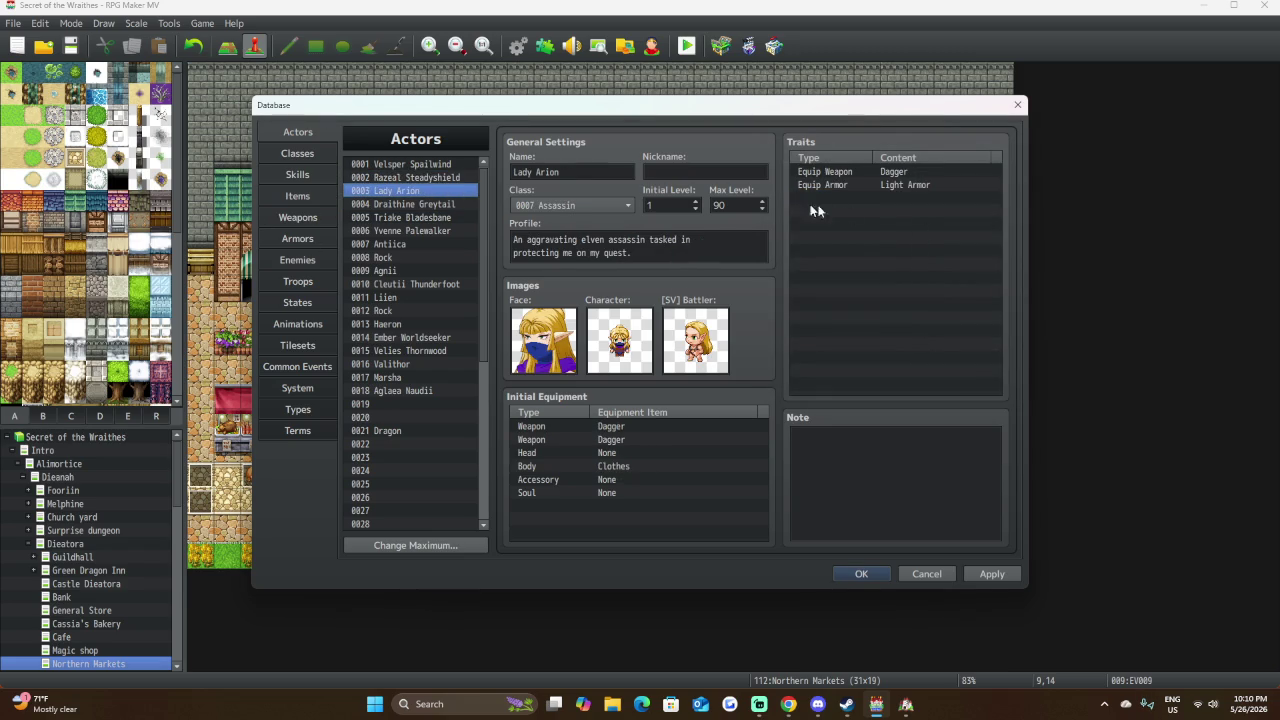
{"action": "left_click", "coordinate": [883, 199]}
{"action": "double_click", "coordinate": [883, 199]}
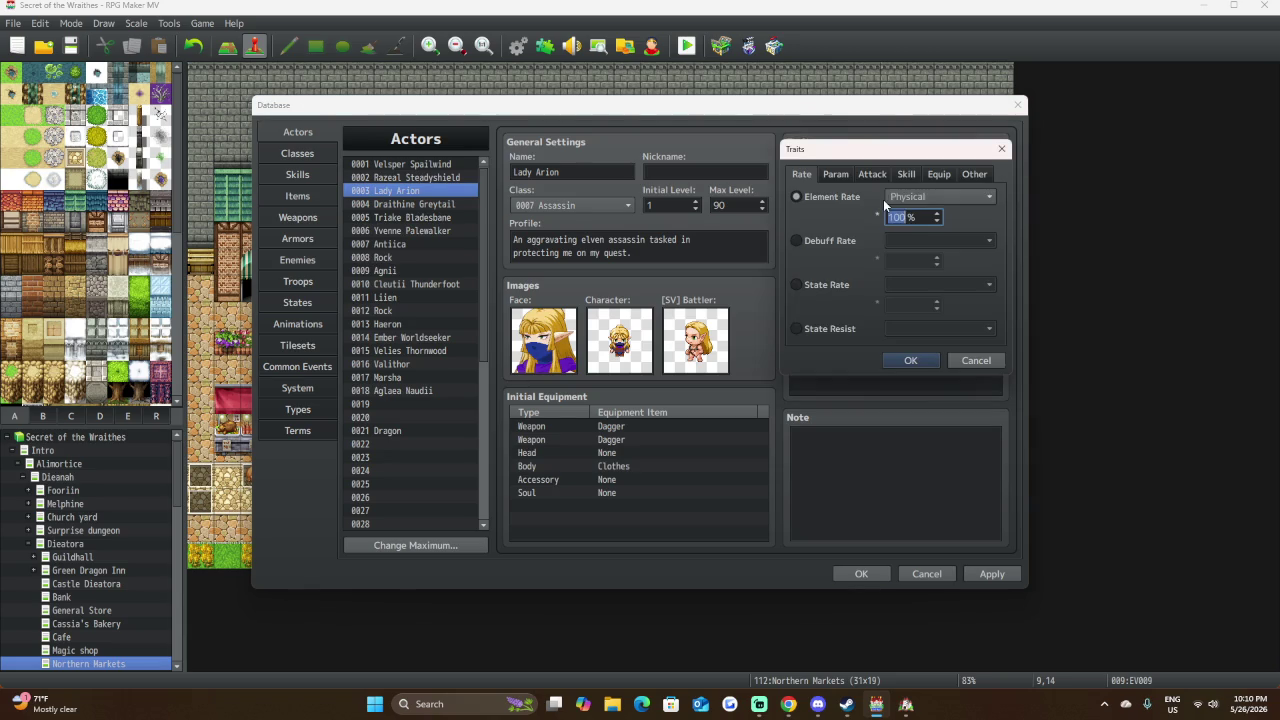
{"action": "left_click", "coordinate": [936, 174]}
{"action": "left_click", "coordinate": [830, 220]}
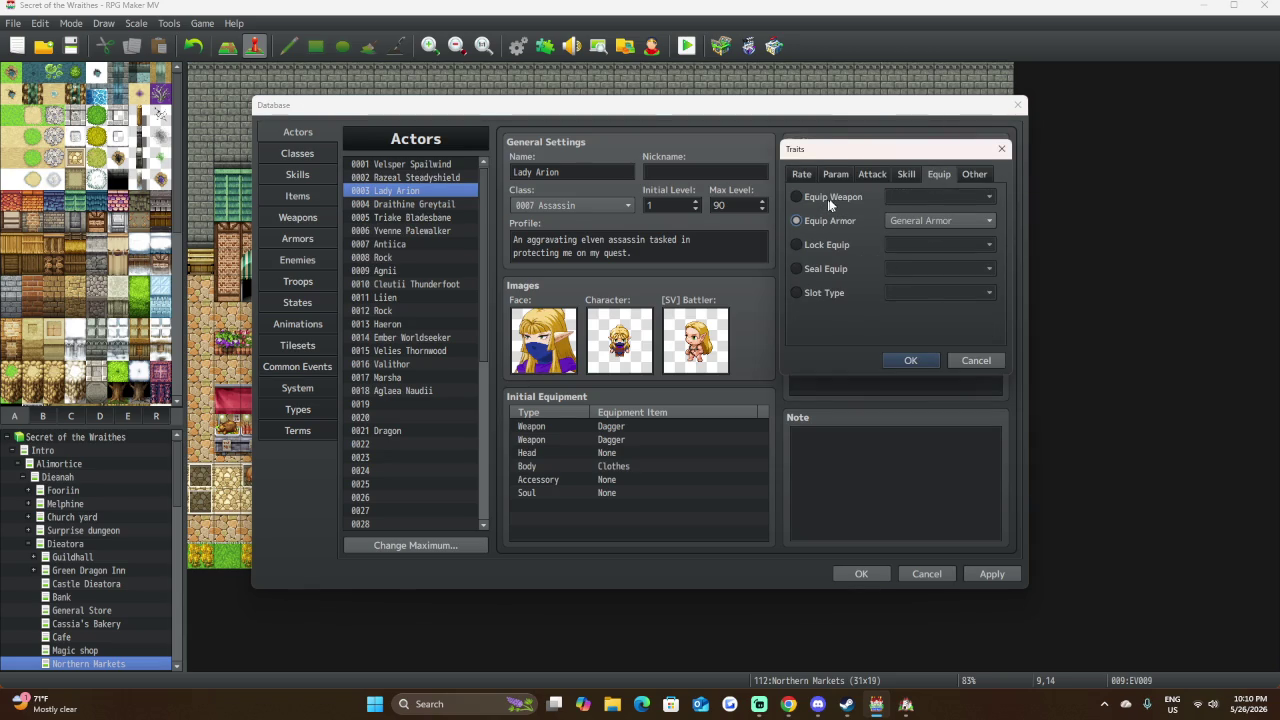
{"action": "left_click", "coordinate": [831, 196]}
{"action": "left_click", "coordinate": [916, 192]}
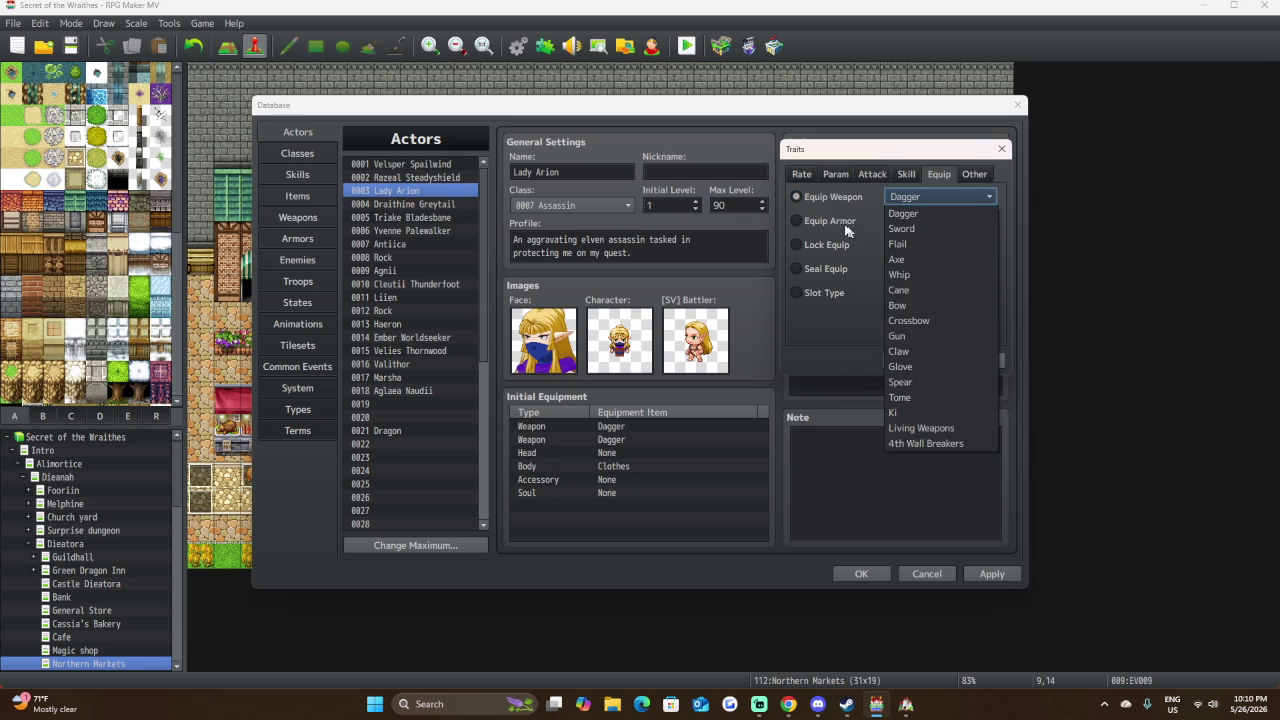
{"action": "left_click", "coordinate": [840, 221]}
{"action": "left_click", "coordinate": [912, 220]}
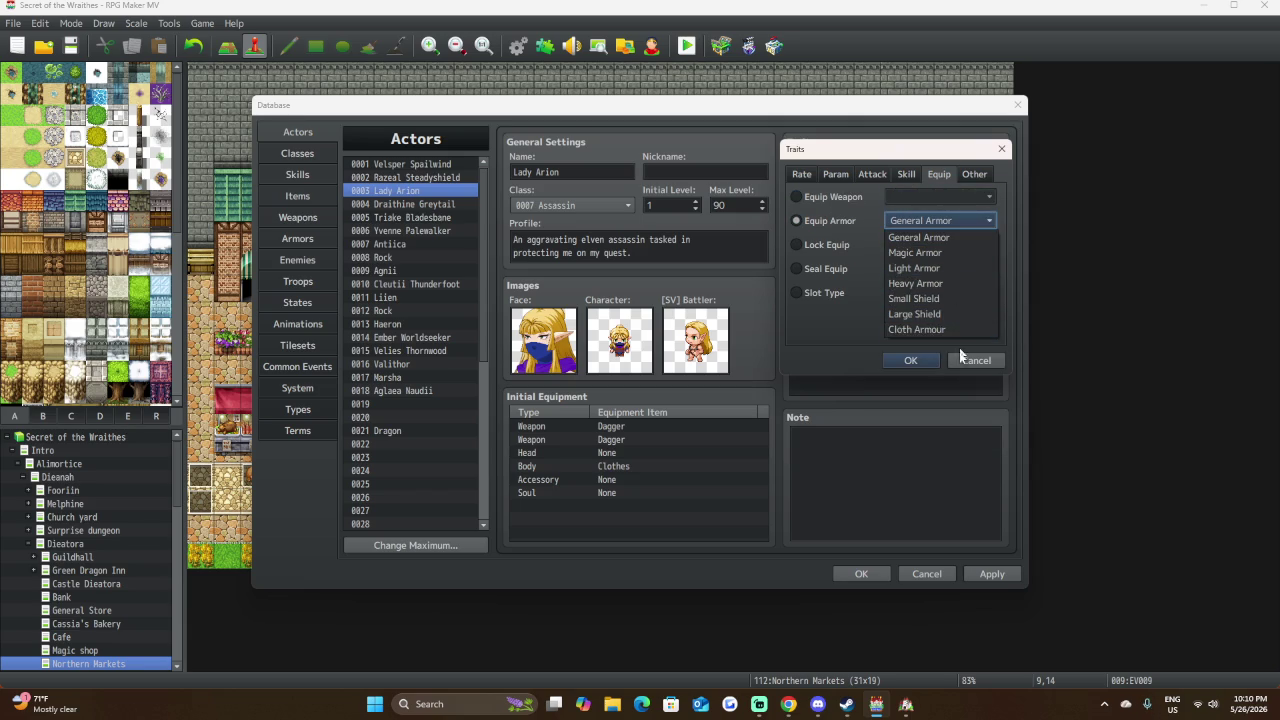
{"action": "key", "text": "Down"}
{"action": "key", "text": "Down"}
{"action": "key", "text": "Return"}
{"action": "key", "text": "Return"}
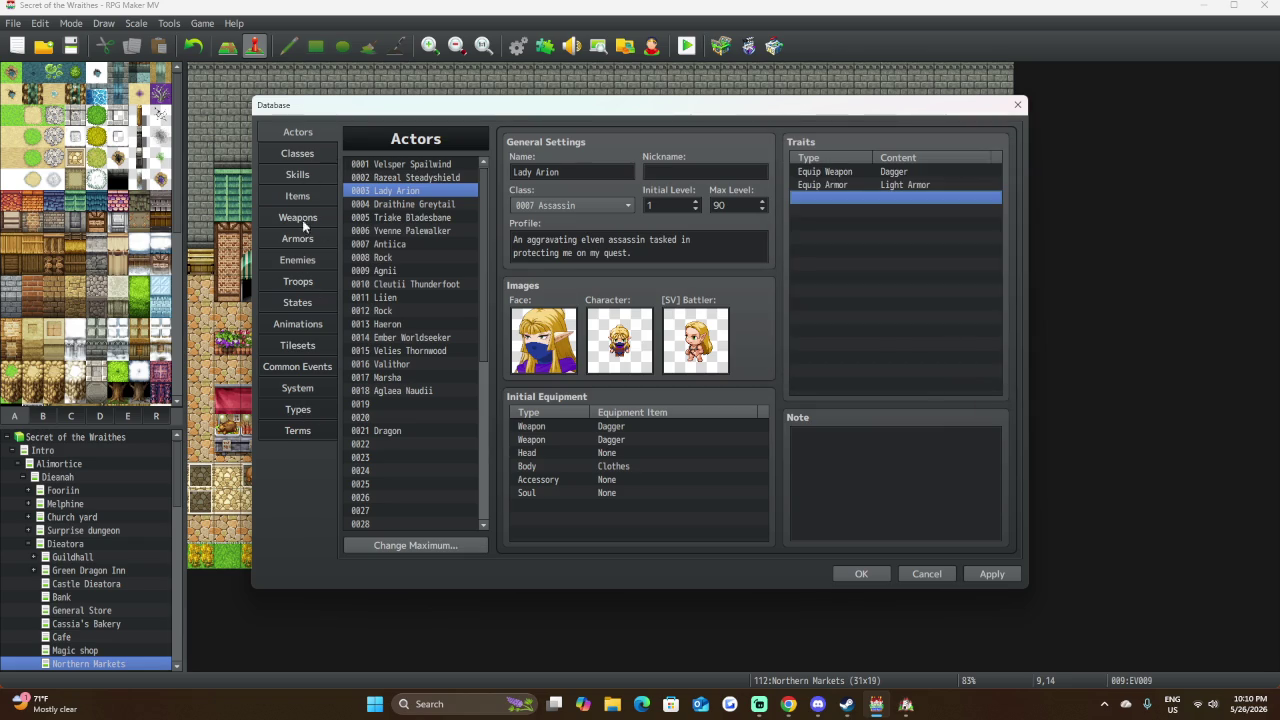
{"action": "left_click", "coordinate": [314, 217]}
Set the Armor Type of 0051 Robe and 0052 Silk Cloak to Cloth Armour.
{"action": "left_click", "coordinate": [317, 238]}
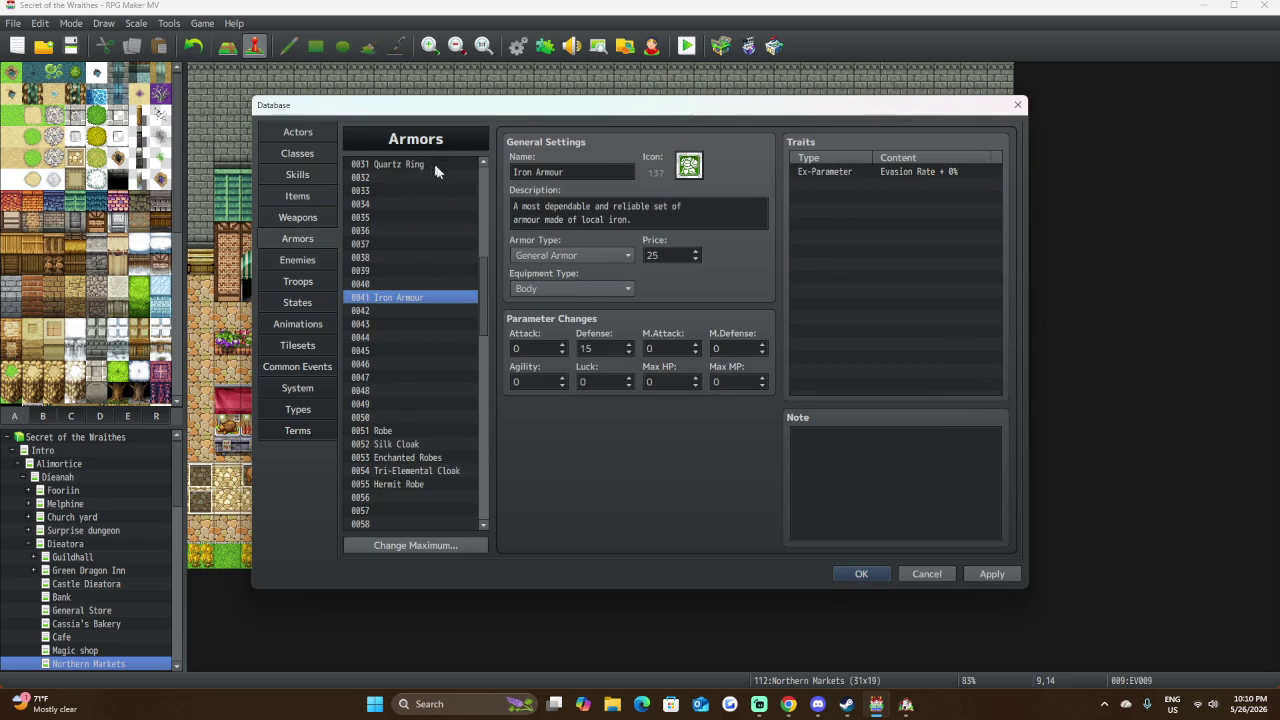
{"action": "left_click", "coordinate": [406, 431]}
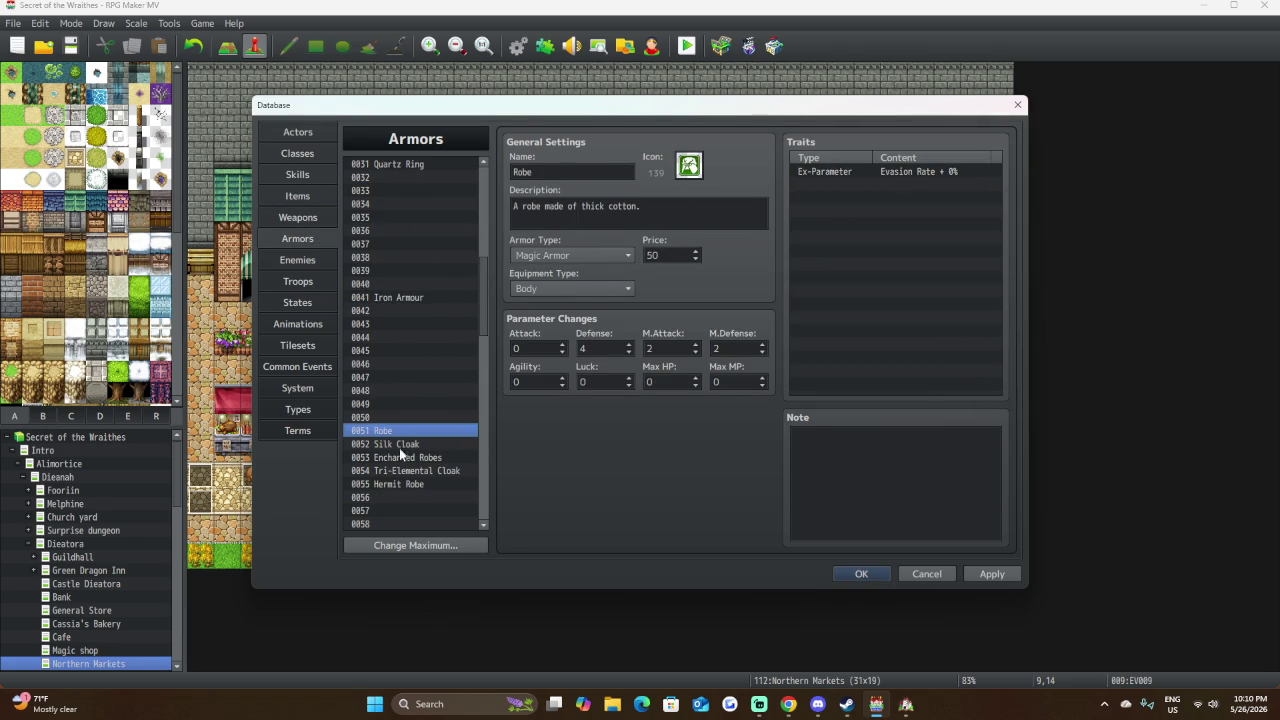
{"action": "left_click", "coordinate": [401, 443]}
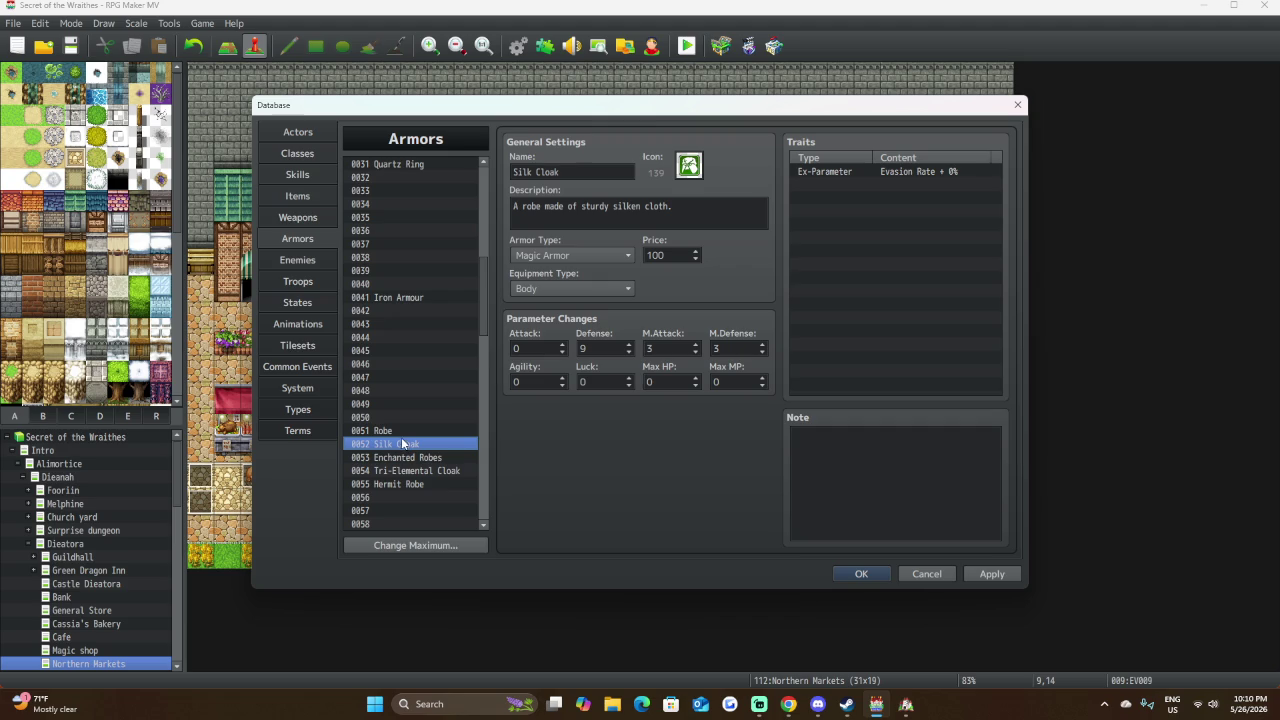
{"action": "left_click", "coordinate": [404, 430]}
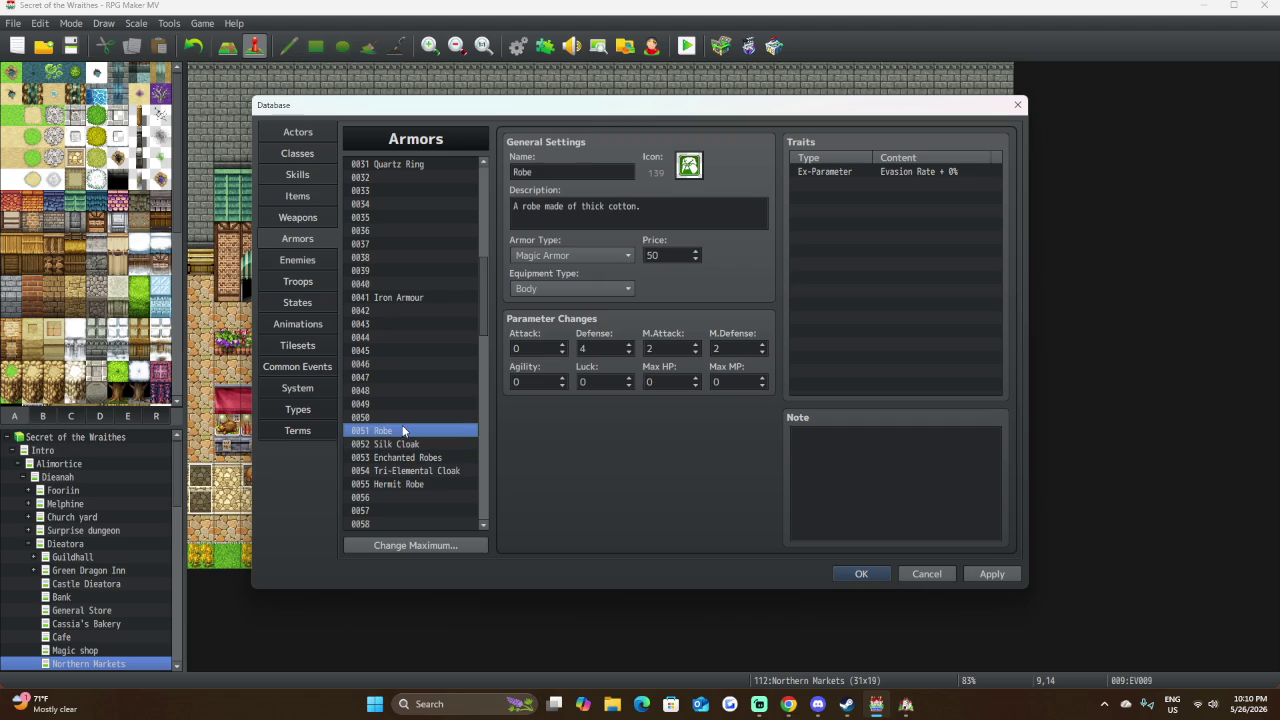
{"action": "left_click", "coordinate": [582, 255]}
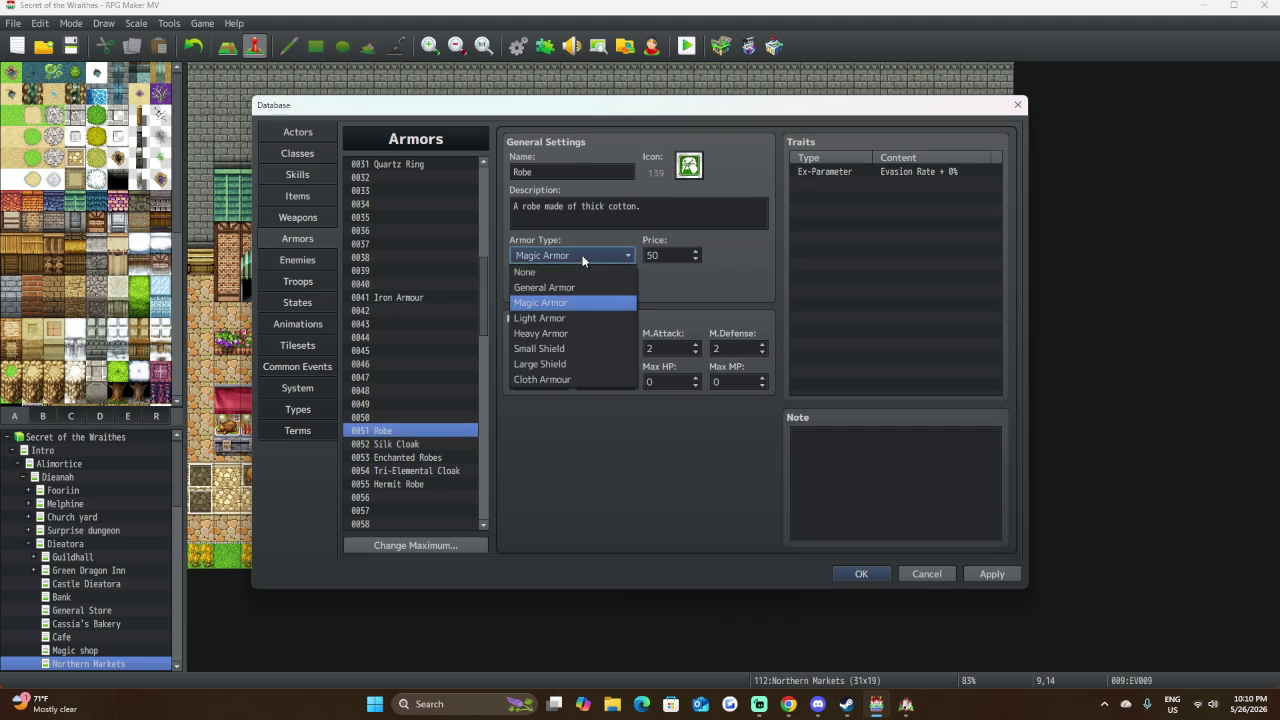
{"action": "left_click", "coordinate": [588, 378]}
{"action": "left_click", "coordinate": [398, 445]}
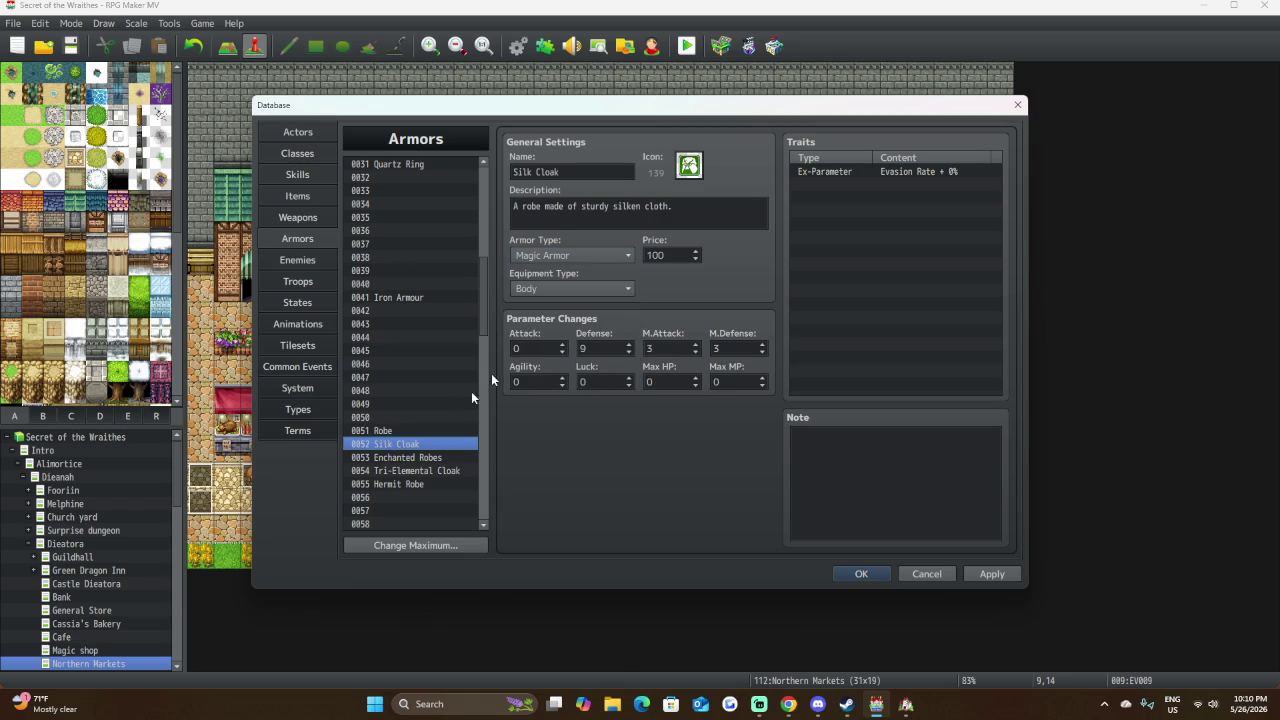
{"action": "left_click", "coordinate": [575, 258]}
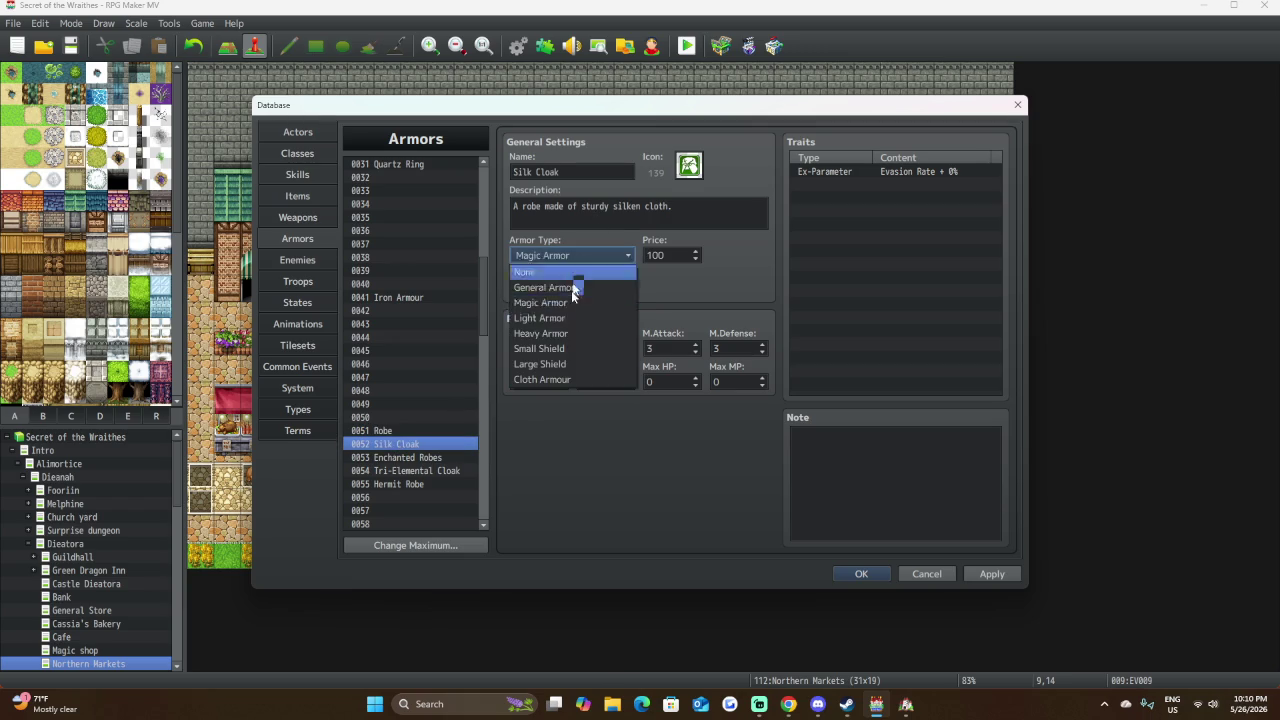
{"action": "left_click", "coordinate": [564, 378]}
Inspect the other robes and cloaks, confirm Clothes stays General Armor, then open Classes.
{"action": "left_click", "coordinate": [413, 457]}
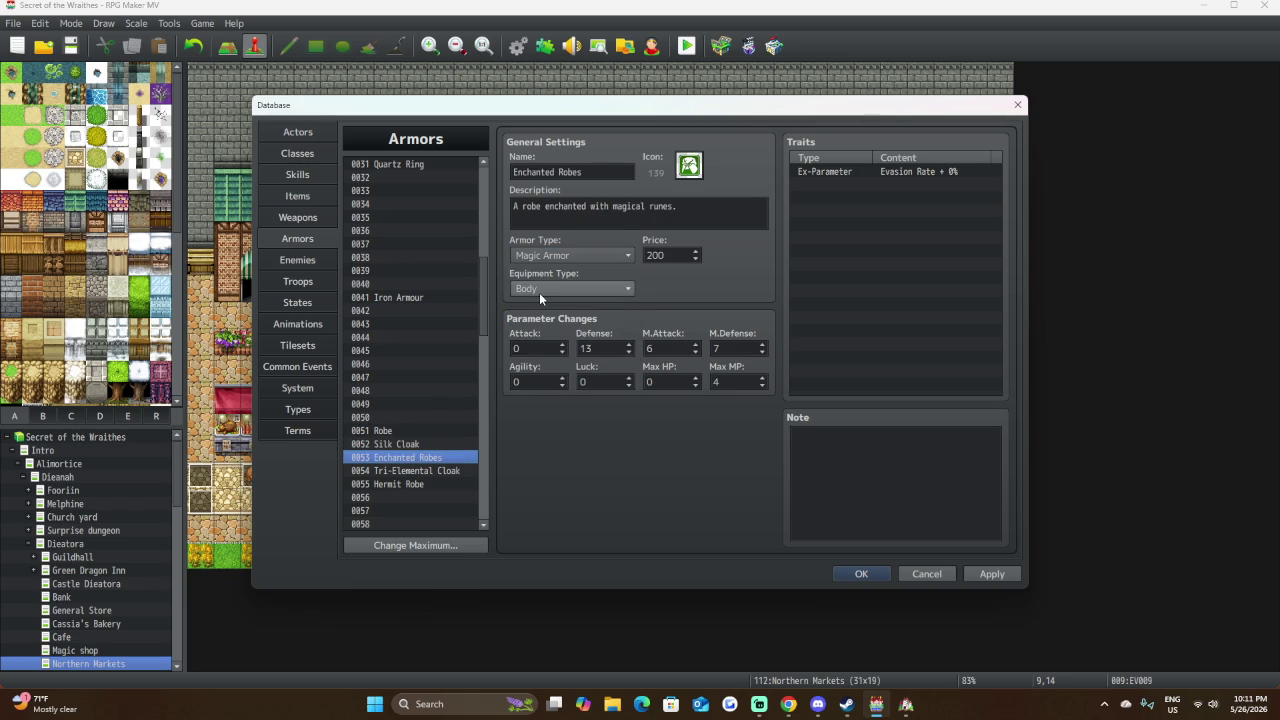
{"action": "left_click", "coordinate": [418, 471]}
{"action": "left_click", "coordinate": [416, 485]}
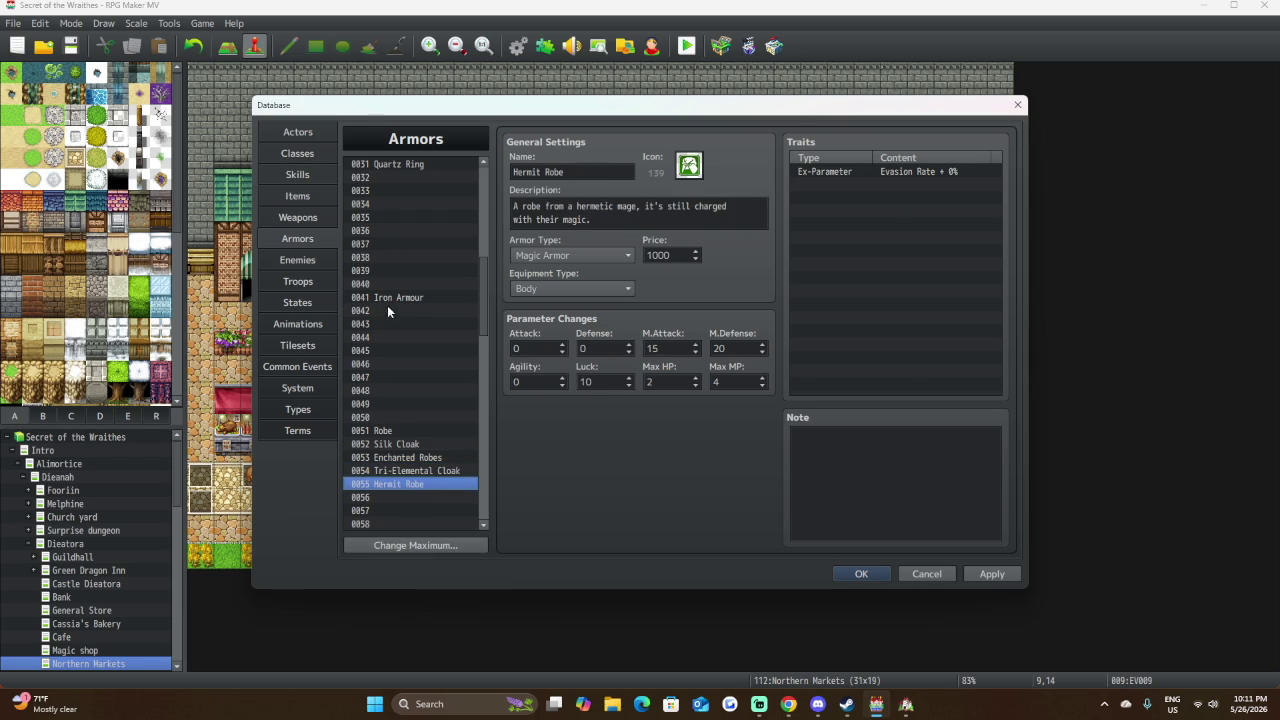
{"action": "scroll", "coordinate": [388, 284], "scroll_direction": "up", "scroll_amount": 4}
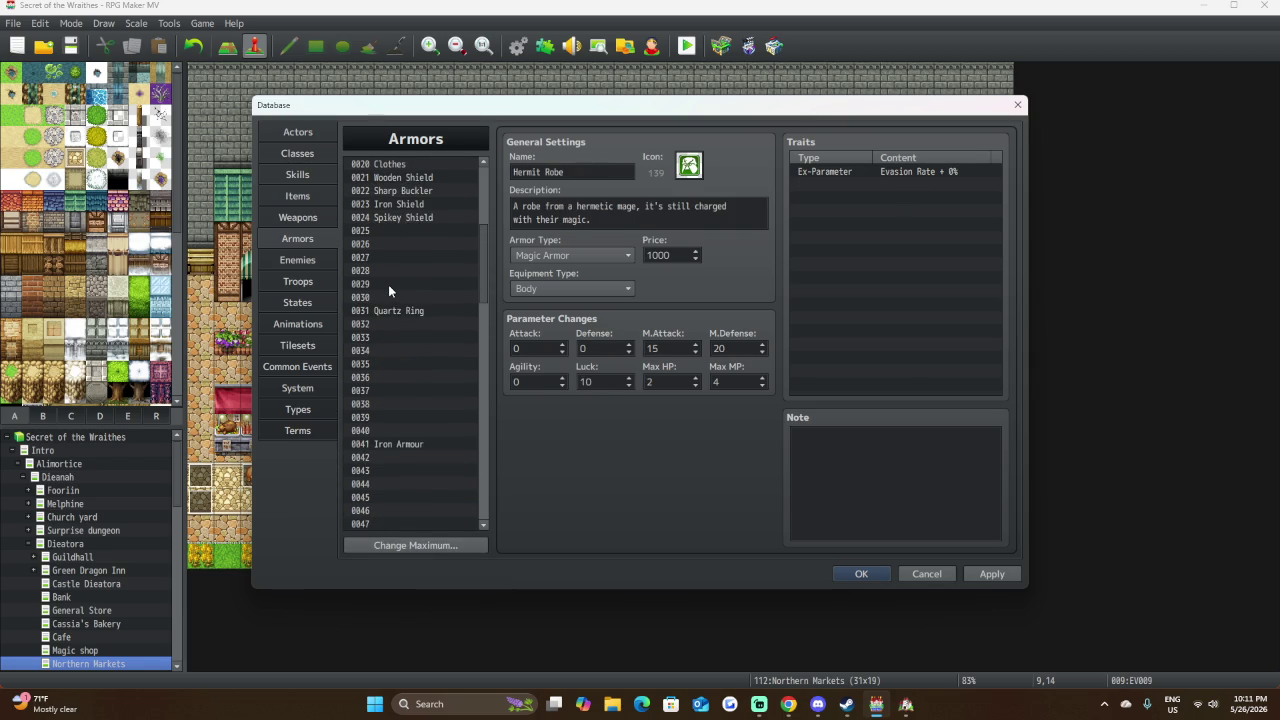
{"action": "left_click", "coordinate": [412, 166]}
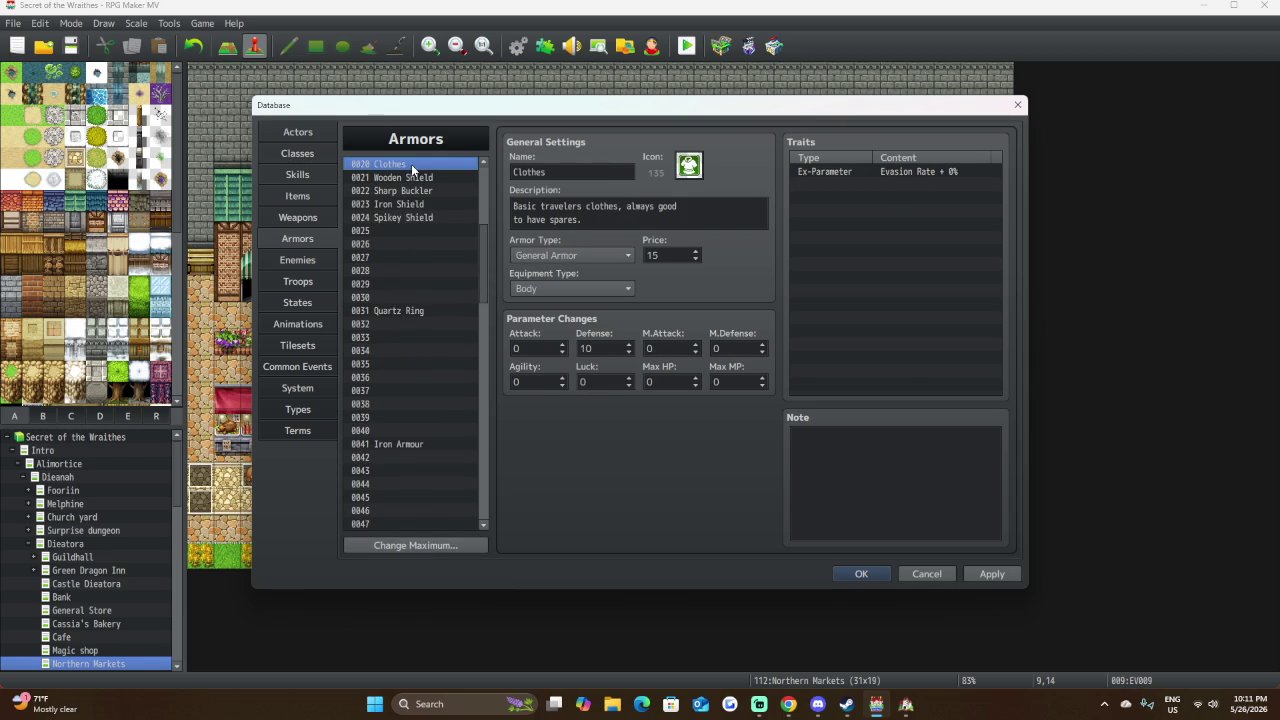
{"action": "left_click", "coordinate": [592, 254]}
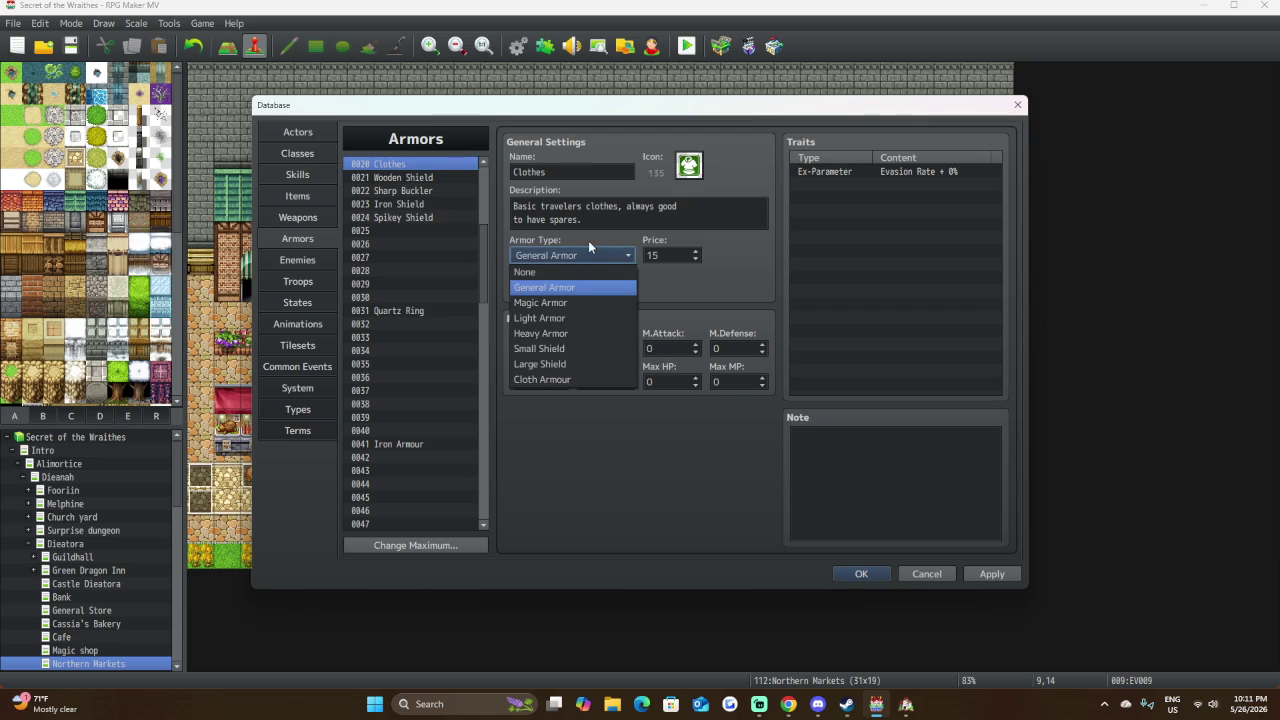
{"action": "left_click", "coordinate": [310, 156]}
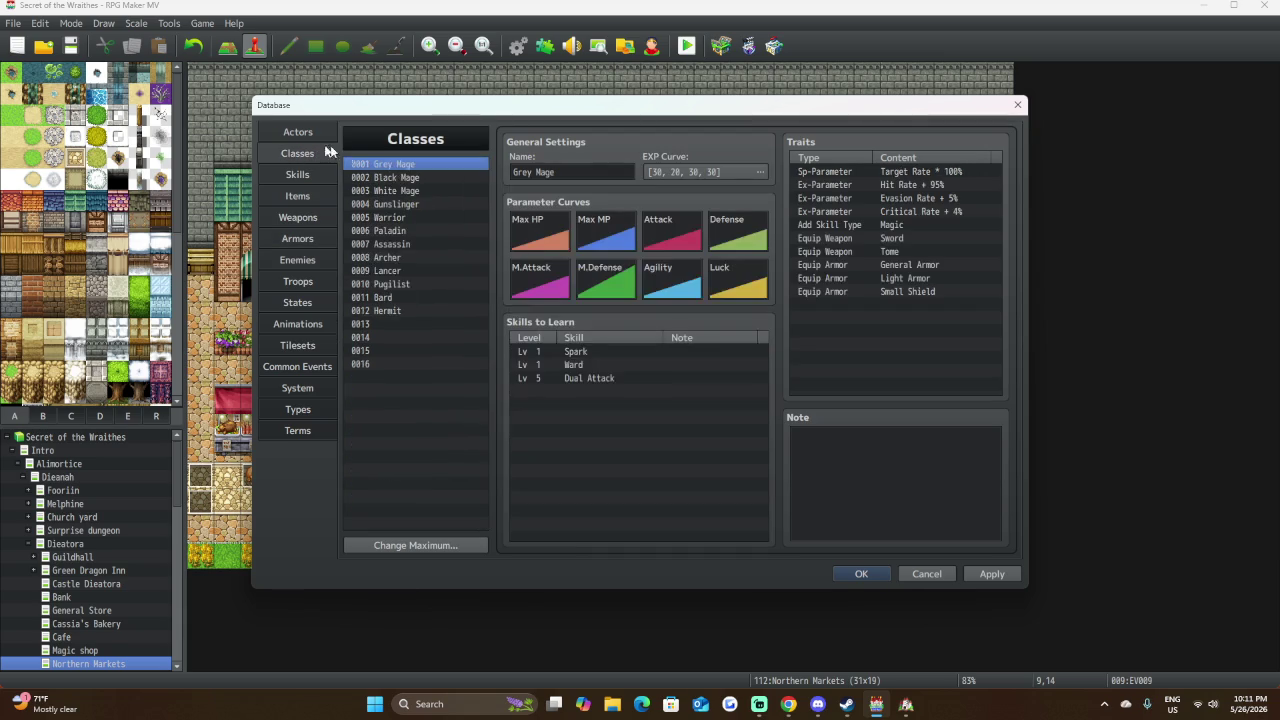
Add an Equip Armor: General Armor trait to Lady Arion, then select Triake Bladesbane.
{"action": "left_click", "coordinate": [323, 136]}
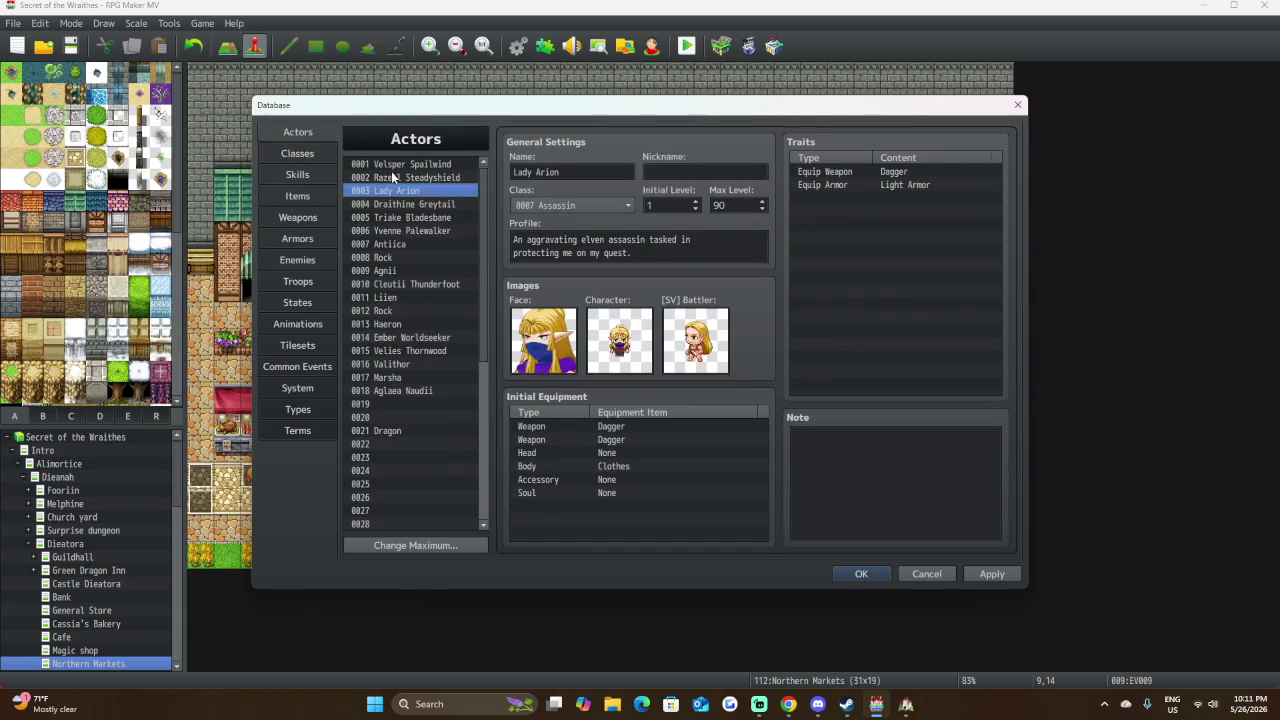
{"action": "left_click", "coordinate": [394, 178]}
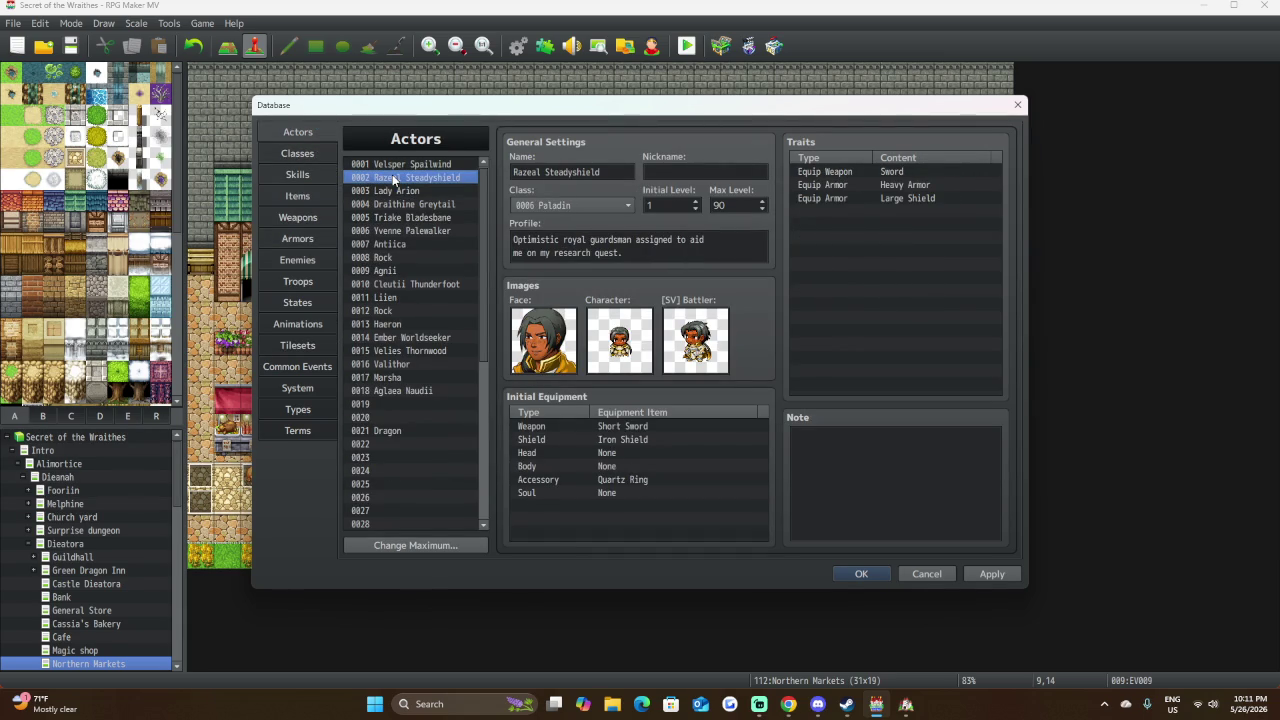
{"action": "left_click", "coordinate": [395, 190]}
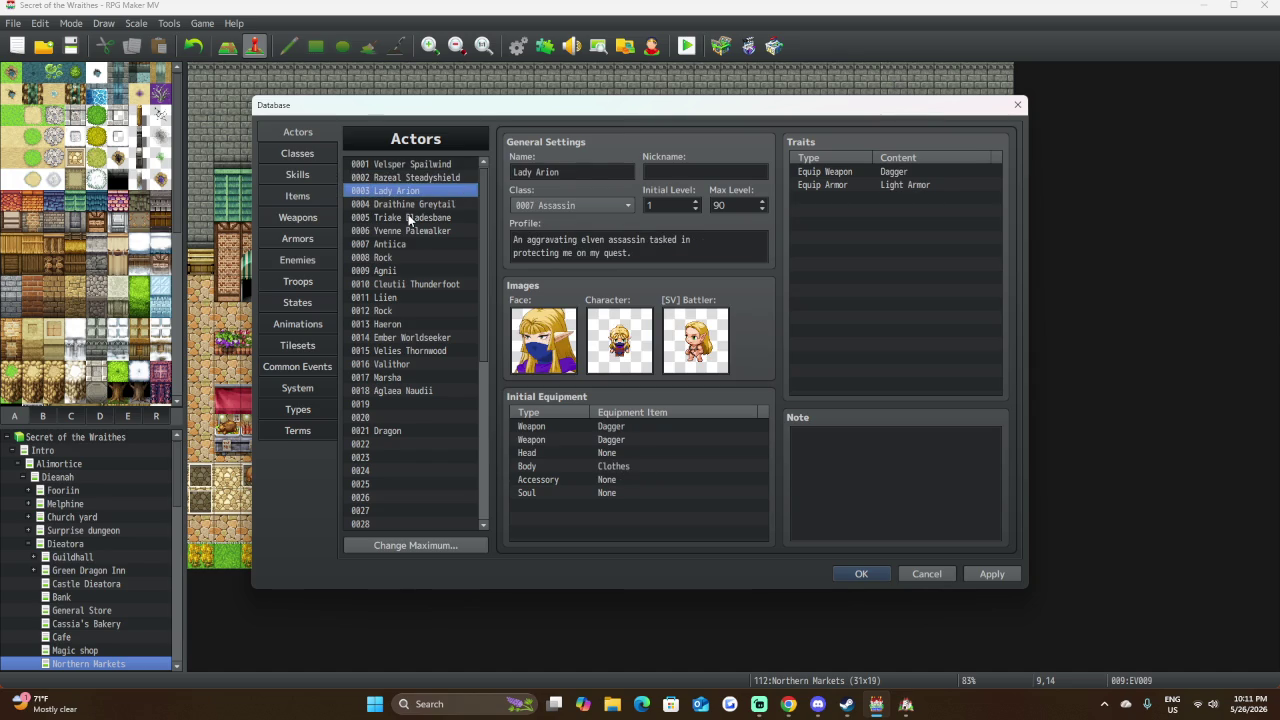
{"action": "right_click", "coordinate": [891, 196]}
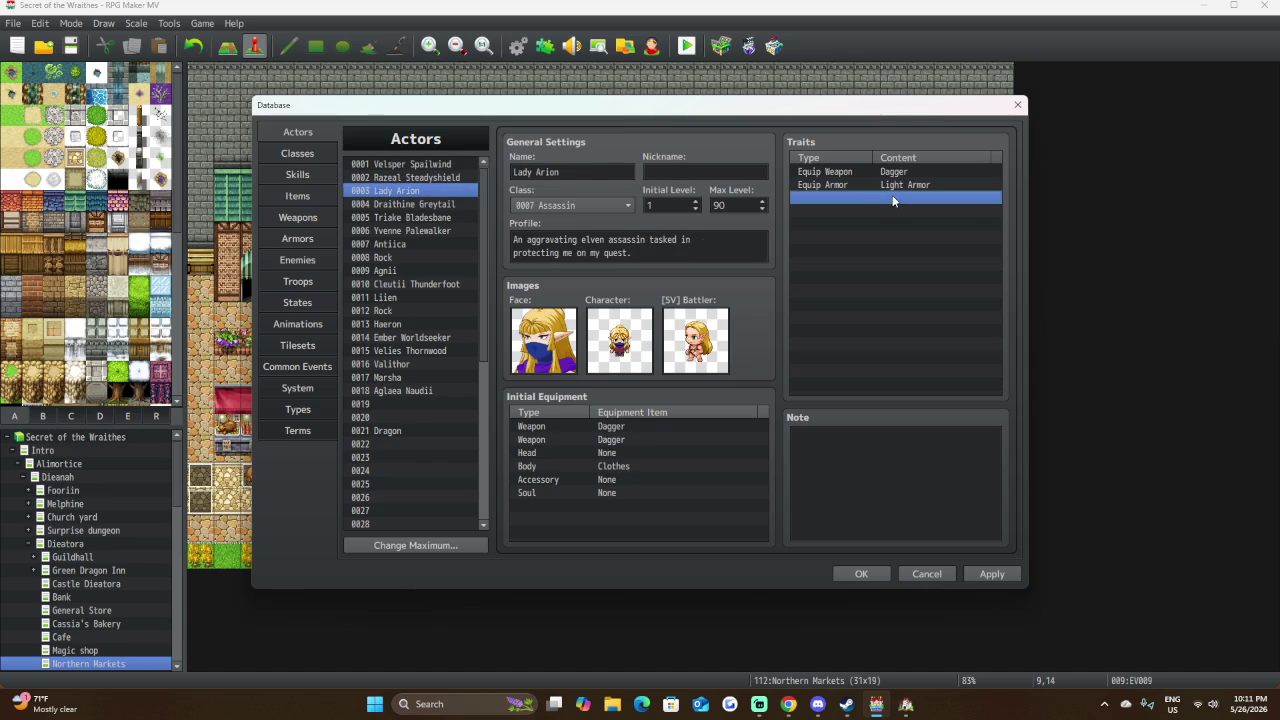
{"action": "left_click", "coordinate": [914, 205]}
{"action": "left_click", "coordinate": [935, 176]}
{"action": "left_click", "coordinate": [840, 224]}
{"action": "left_click", "coordinate": [894, 220]}
{"action": "left_click", "coordinate": [899, 358]}
{"action": "left_click", "coordinate": [905, 360]}
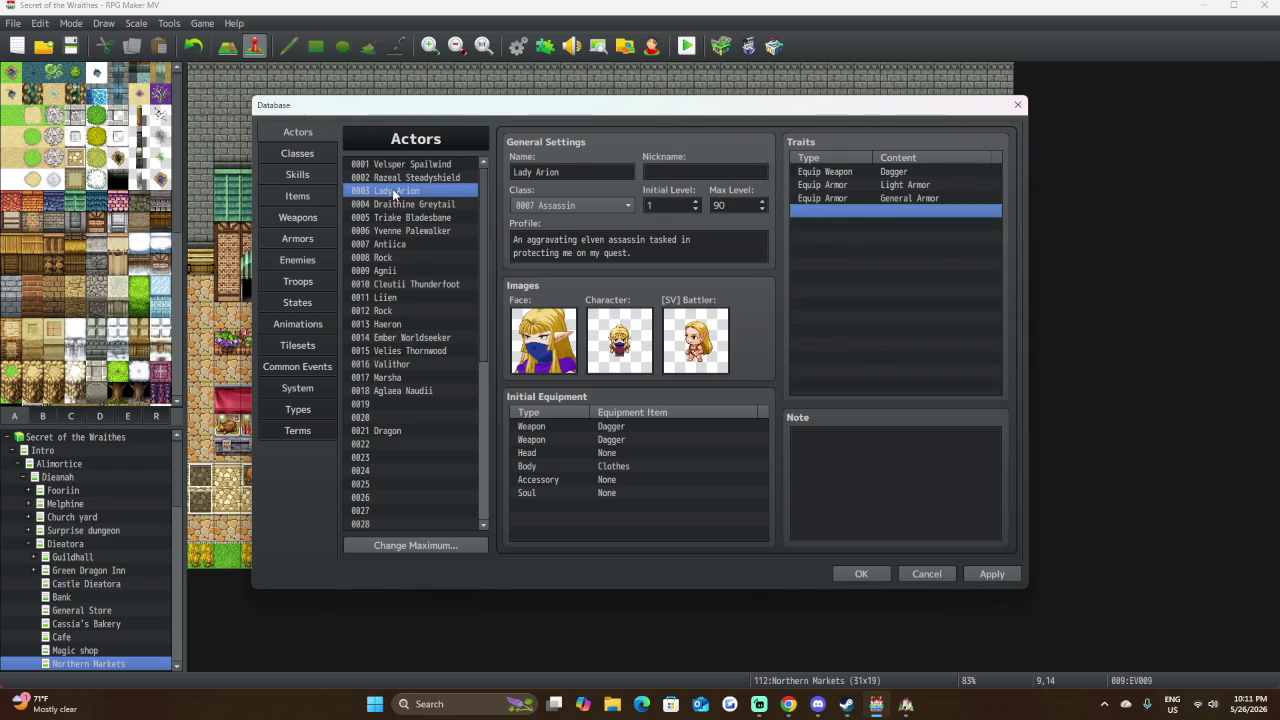
{"action": "left_click", "coordinate": [425, 177]}
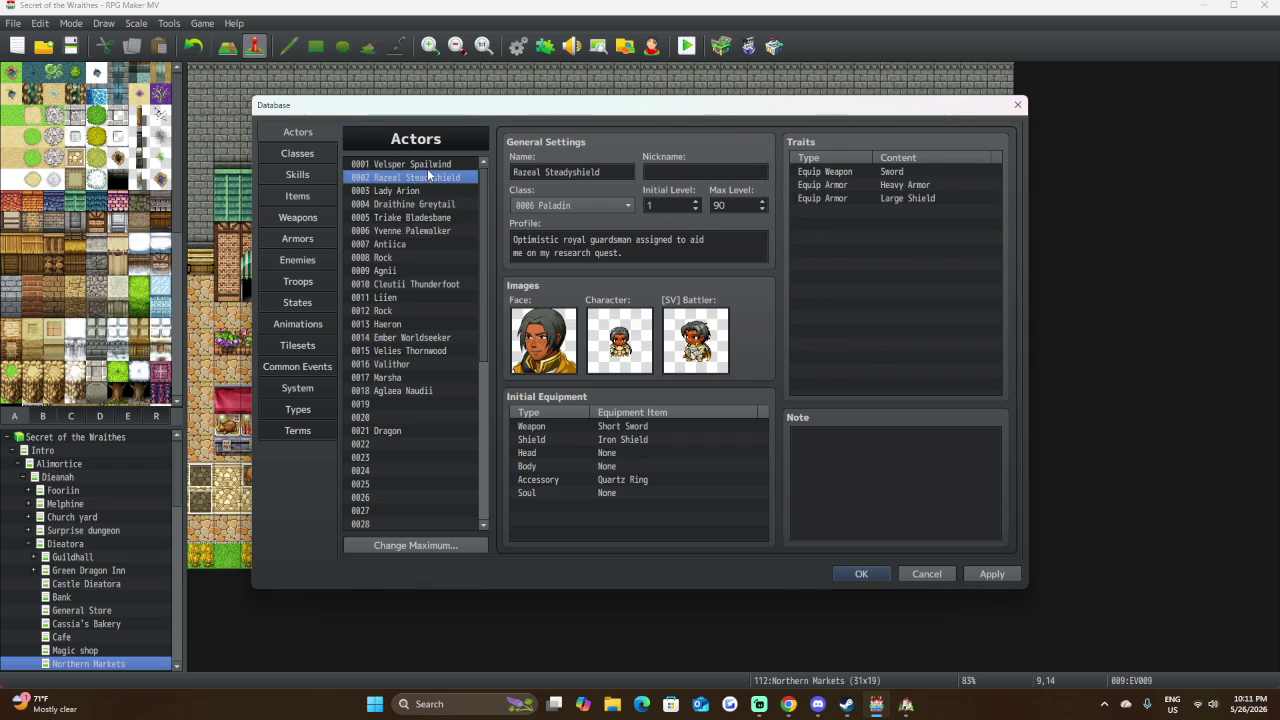
{"action": "left_click", "coordinate": [414, 217]}
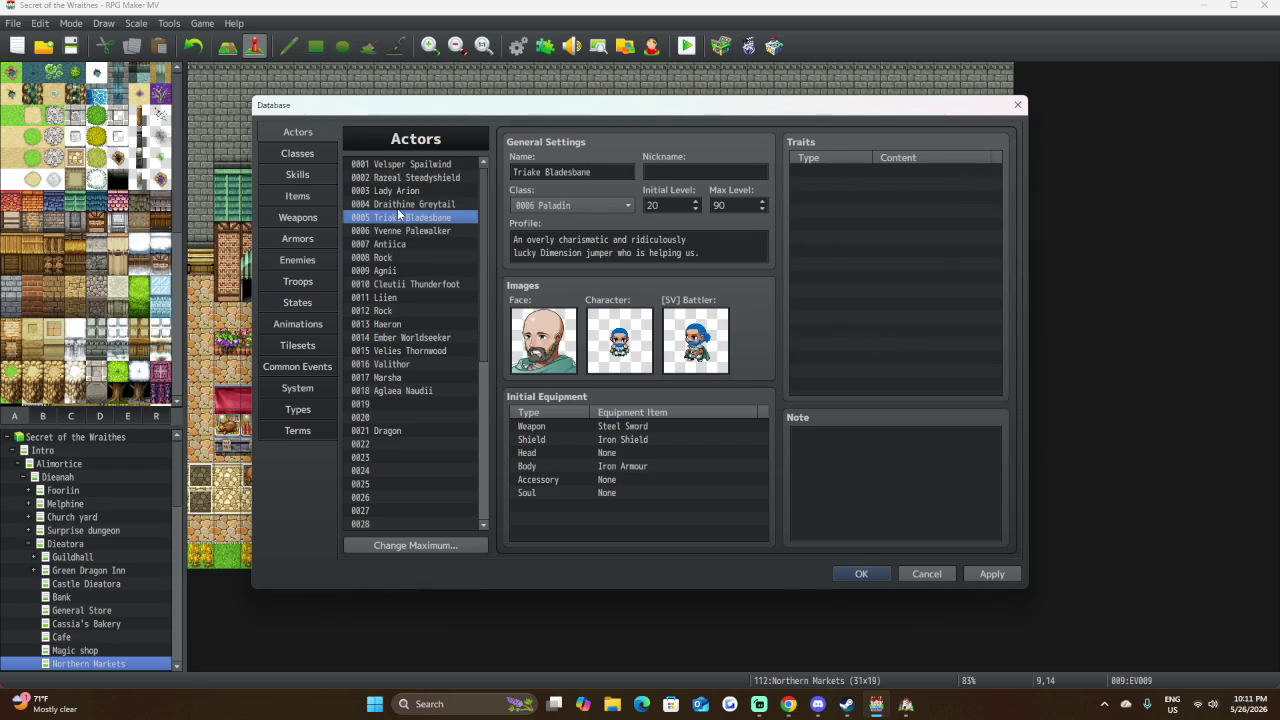
Reselect Triake Bladesbane and add an Equip Weapon trait for Sword.
{"action": "left_click", "coordinate": [387, 234]}
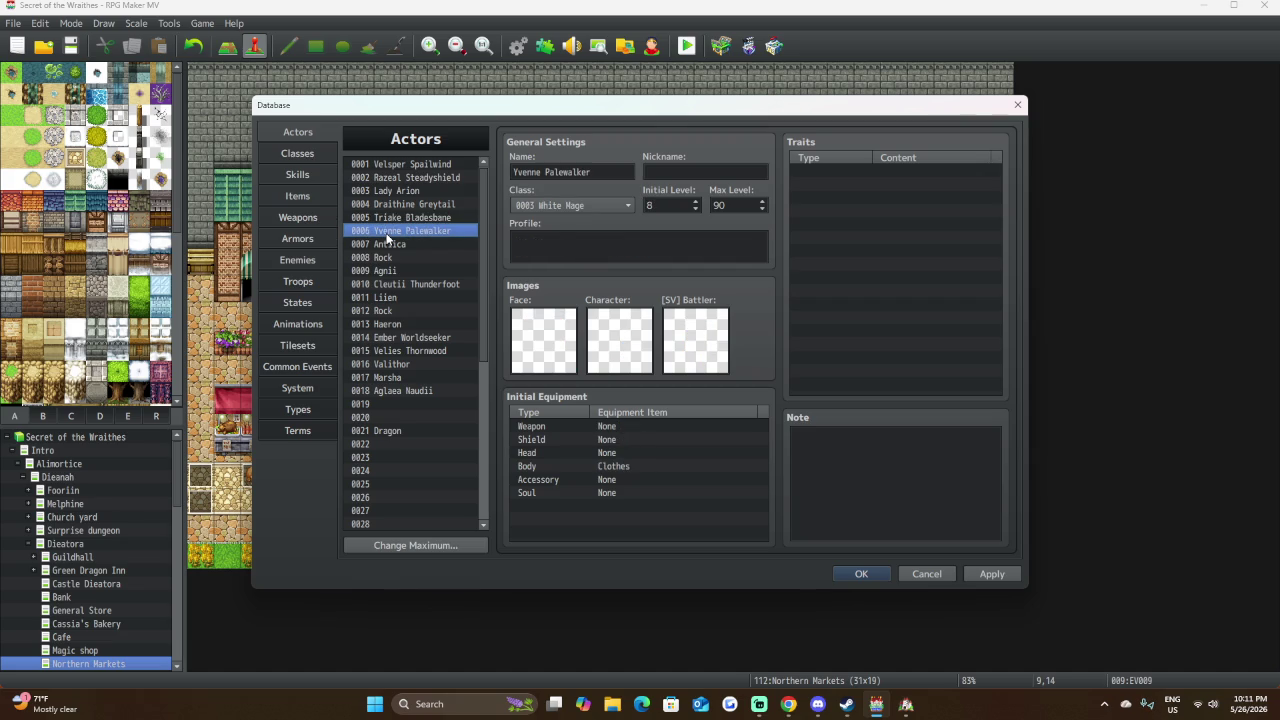
{"action": "left_click", "coordinate": [397, 220]}
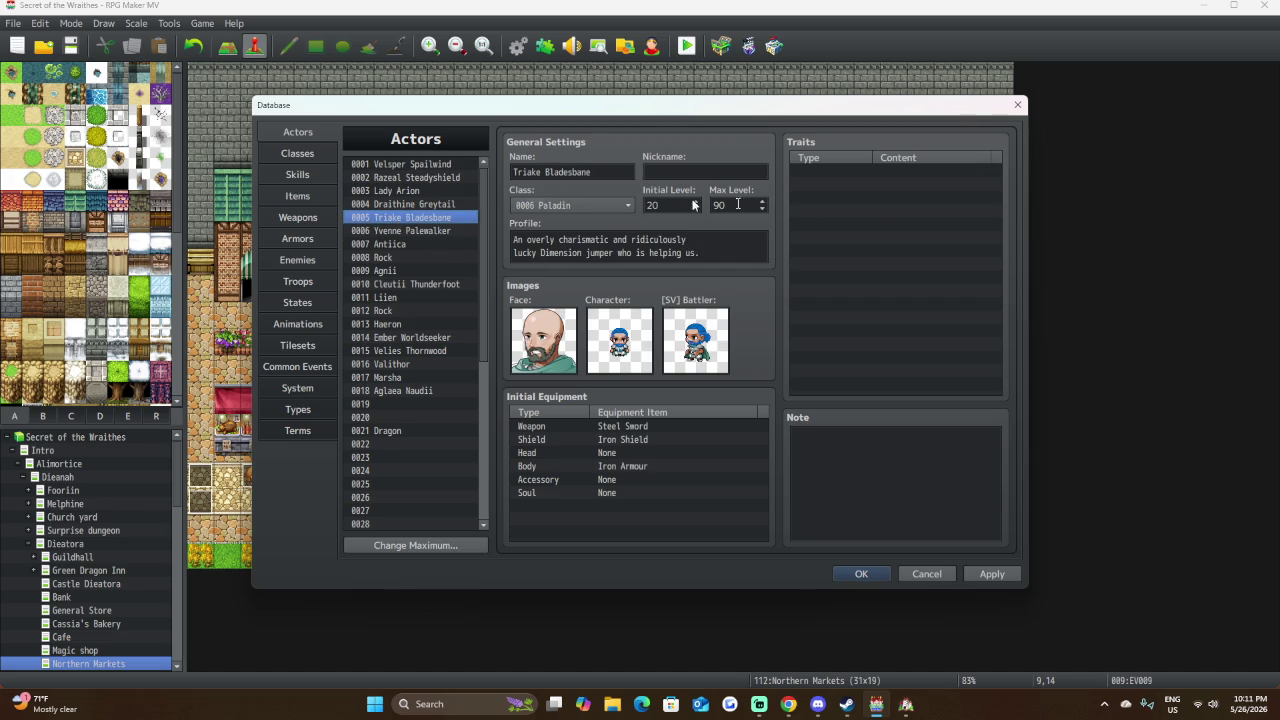
{"action": "double_click", "coordinate": [888, 172]}
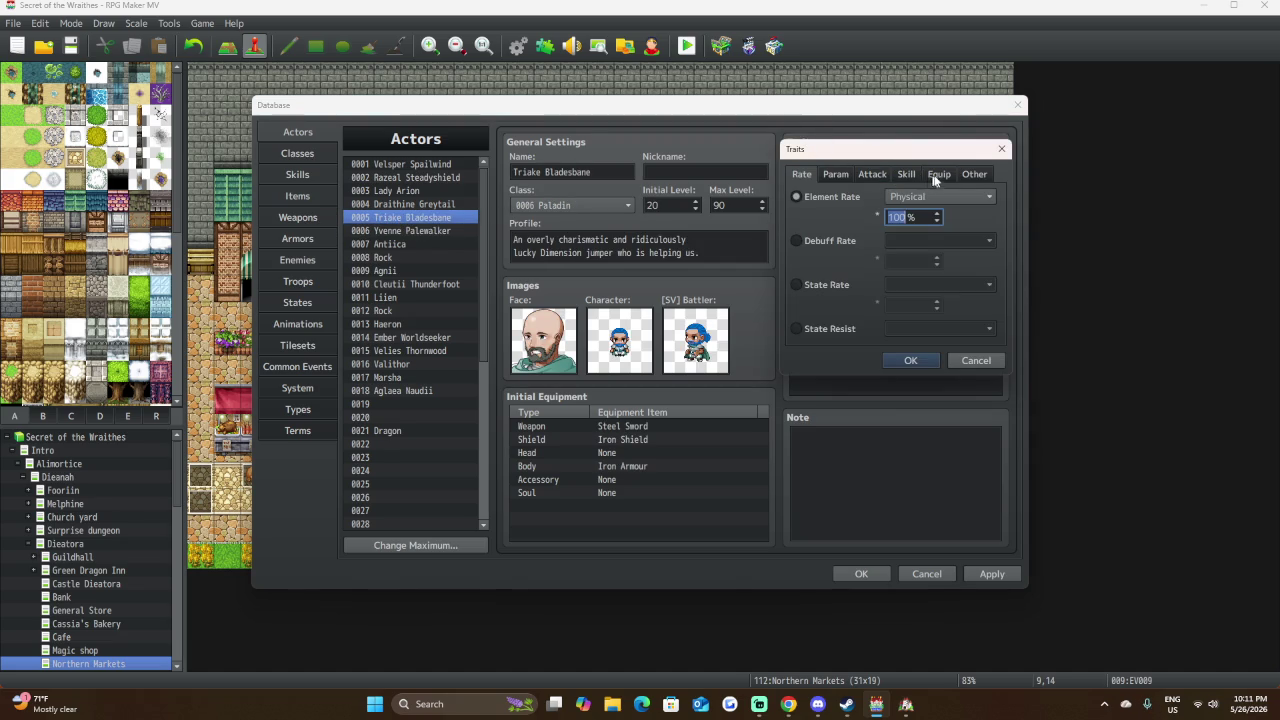
{"action": "left_click", "coordinate": [935, 175]}
{"action": "left_click", "coordinate": [949, 200]}
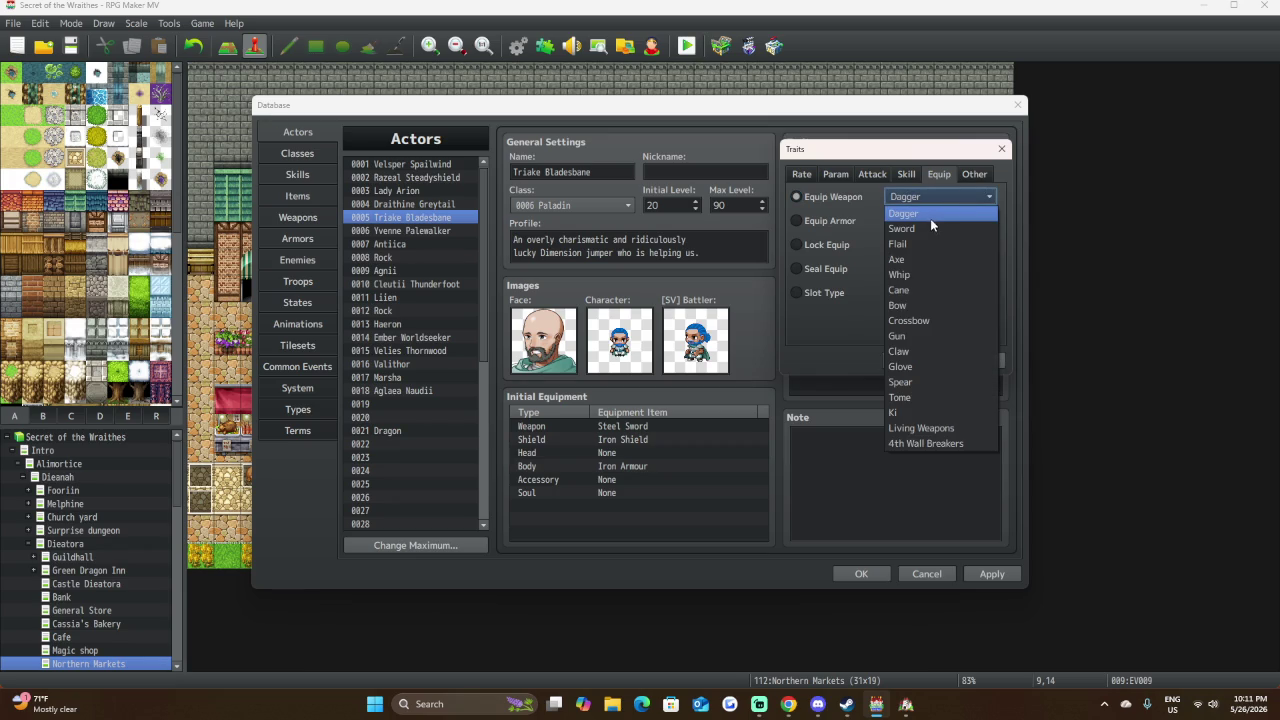
{"action": "left_click", "coordinate": [928, 229]}
{"action": "left_click", "coordinate": [912, 360]}
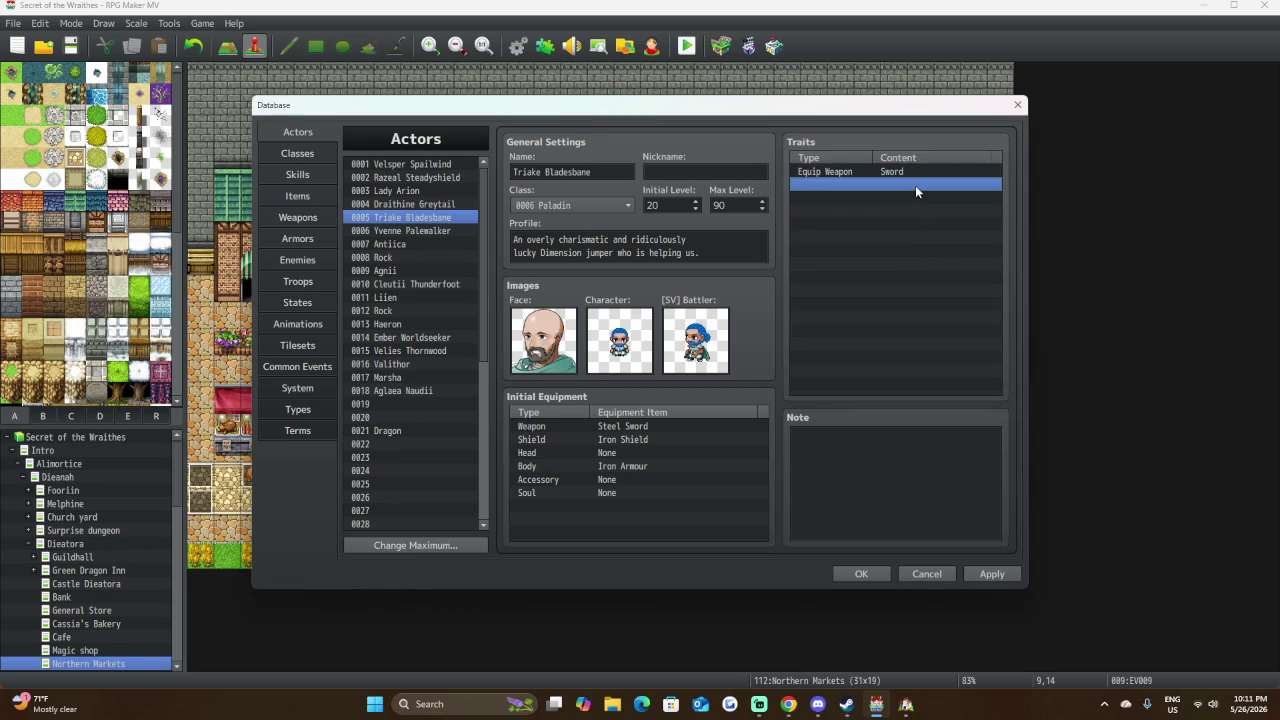
Add a second Equip Weapon trait set to Claw, correcting a brief Glove selection.
{"action": "double_click", "coordinate": [914, 190]}
{"action": "left_click", "coordinate": [937, 176]}
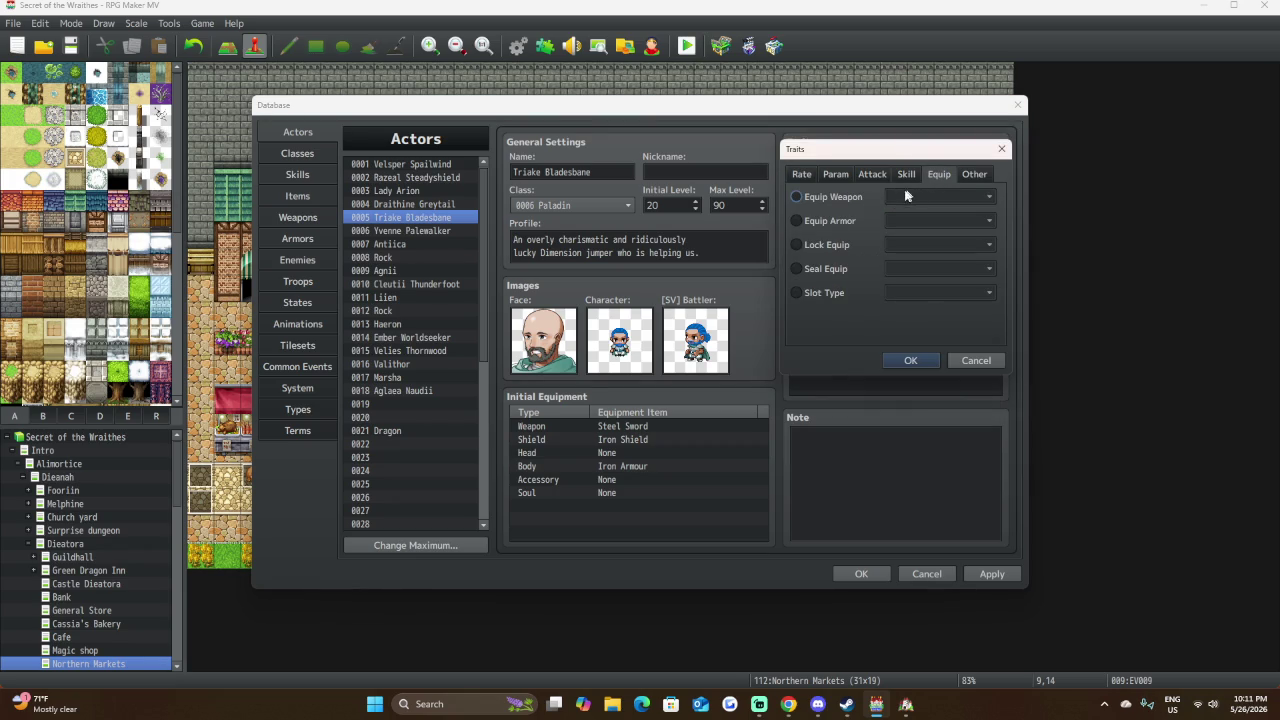
{"action": "left_click", "coordinate": [852, 195]}
{"action": "left_click", "coordinate": [909, 198]}
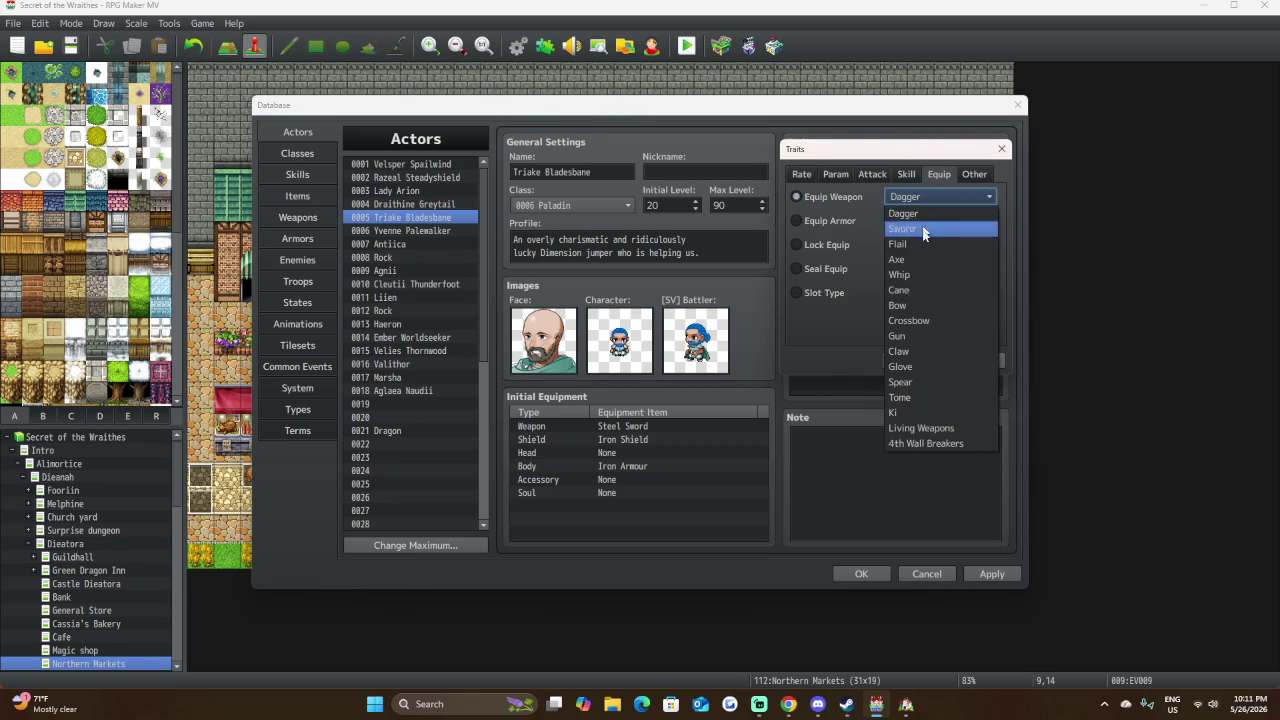
{"action": "left_click", "coordinate": [916, 351]}
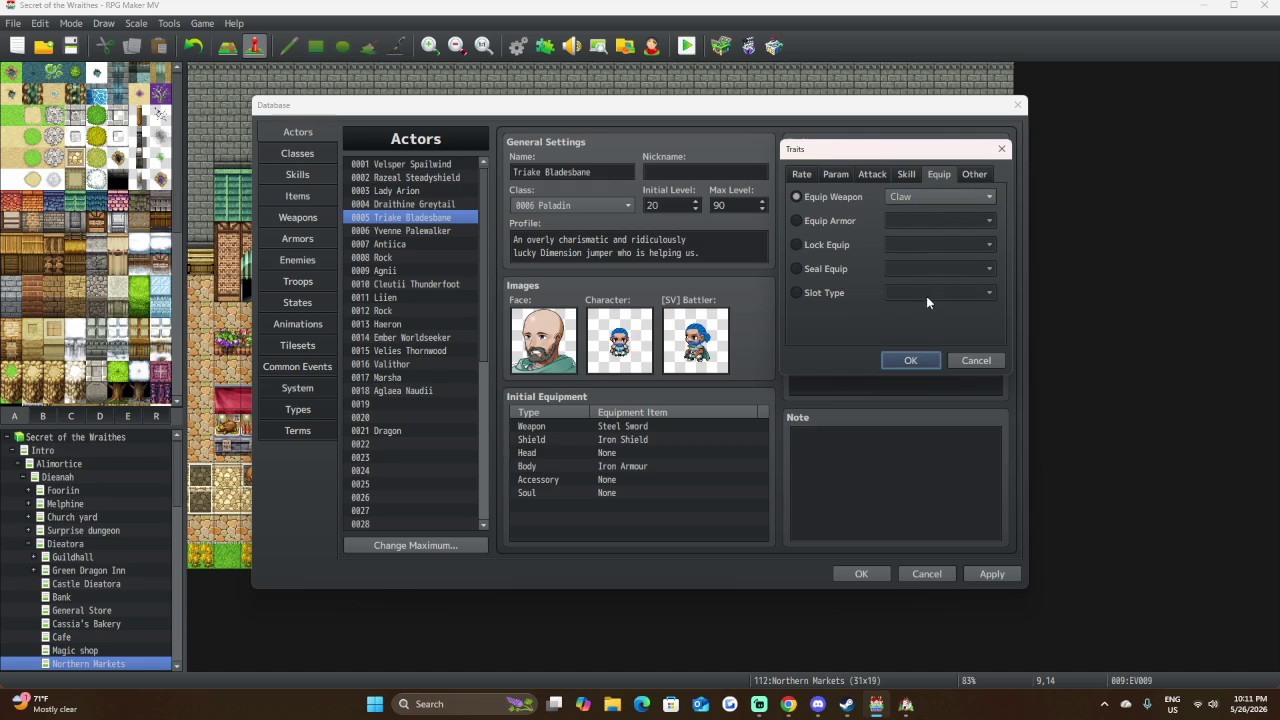
{"action": "left_click", "coordinate": [941, 196]}
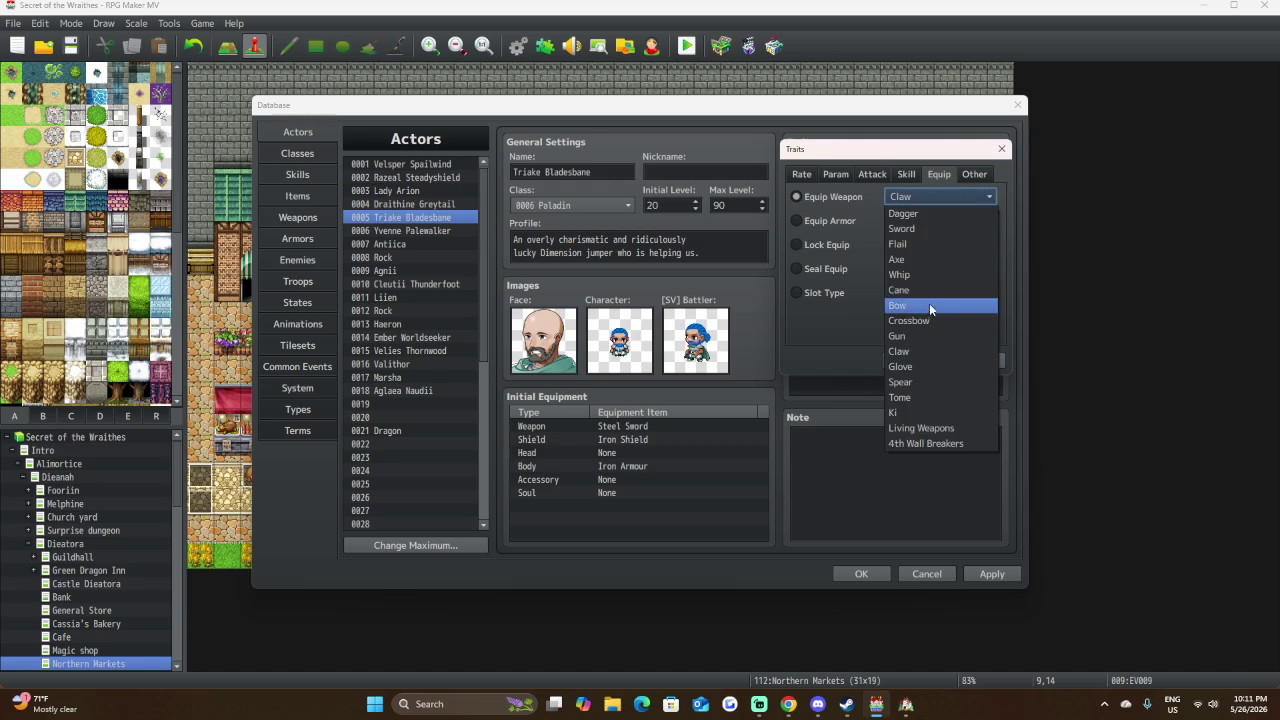
{"action": "left_click", "coordinate": [914, 367]}
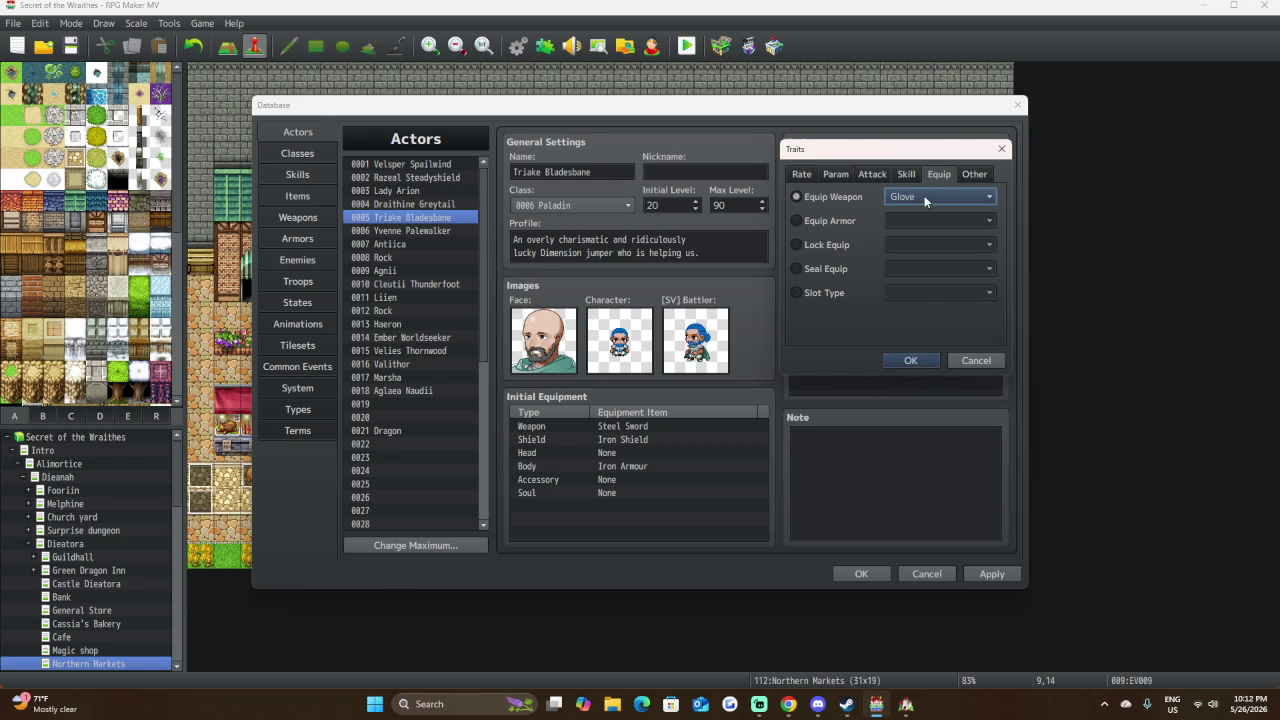
{"action": "left_click", "coordinate": [925, 195]}
{"action": "left_click", "coordinate": [903, 352]}
{"action": "left_click", "coordinate": [914, 362]}
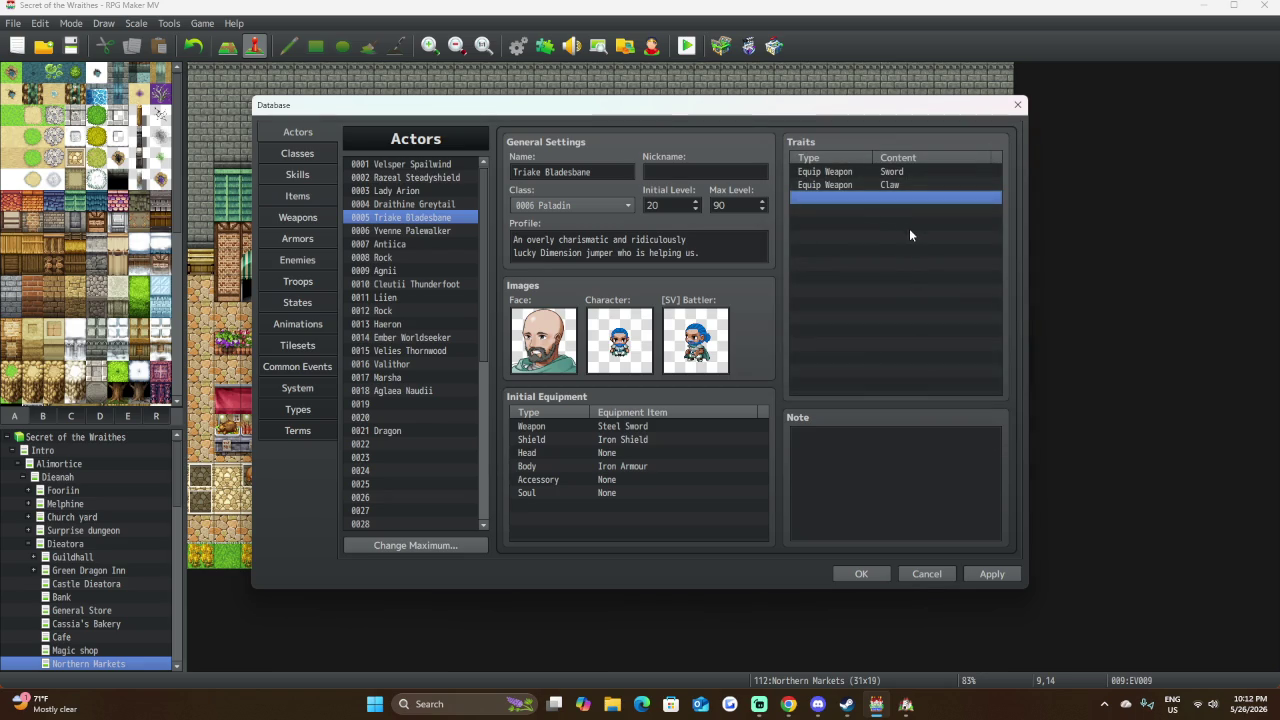
Begin a third Equip Weapon trait for Triake, opening the weapon type choices.
{"action": "double_click", "coordinate": [890, 198]}
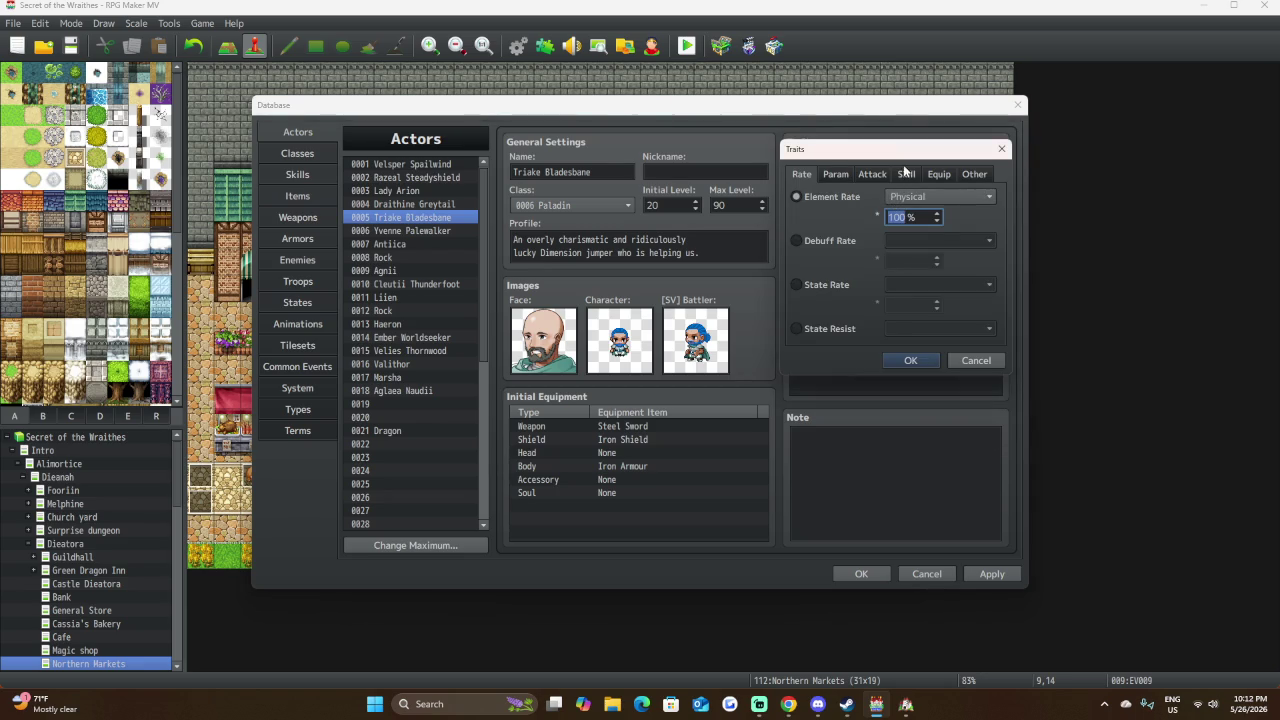
{"action": "left_click", "coordinate": [946, 176]}
{"action": "left_click", "coordinate": [838, 197]}
{"action": "left_click", "coordinate": [922, 196]}
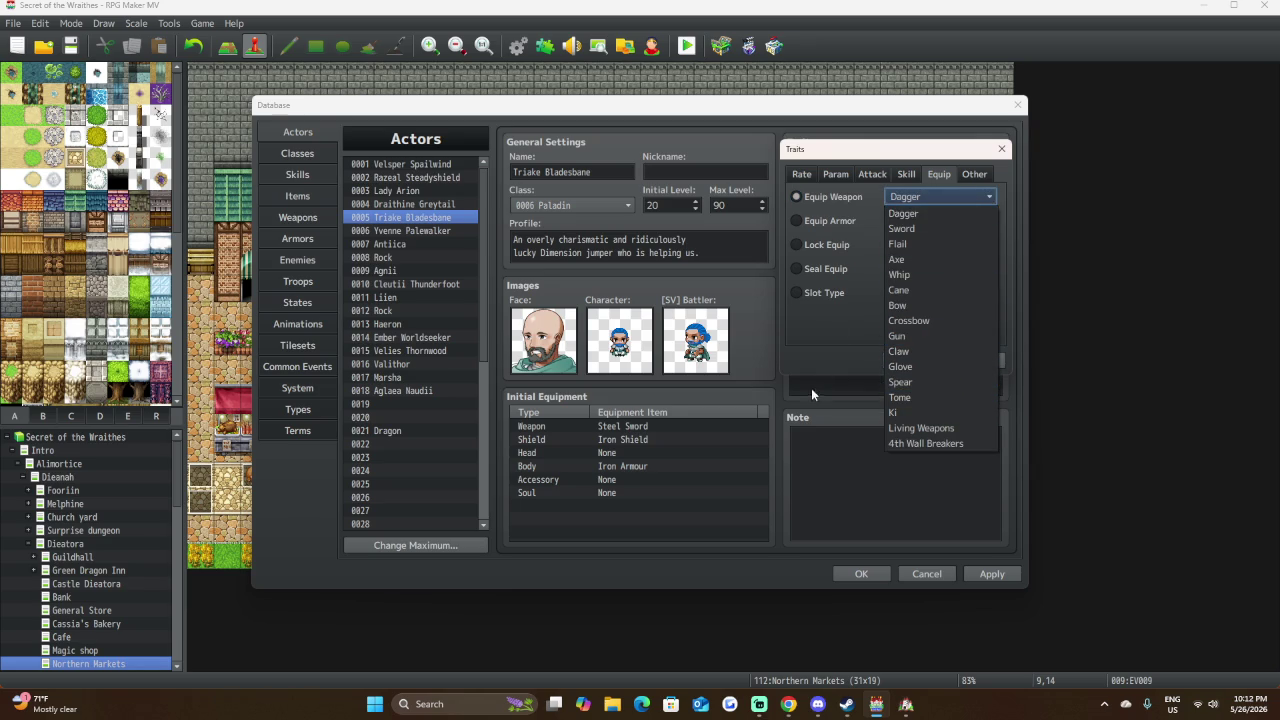
Change the pending trait to Equip Armor and set it to Small Shield.
{"action": "left_click", "coordinate": [829, 207]}
{"action": "left_click", "coordinate": [835, 222]}
{"action": "left_click", "coordinate": [930, 220]}
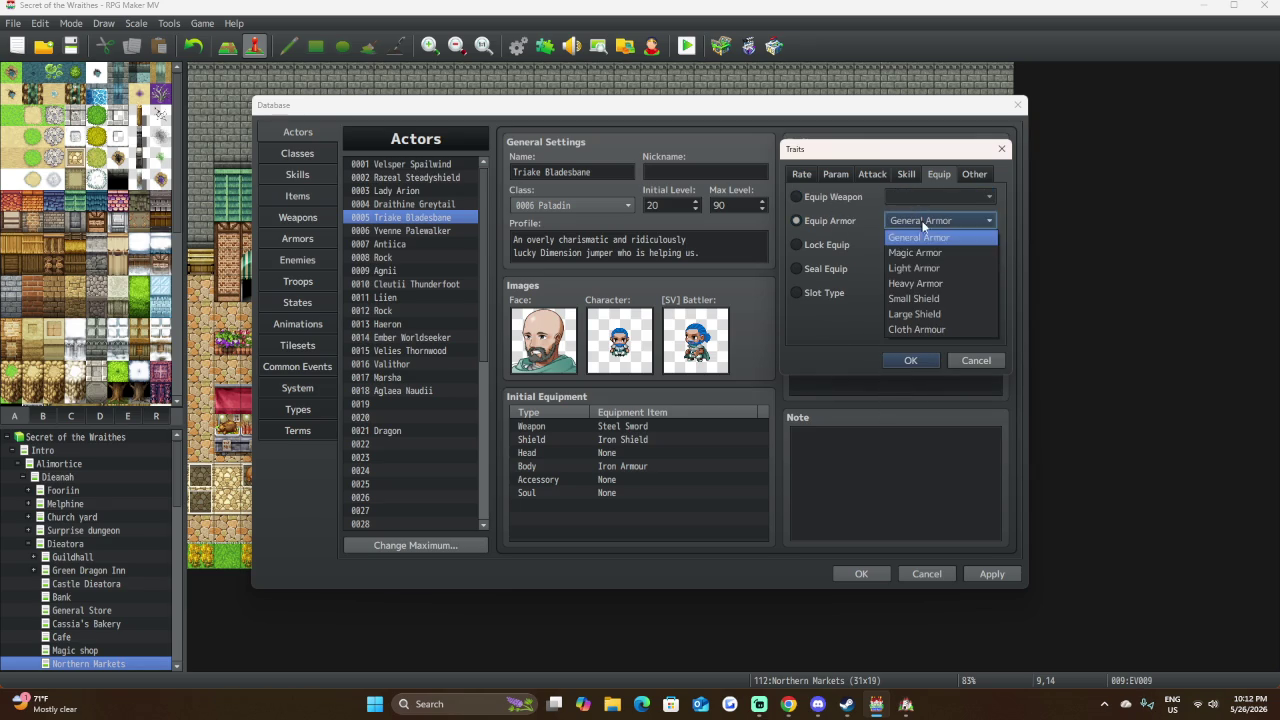
{"action": "left_click", "coordinate": [946, 297]}
{"action": "left_click", "coordinate": [932, 361]}
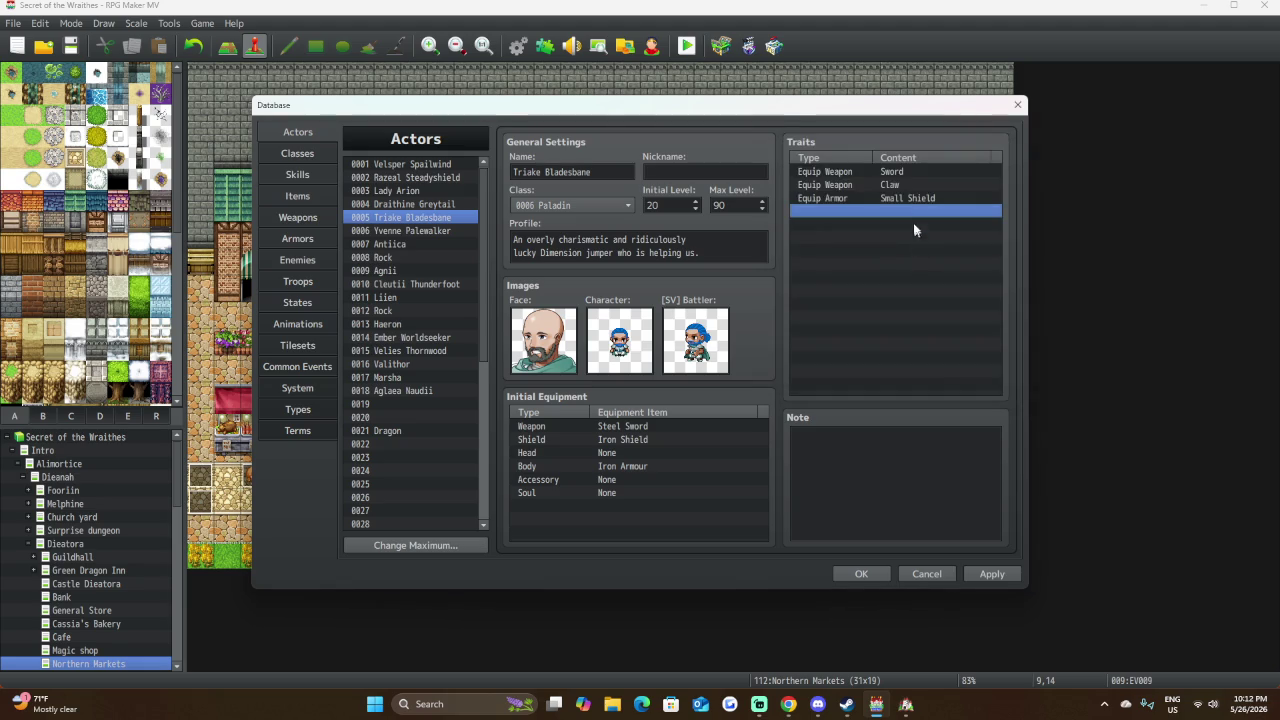
Add an Equip Armor trait for Large Shield to Triake.
{"action": "double_click", "coordinate": [912, 211]}
{"action": "left_click", "coordinate": [939, 174]}
{"action": "left_click", "coordinate": [850, 221]}
{"action": "left_click", "coordinate": [940, 221]}
{"action": "left_click", "coordinate": [929, 311]}
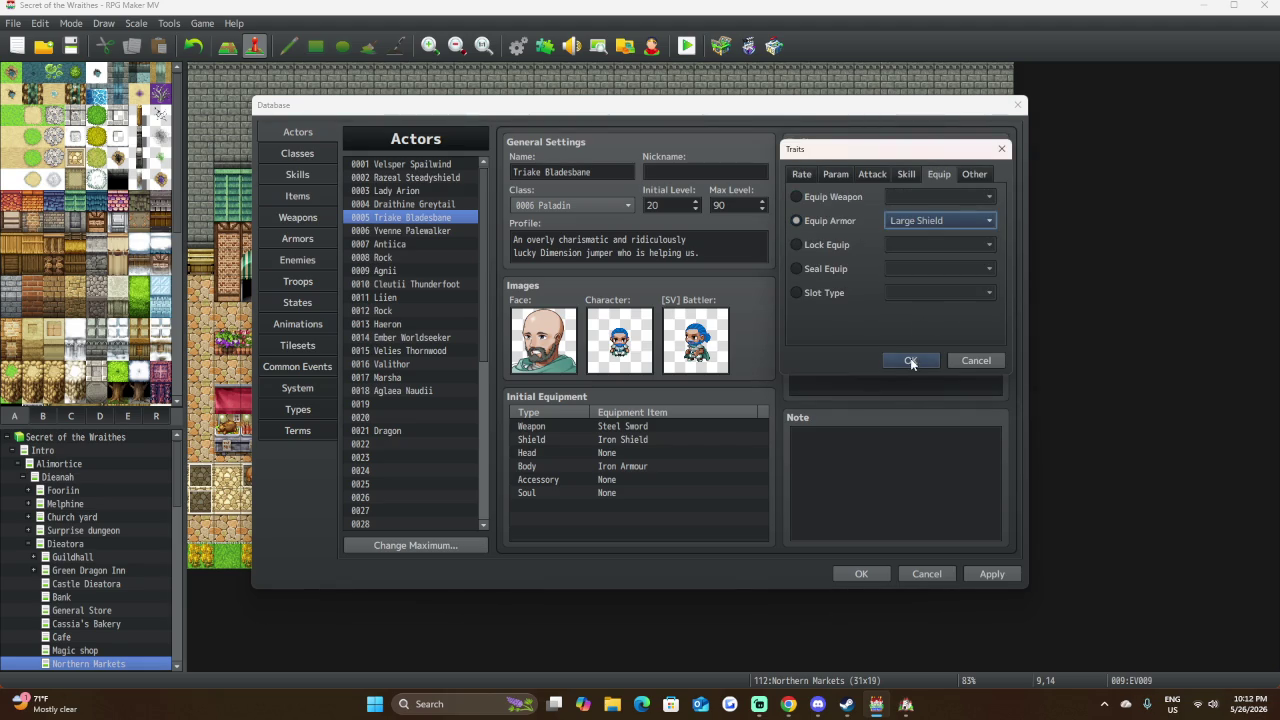
{"action": "left_click", "coordinate": [910, 361]}
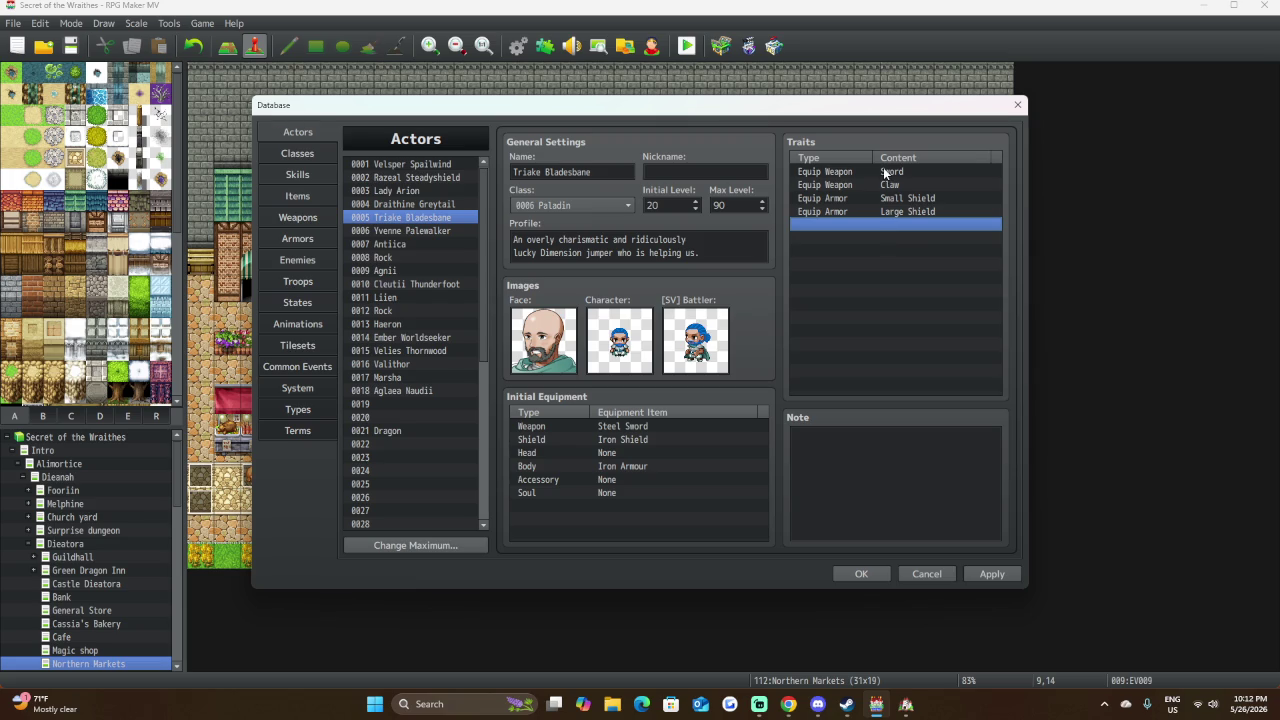
Add an Equip Weapon Axe trait, then bring up Velsper Spailwind's actor entry.
{"action": "double_click", "coordinate": [886, 225]}
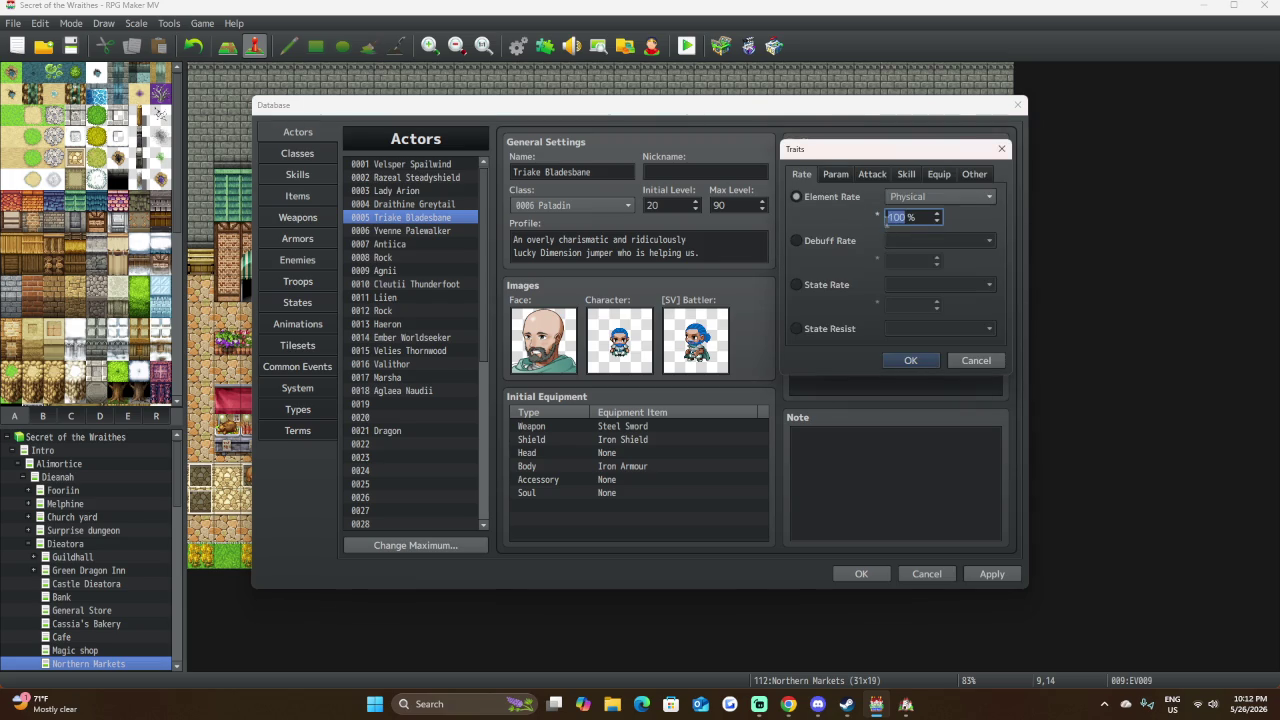
{"action": "left_click", "coordinate": [938, 174]}
{"action": "left_click", "coordinate": [839, 193]}
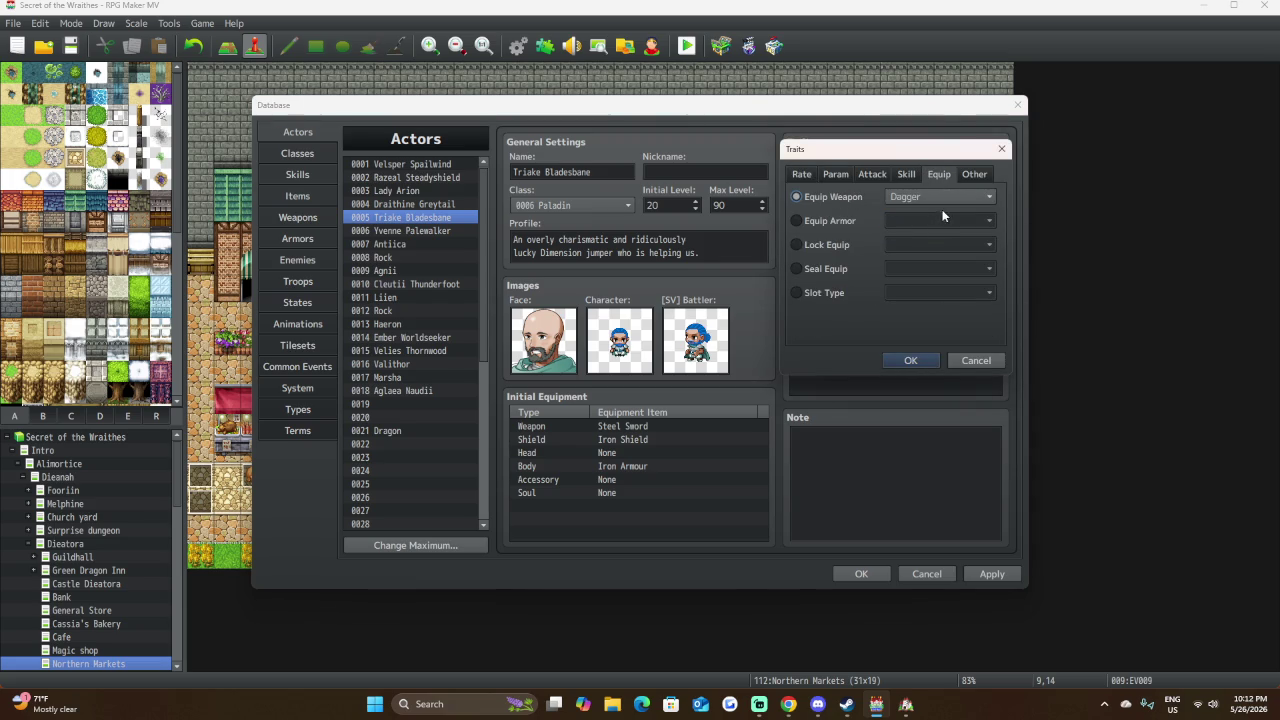
{"action": "left_click", "coordinate": [940, 198]}
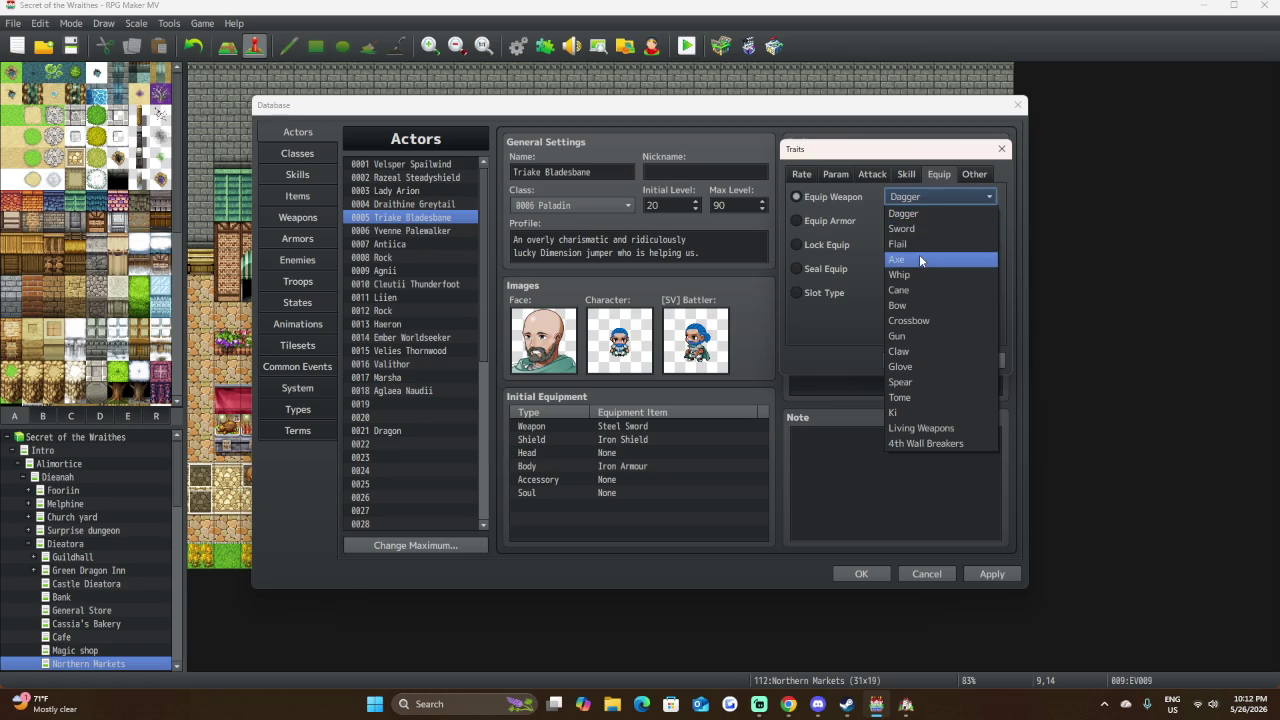
{"action": "left_click", "coordinate": [920, 260]}
{"action": "left_click", "coordinate": [916, 360]}
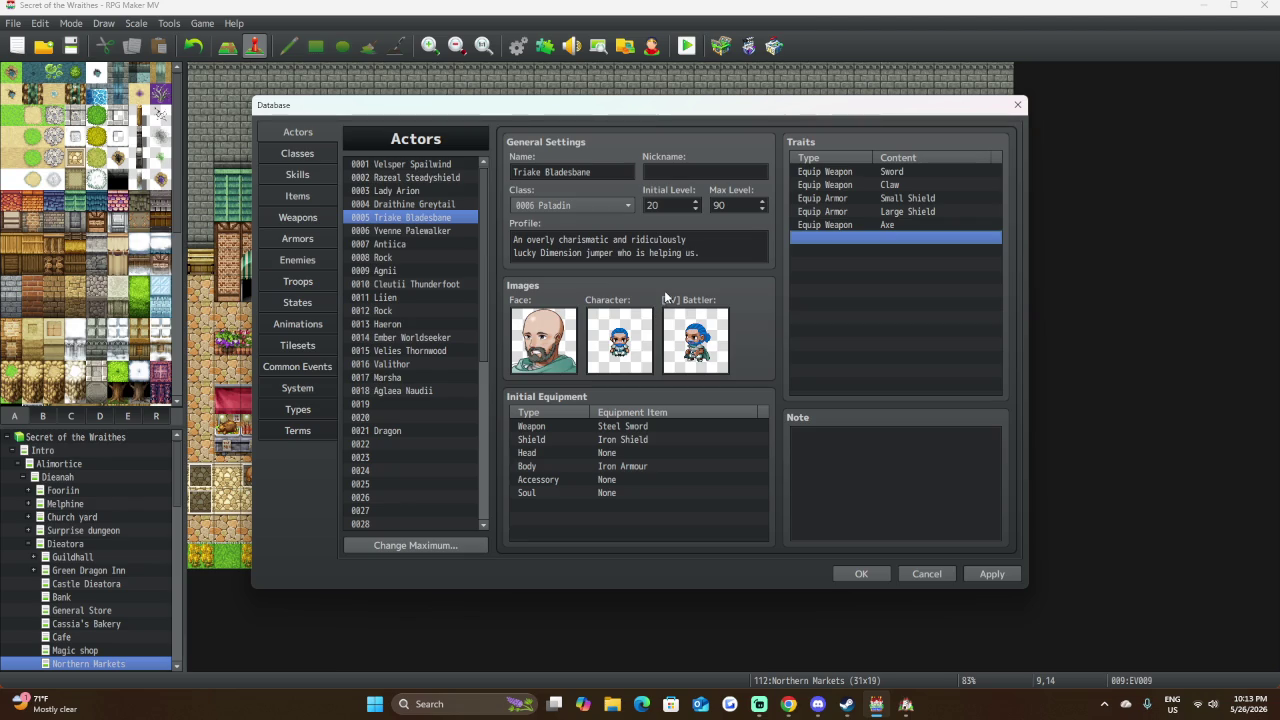
{"action": "left_click", "coordinate": [421, 167]}
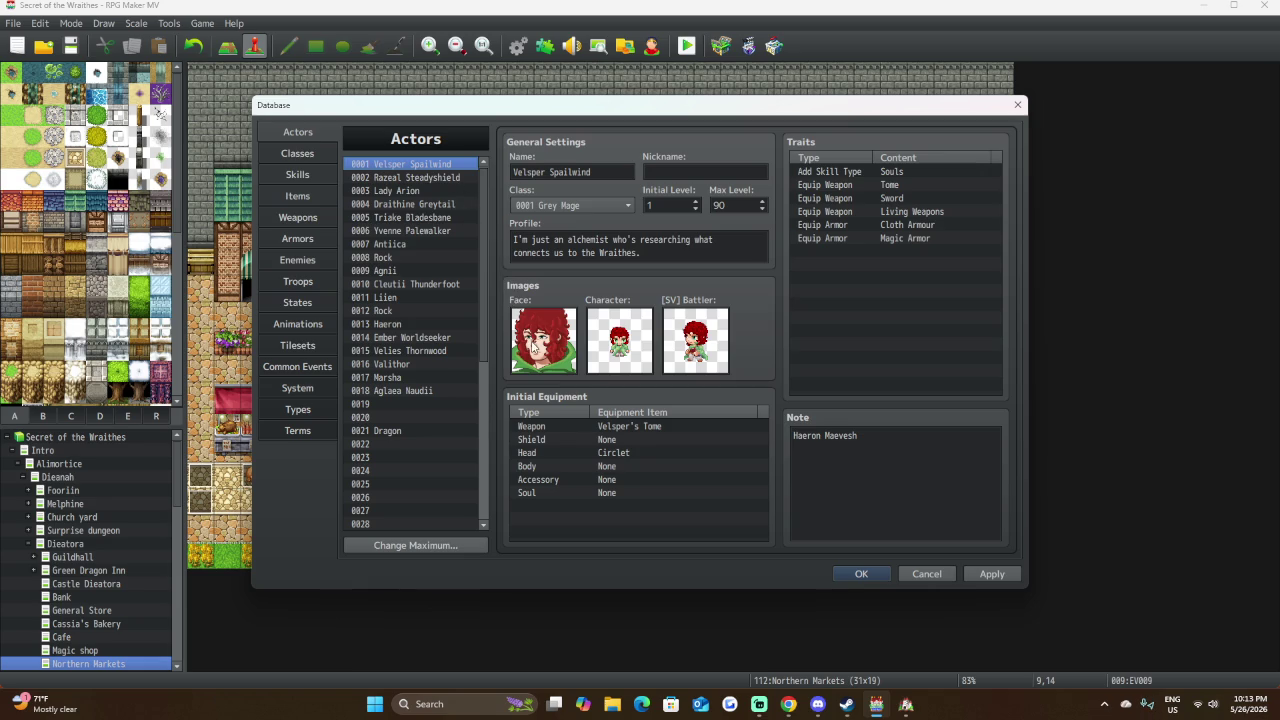
{"action": "double_click", "coordinate": [534, 346]}
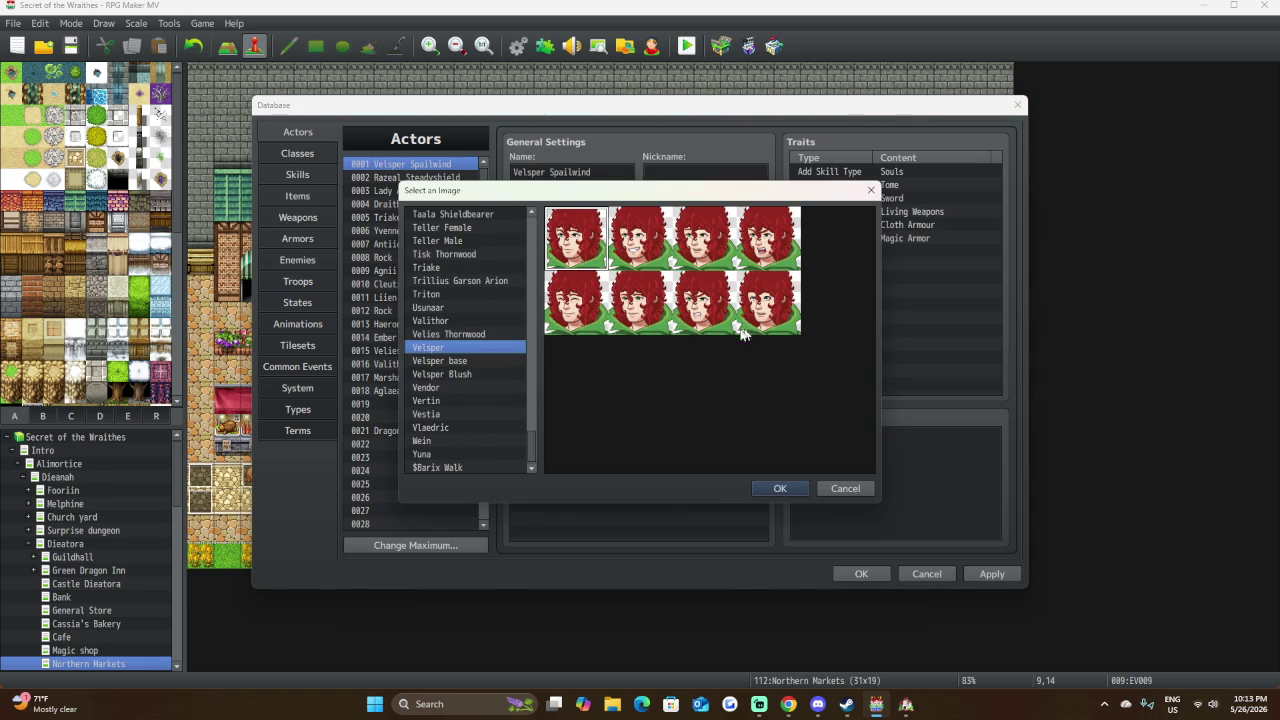
{"action": "left_click", "coordinate": [846, 488]}
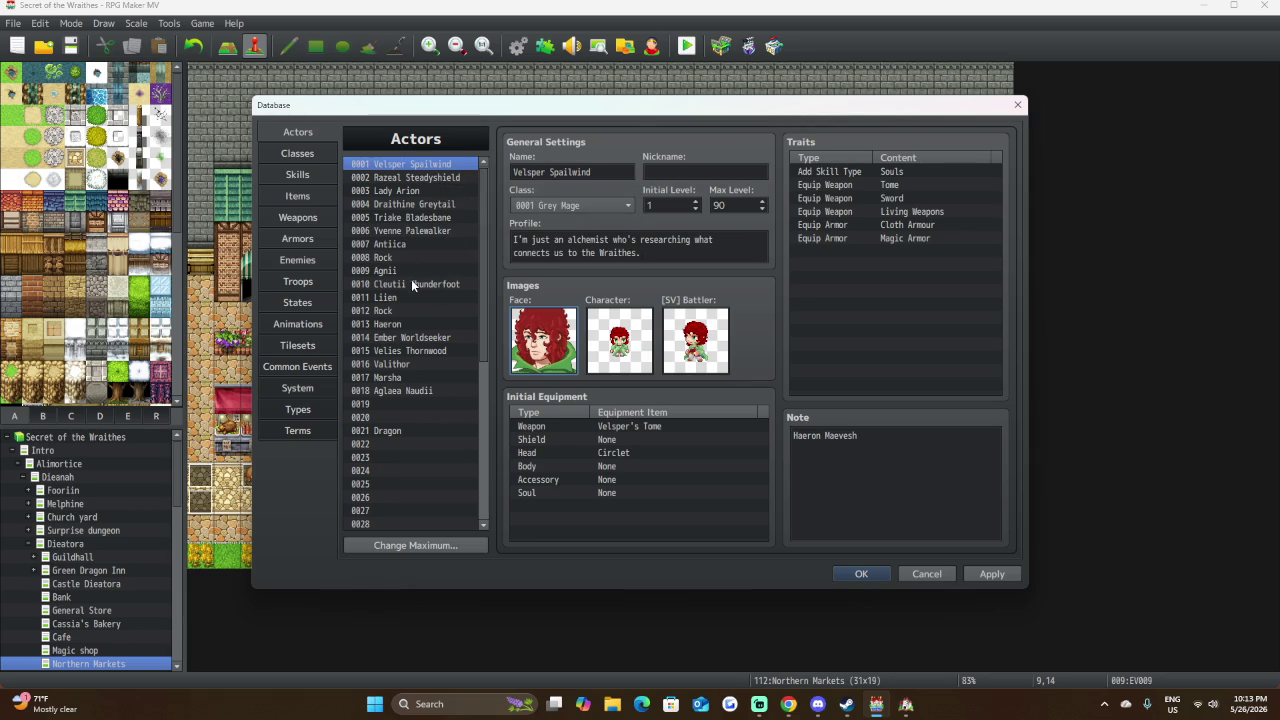
{"action": "left_click", "coordinate": [402, 204]}
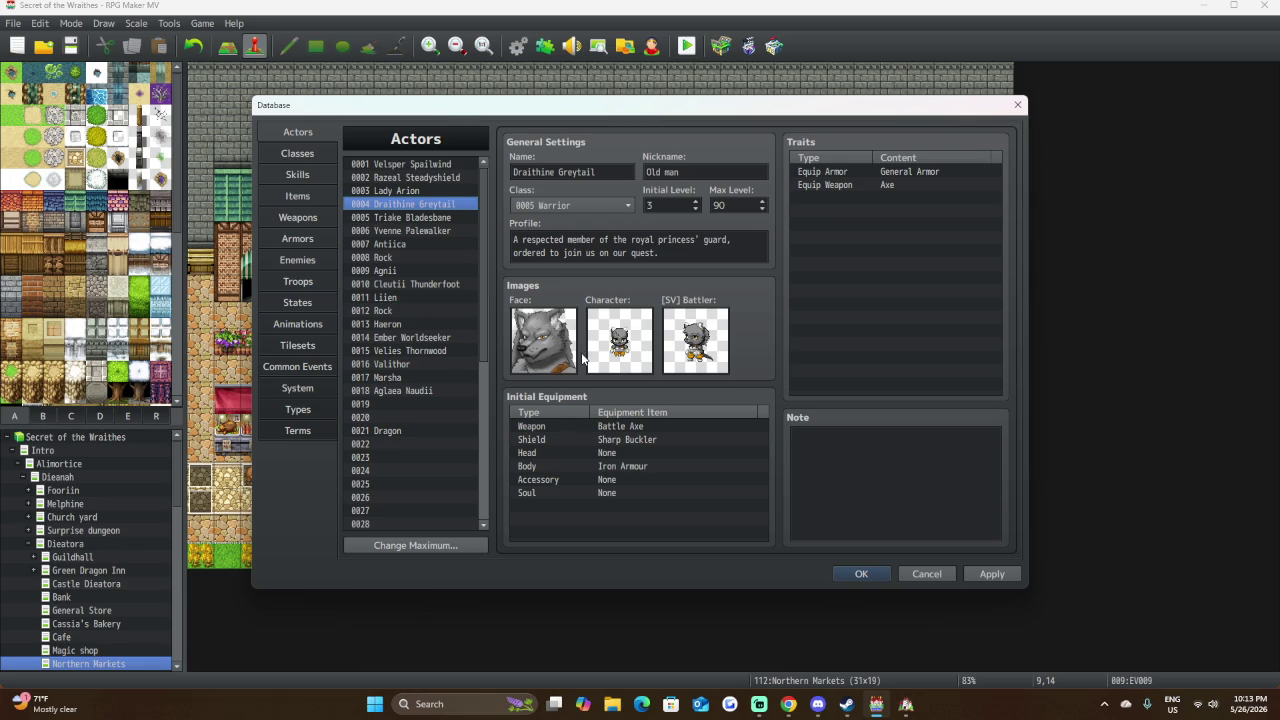
{"action": "left_click", "coordinate": [450, 178]}
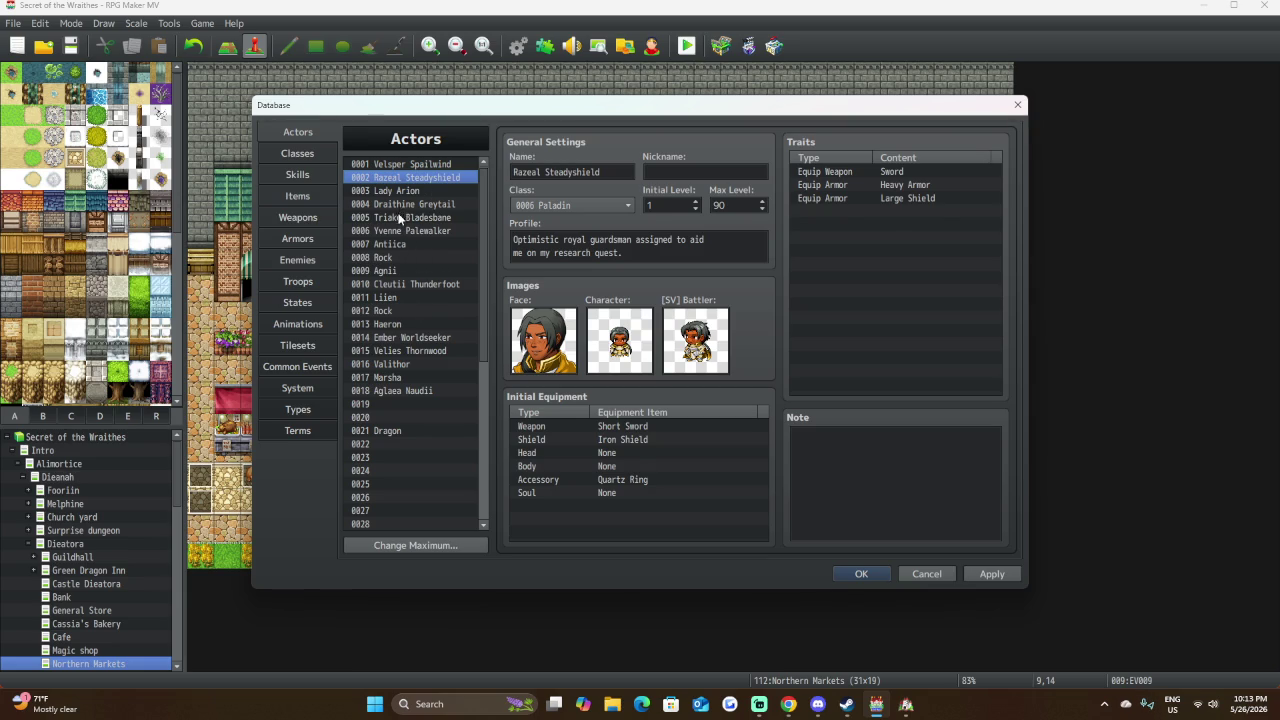
{"action": "left_click", "coordinate": [399, 218]}
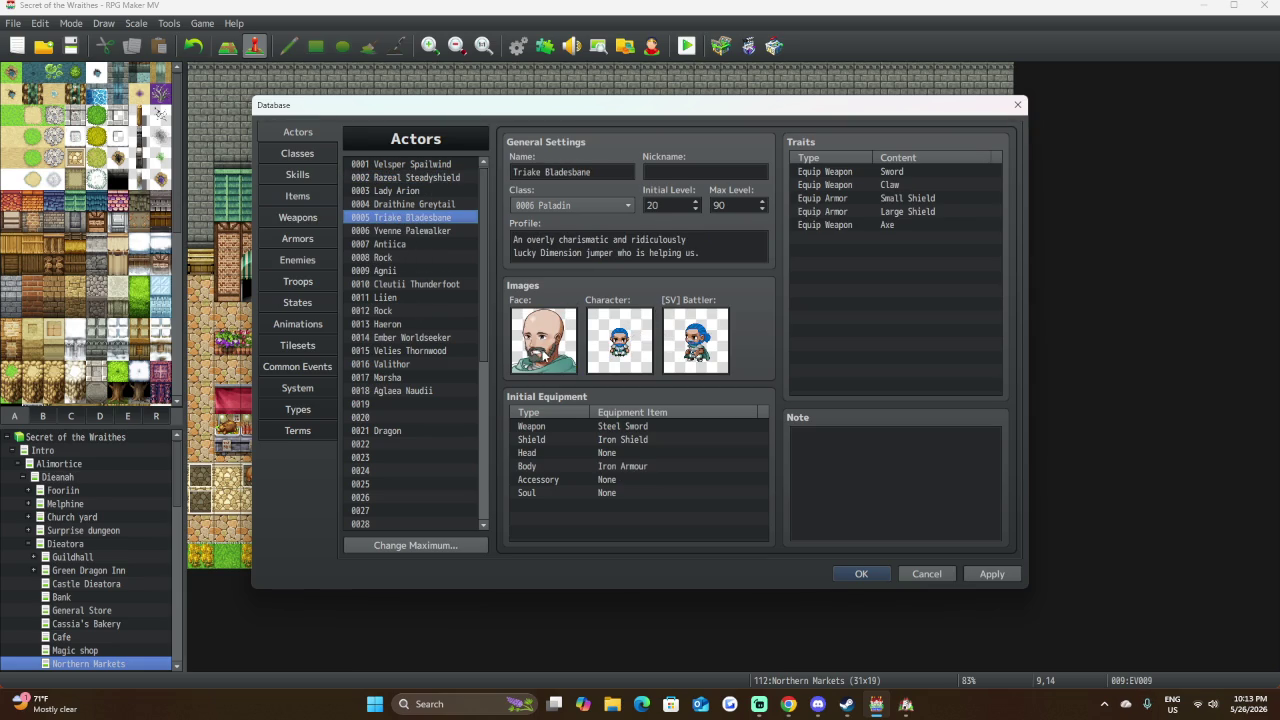
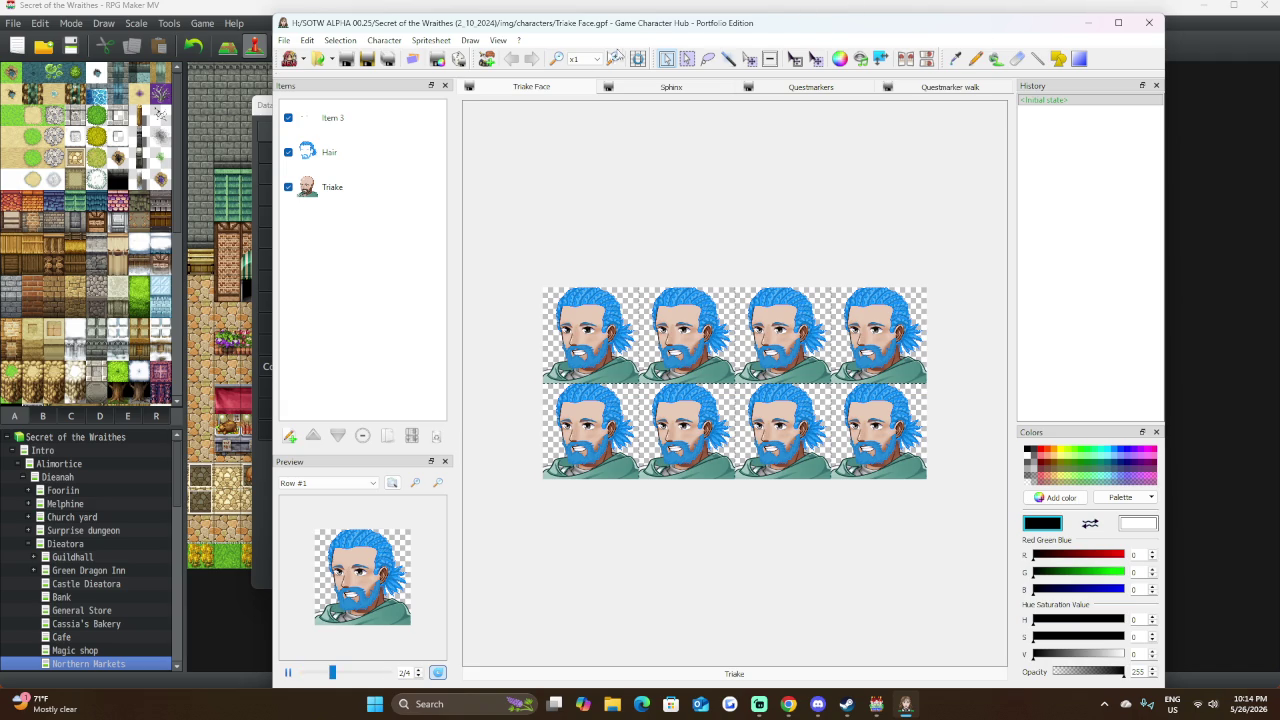
Move Game Character Hub aside and hide it to reveal the Paladin actor in the database.
{"action": "mouse_move", "coordinate": [589, 25]}
{"action": "left_mouse_down"}
{"action": "mouse_move", "coordinate": [928, 13]}
{"action": "mouse_move", "coordinate": [890, 45]}
{"action": "mouse_move", "coordinate": [905, 172]}
{"action": "mouse_move", "coordinate": [907, 147]}
{"action": "left_mouse_up"}
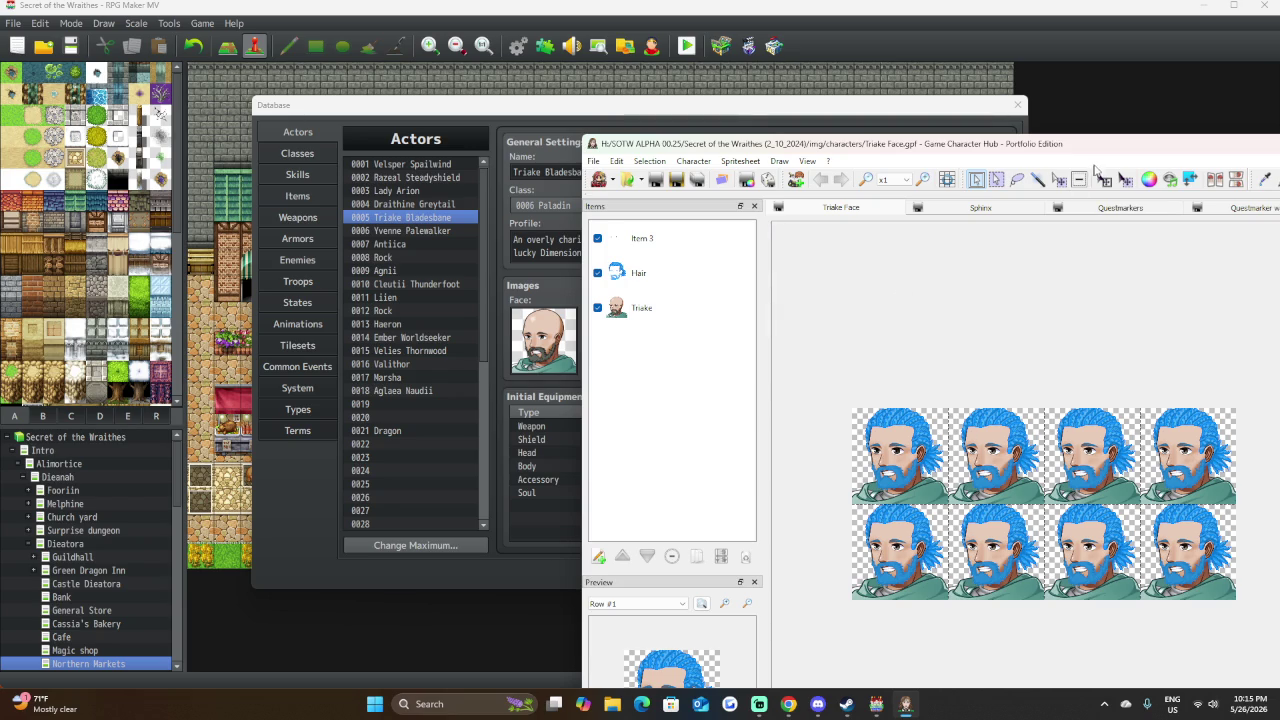
{"action": "left_click", "coordinate": [1279, 143]}
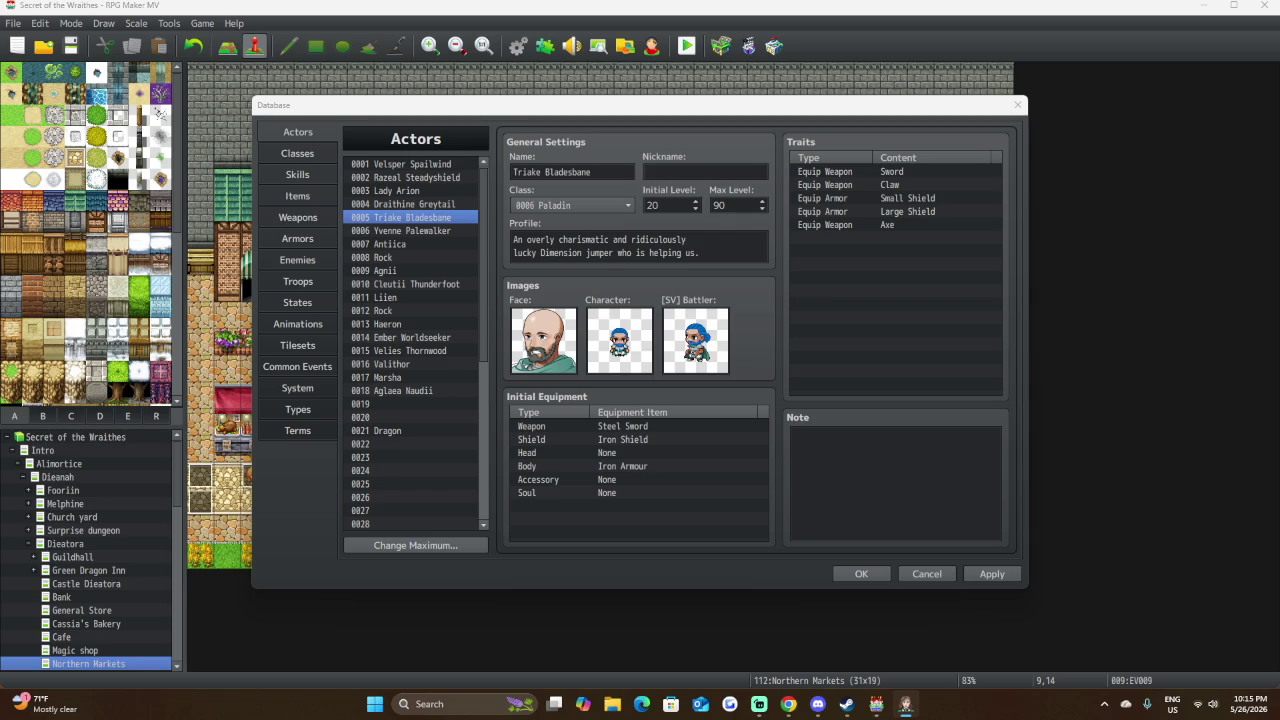
Restore and re-minimize Game Character Hub, then select actor 0008 Rock in the database.
{"action": "left_click_drag", "start_coordinate": [1279, 140], "coordinate": [910, 3]}
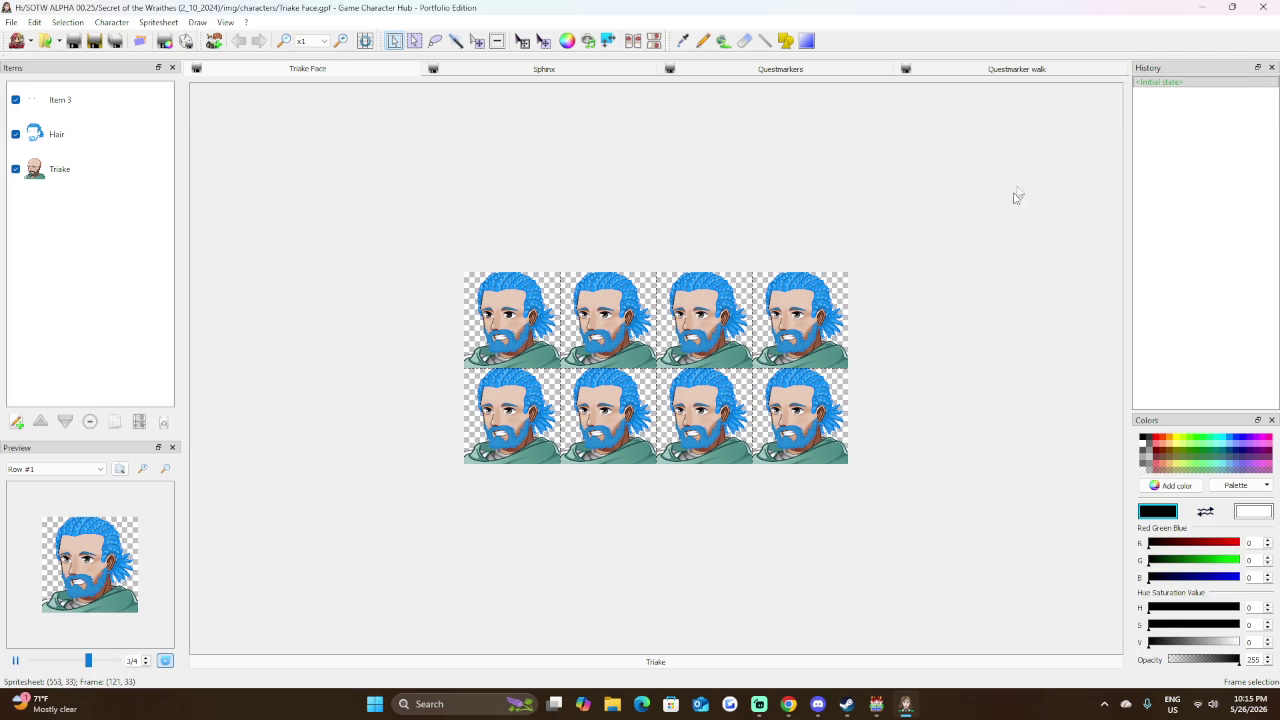
{"action": "double_click", "coordinate": [1035, 10]}
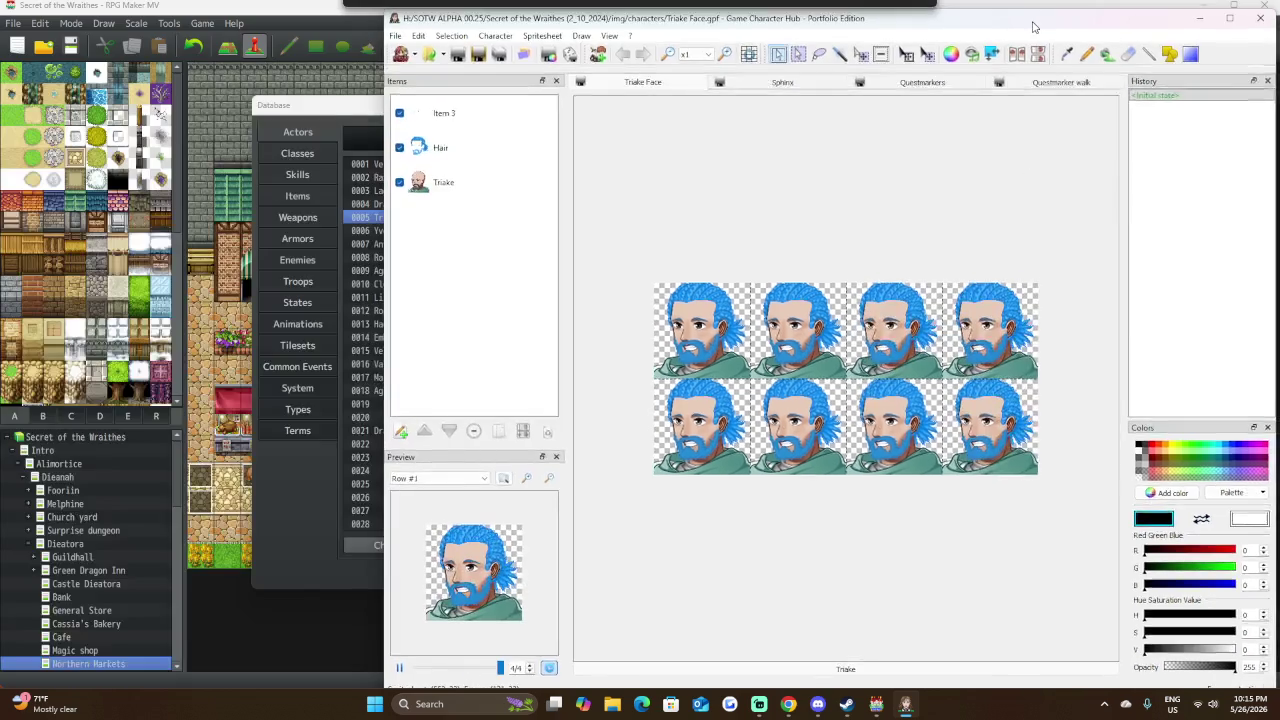
{"action": "left_click", "coordinate": [1200, 18]}
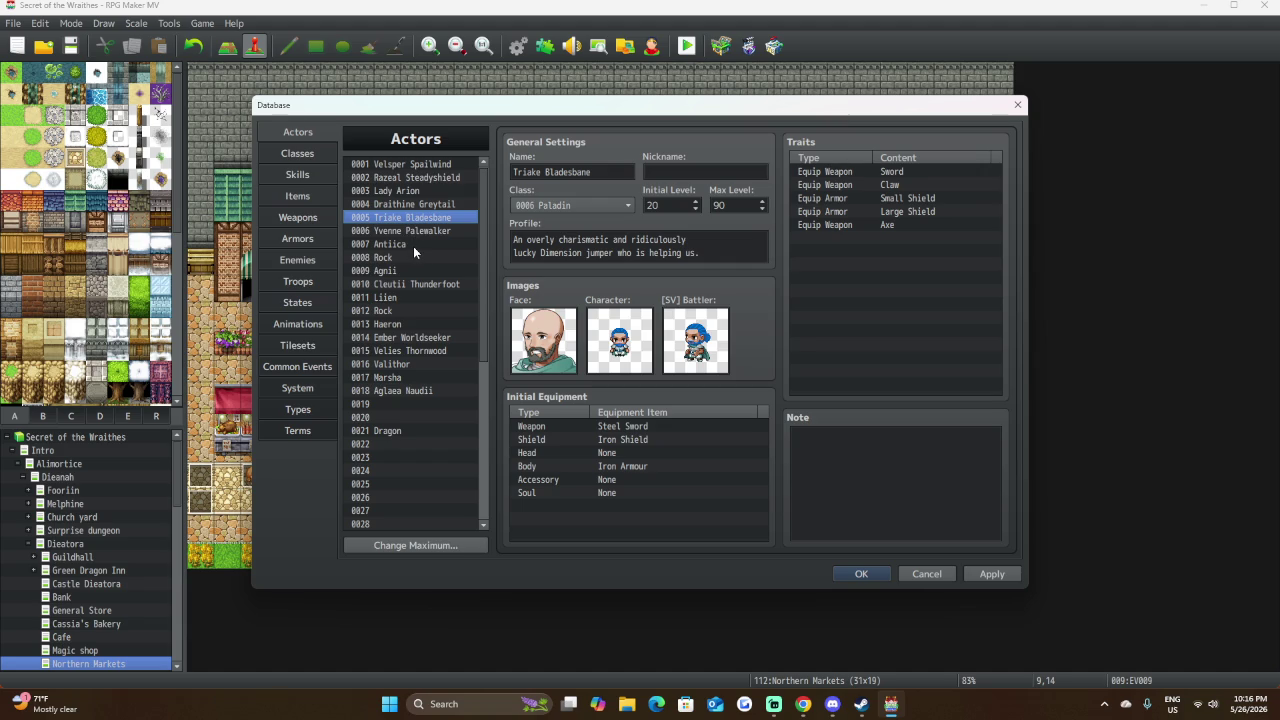
{"action": "left_click", "coordinate": [386, 244]}
{"action": "left_click", "coordinate": [386, 257]}
Add an Equip Weapon: Axe trait to Rock.
{"action": "right_click", "coordinate": [634, 408]}
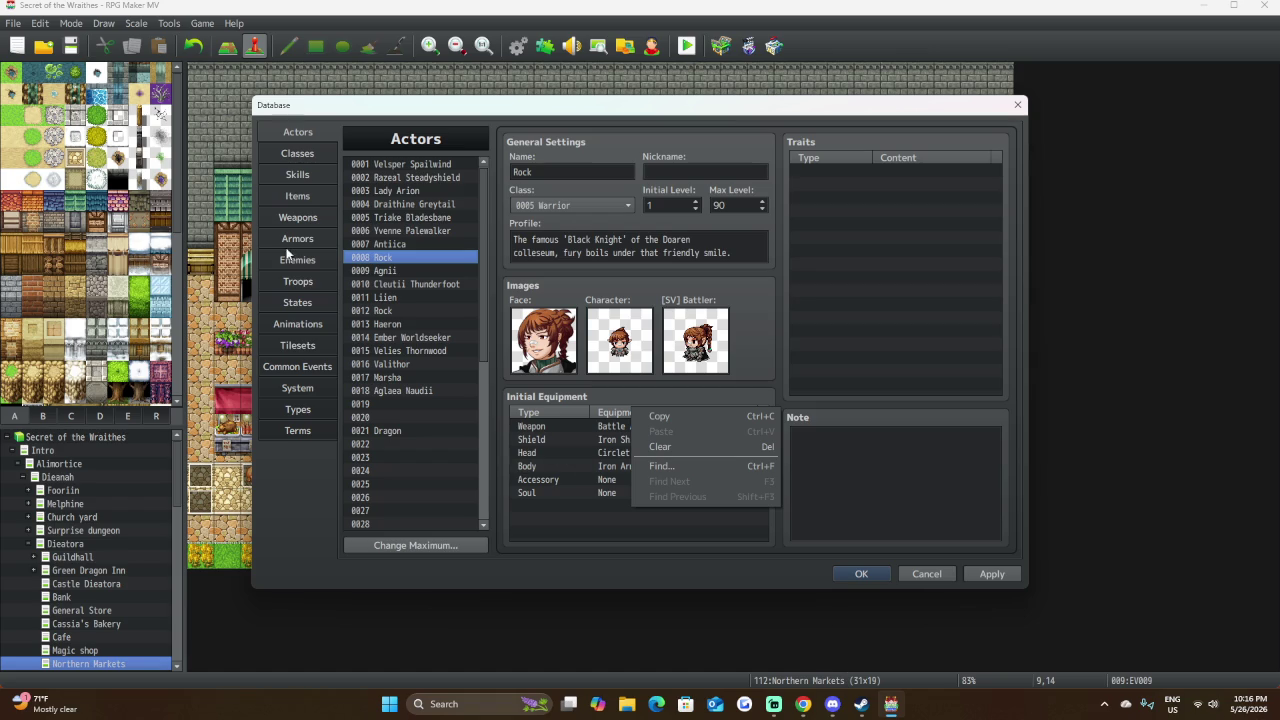
{"action": "left_click", "coordinate": [762, 573]}
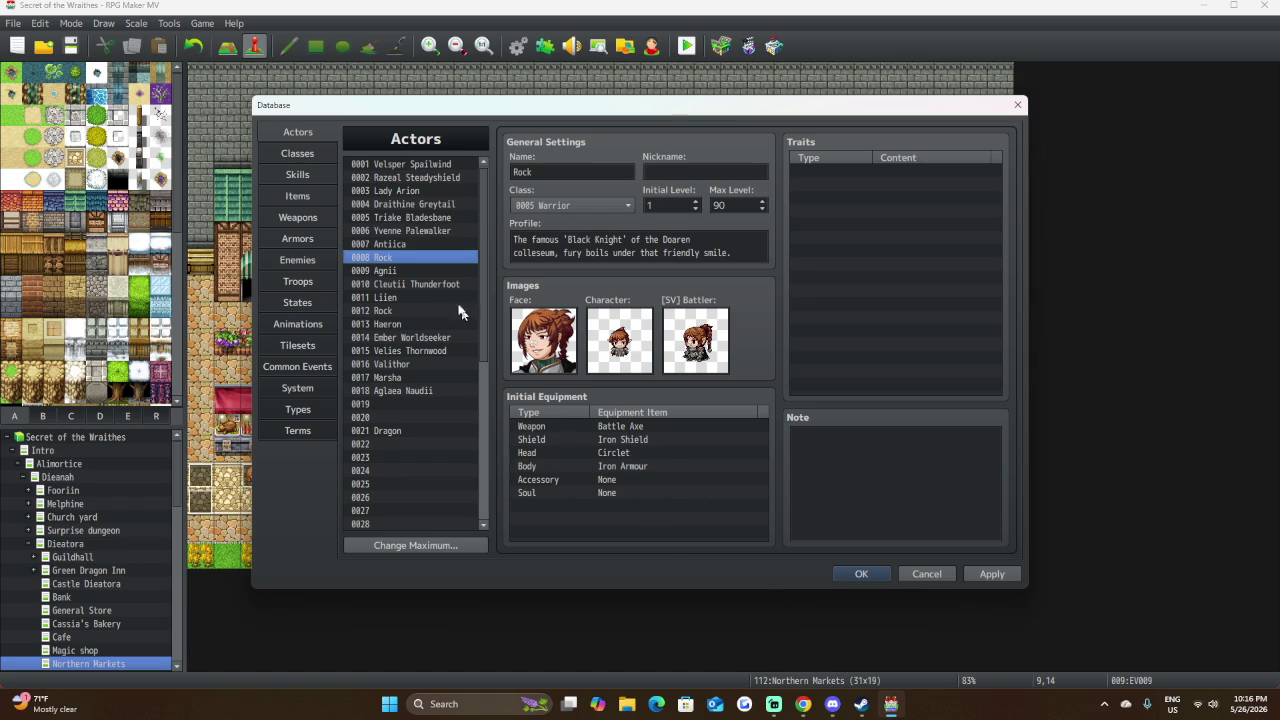
{"action": "right_click", "coordinate": [909, 166]}
{"action": "left_click", "coordinate": [928, 177]}
{"action": "left_click", "coordinate": [940, 174]}
{"action": "left_click", "coordinate": [851, 199]}
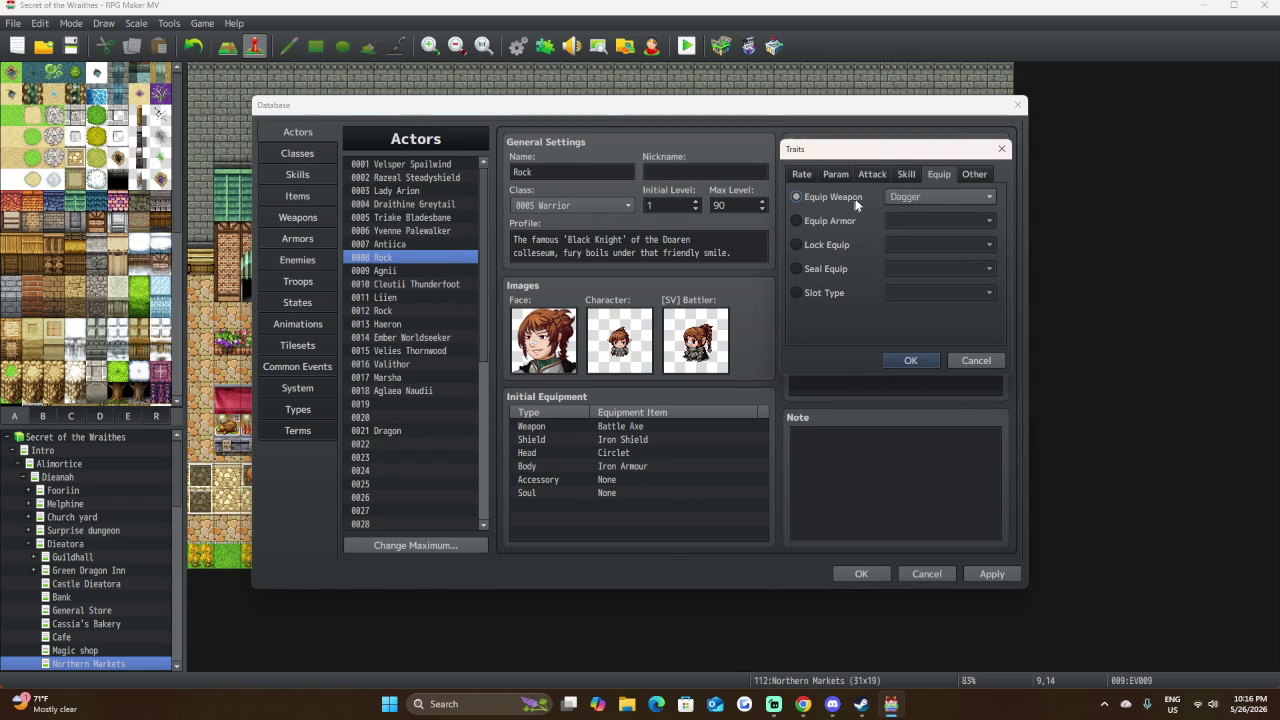
{"action": "left_click", "coordinate": [945, 199]}
{"action": "left_click", "coordinate": [921, 259]}
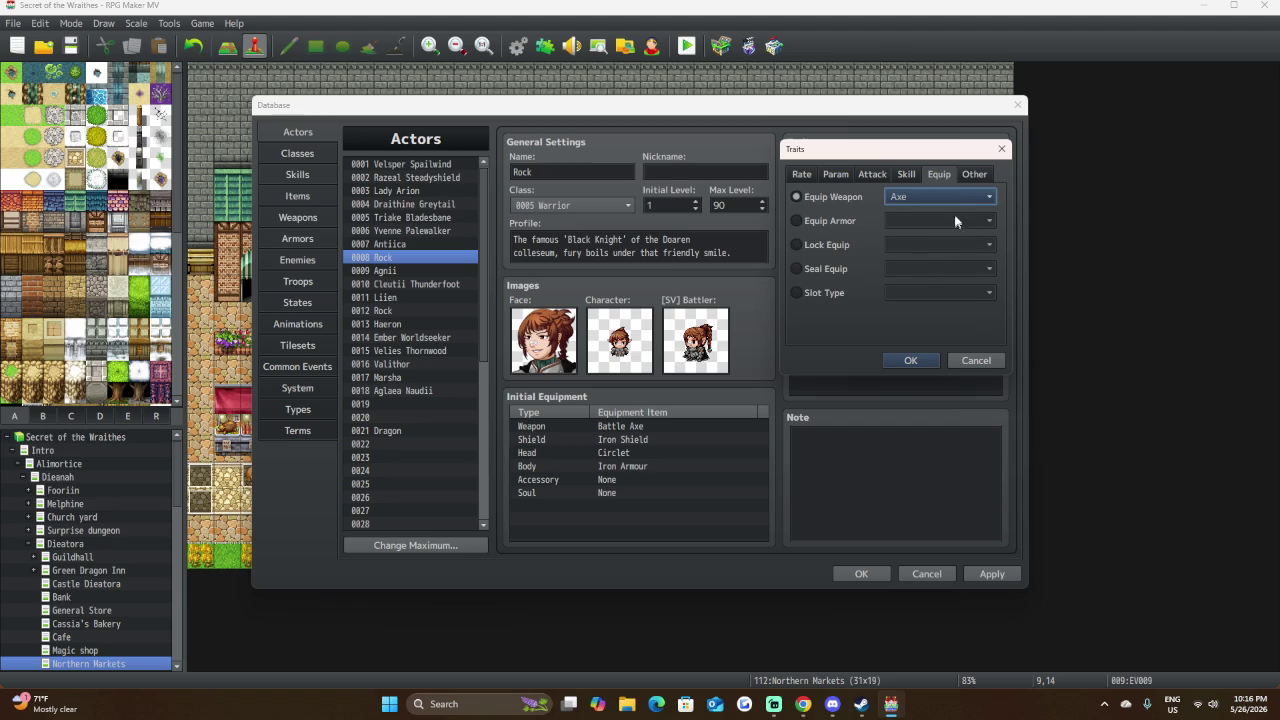
{"action": "left_click", "coordinate": [910, 360]}
Add an Equip Armor: Small Shield trait to Rock.
{"action": "double_click", "coordinate": [938, 181]}
{"action": "left_click", "coordinate": [939, 177]}
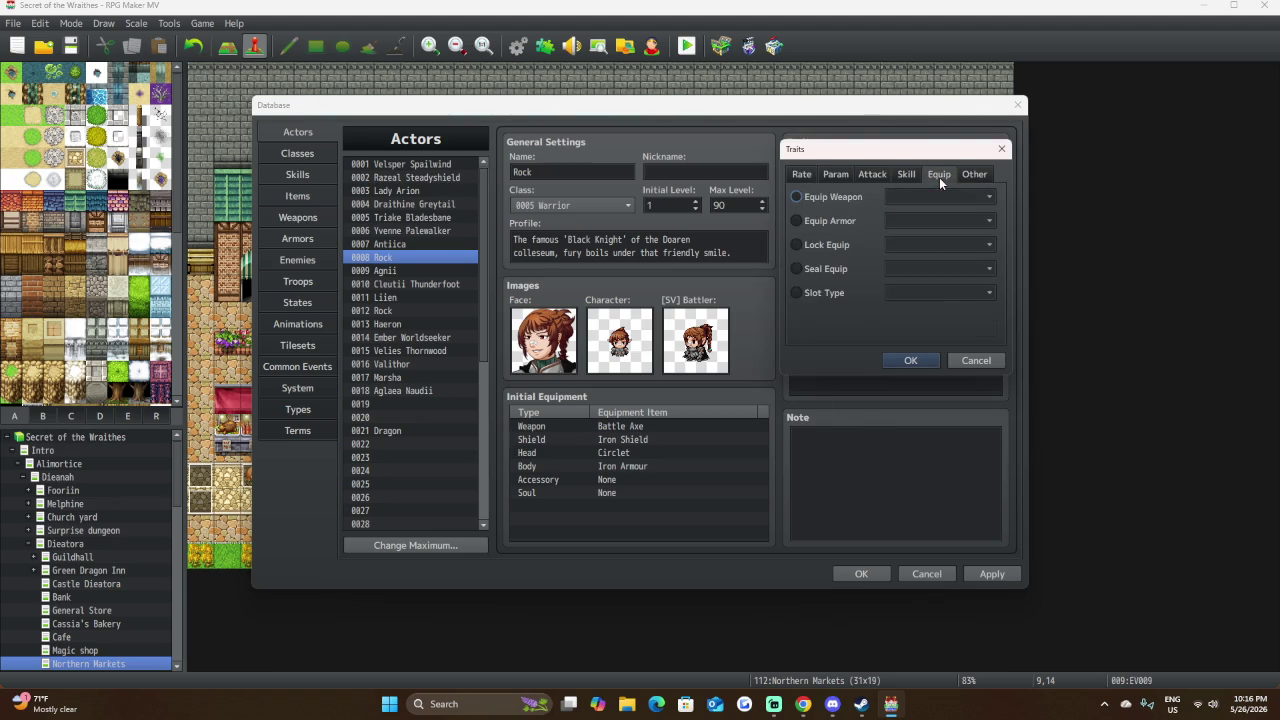
{"action": "left_click", "coordinate": [797, 221]}
{"action": "left_click", "coordinate": [930, 220]}
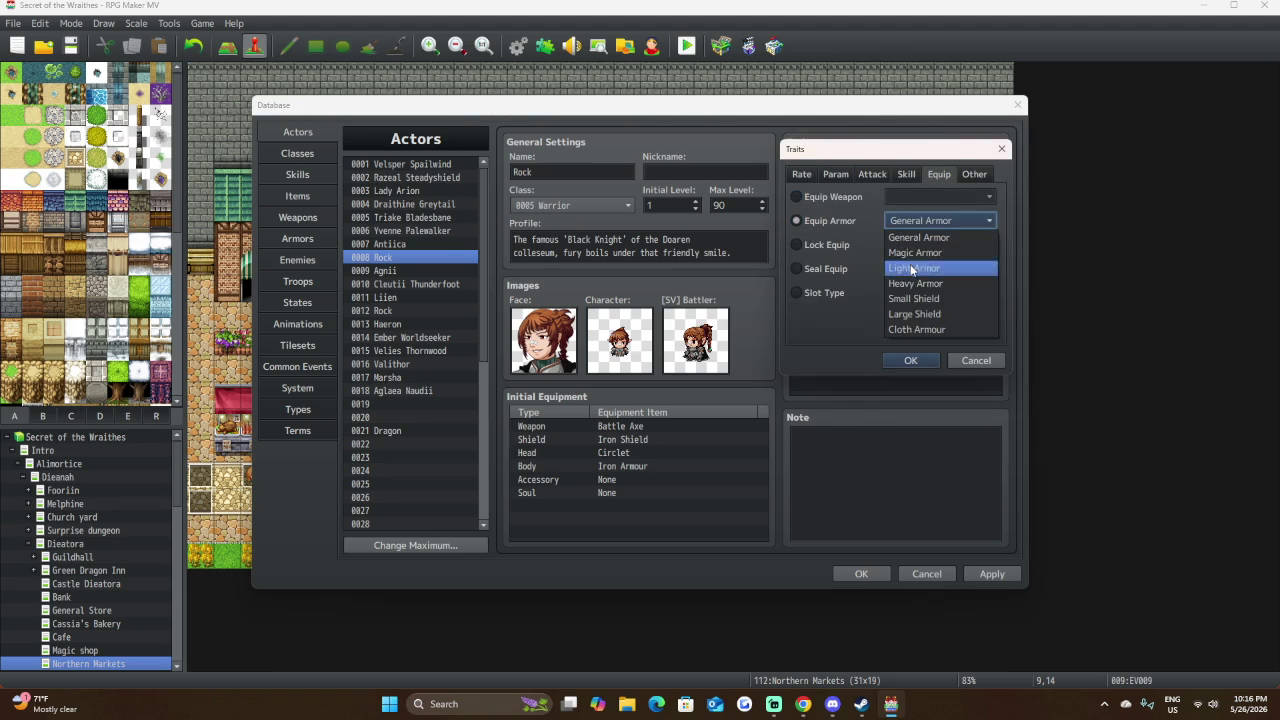
{"action": "left_click", "coordinate": [916, 297]}
{"action": "left_click", "coordinate": [908, 361]}
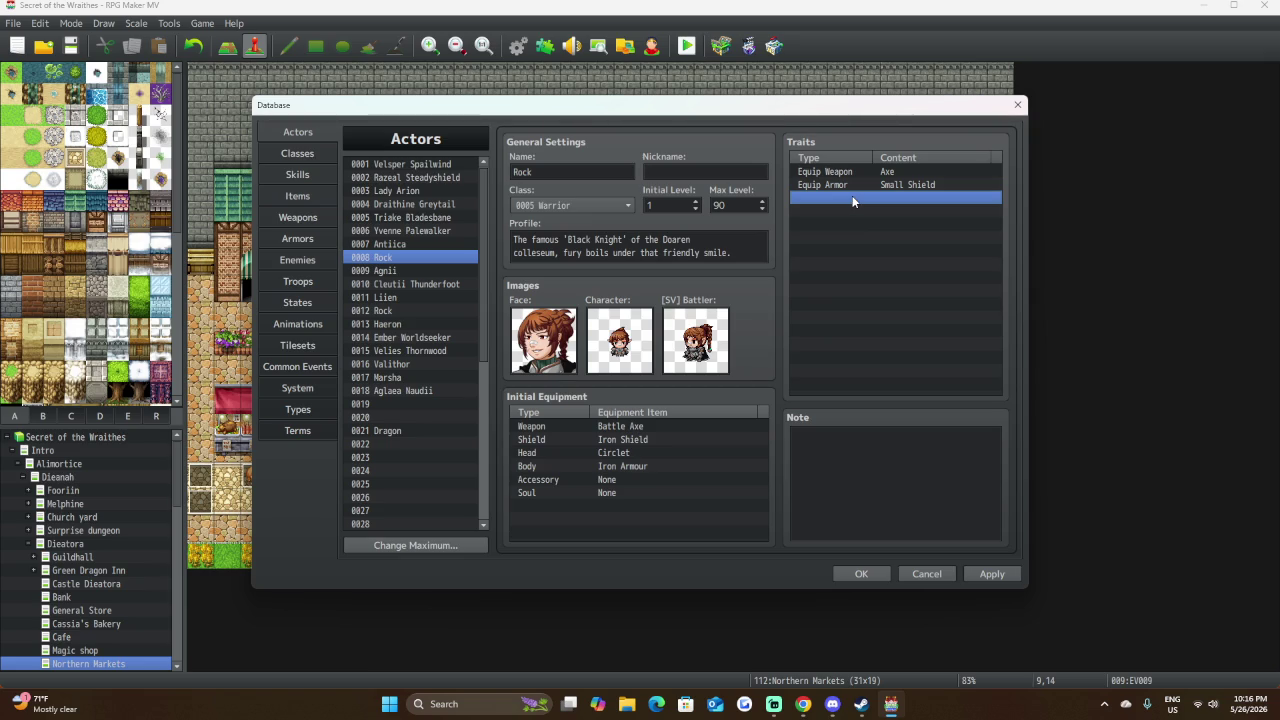
Add an Equip Armor: Heavy Armor trait to Rock.
{"action": "double_click", "coordinate": [853, 202]}
{"action": "left_click", "coordinate": [935, 174]}
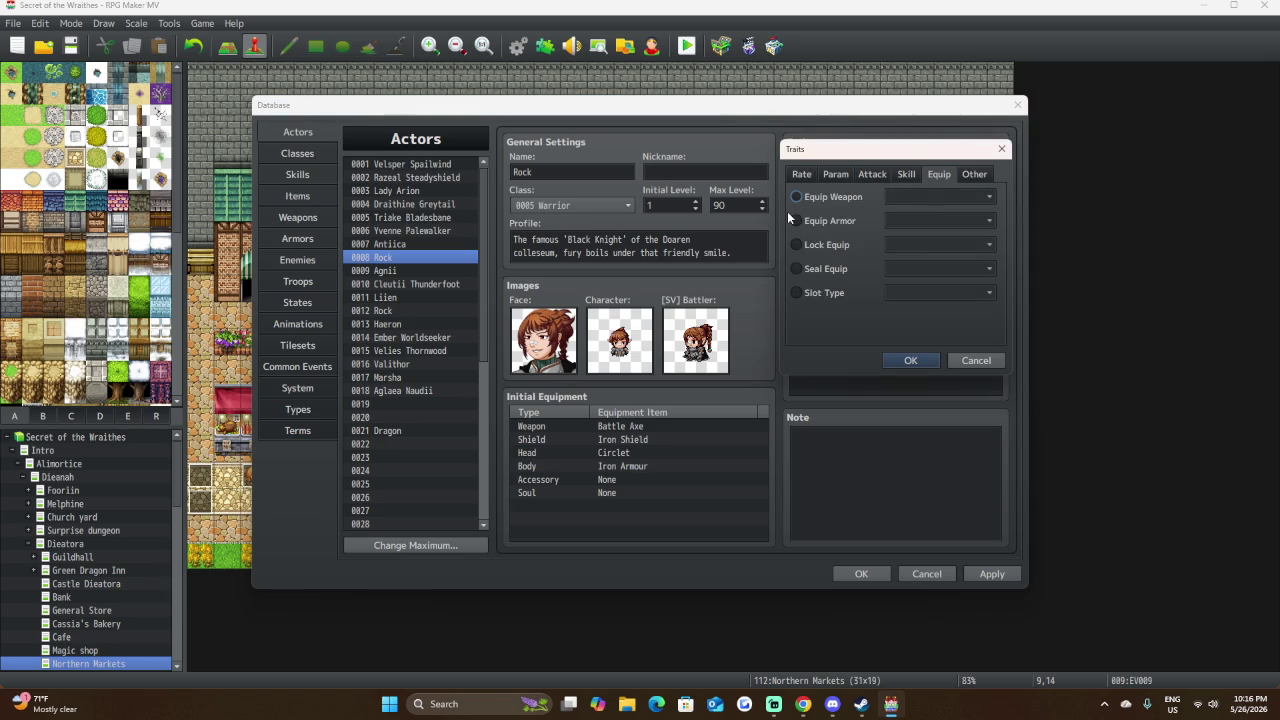
{"action": "left_click", "coordinate": [851, 220]}
{"action": "left_click", "coordinate": [938, 220]}
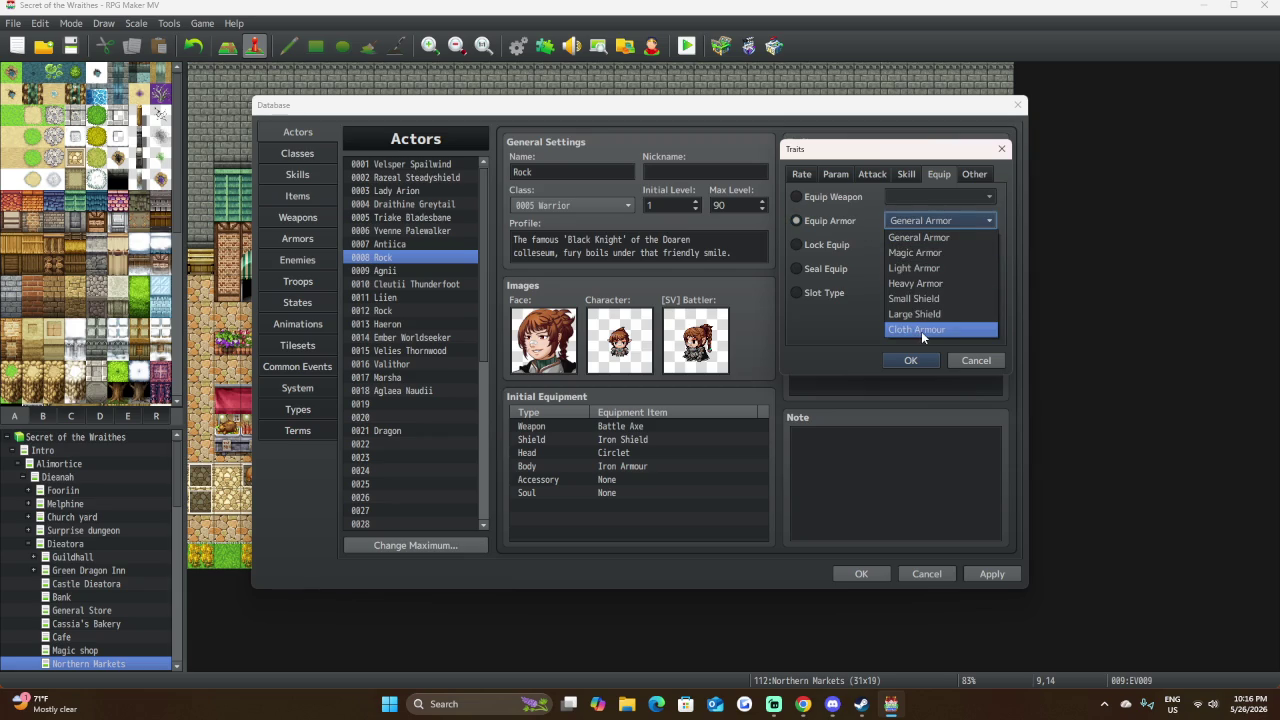
{"action": "left_click", "coordinate": [948, 284]}
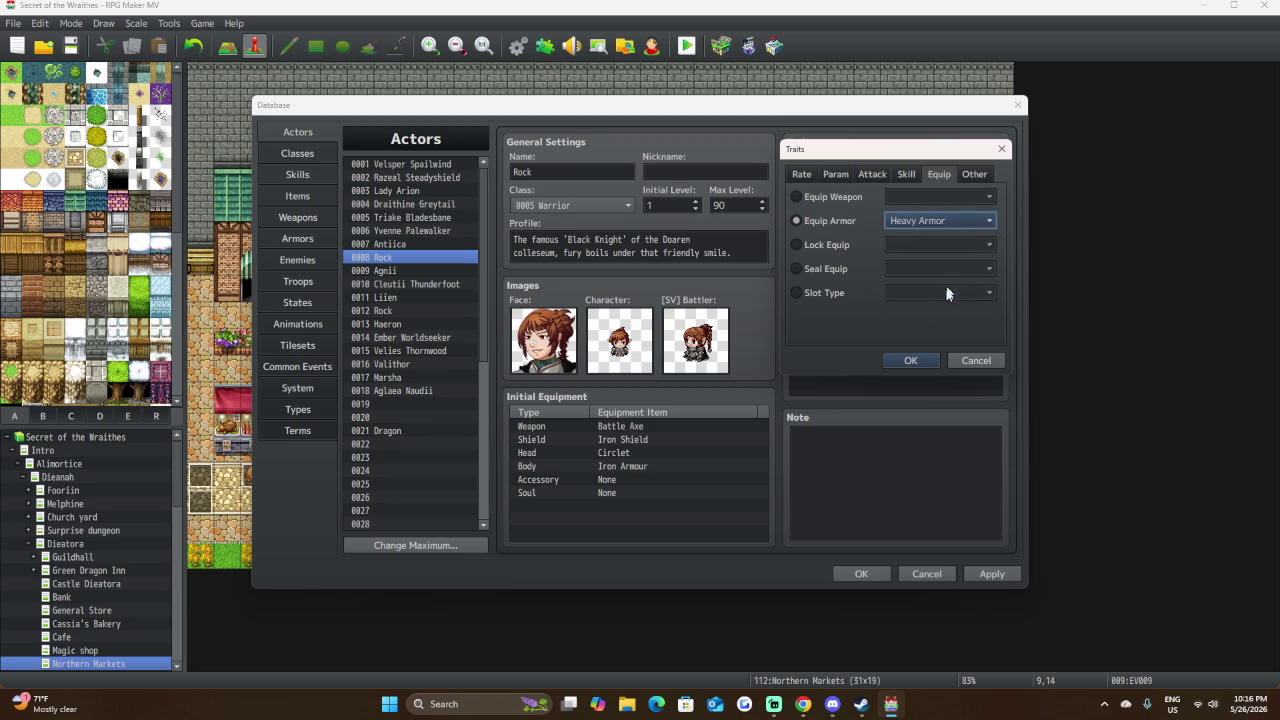
{"action": "left_click", "coordinate": [910, 361]}
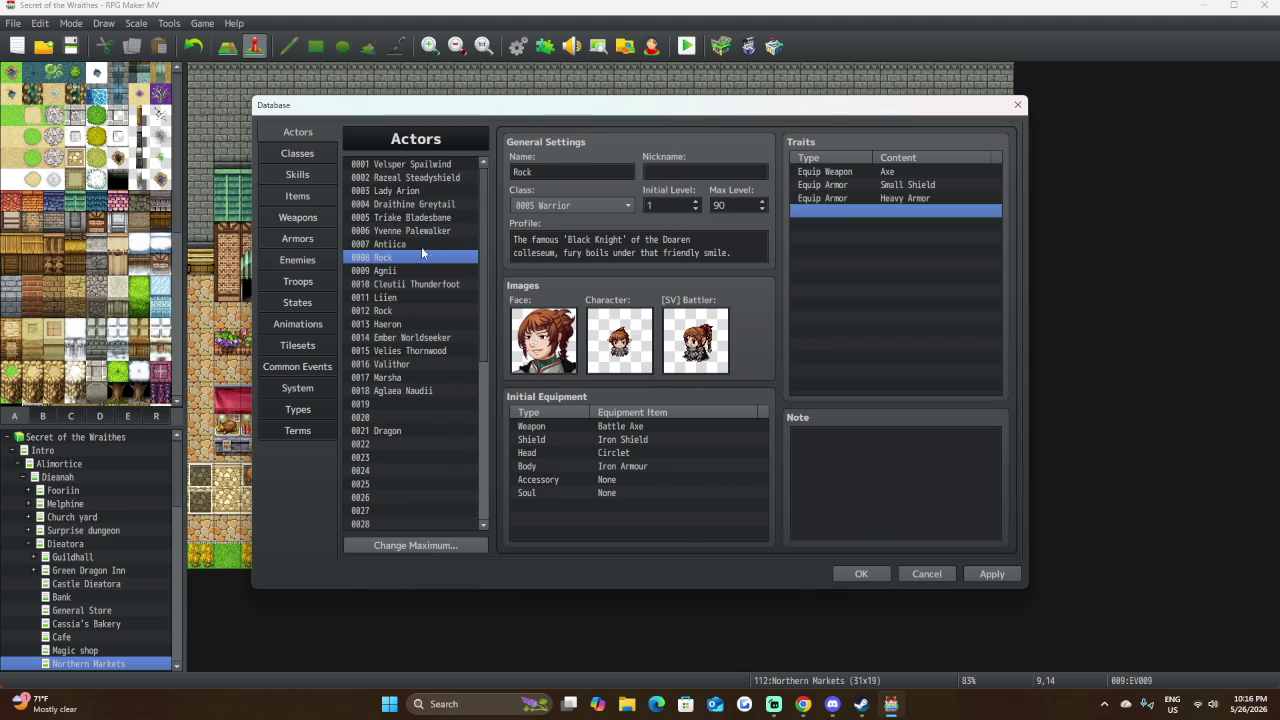
In the Armors tab, compare the Wooden Shield, Sharp Buckler and Iron Shield settings.
{"action": "left_click", "coordinate": [321, 238]}
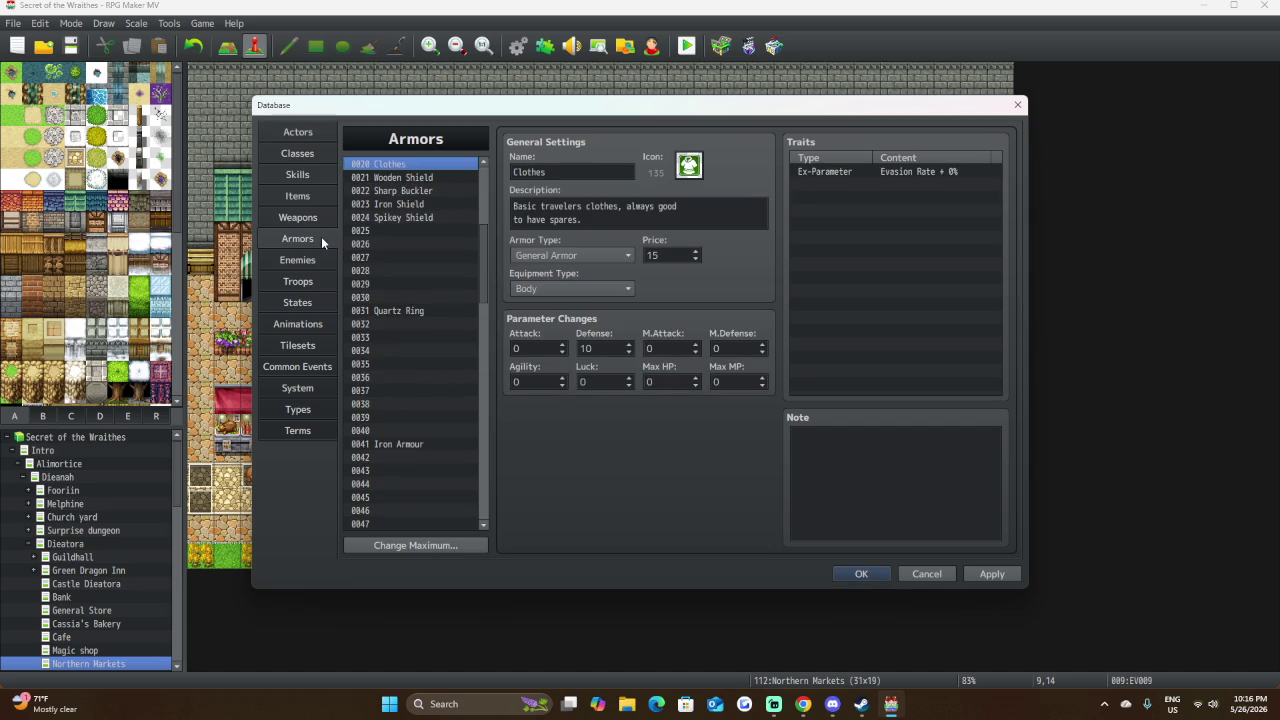
{"action": "left_click", "coordinate": [407, 178]}
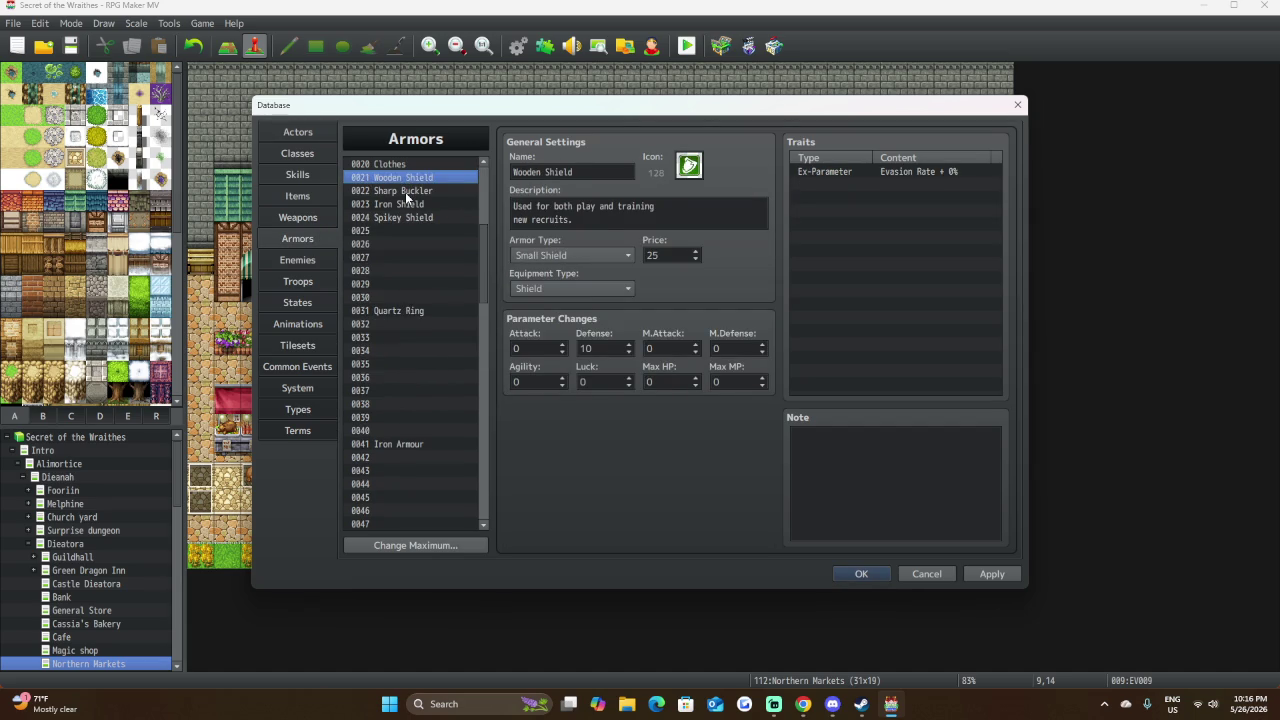
{"action": "left_click", "coordinate": [405, 191]}
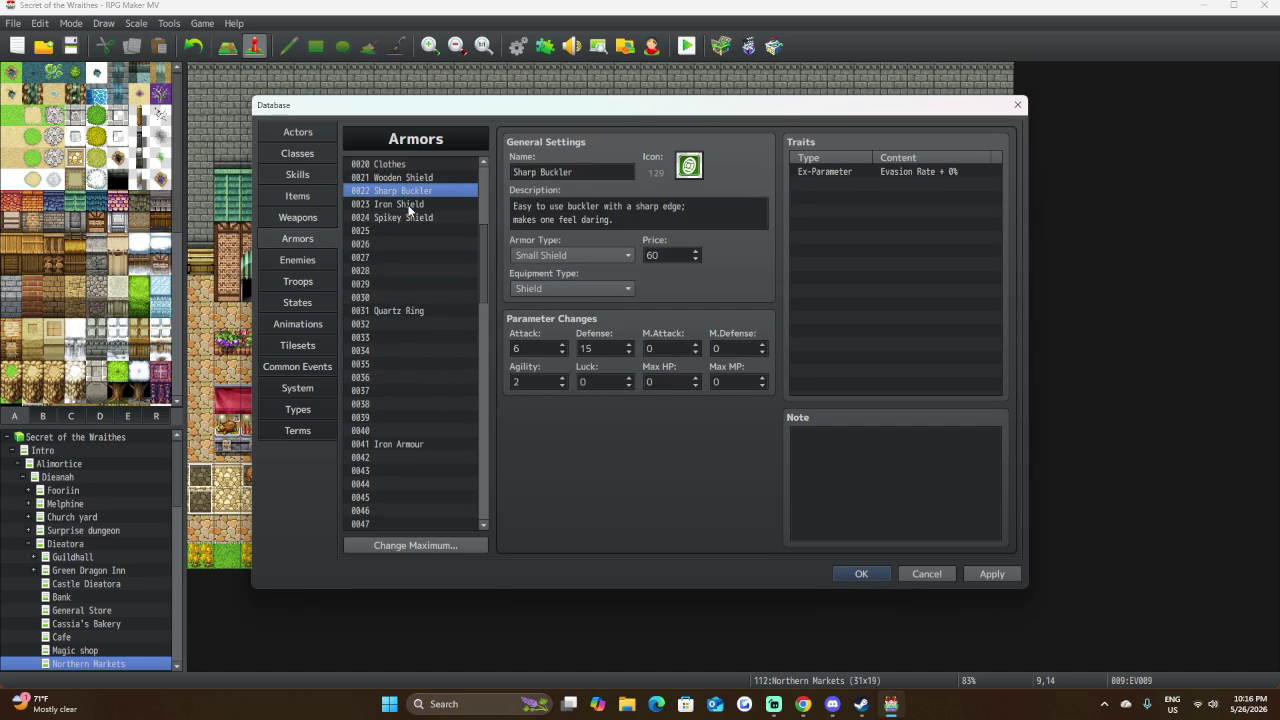
{"action": "left_click", "coordinate": [418, 179]}
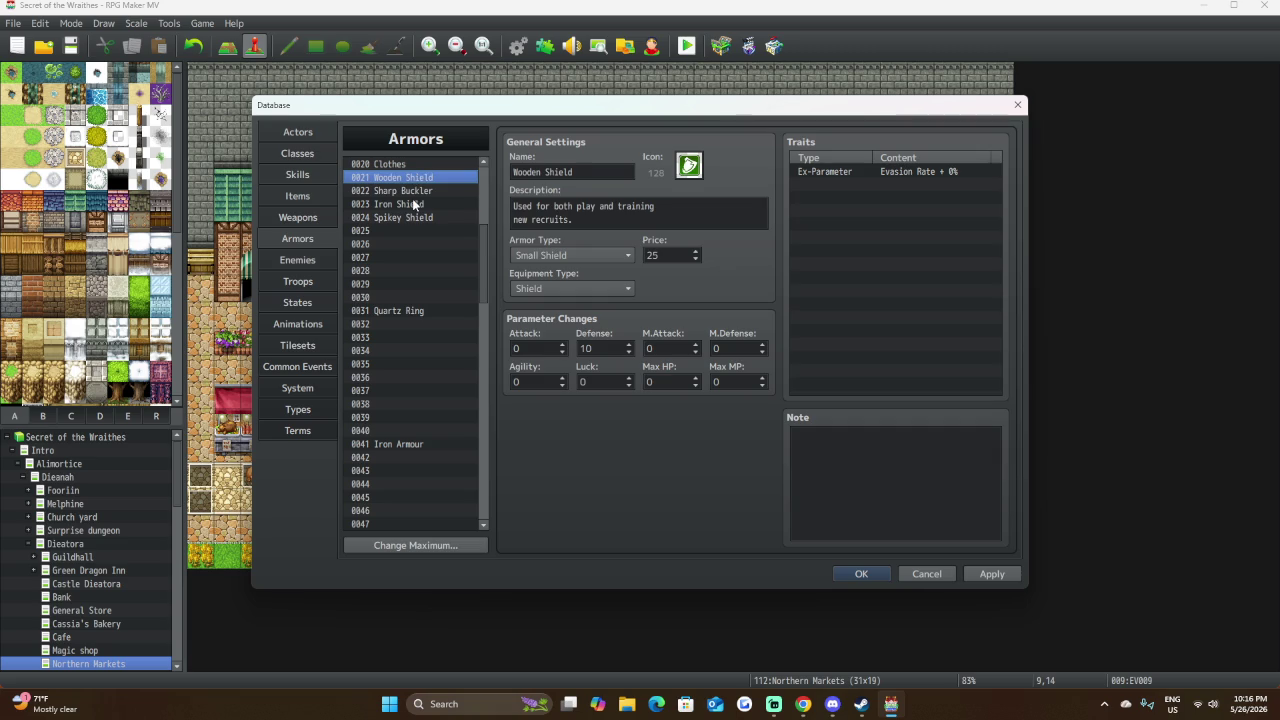
{"action": "left_click", "coordinate": [414, 204]}
{"action": "left_click", "coordinate": [420, 178]}
{"action": "left_click", "coordinate": [418, 190]}
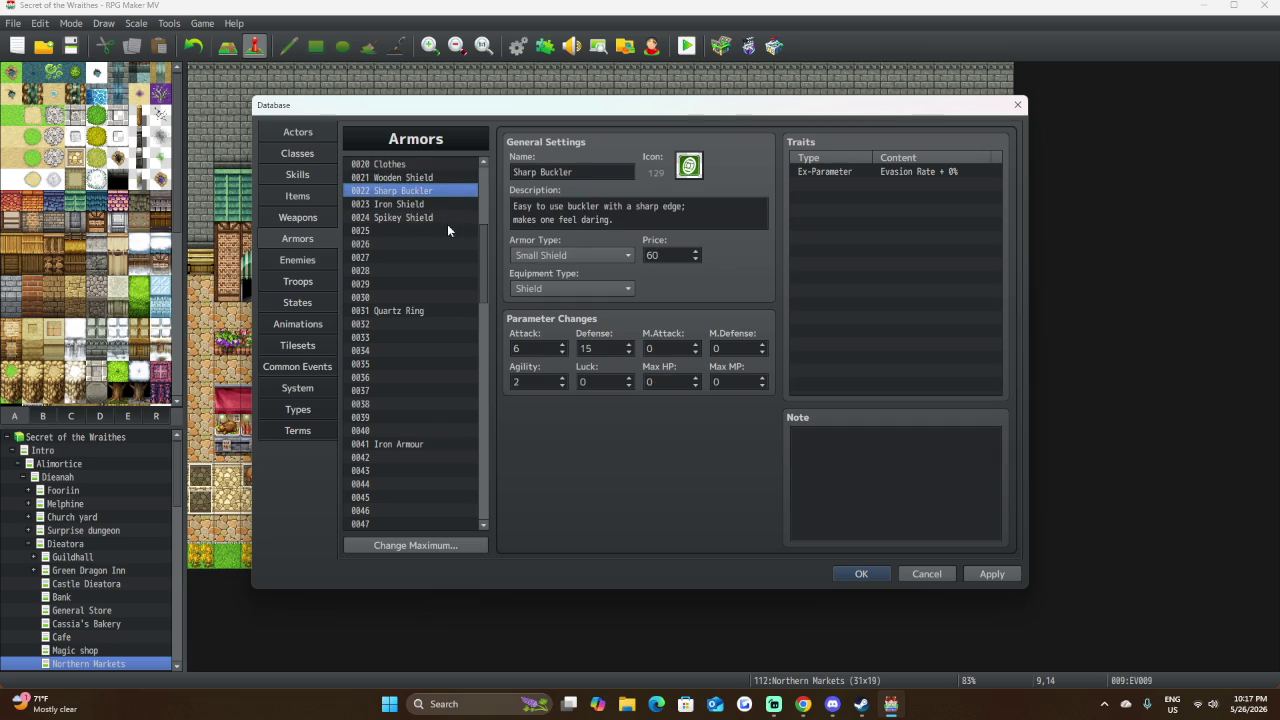
{"action": "left_click", "coordinate": [409, 178]}
{"action": "left_click", "coordinate": [413, 191]}
{"action": "left_click", "coordinate": [415, 205]}
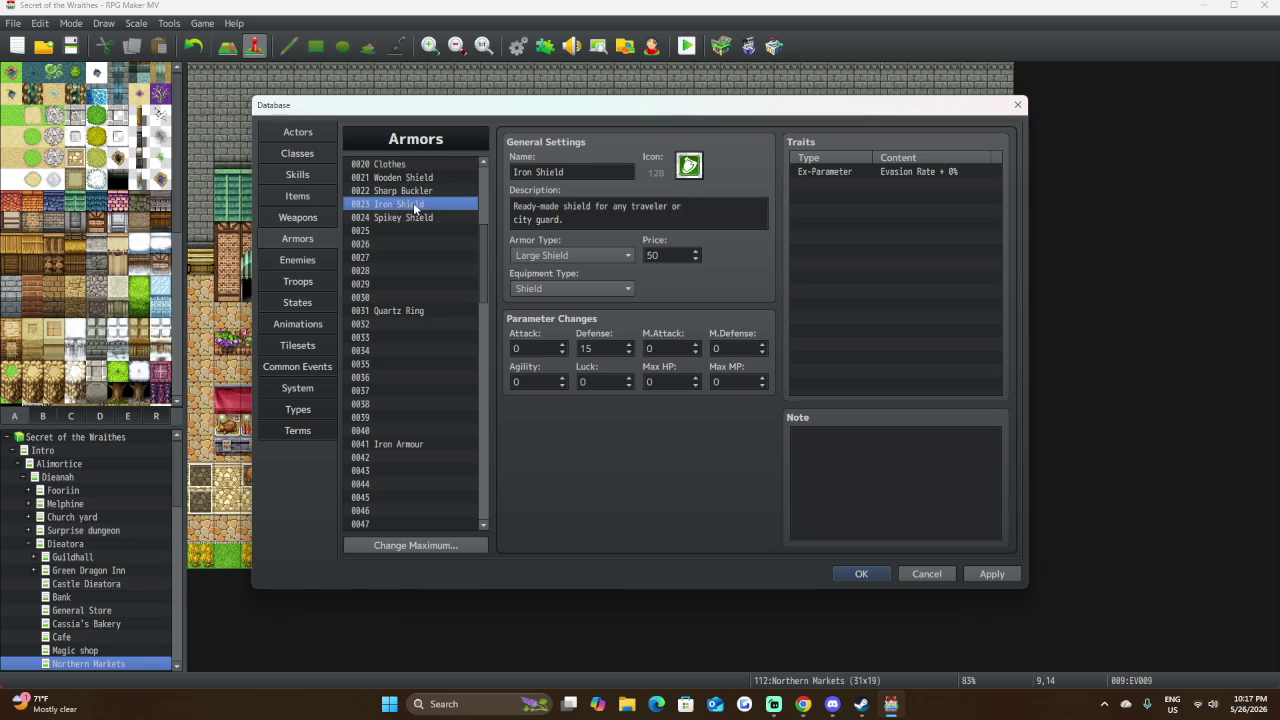
Set the Iron Shield's price to 80 and its magic defense to 2.
{"action": "double_click", "coordinate": [660, 257]}
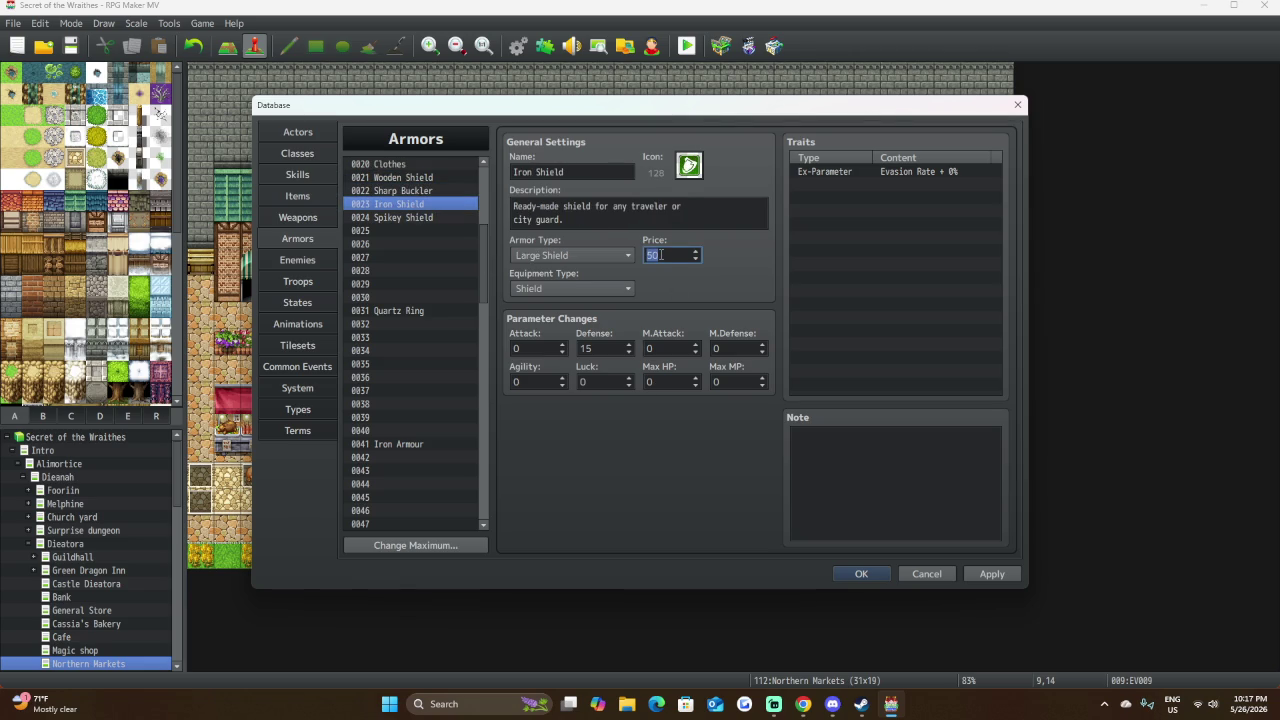
{"action": "type", "text": "80"}
{"action": "left_click", "coordinate": [410, 193]}
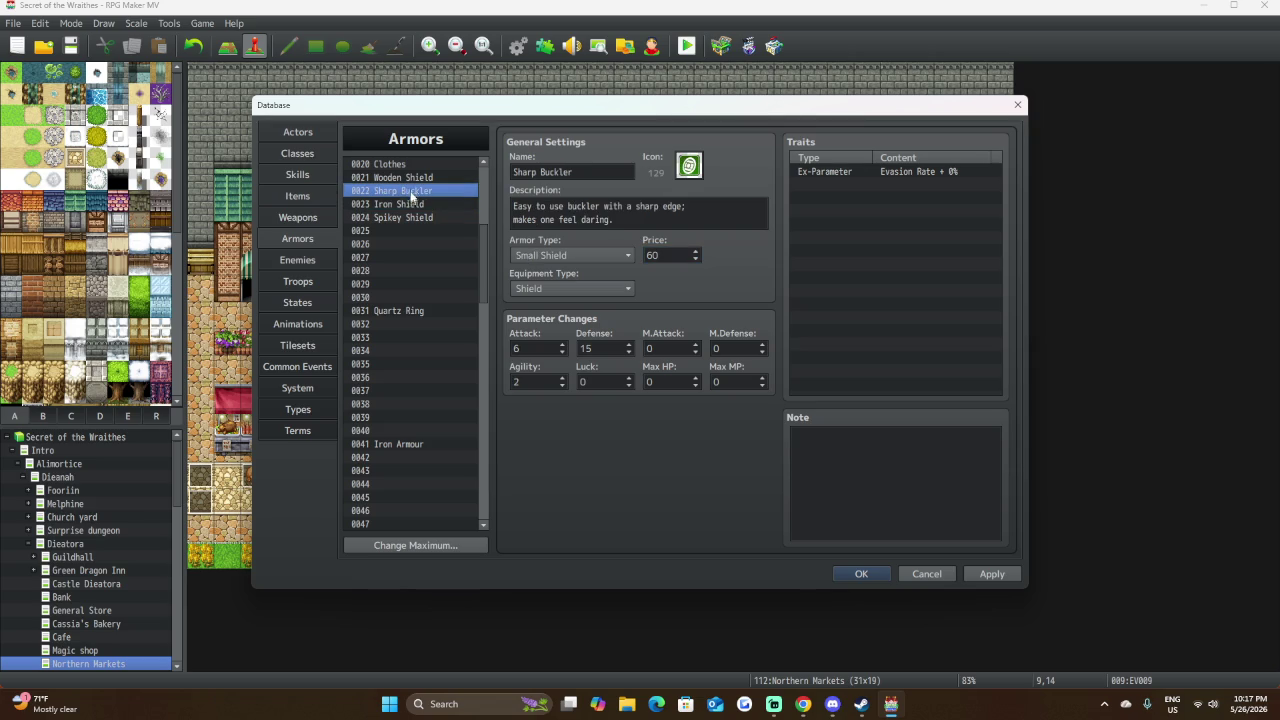
{"action": "left_click", "coordinate": [434, 203]}
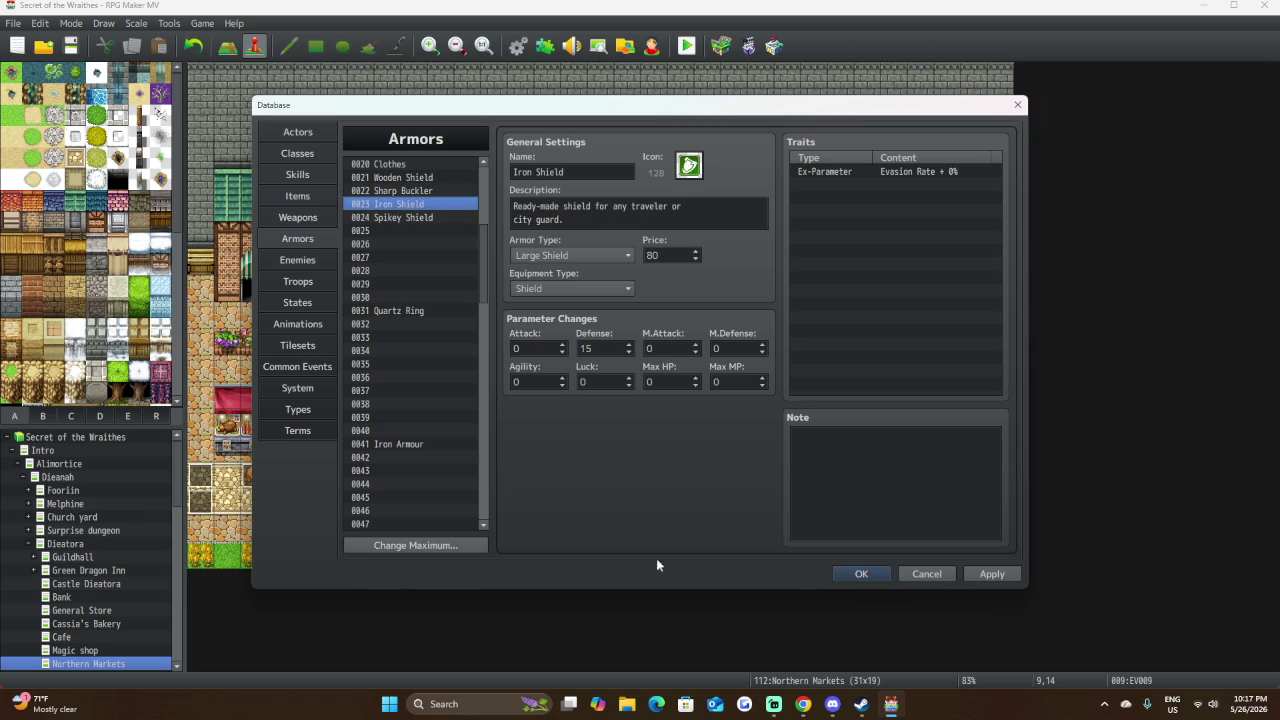
{"action": "left_click", "coordinate": [762, 344]}
{"action": "left_click", "coordinate": [762, 344]}
Compare Sharp Buckler, Iron Shield, Spikey Shield and Quartz Ring prices, then close the database.
{"action": "left_click", "coordinate": [446, 191]}
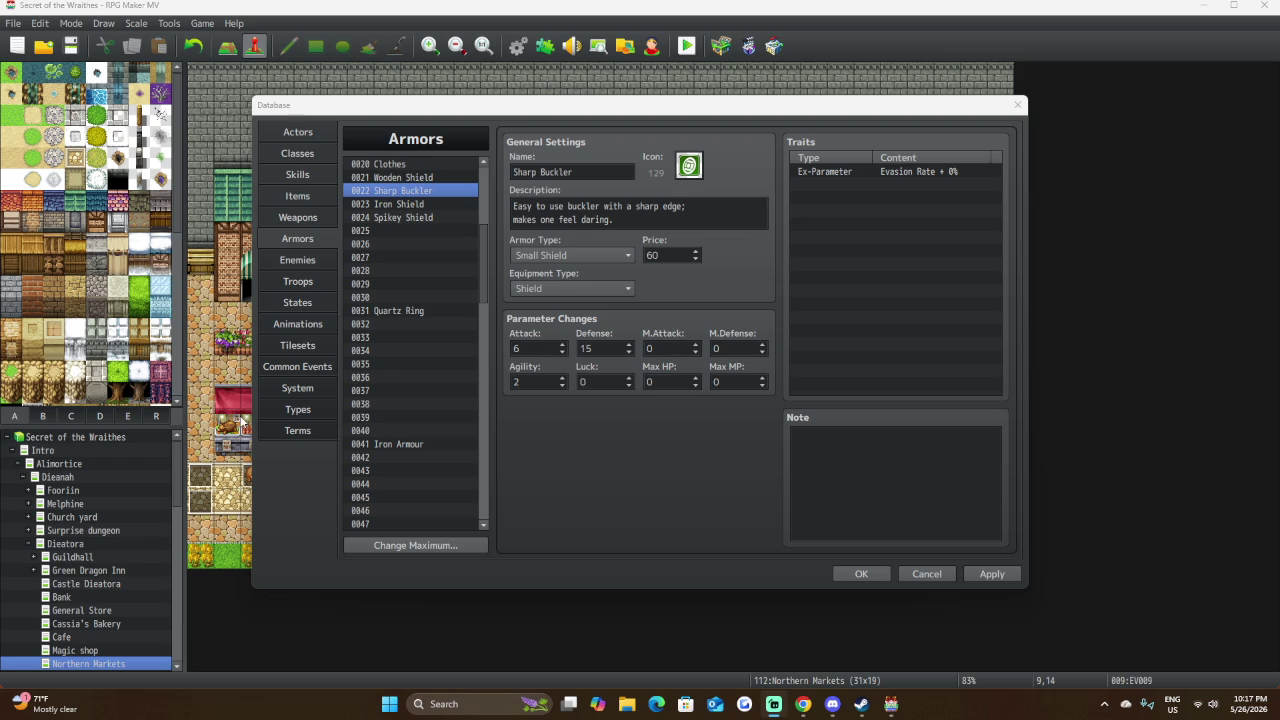
{"action": "left_click", "coordinate": [618, 509]}
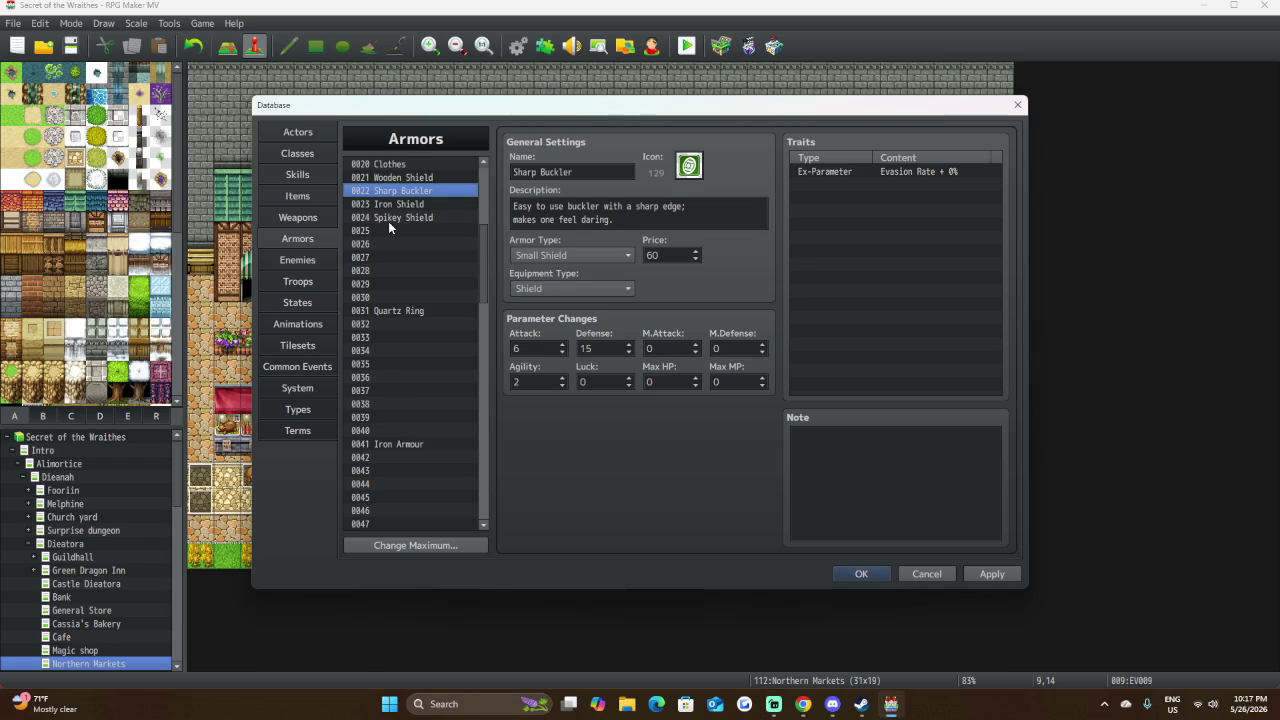
{"action": "left_click", "coordinate": [442, 206]}
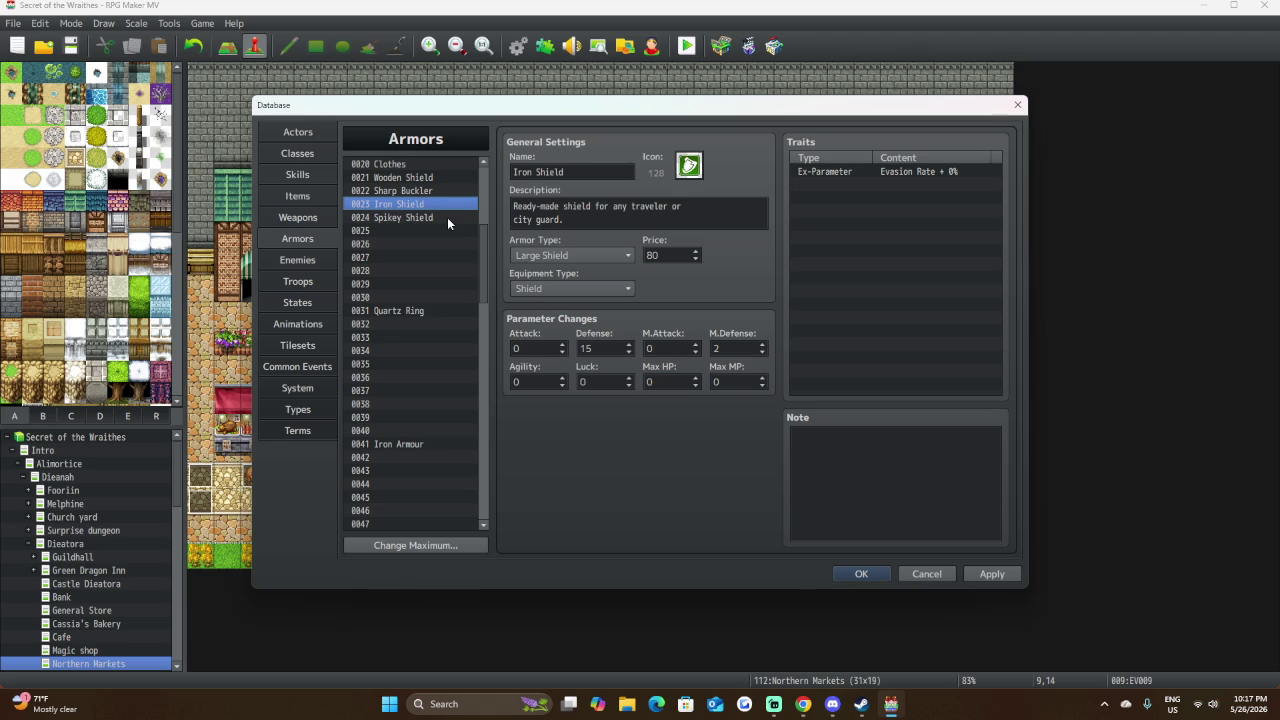
{"action": "left_click", "coordinate": [447, 217]}
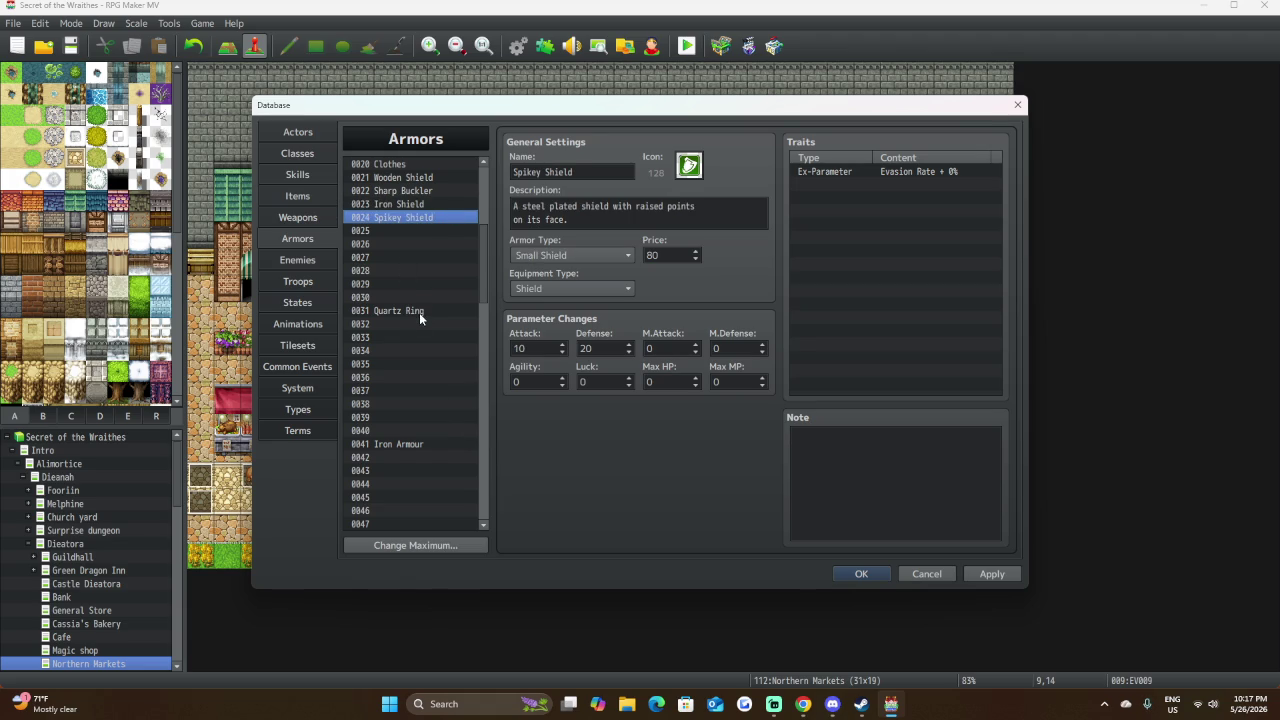
{"action": "left_click", "coordinate": [419, 312]}
{"action": "left_click", "coordinate": [424, 216]}
{"action": "left_click", "coordinate": [427, 207]}
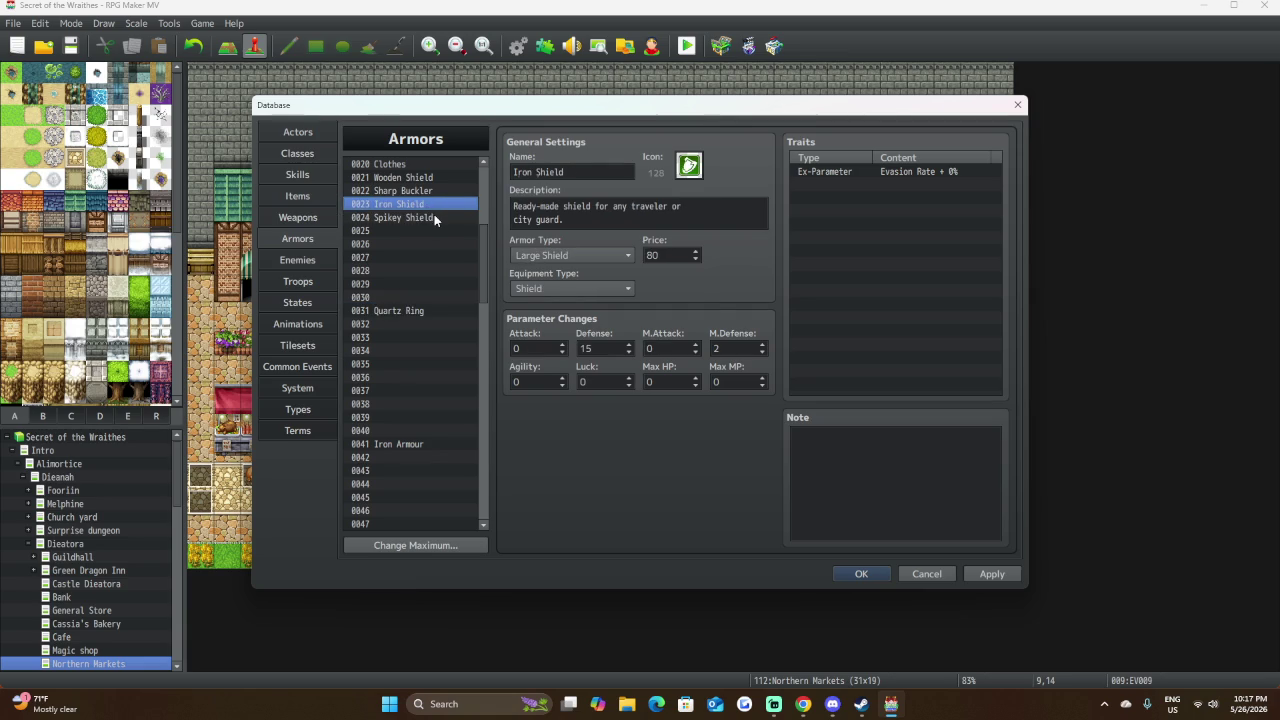
{"action": "left_click", "coordinate": [434, 215]}
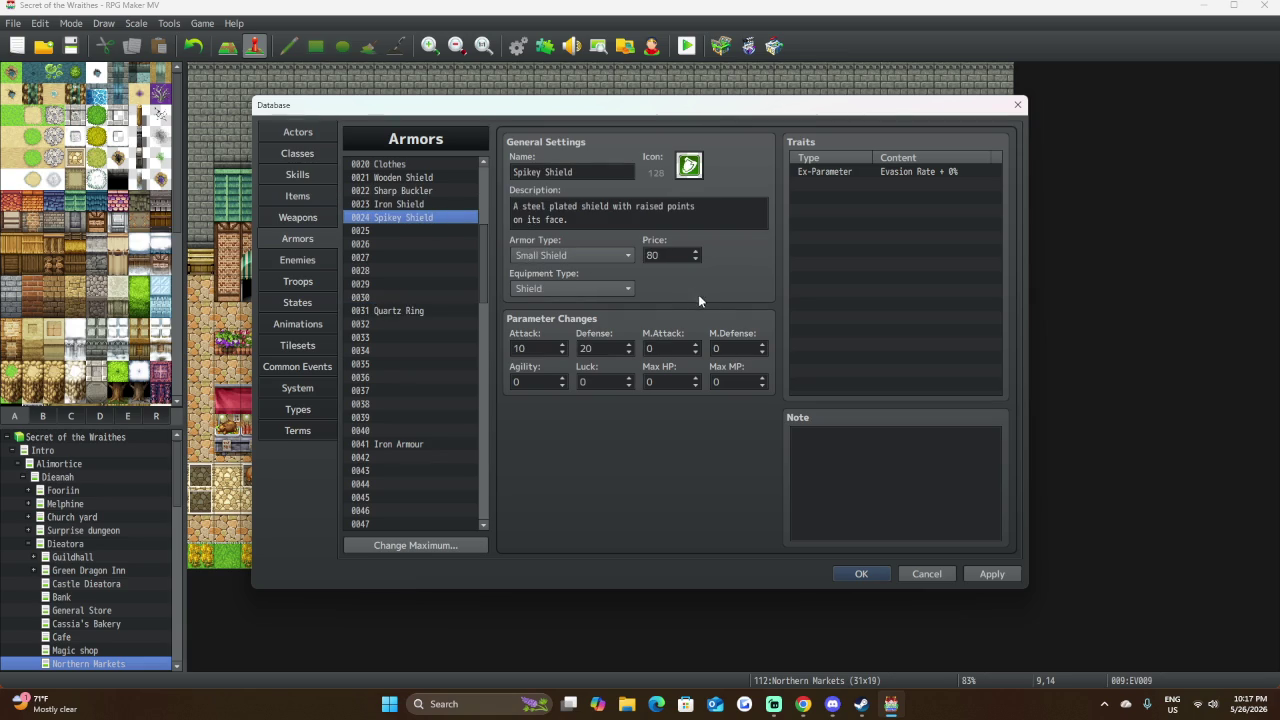
{"action": "left_click", "coordinate": [401, 206]}
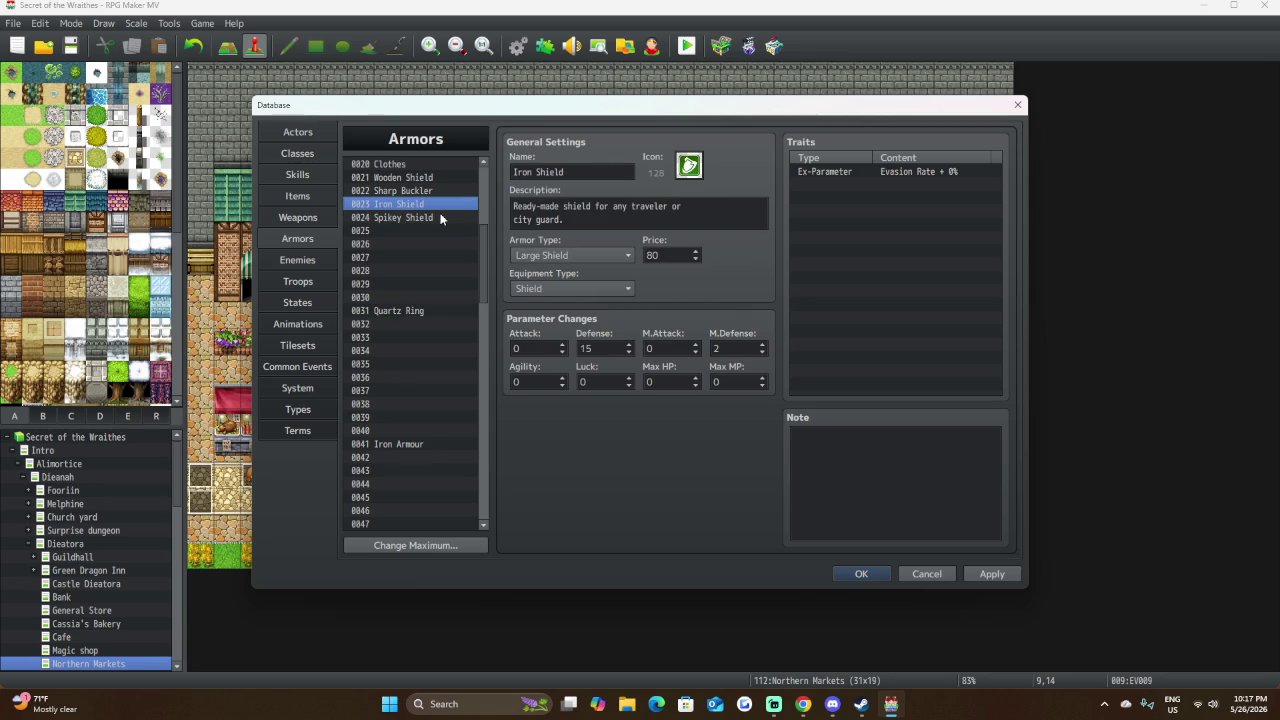
{"action": "left_click", "coordinate": [442, 217]}
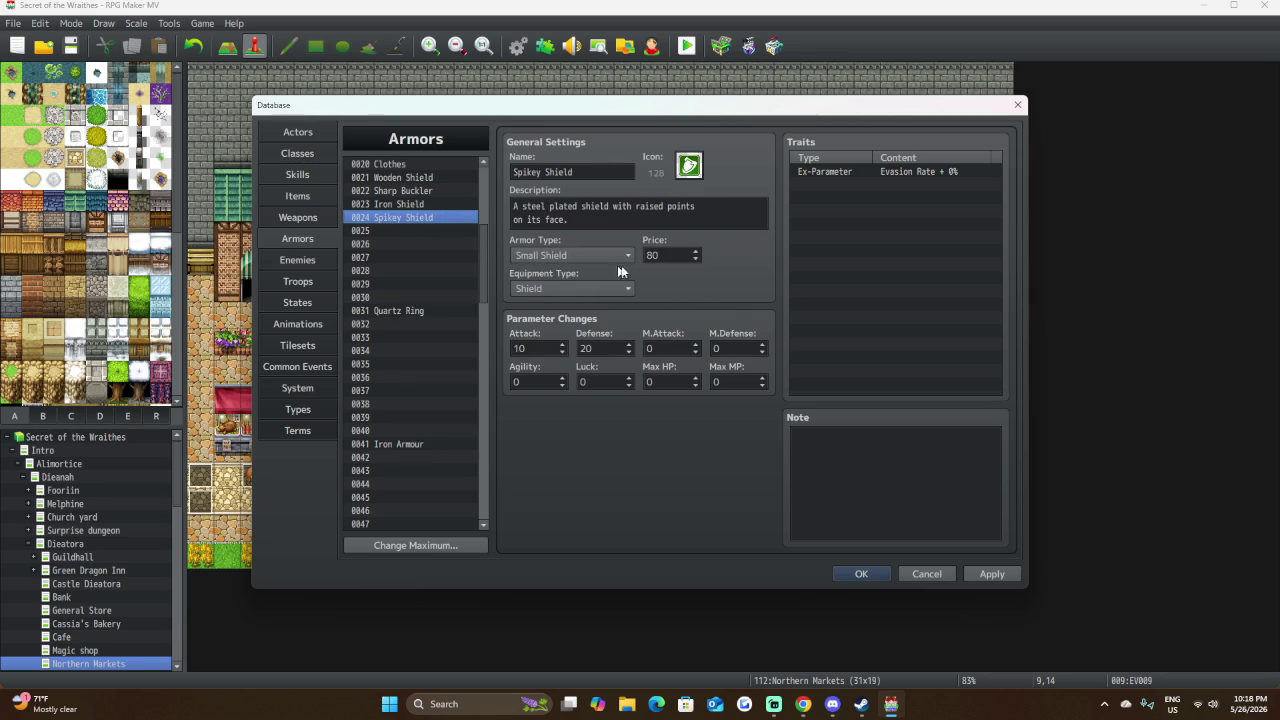
{"action": "left_click", "coordinate": [420, 192]}
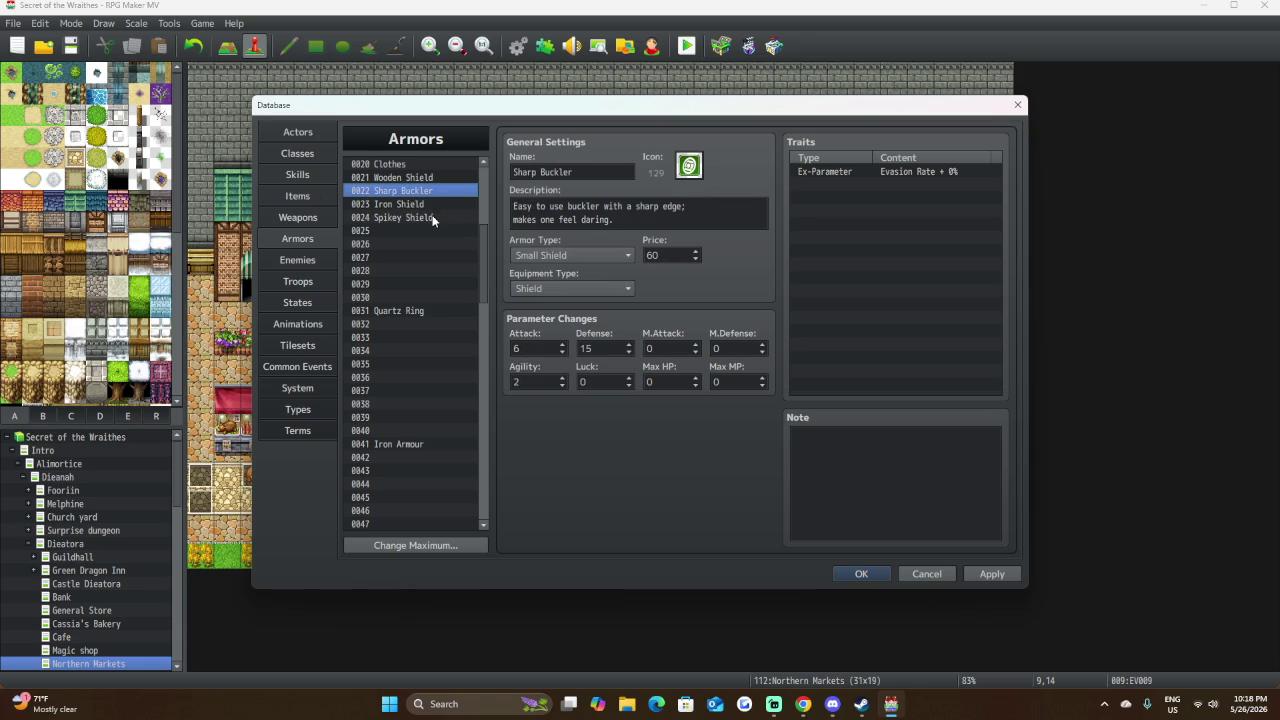
{"action": "left_click", "coordinate": [433, 218]}
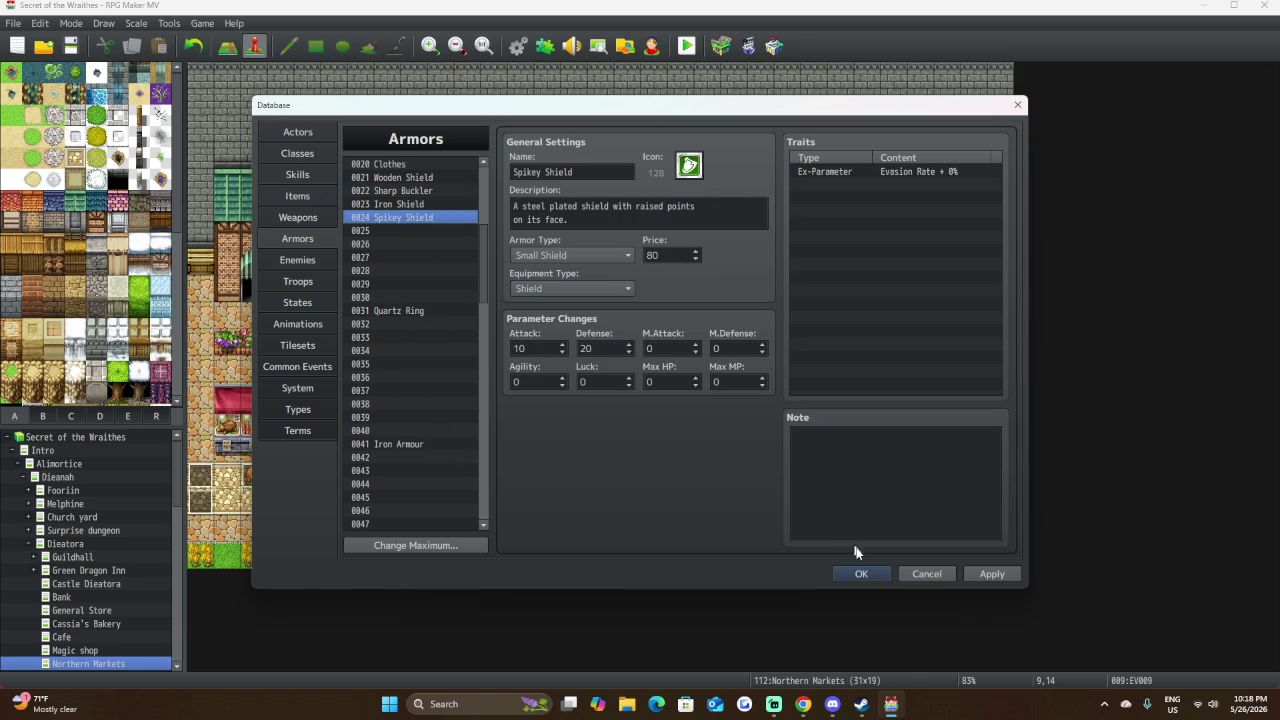
{"action": "left_click", "coordinate": [865, 575]}
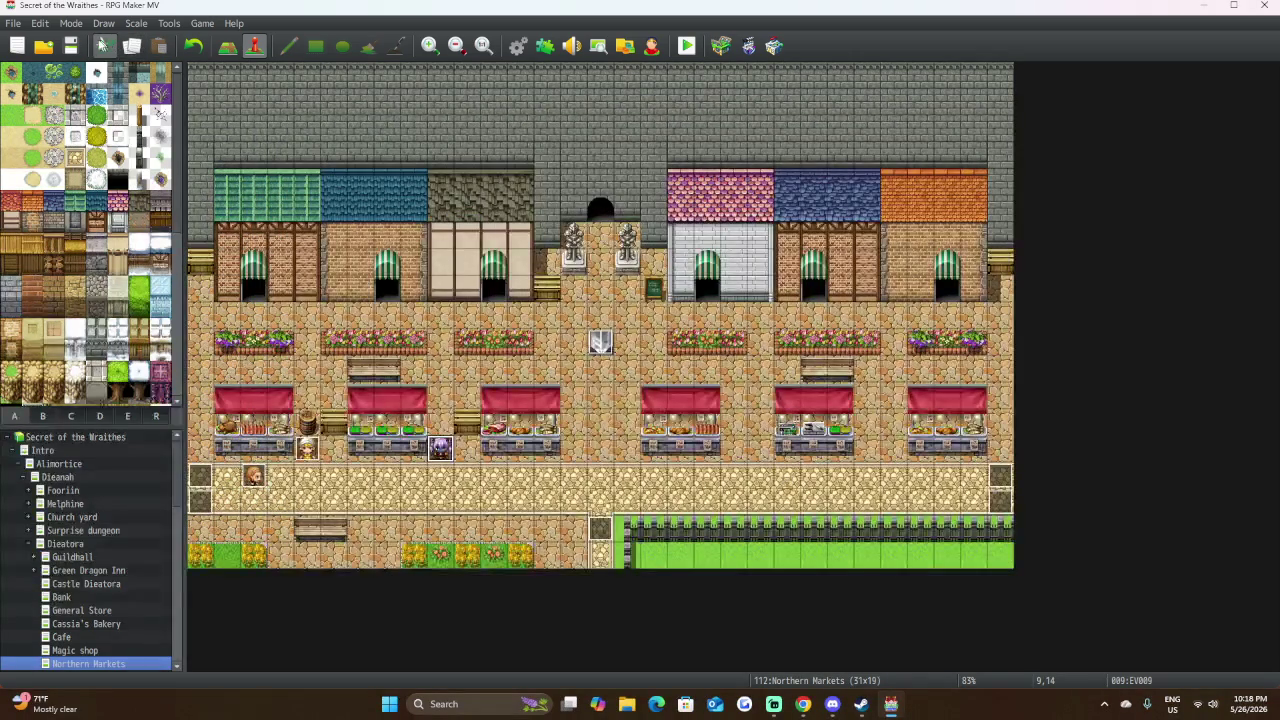
Save the project and open event EV009's Rank E Shop Processing goods list.
{"action": "left_click", "coordinate": [70, 46]}
{"action": "double_click", "coordinate": [445, 450]}
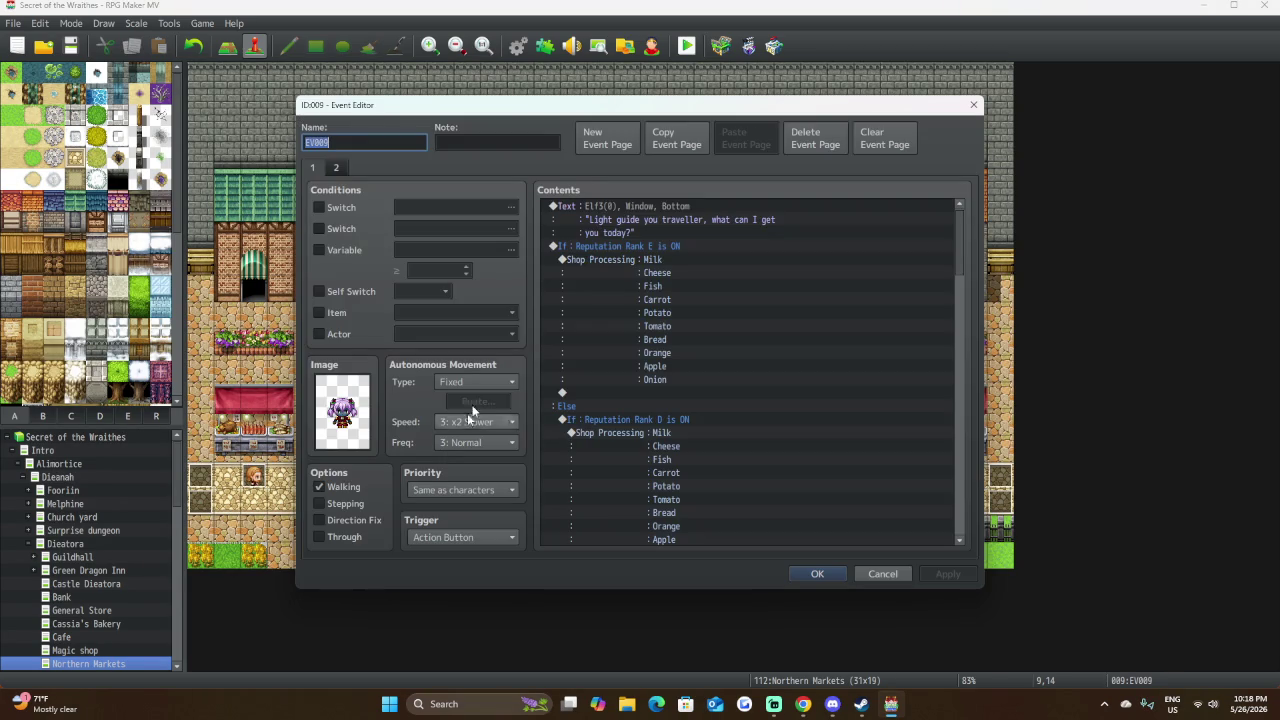
{"action": "left_click", "coordinate": [644, 260]}
{"action": "double_click", "coordinate": [644, 260]}
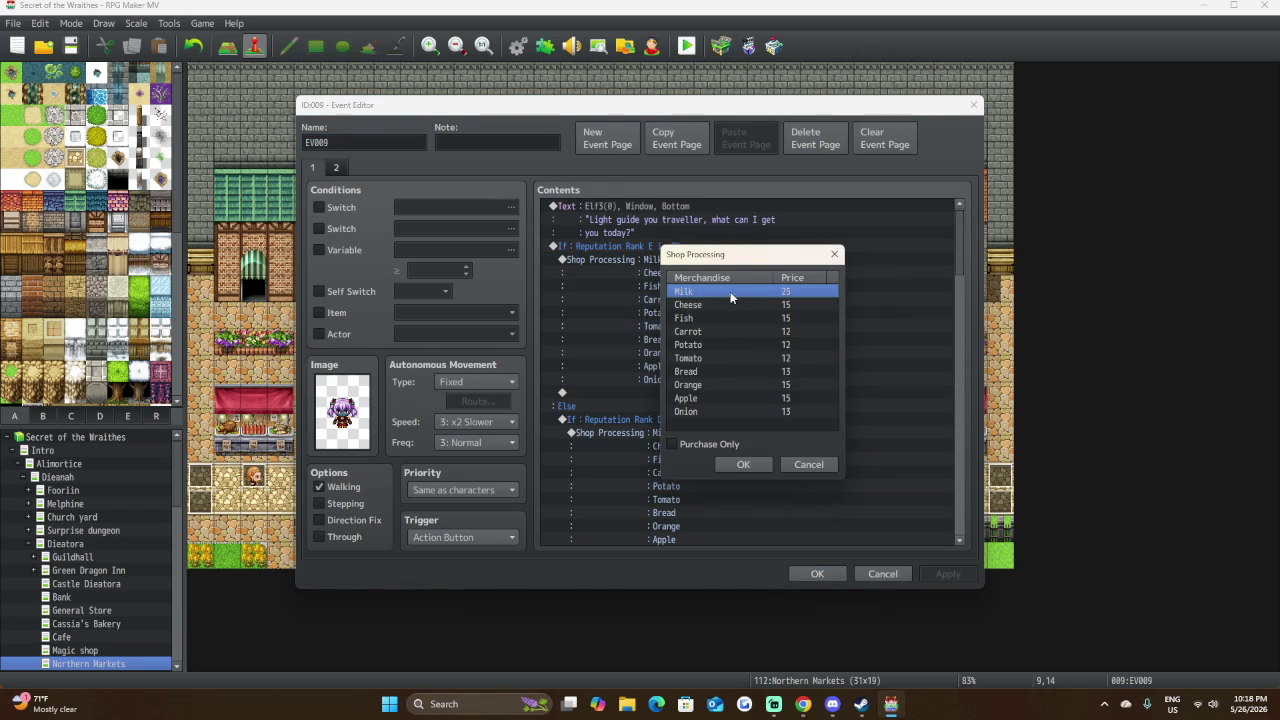
Replace Milk with armour 0001 Hat at price 90.
{"action": "double_click", "coordinate": [731, 297]}
{"action": "left_click", "coordinate": [690, 344]}
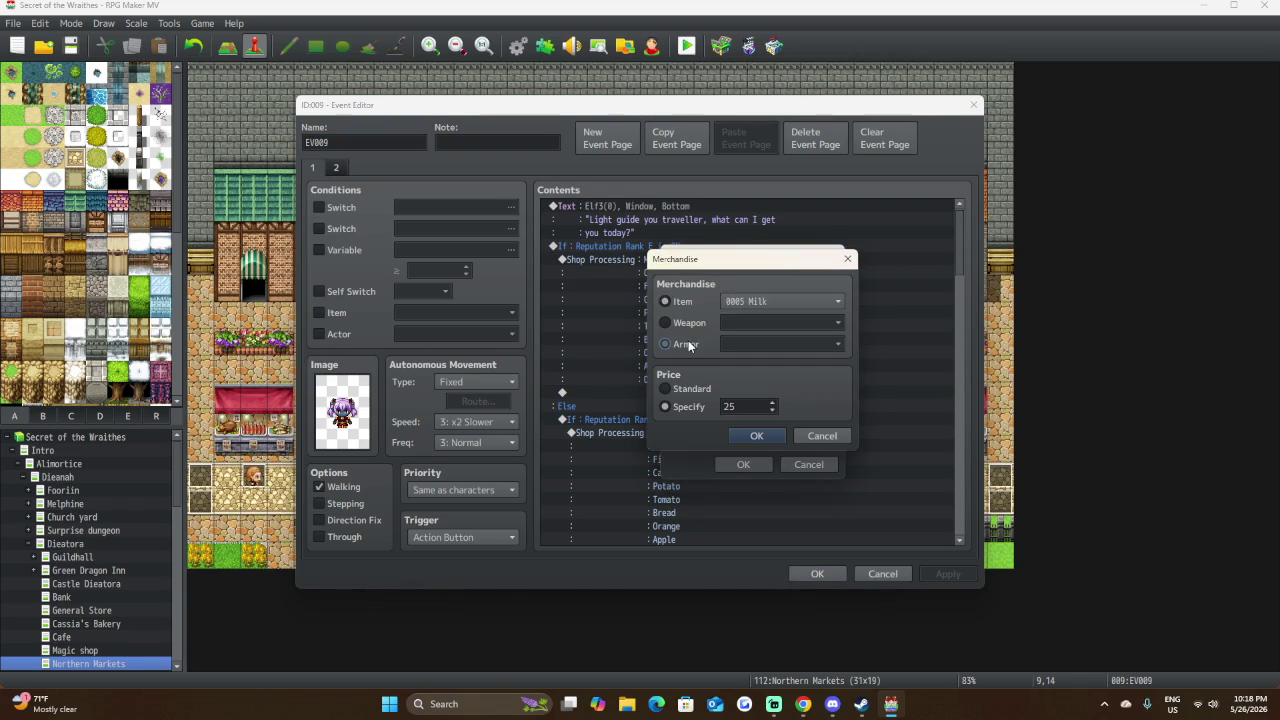
{"action": "left_click", "coordinate": [782, 345]}
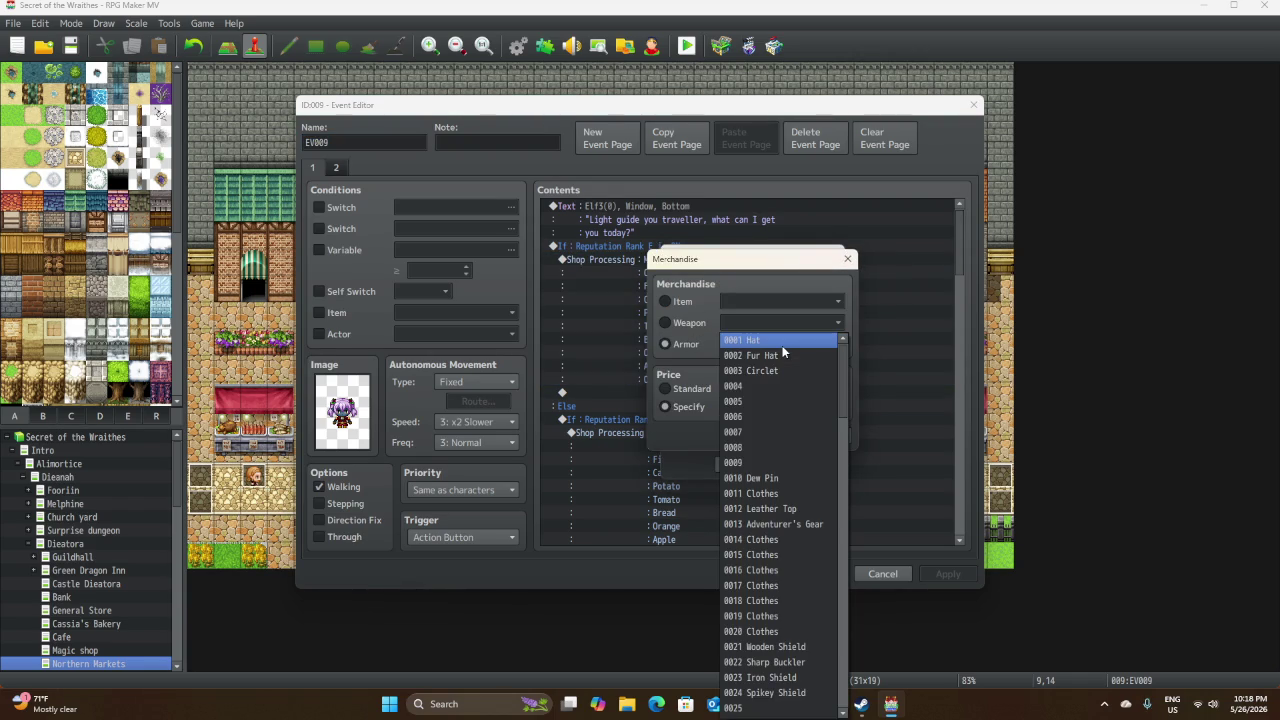
{"action": "left_click", "coordinate": [704, 362]}
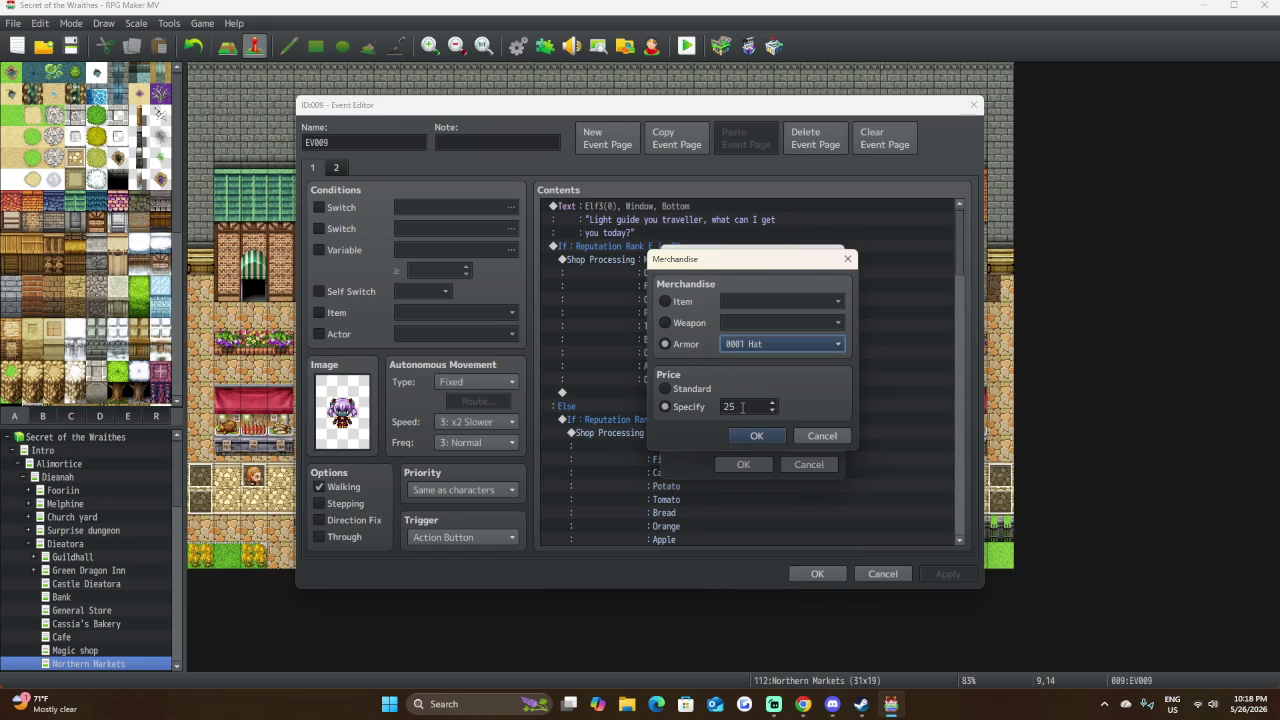
{"action": "double_click", "coordinate": [742, 407]}
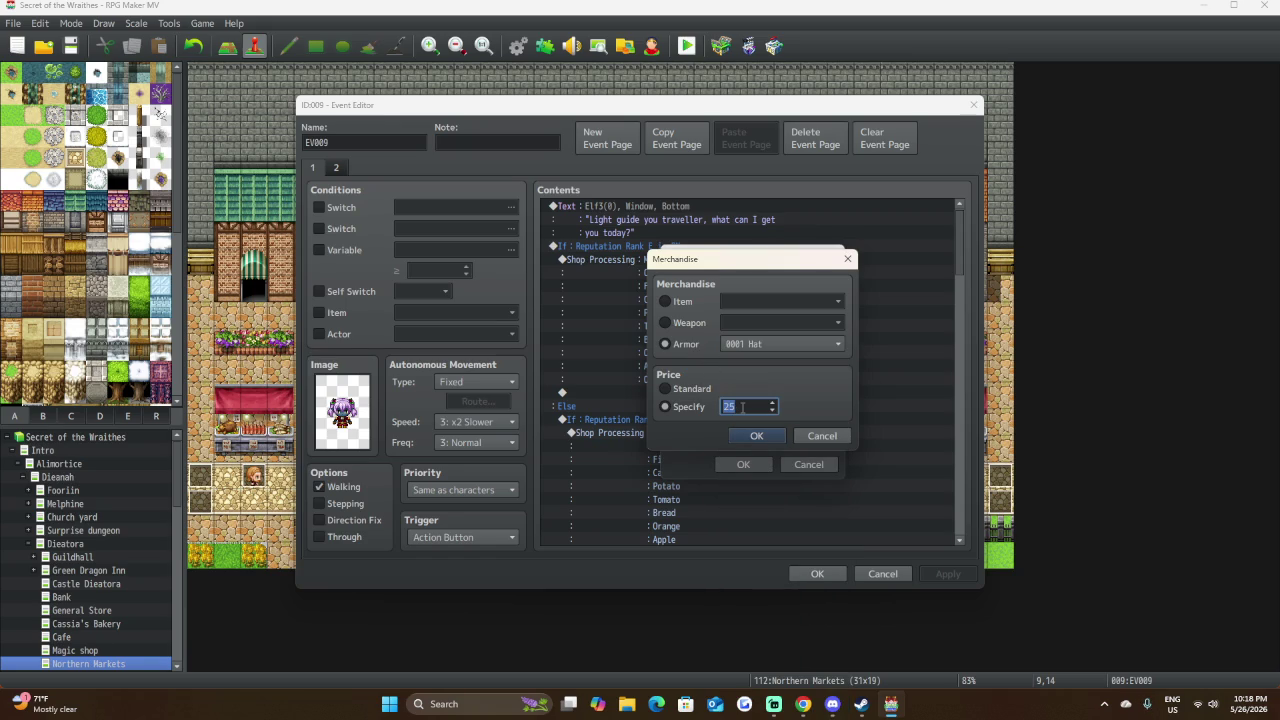
{"action": "type", "text": "90"}
{"action": "left_click", "coordinate": [750, 438]}
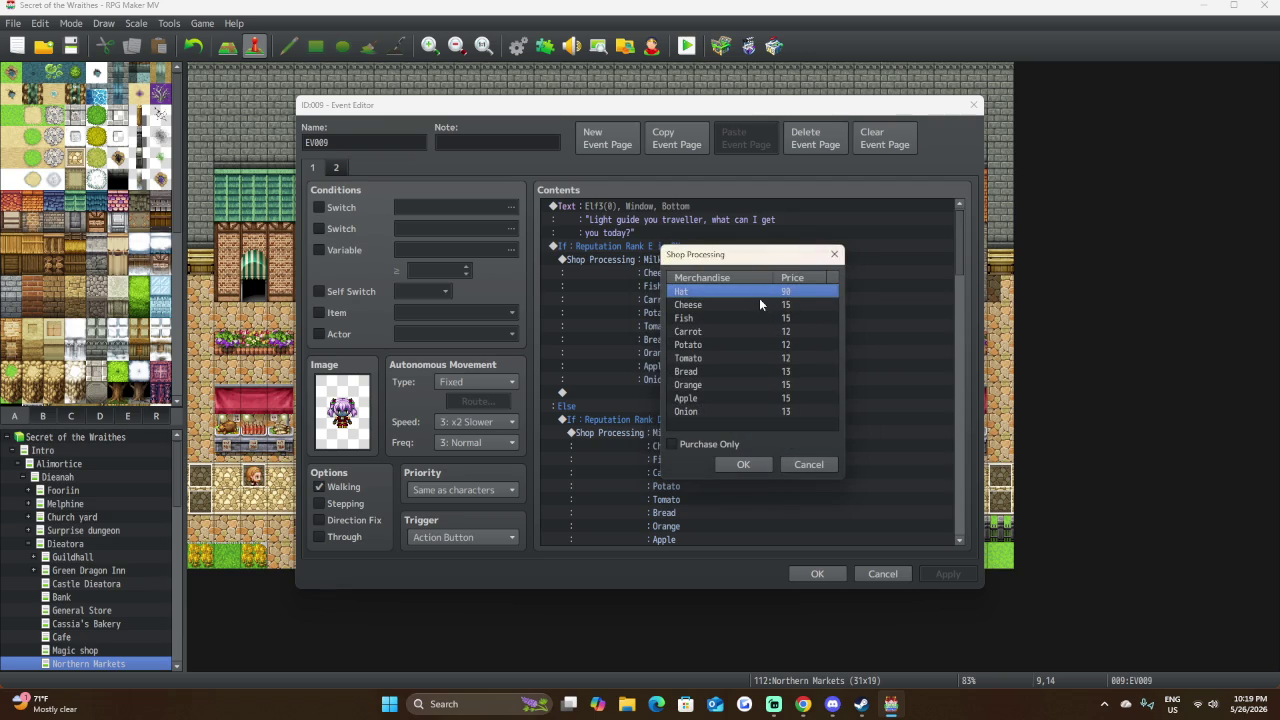
Replace Cheese with armour Fur Hat at price 95.
{"action": "left_click", "coordinate": [759, 300]}
{"action": "double_click", "coordinate": [759, 302]}
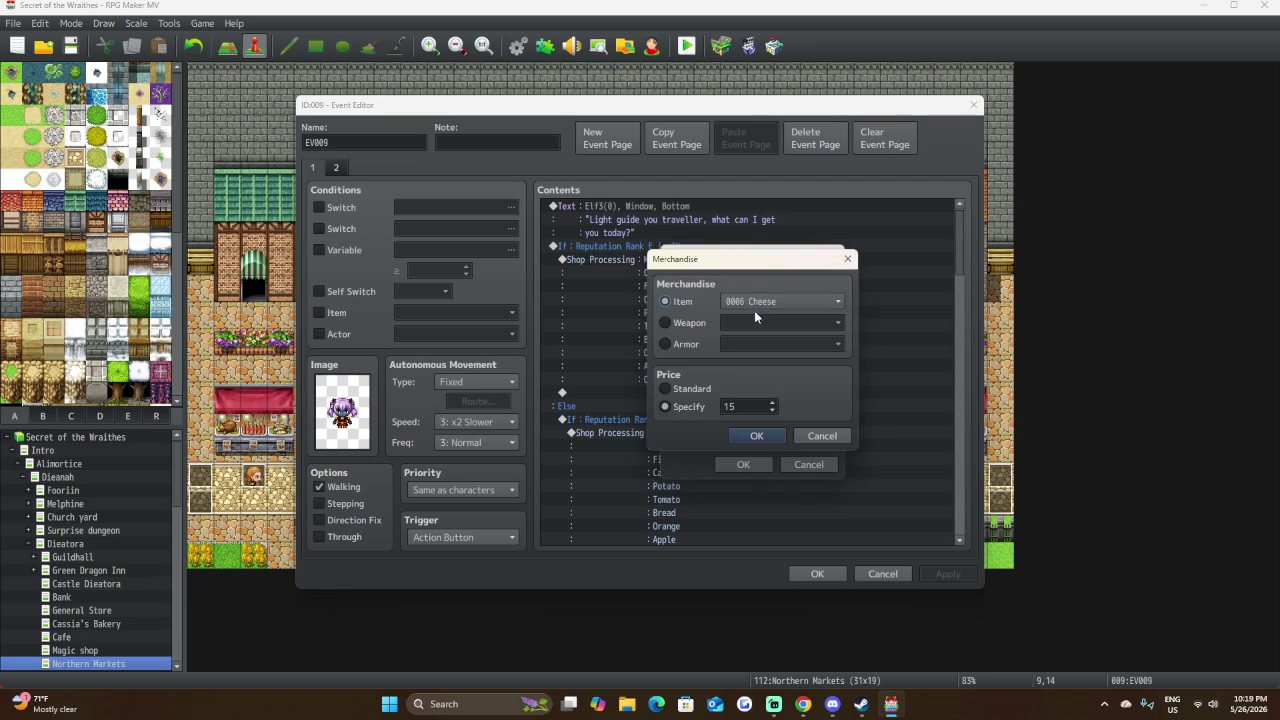
{"action": "left_click", "coordinate": [683, 345]}
{"action": "left_click", "coordinate": [760, 346]}
{"action": "left_click", "coordinate": [766, 361]}
{"action": "double_click", "coordinate": [751, 406]}
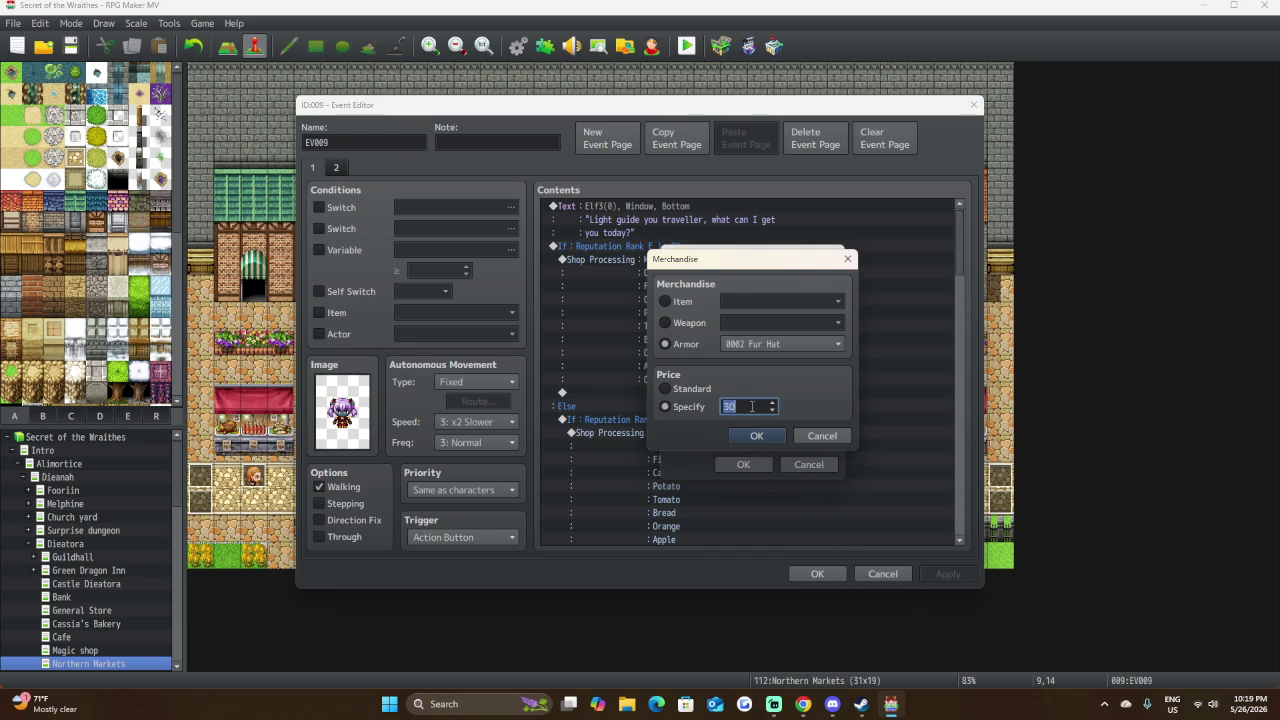
{"action": "type", "text": "95"}
{"action": "left_click", "coordinate": [756, 435]}
Replace Fish with armour 0003 Circlet at price 100.
{"action": "left_click", "coordinate": [767, 316]}
{"action": "double_click", "coordinate": [767, 317]}
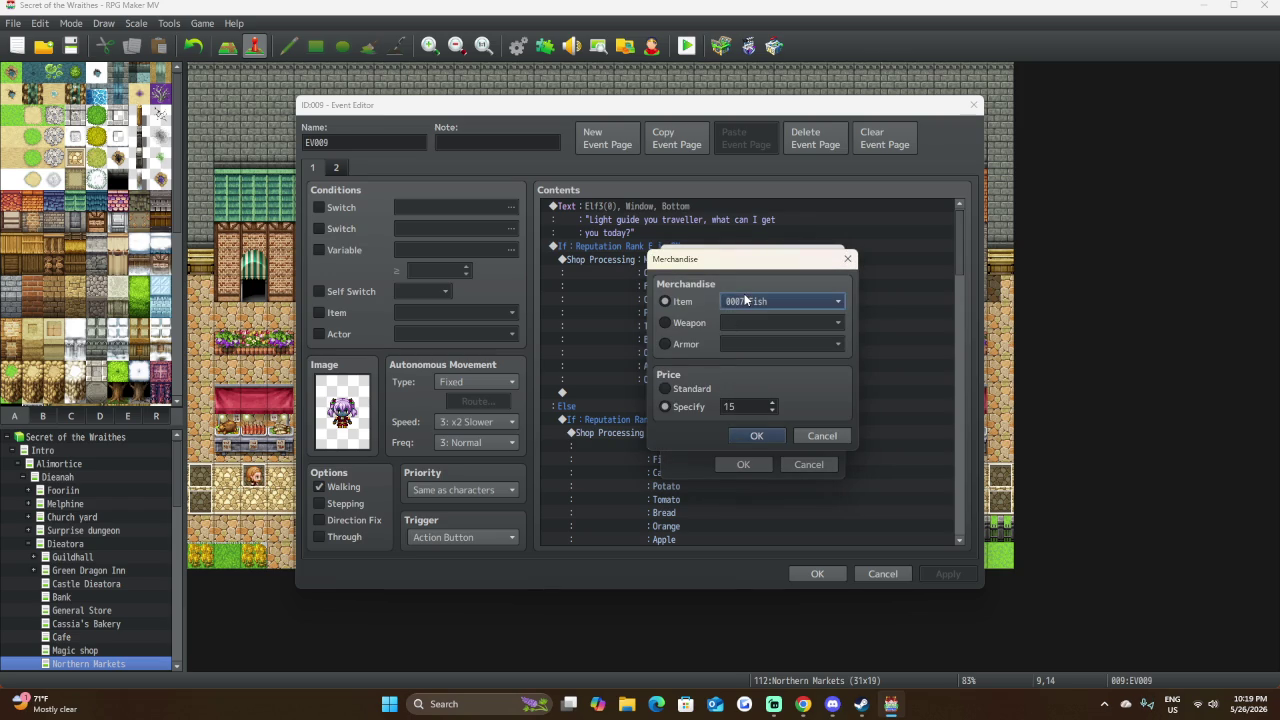
{"action": "left_click", "coordinate": [745, 300]}
{"action": "left_click", "coordinate": [685, 346]}
{"action": "left_click", "coordinate": [685, 346]}
{"action": "left_click", "coordinate": [771, 344]}
{"action": "left_click", "coordinate": [771, 371]}
{"action": "double_click", "coordinate": [758, 408]}
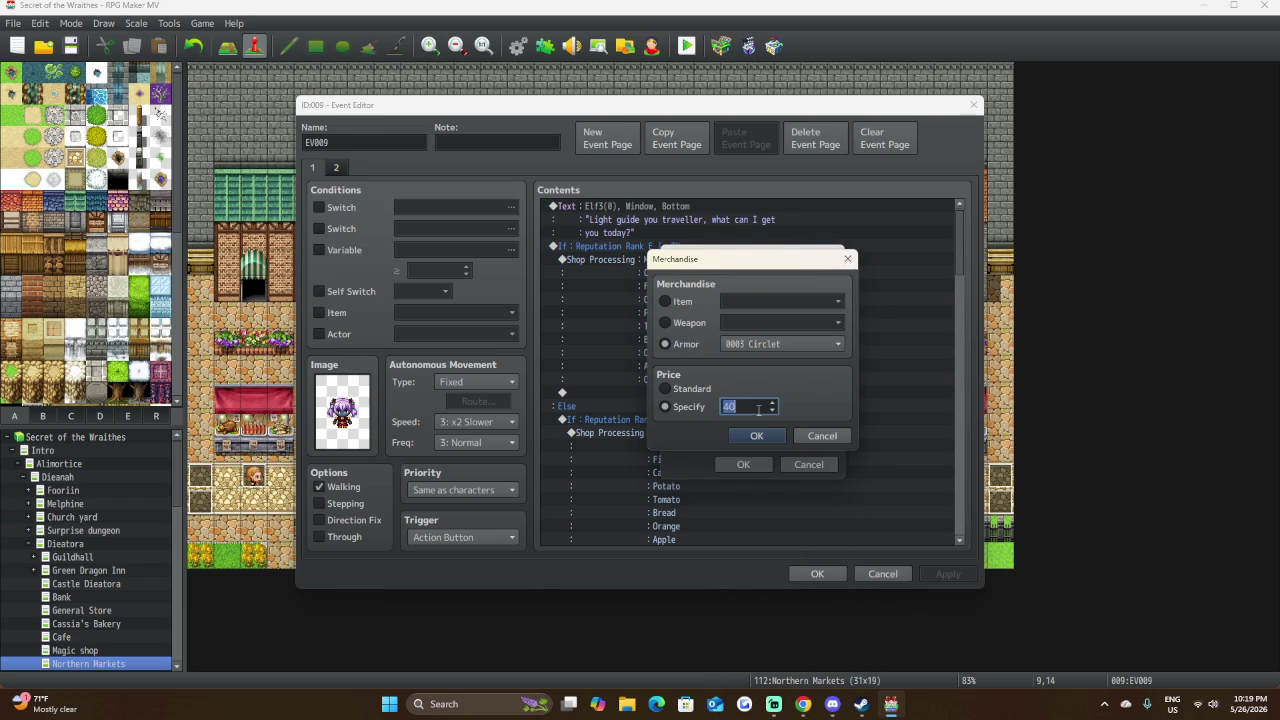
{"action": "type", "text": "80"}
{"action": "key", "text": "BackSpace"}
{"action": "key", "text": "BackSpace"}
{"action": "type", "text": "100"}
{"action": "left_click", "coordinate": [757, 437]}
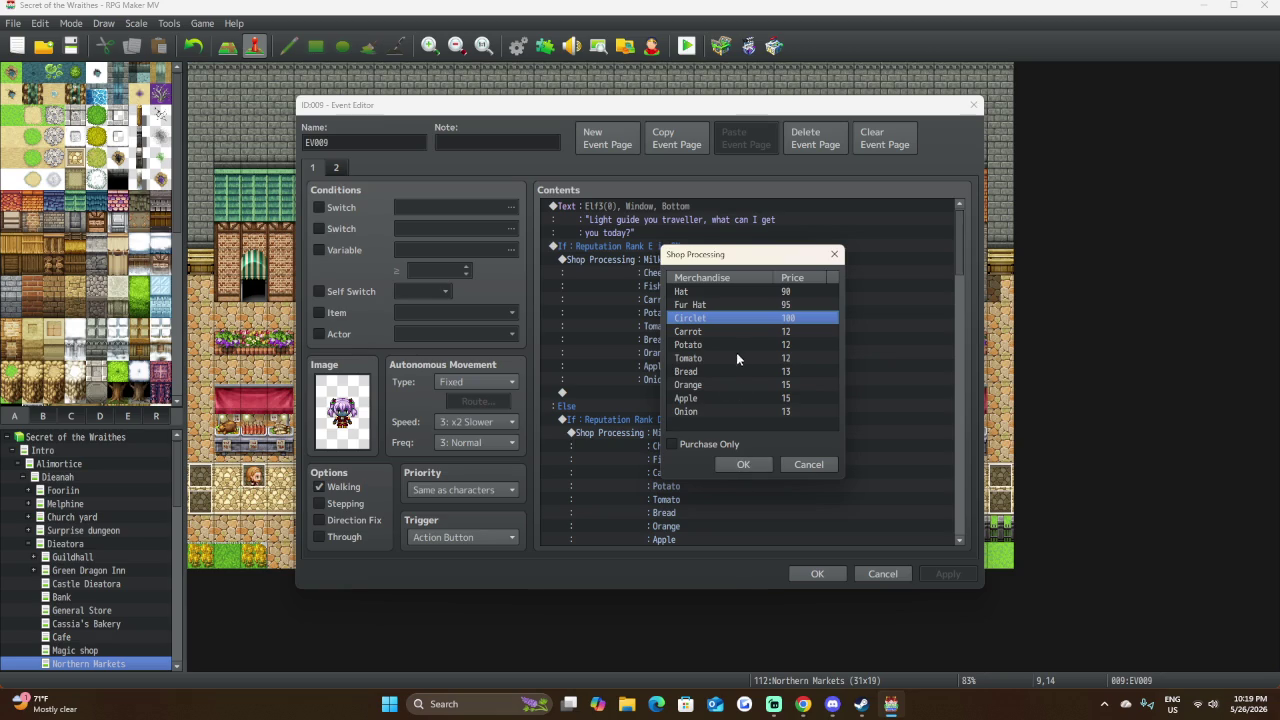
Delete Onion, Apple, Orange, Bread, Tomato and Potato from the shop goods.
{"action": "left_click", "coordinate": [727, 408]}
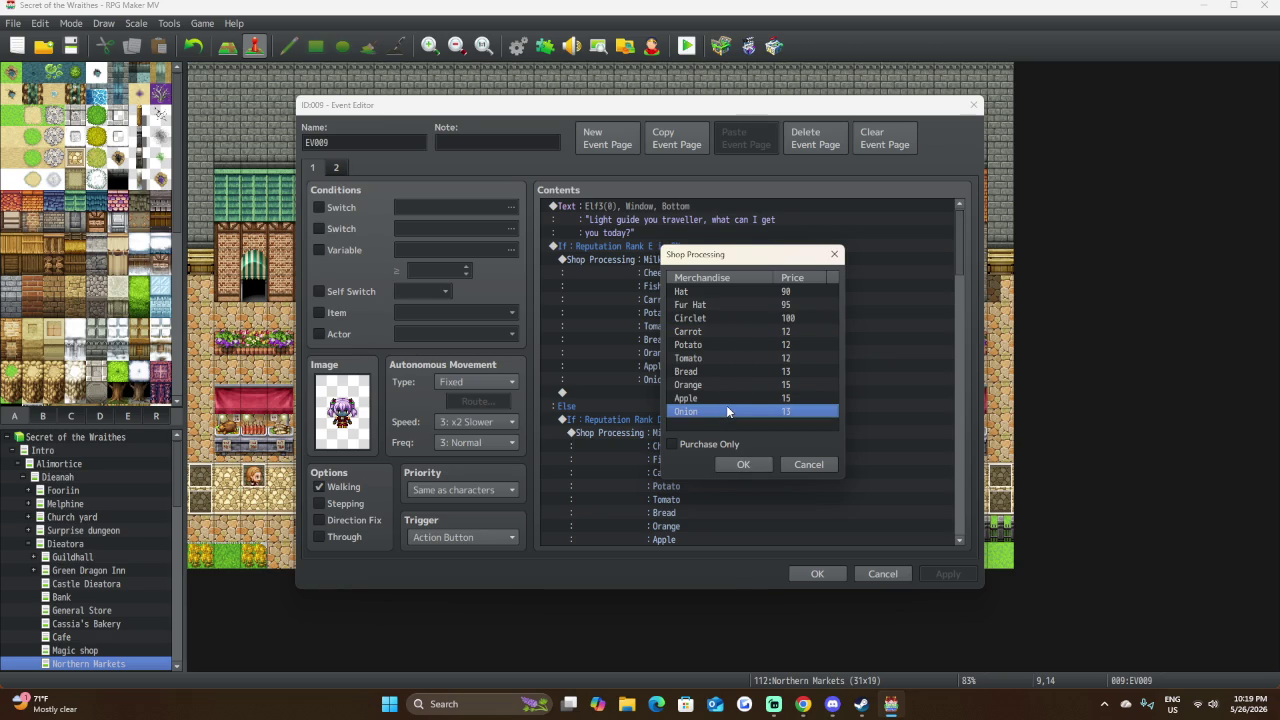
{"action": "key", "text": "Delete"}
{"action": "left_click", "coordinate": [733, 398]}
{"action": "key", "text": "Delete"}
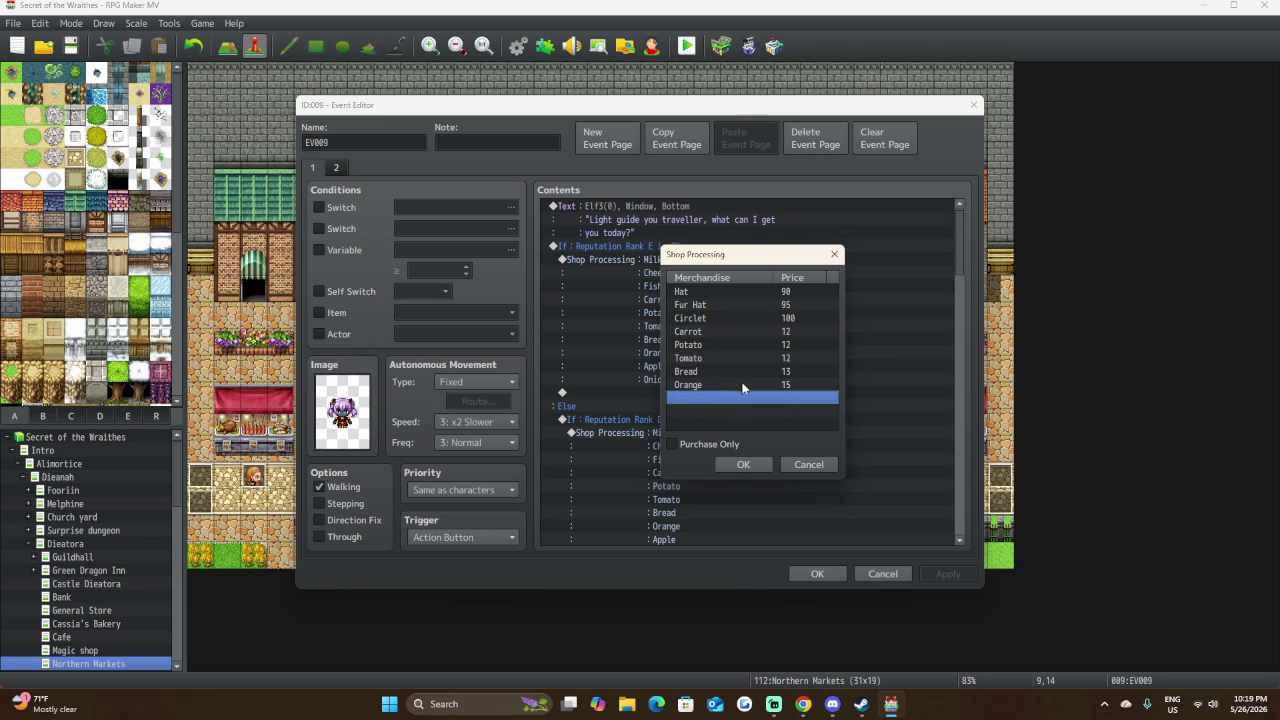
{"action": "left_click", "coordinate": [743, 385]}
{"action": "key", "text": "Delete"}
{"action": "left_click", "coordinate": [747, 370]}
{"action": "key", "text": "Delete"}
{"action": "left_click", "coordinate": [749, 358]}
{"action": "key", "text": "Delete"}
{"action": "left_click", "coordinate": [758, 344]}
{"action": "key", "text": "Delete"}
Replace Carrot with armour 0011 Clothes at price 40.
{"action": "left_click", "coordinate": [764, 334]}
{"action": "double_click", "coordinate": [763, 334]}
{"action": "left_click", "coordinate": [680, 345]}
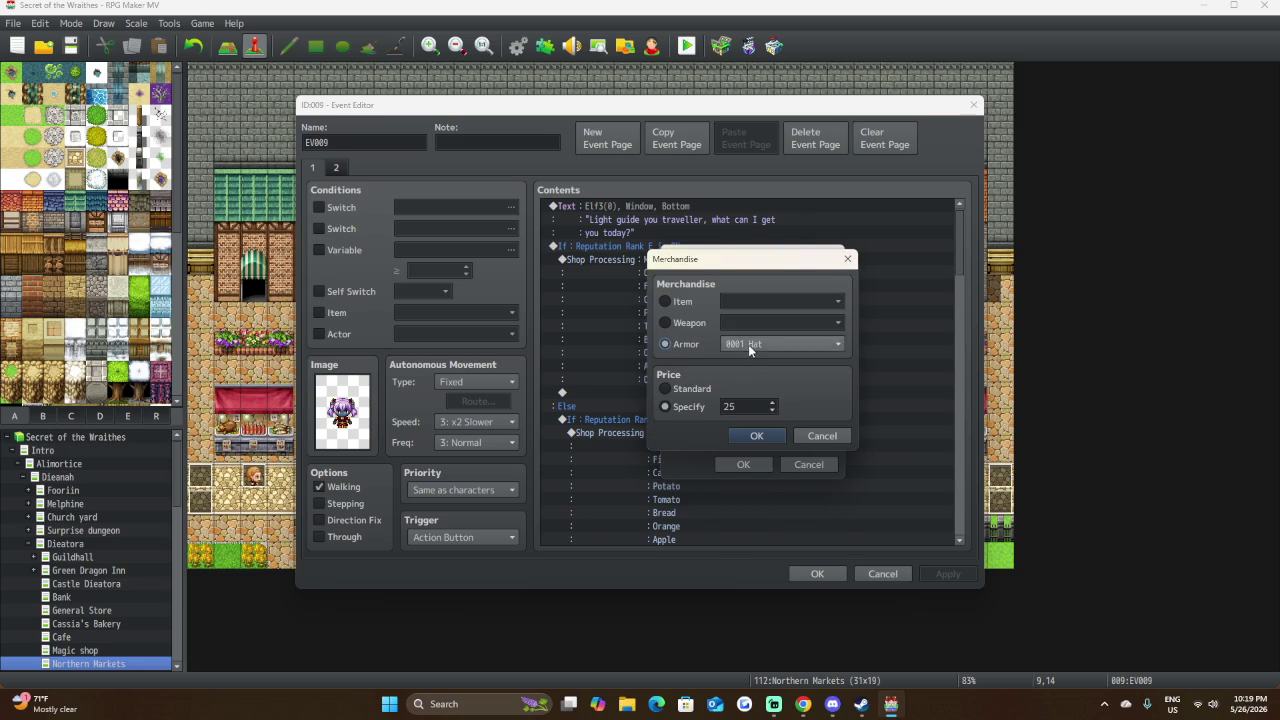
{"action": "left_click", "coordinate": [748, 344]}
{"action": "scroll", "coordinate": [805, 490], "scroll_direction": "down", "scroll_amount": 3}
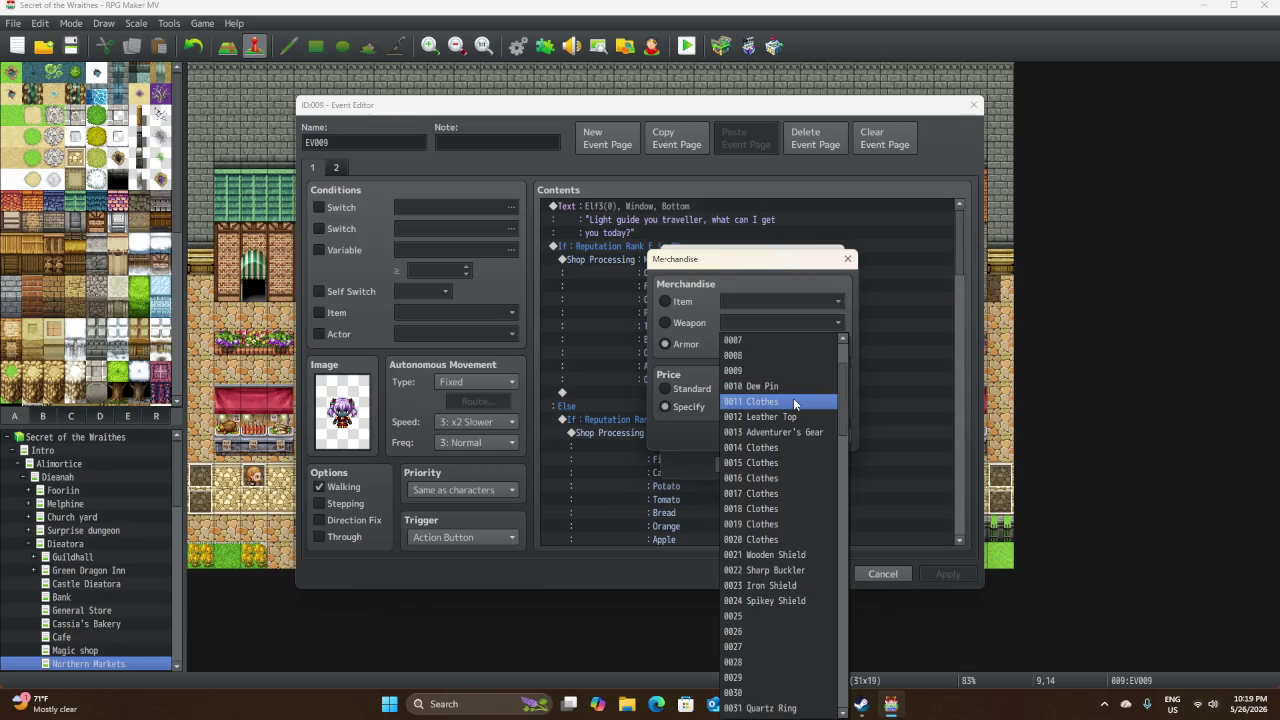
{"action": "left_click", "coordinate": [795, 403]}
{"action": "double_click", "coordinate": [756, 408]}
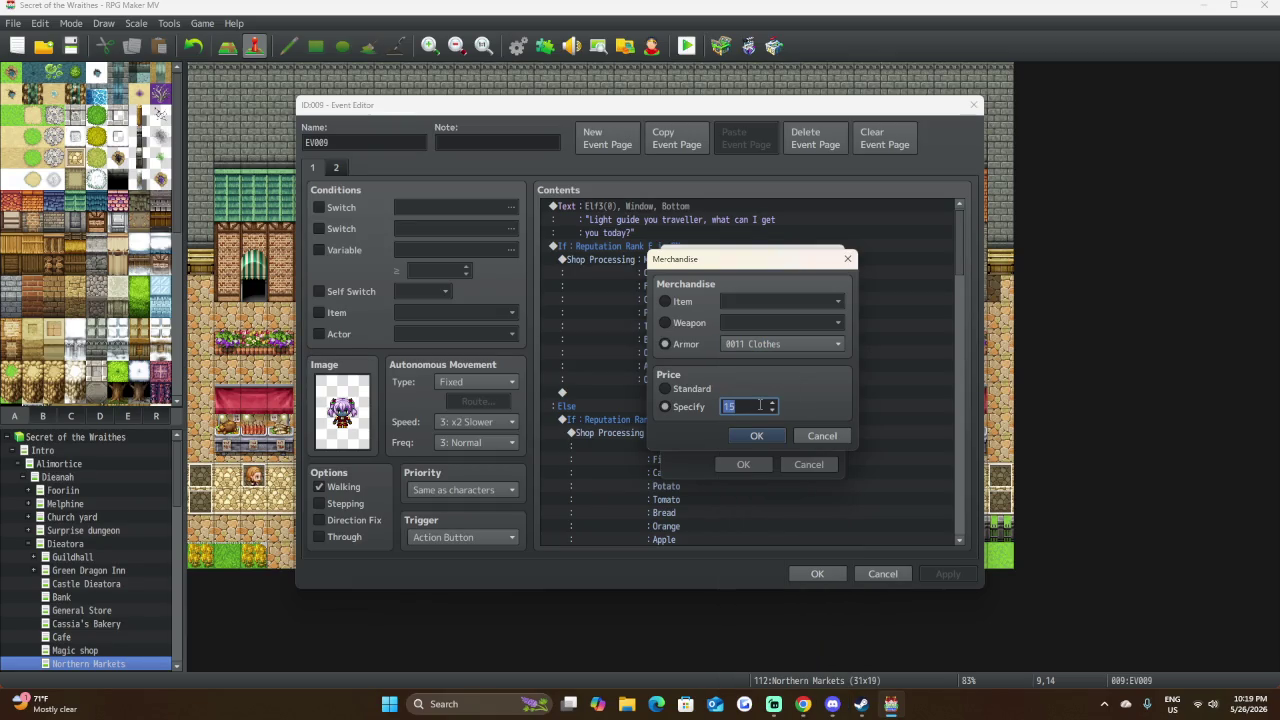
{"action": "type", "text": "40"}
{"action": "left_click", "coordinate": [752, 435]}
Add armour Leather Top to the shop at price 50.
{"action": "left_click", "coordinate": [723, 346]}
{"action": "double_click", "coordinate": [723, 346]}
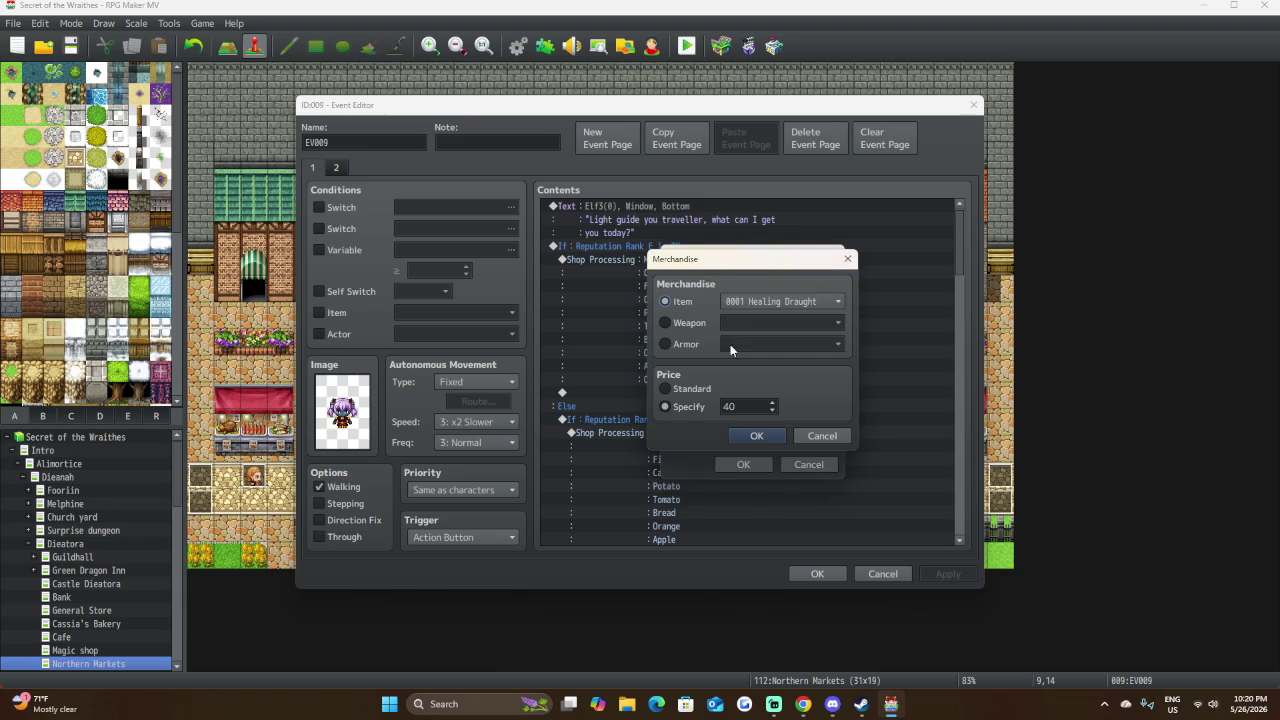
{"action": "left_click", "coordinate": [777, 300]}
{"action": "left_click", "coordinate": [679, 344]}
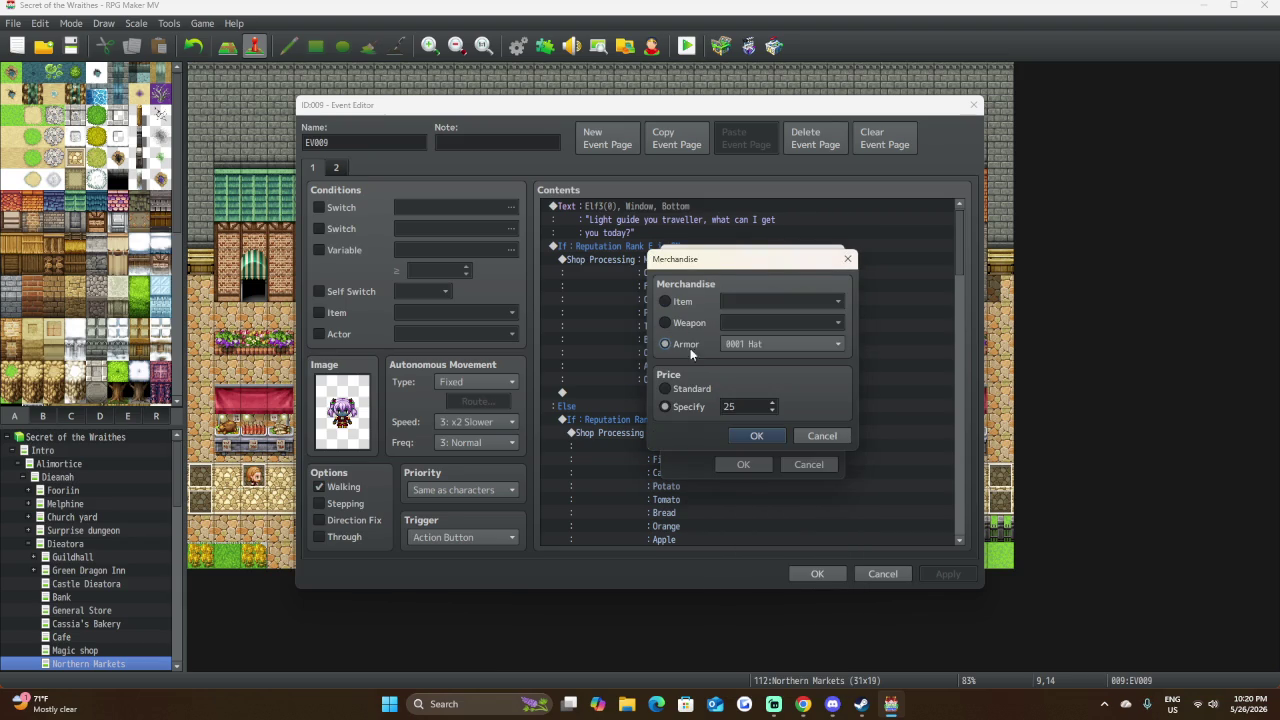
{"action": "left_click", "coordinate": [775, 343]}
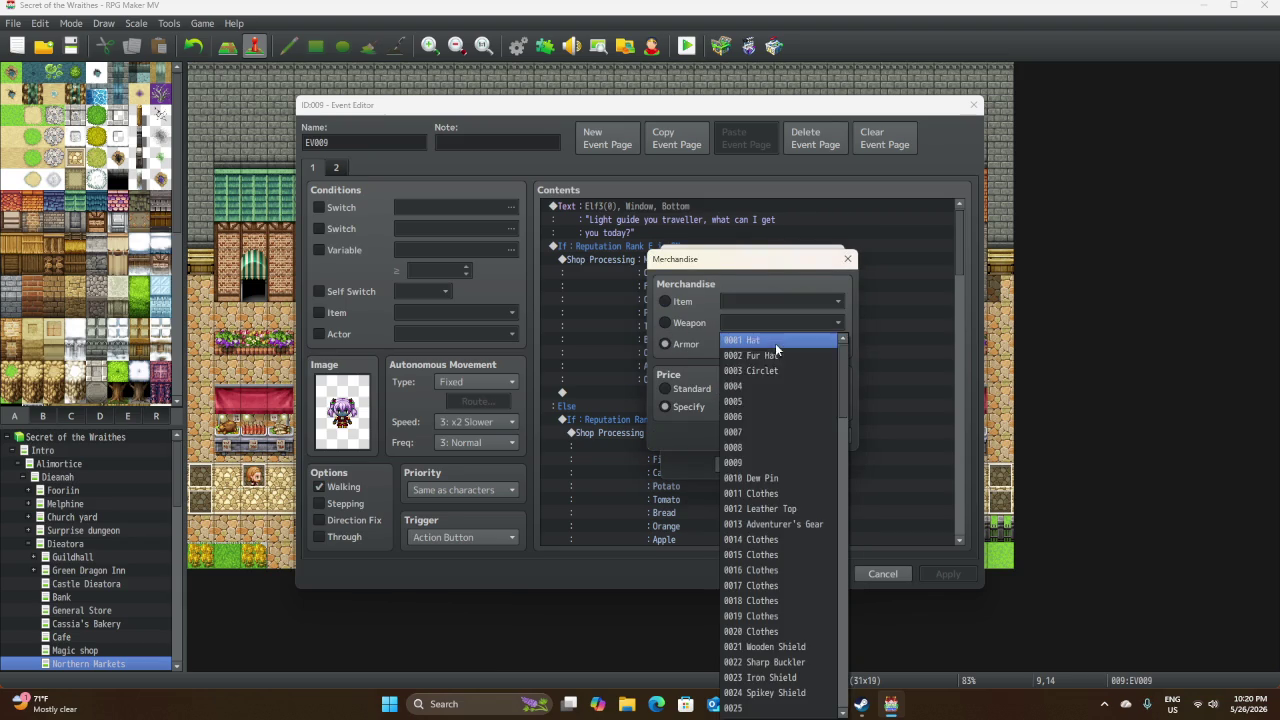
{"action": "left_click", "coordinate": [810, 509]}
{"action": "double_click", "coordinate": [738, 406]}
{"action": "type", "text": "50"}
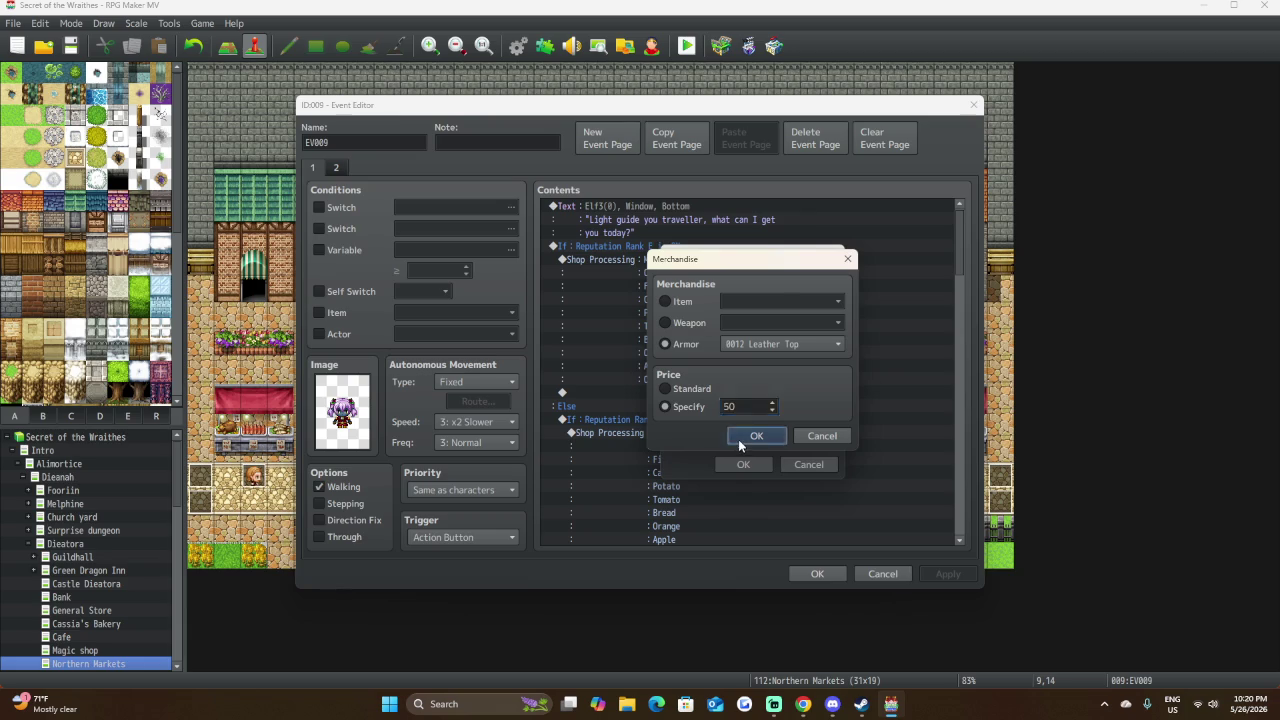
{"action": "left_click", "coordinate": [741, 440]}
Add armour Adventurer's Gear to the shop at price 100.
{"action": "double_click", "coordinate": [752, 358]}
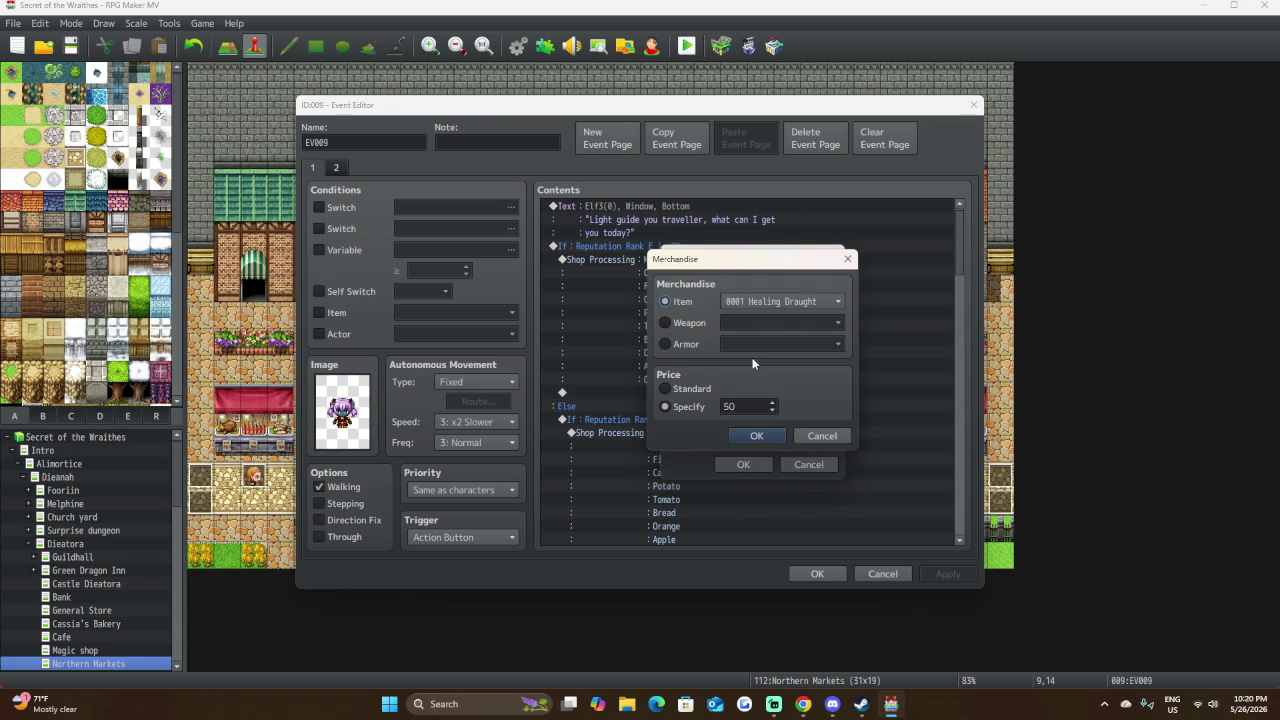
{"action": "left_click", "coordinate": [666, 344]}
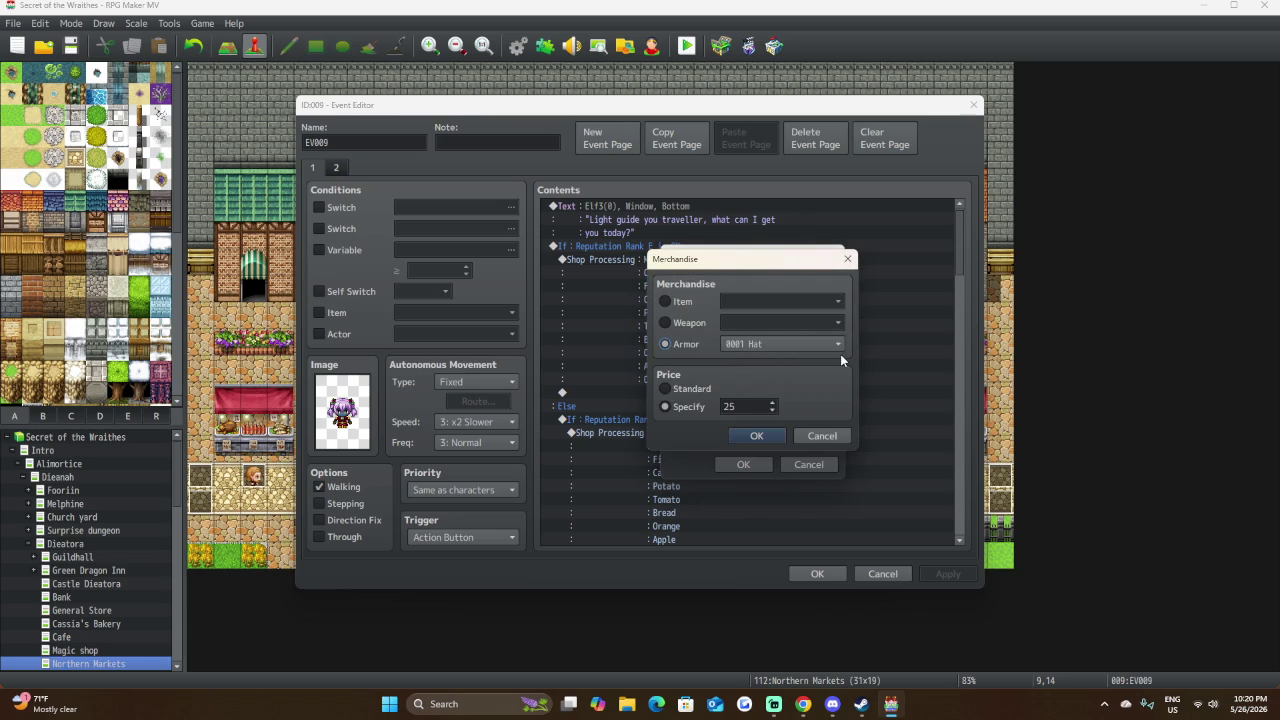
{"action": "left_click", "coordinate": [830, 343]}
{"action": "left_click", "coordinate": [784, 526]}
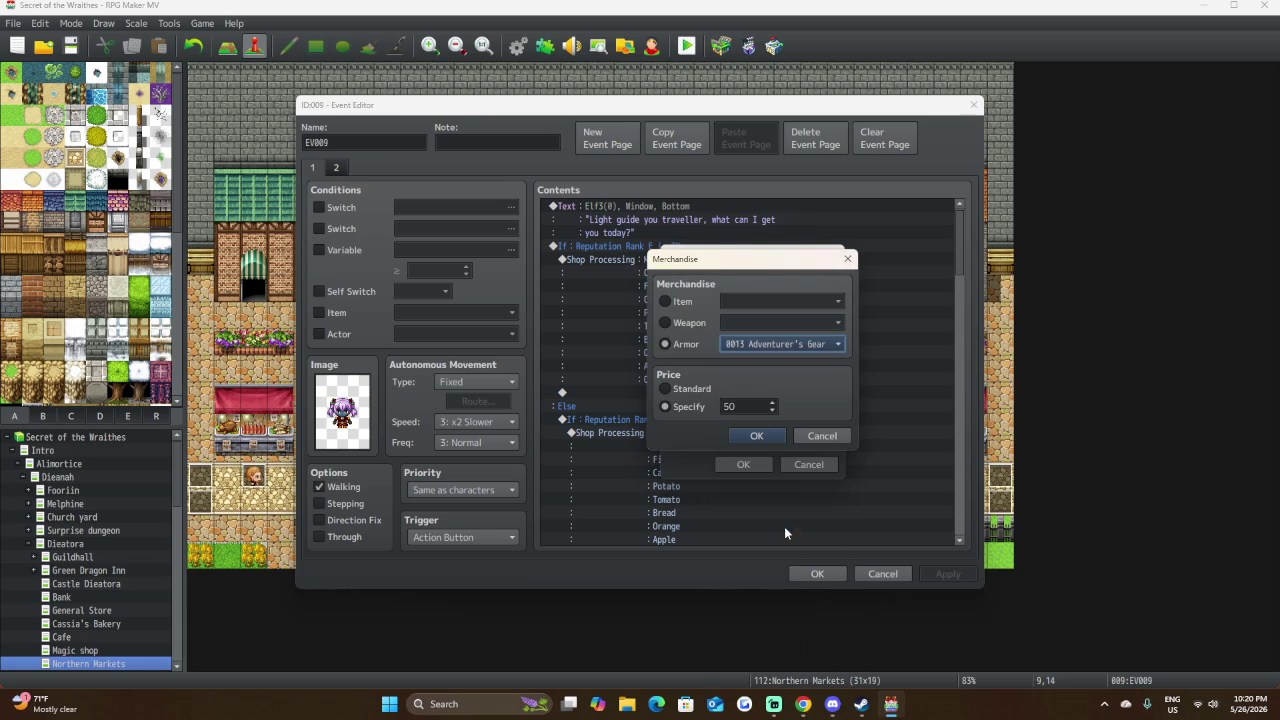
{"action": "double_click", "coordinate": [765, 408]}
{"action": "type", "text": "100"}
{"action": "left_click", "coordinate": [782, 437]}
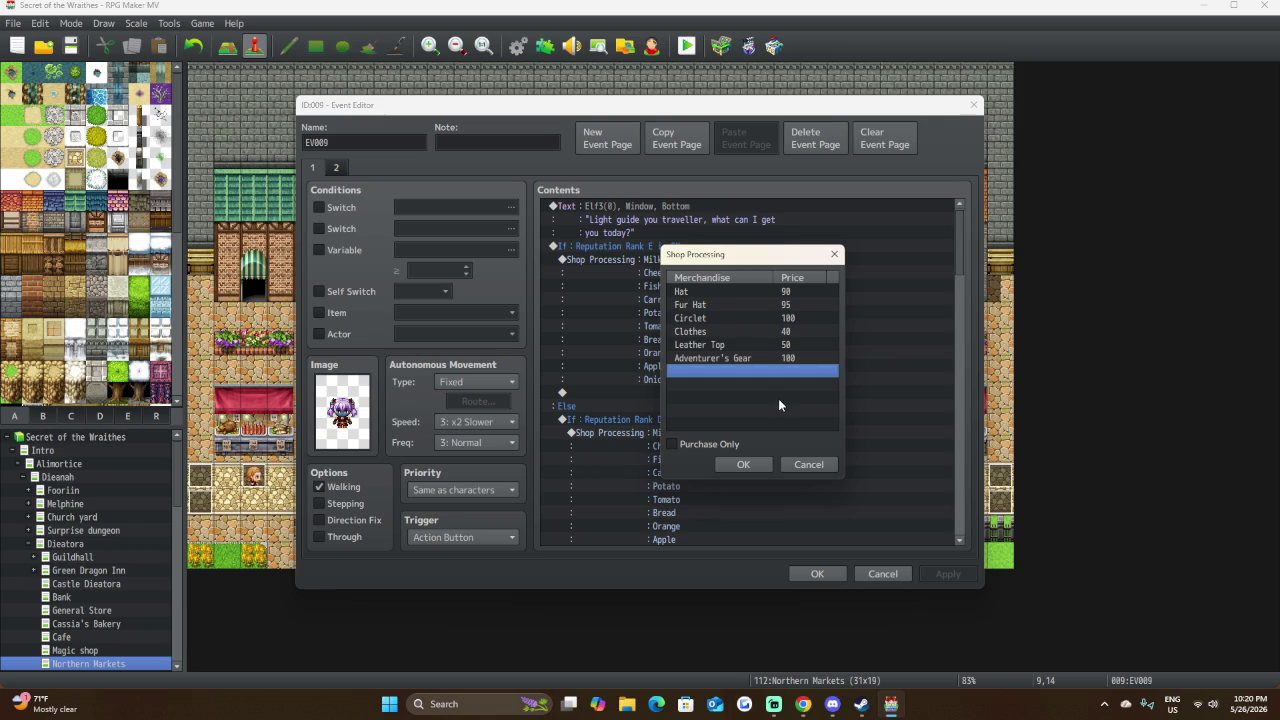
Add the armor Wooden Shield to the shop at a specified price of 50.
{"action": "double_click", "coordinate": [767, 370]}
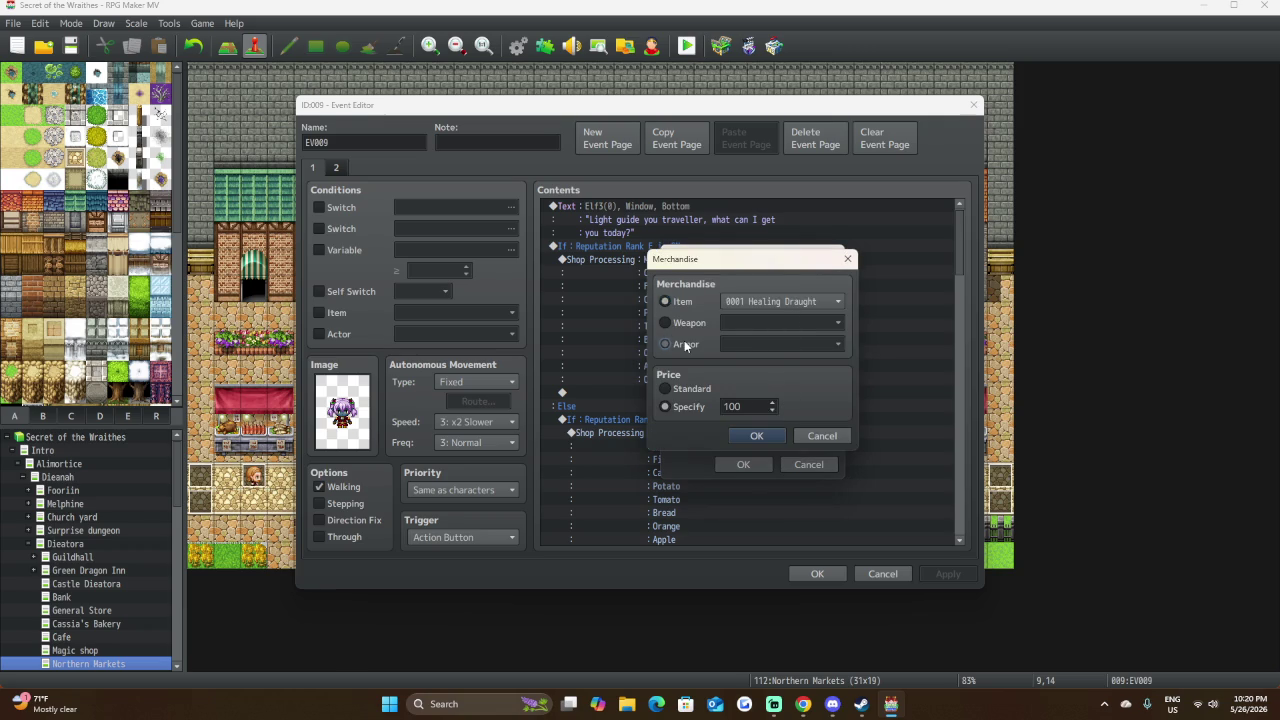
{"action": "left_click", "coordinate": [665, 343]}
{"action": "left_click", "coordinate": [770, 343]}
{"action": "scroll", "coordinate": [822, 435], "scroll_direction": "down", "scroll_amount": 3}
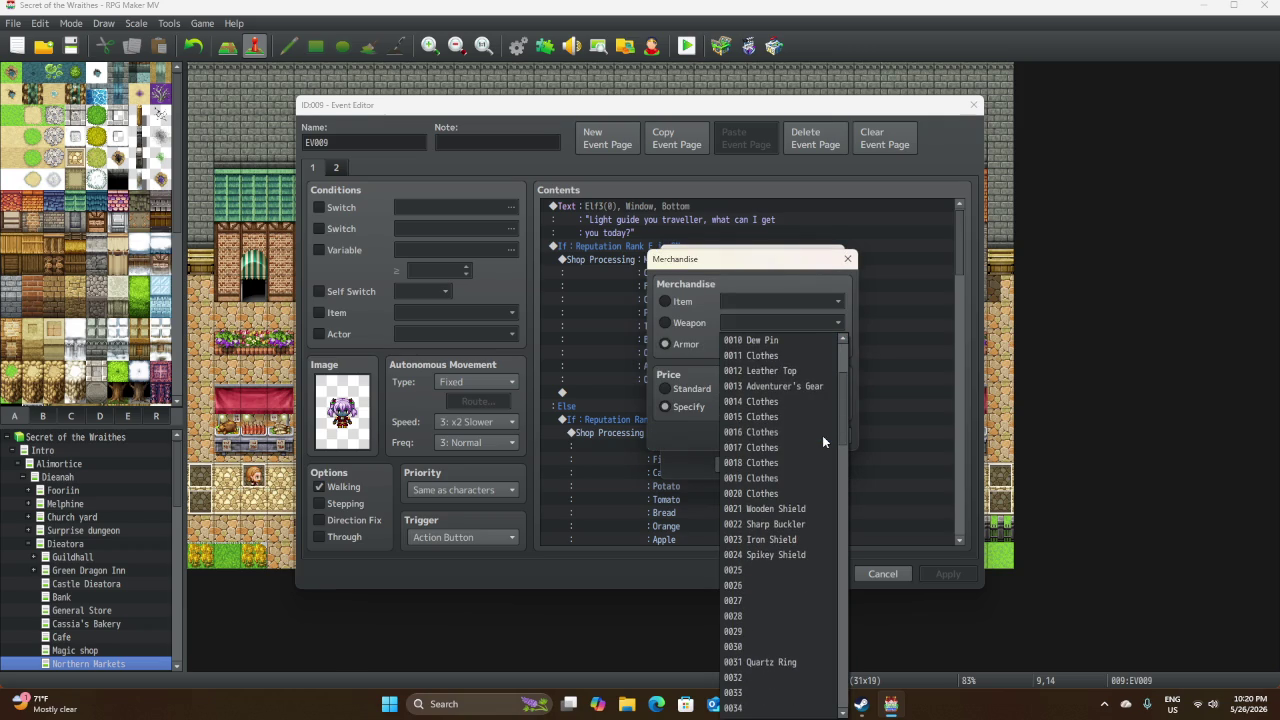
{"action": "left_click", "coordinate": [813, 509]}
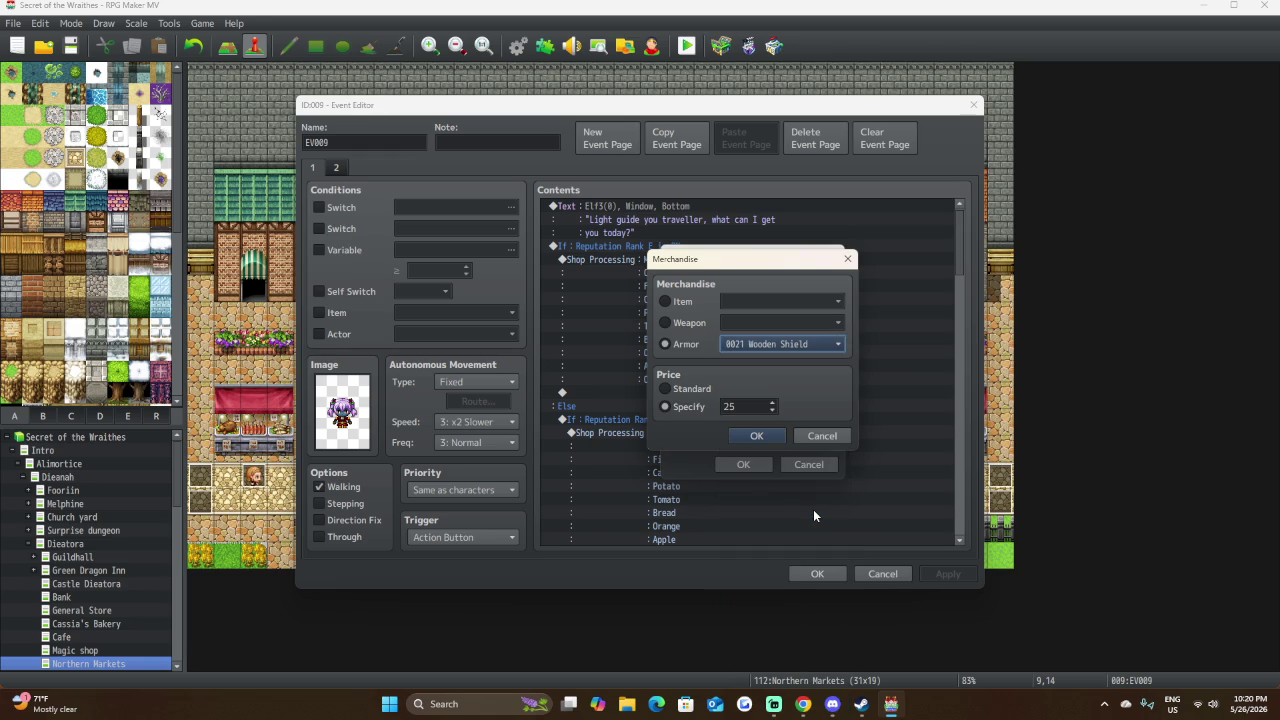
{"action": "double_click", "coordinate": [754, 406]}
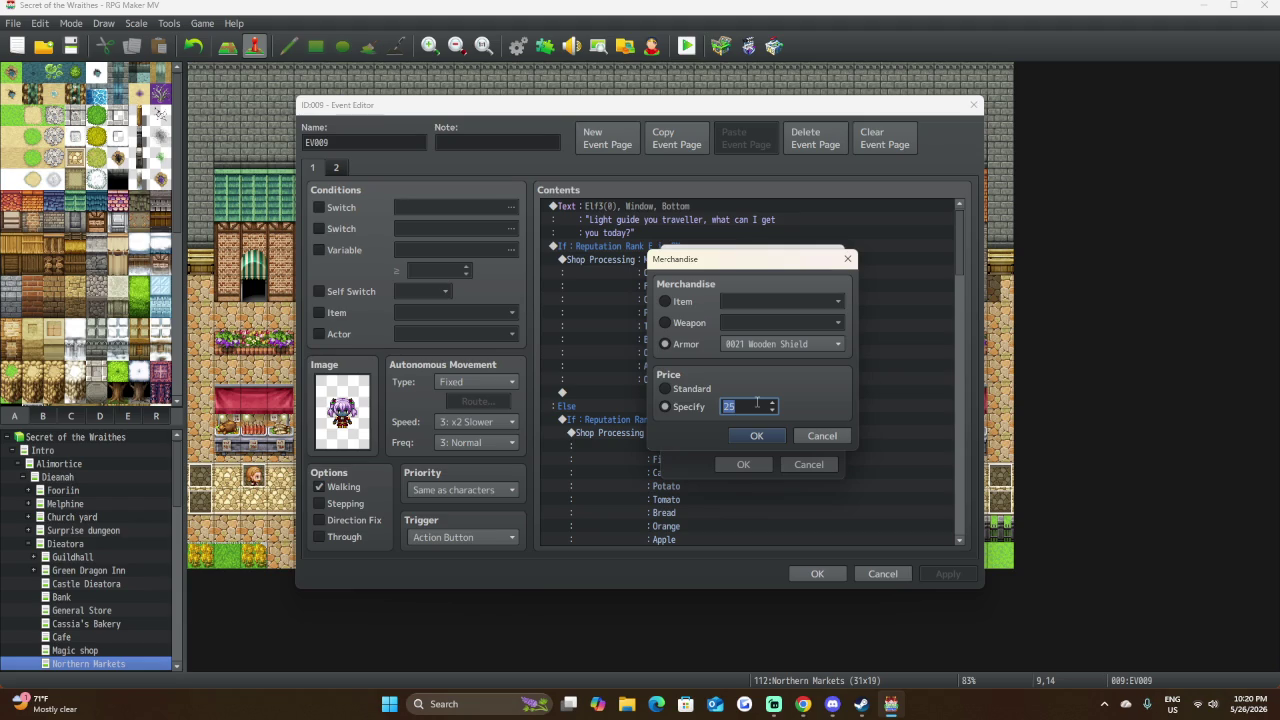
{"action": "type", "text": "50"}
{"action": "left_click", "coordinate": [767, 436]}
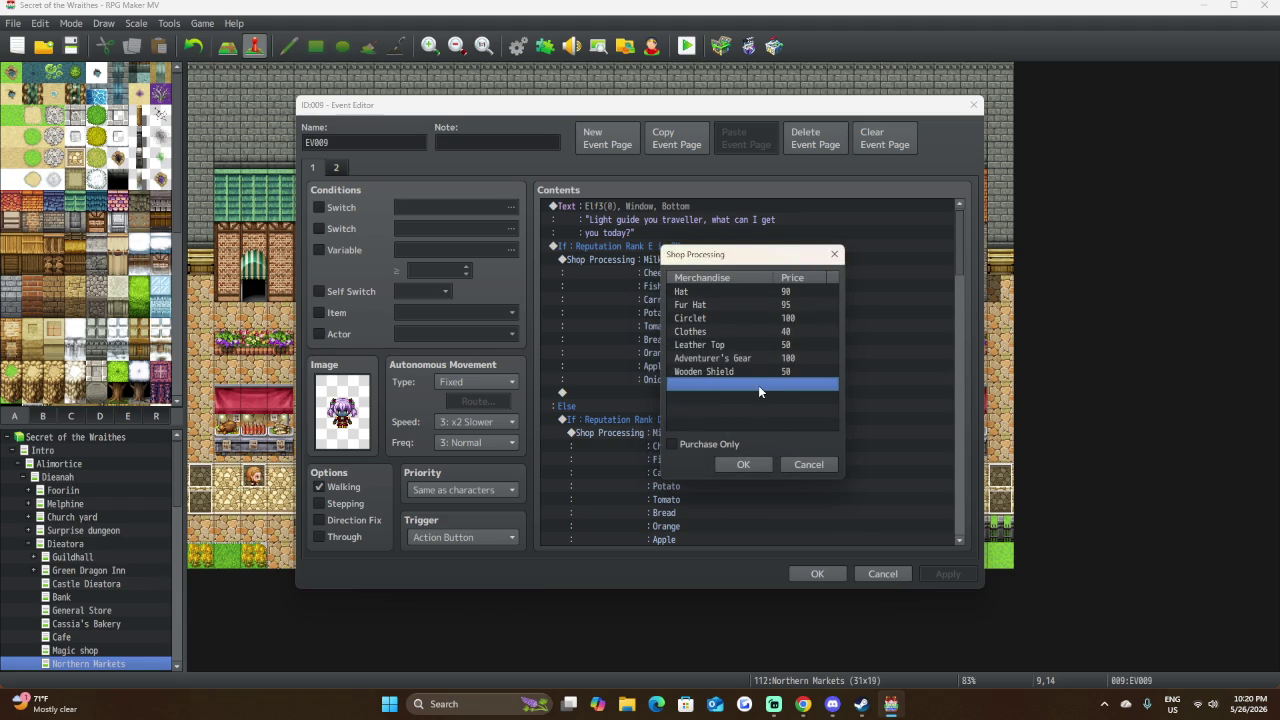
Add the armor Sharp Buckler to the shop at a specified price of 120.
{"action": "double_click", "coordinate": [759, 389]}
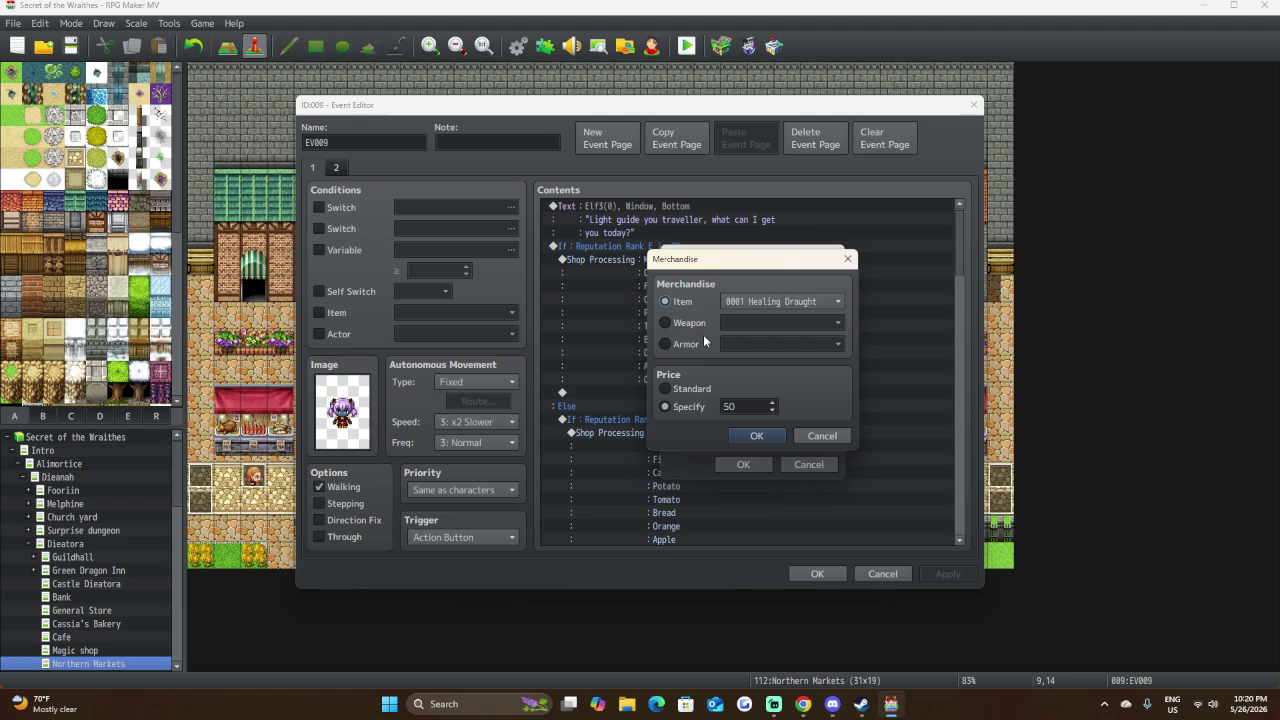
{"action": "left_click", "coordinate": [703, 343]}
{"action": "left_click", "coordinate": [790, 343]}
{"action": "scroll", "coordinate": [790, 511], "scroll_direction": "down", "scroll_amount": 2}
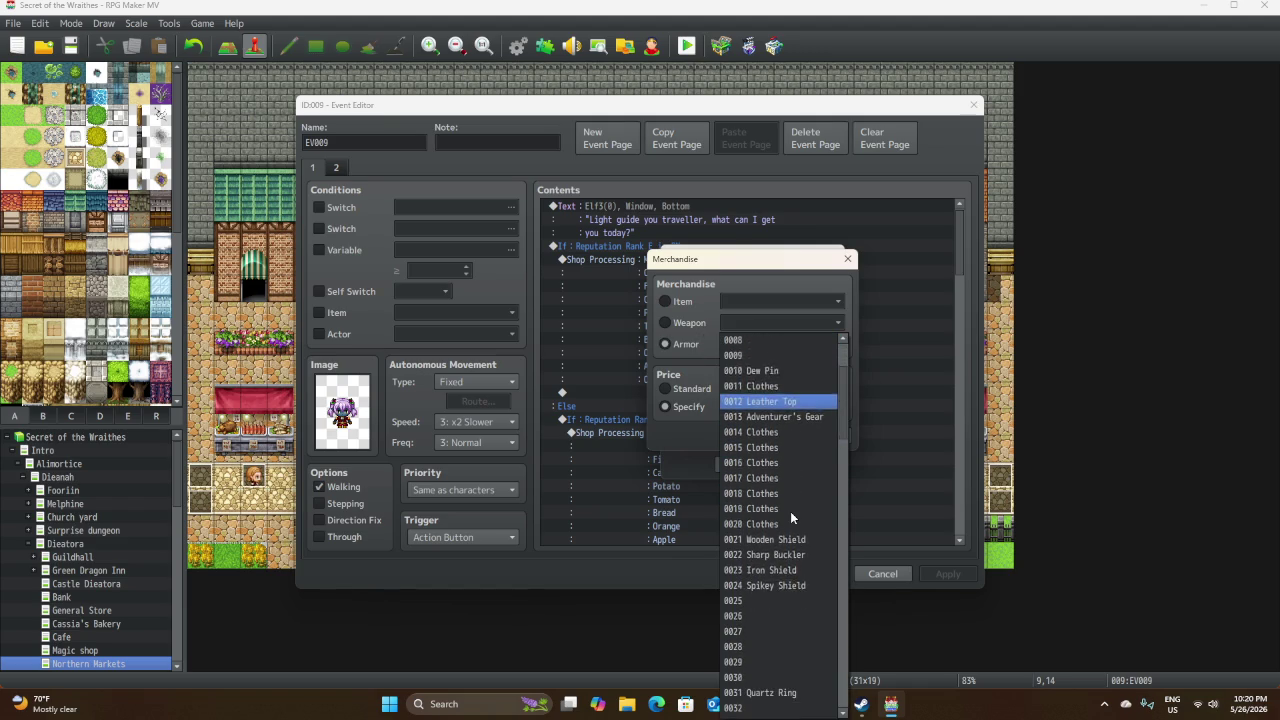
{"action": "scroll", "coordinate": [790, 511], "scroll_direction": "down", "scroll_amount": 1}
{"action": "left_click", "coordinate": [802, 494]}
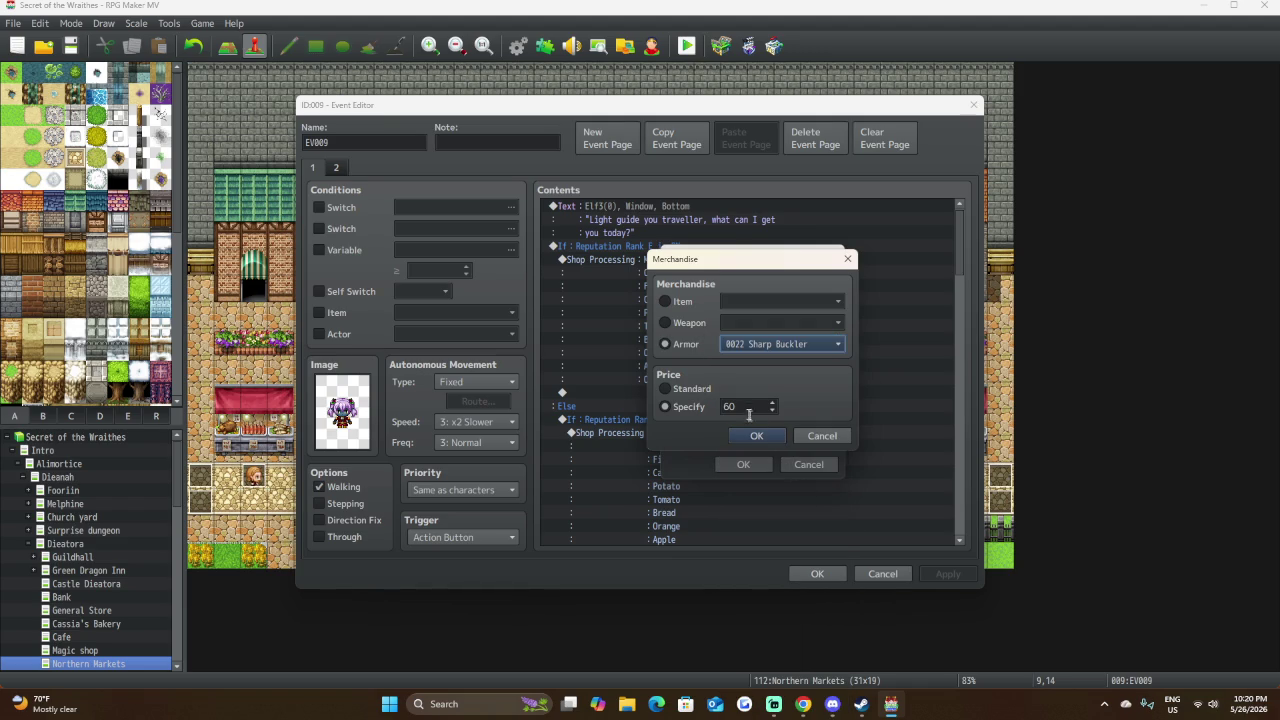
{"action": "key", "text": "Tab"}
{"action": "type", "text": "120"}
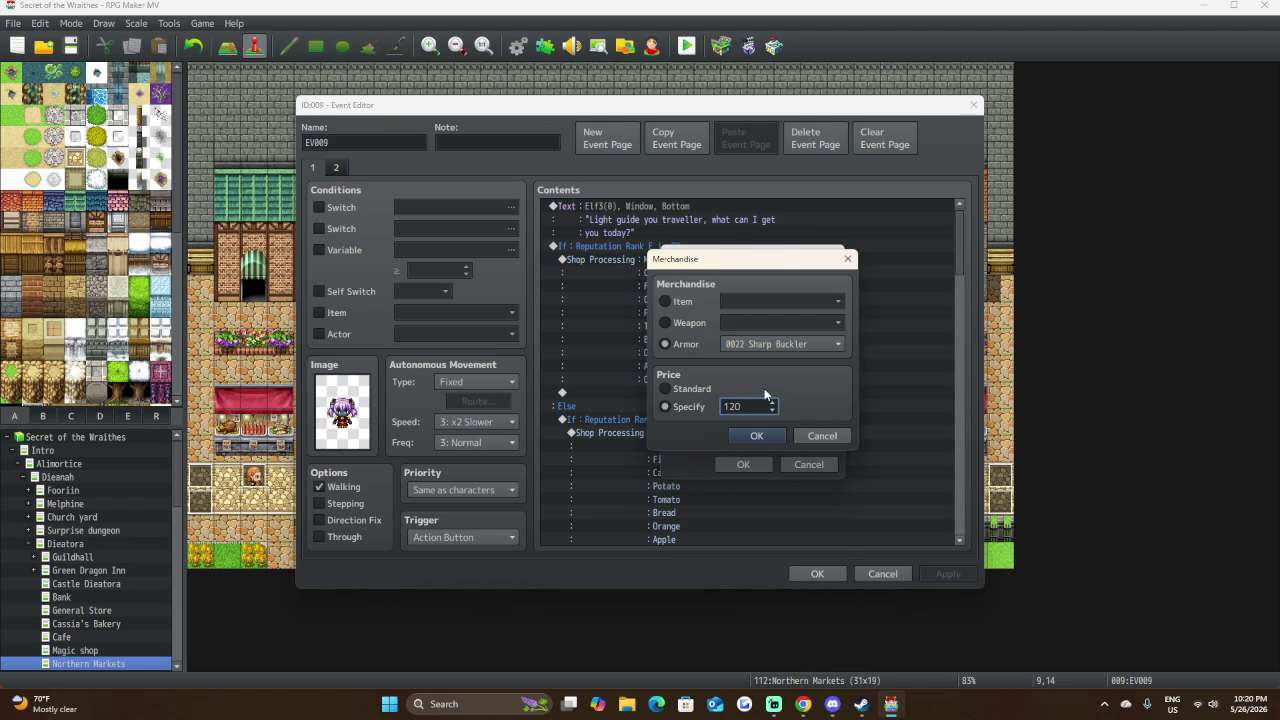
{"action": "left_click", "coordinate": [764, 433]}
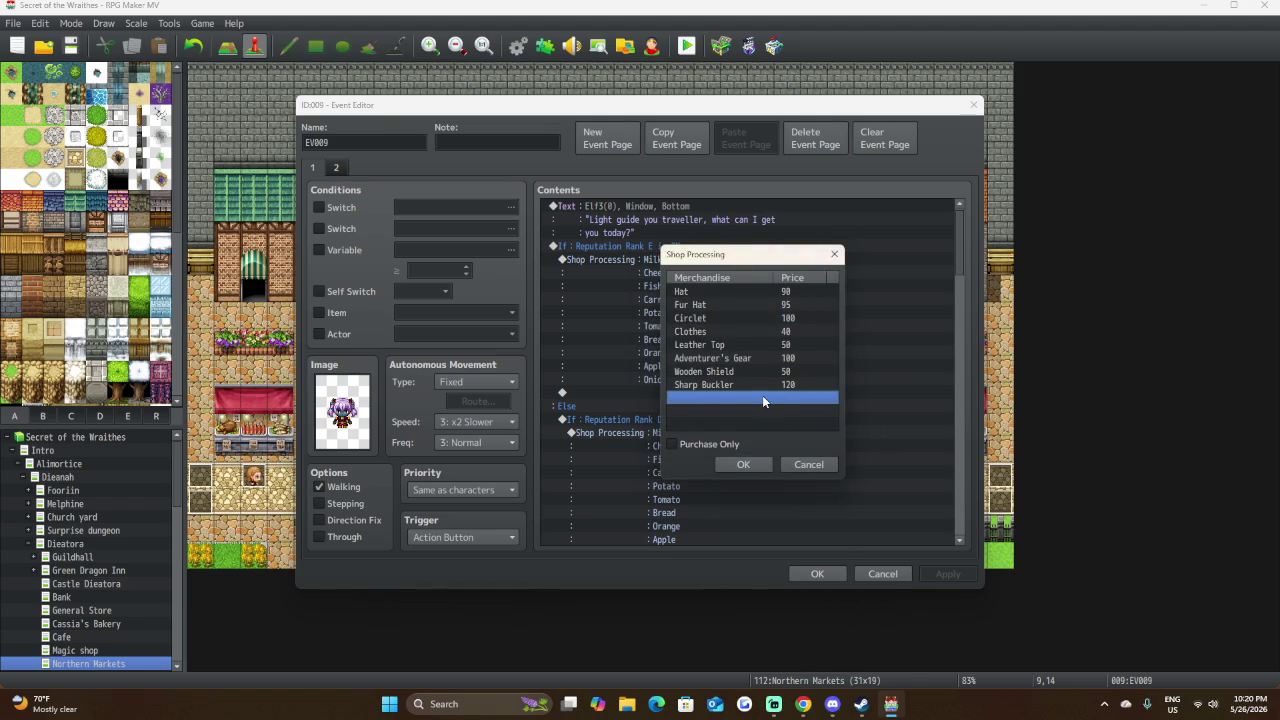
Add the armor Spikey Shield to the shop at a specified price of 140.
{"action": "double_click", "coordinate": [762, 398]}
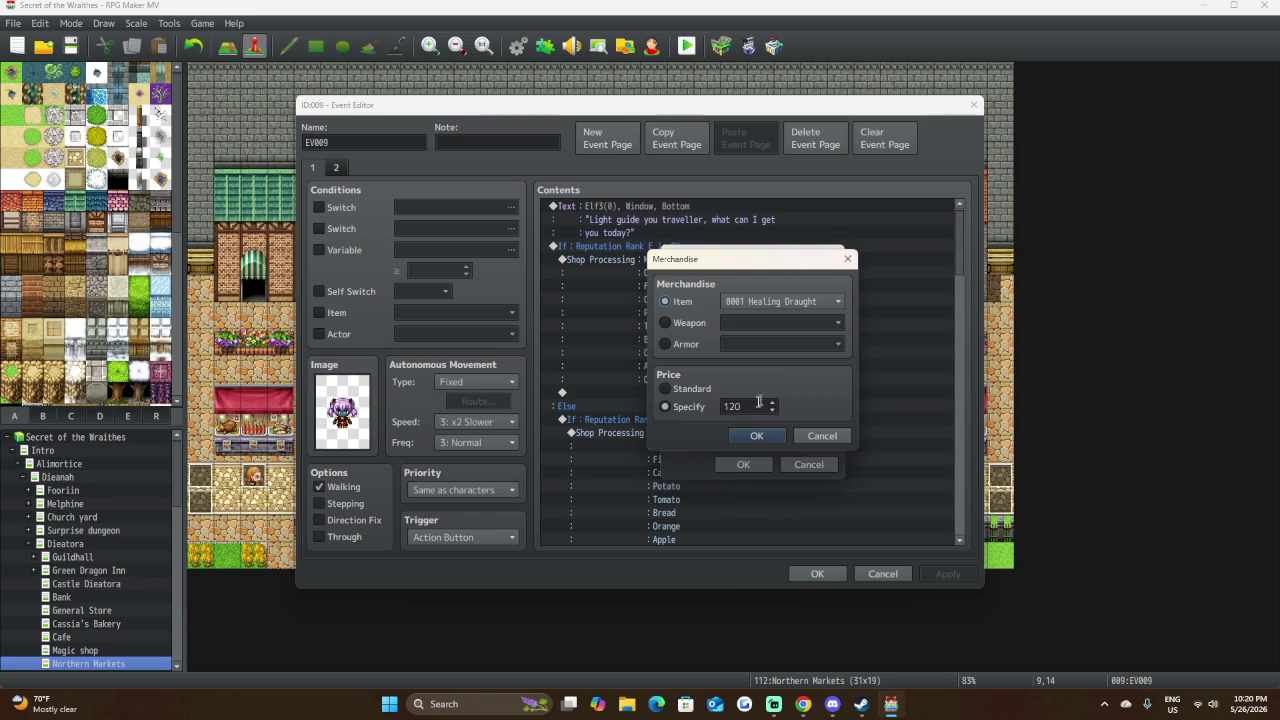
{"action": "left_click", "coordinate": [690, 345]}
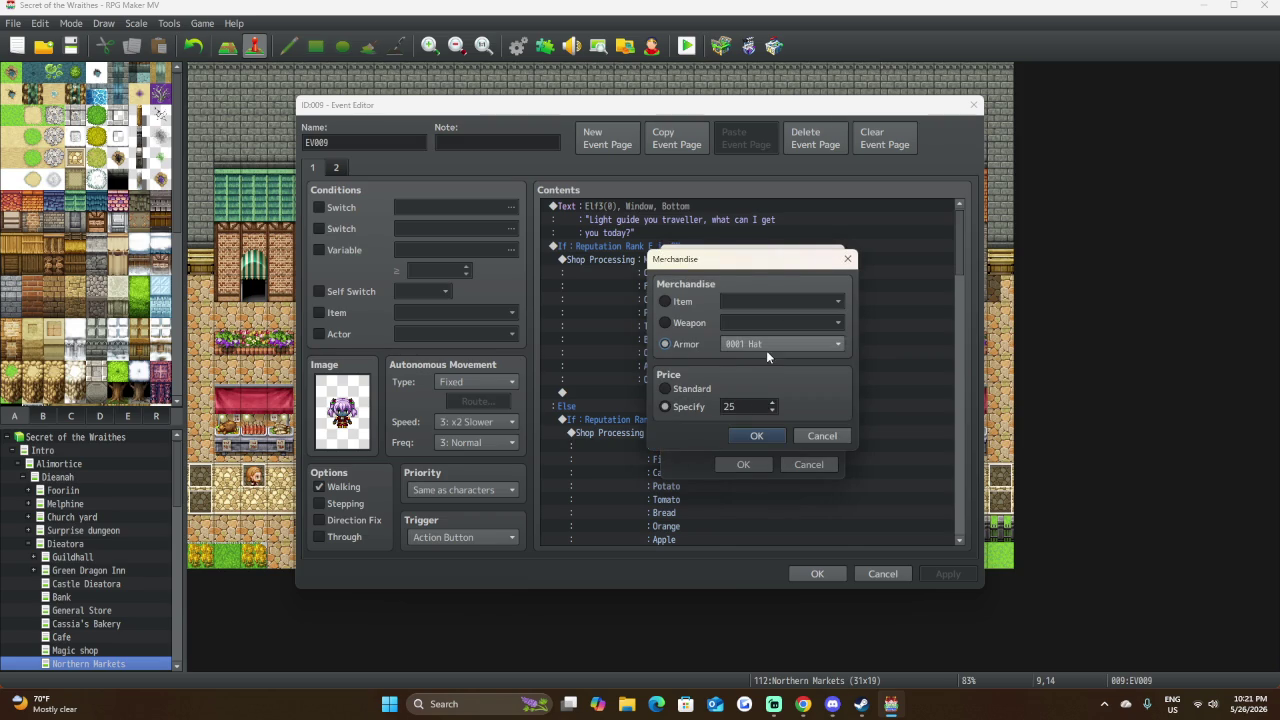
{"action": "left_click", "coordinate": [768, 348]}
{"action": "scroll", "coordinate": [769, 492], "scroll_direction": "down", "scroll_amount": 1}
{"action": "scroll", "coordinate": [769, 492], "scroll_direction": "down", "scroll_amount": 3}
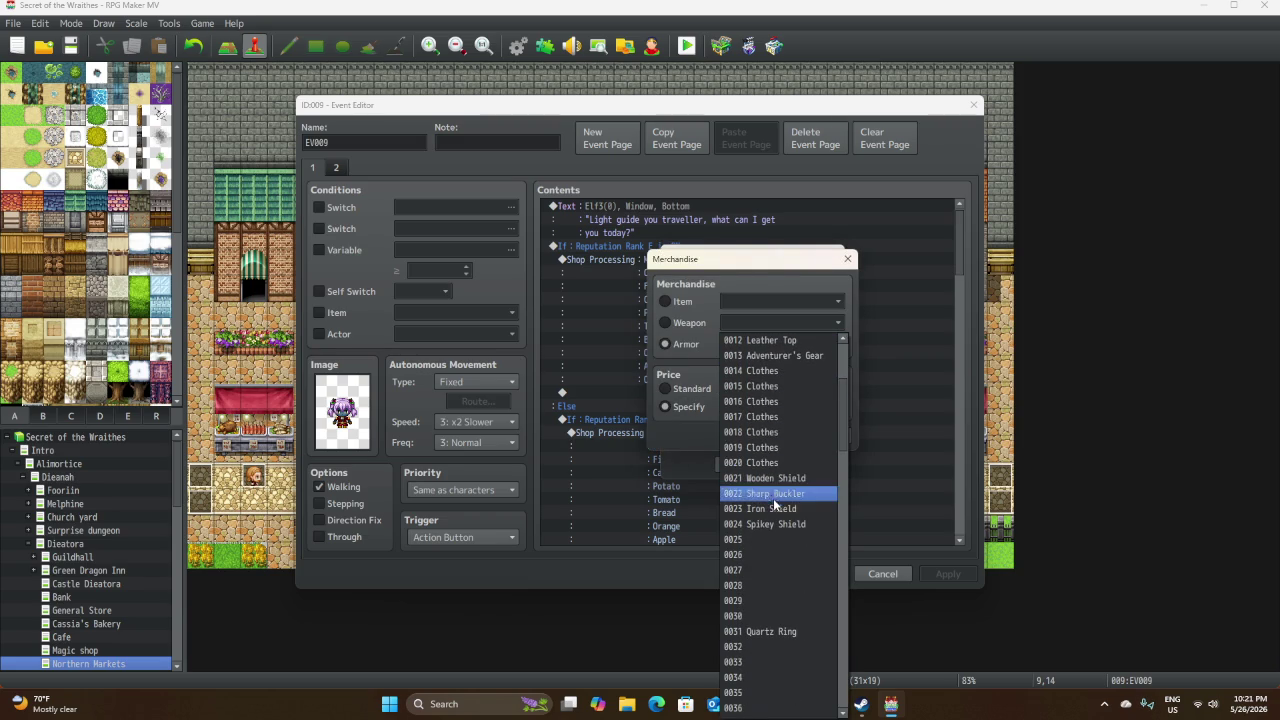
{"action": "left_click", "coordinate": [781, 525]}
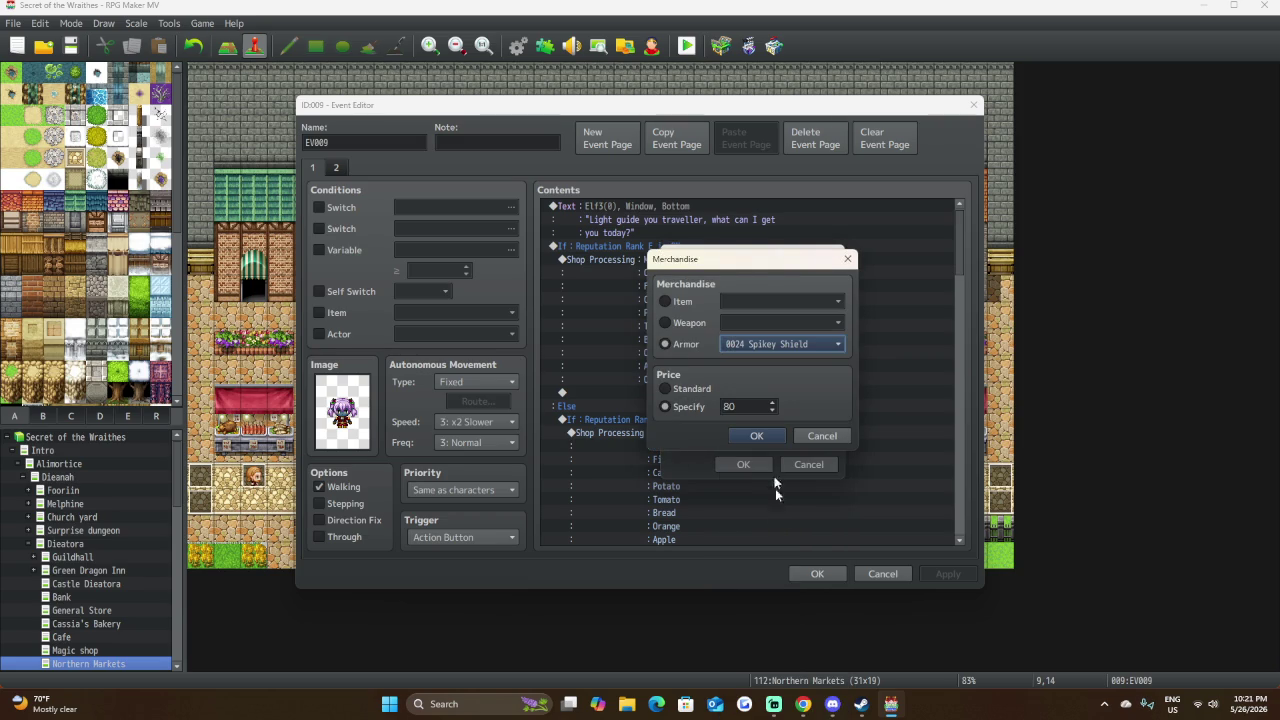
{"action": "double_click", "coordinate": [751, 406]}
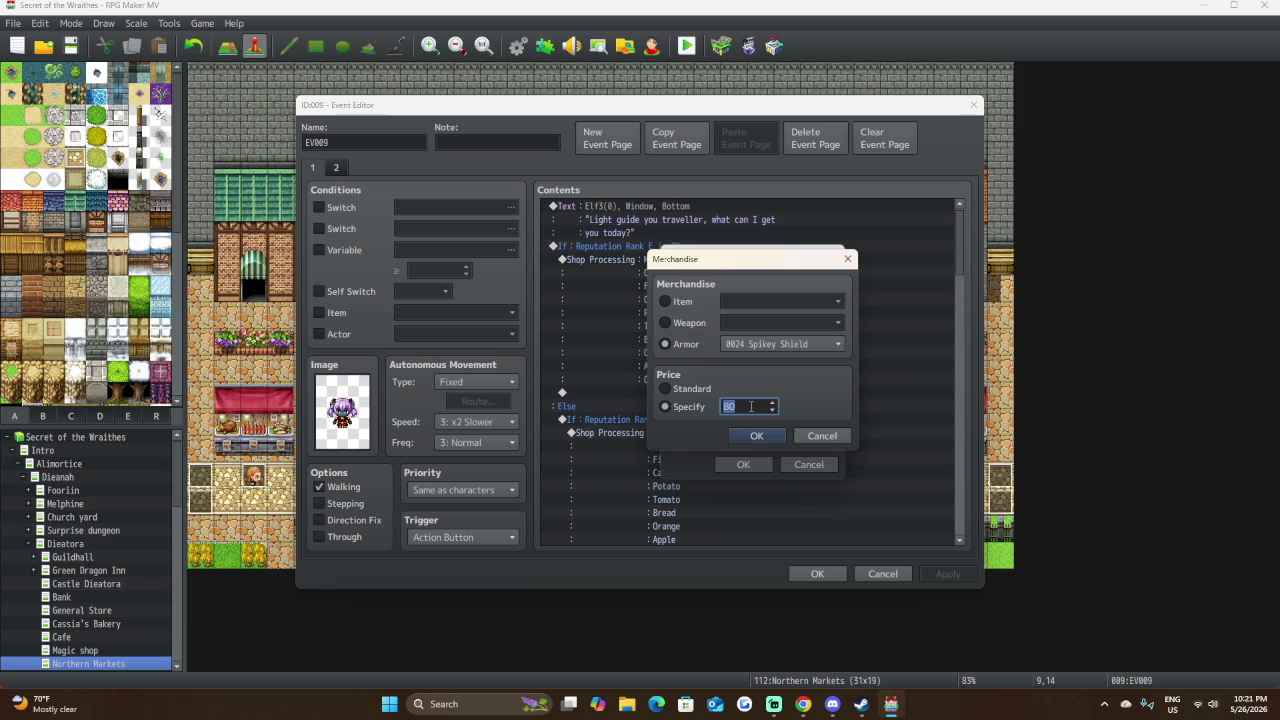
{"action": "type", "text": "140"}
{"action": "left_click", "coordinate": [752, 436]}
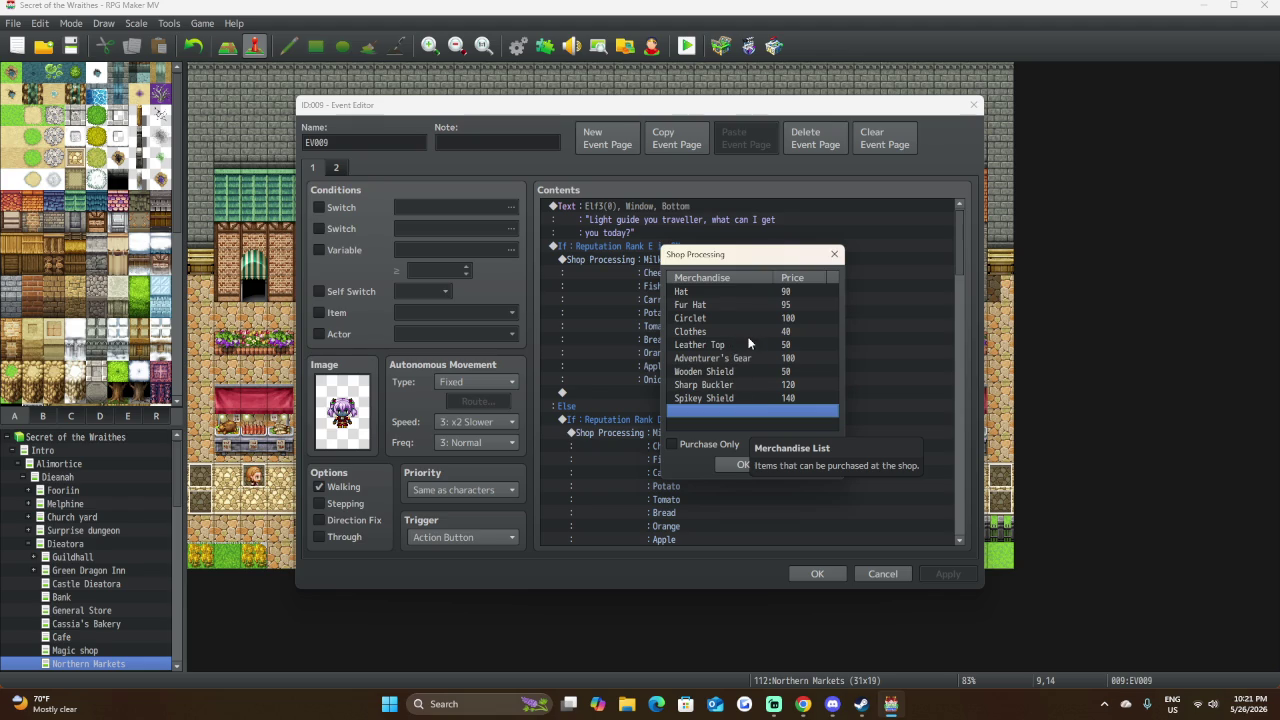
Confirm the Rank E goods list from Hat to Spikey Shield, then select the greeting Show Text command.
{"action": "left_click", "coordinate": [742, 464]}
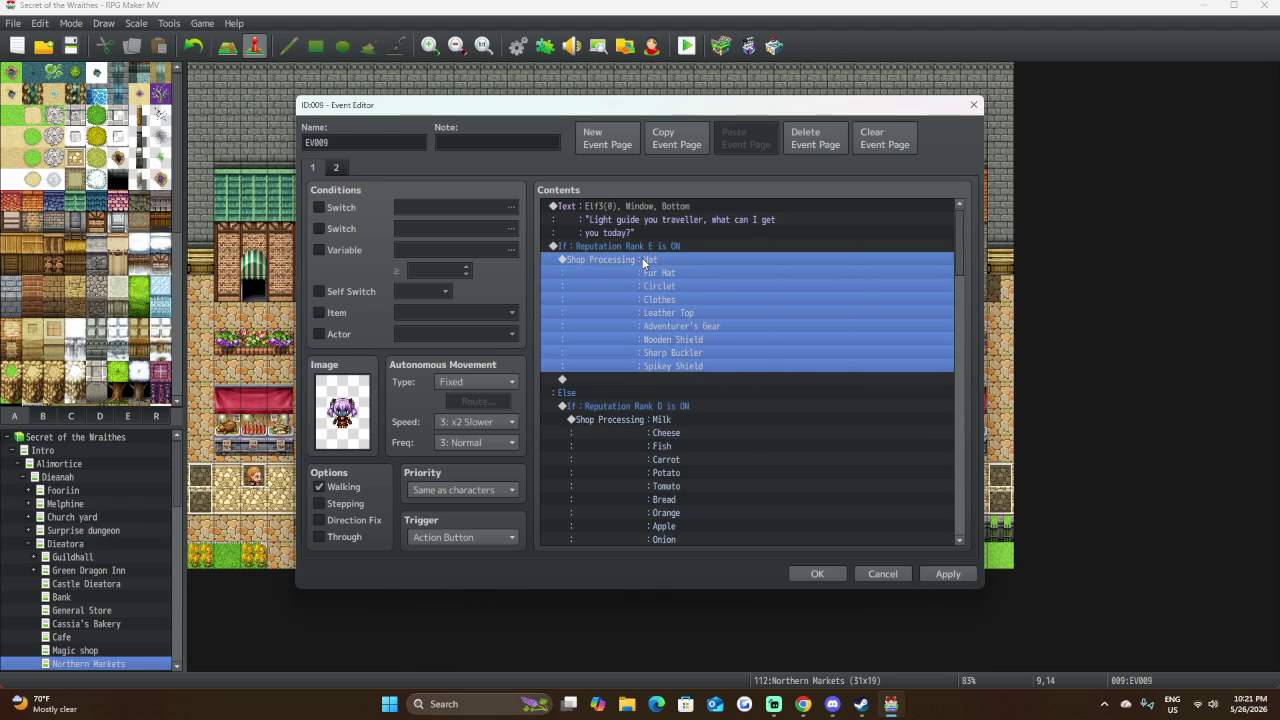
{"action": "scroll", "coordinate": [644, 250], "scroll_direction": "down", "scroll_amount": 1}
{"action": "scroll", "coordinate": [642, 235], "scroll_direction": "up", "scroll_amount": 1}
{"action": "left_click", "coordinate": [640, 218]}
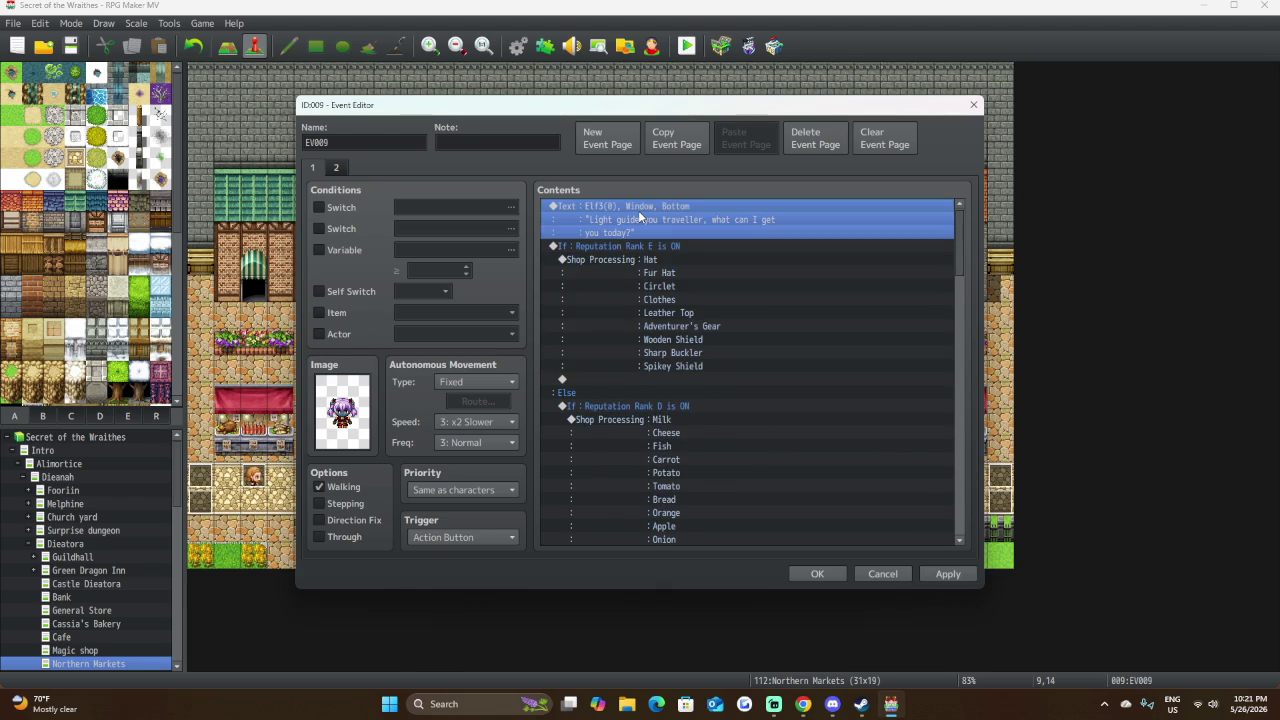
Rewrite the greeting over two lines as 'Stars bless ye traveller, need any new equipment?'.
{"action": "double_click", "coordinate": [638, 210]}
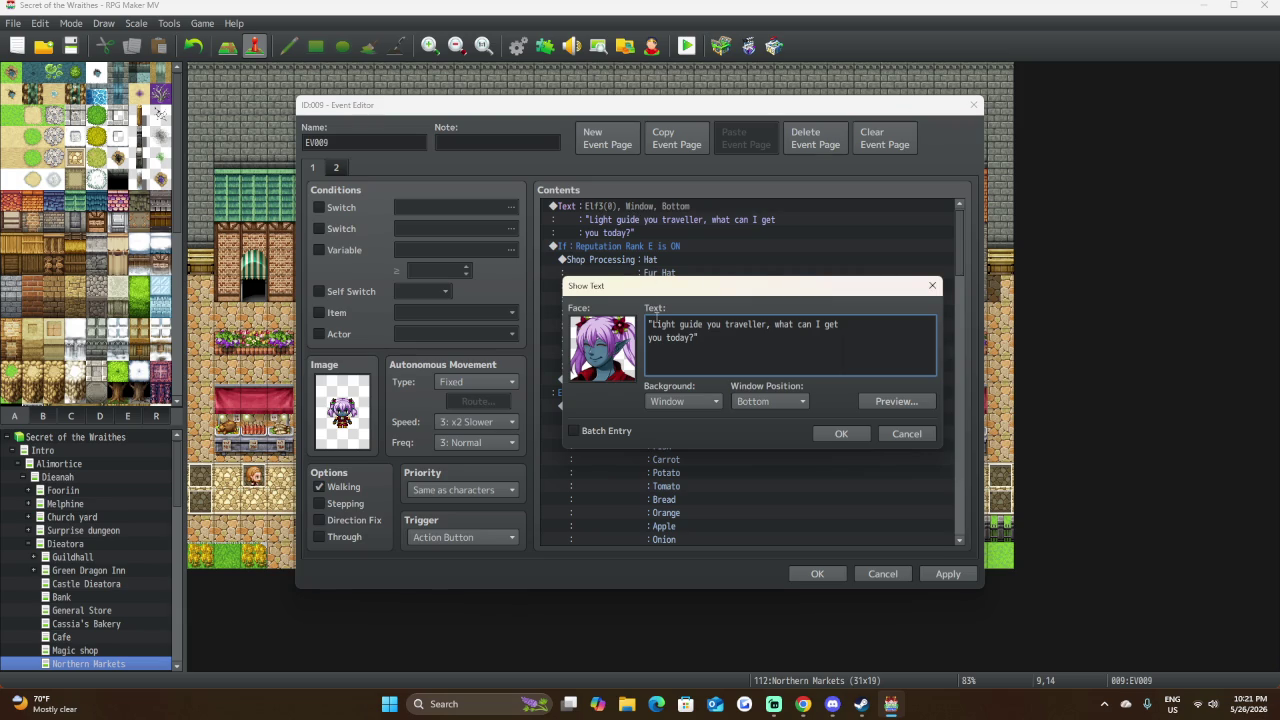
{"action": "left_click_drag", "start_coordinate": [652, 328], "coordinate": [698, 338]}
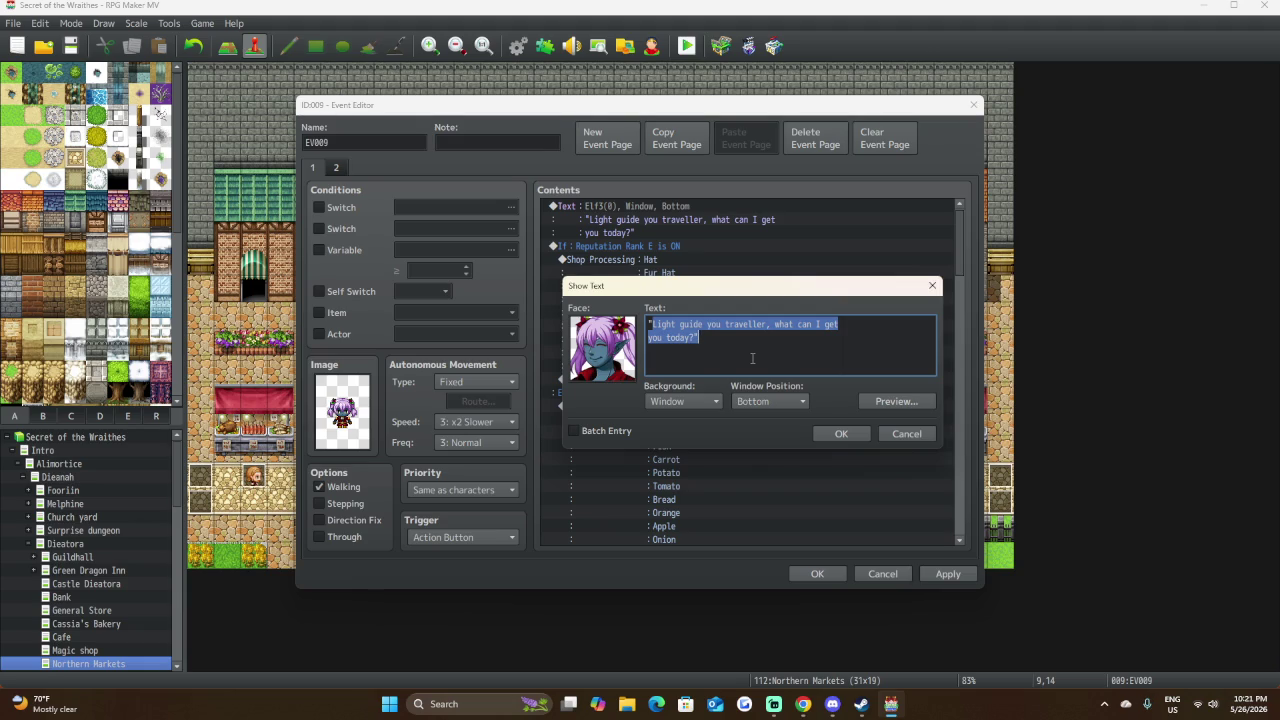
{"action": "type", "text": "\"S"}
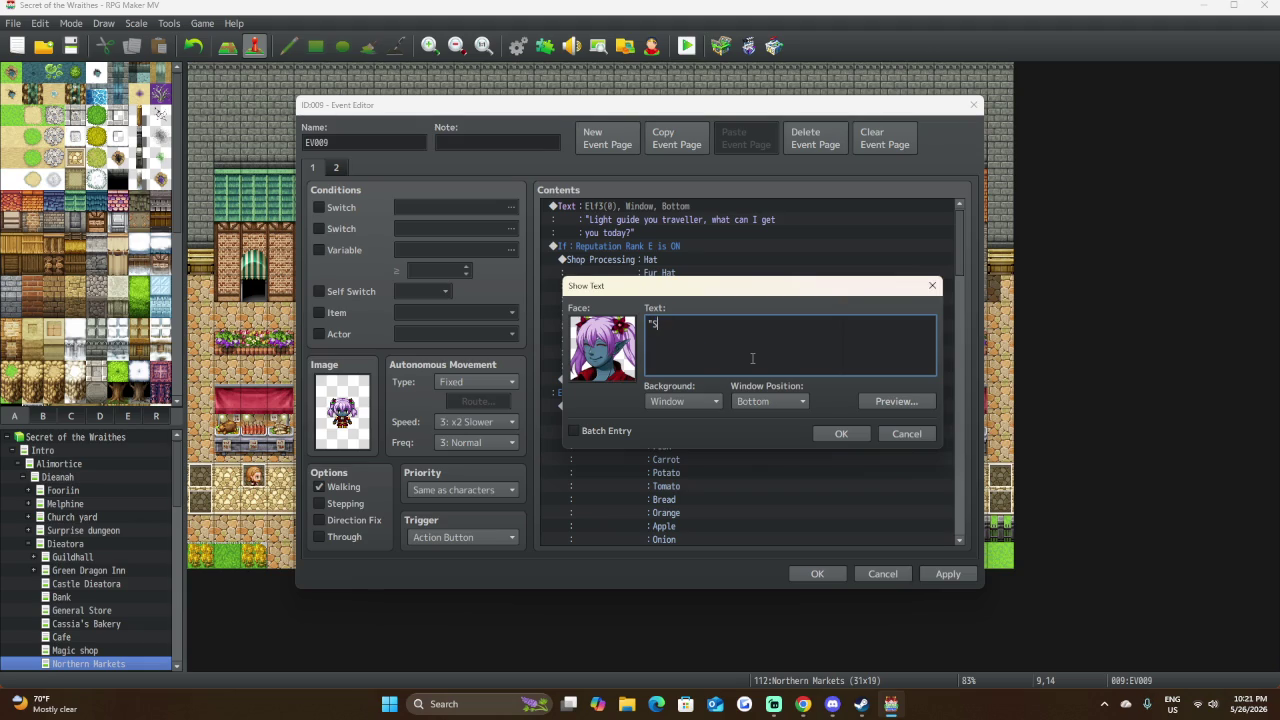
{"action": "type", "text": "tars blesas"}
{"action": "key", "text": "BackSpace"}
{"action": "key", "text": "BackSpace"}
{"action": "type", "text": "s "}
{"action": "type", "text": "ye"}
{"action": "type", "text": " travel"}
{"action": "type", "text": "lller"}
{"action": "key", "text": "BackSpace"}
{"action": "key", "text": "BackSpace"}
{"action": "key", "text": "BackSpace"}
{"action": "type", "text": "l"}
{"action": "type", "text": "need "}
{"action": "type", "text": "any"}
{"action": "key", "text": "Return"}
{"action": "type", "text": "equi"}
{"action": "key", "text": "BackSpace"}
{"action": "key", "text": "BackSpace"}
{"action": "key", "text": "BackSpace"}
{"action": "type", "text": "ne"}
{"action": "key", "text": "Return"}
{"action": "type", "text": "equipment"}
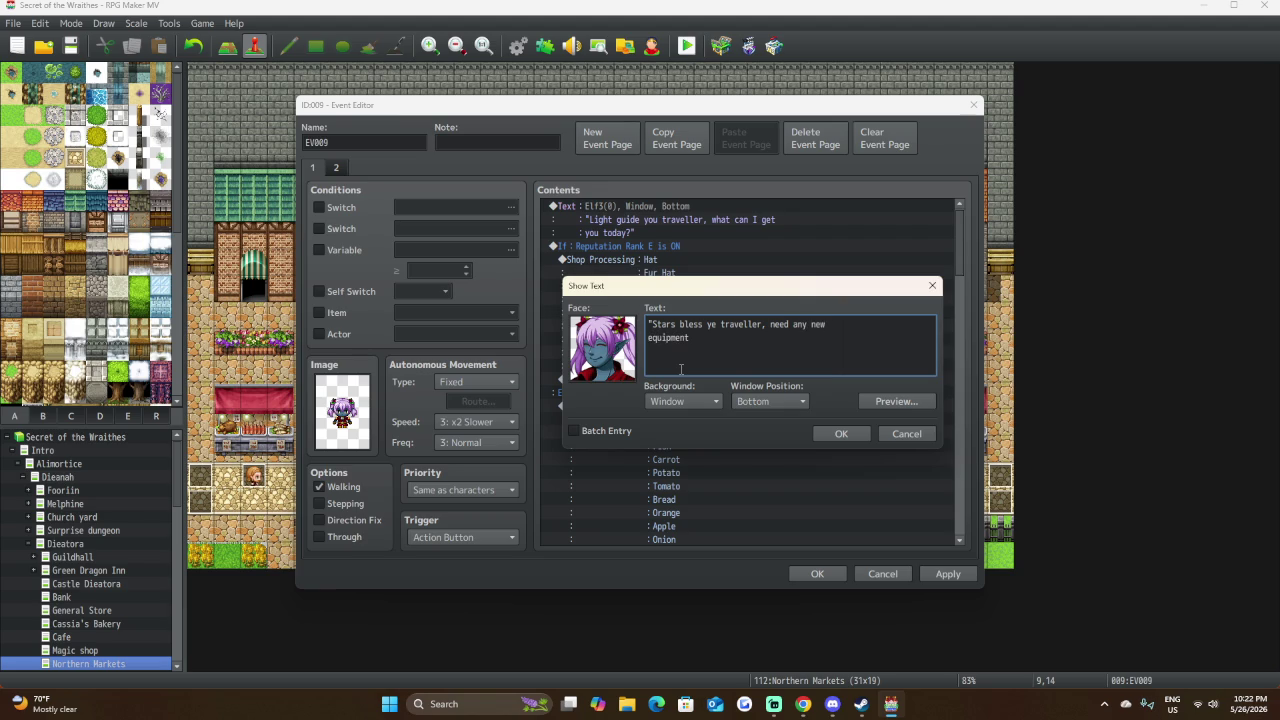
{"action": "type", "text": "?\""}
Preview and confirm the new greeting, then select the Rank E shop block.
{"action": "left_click", "coordinate": [904, 402]}
{"action": "left_click", "coordinate": [973, 432]}
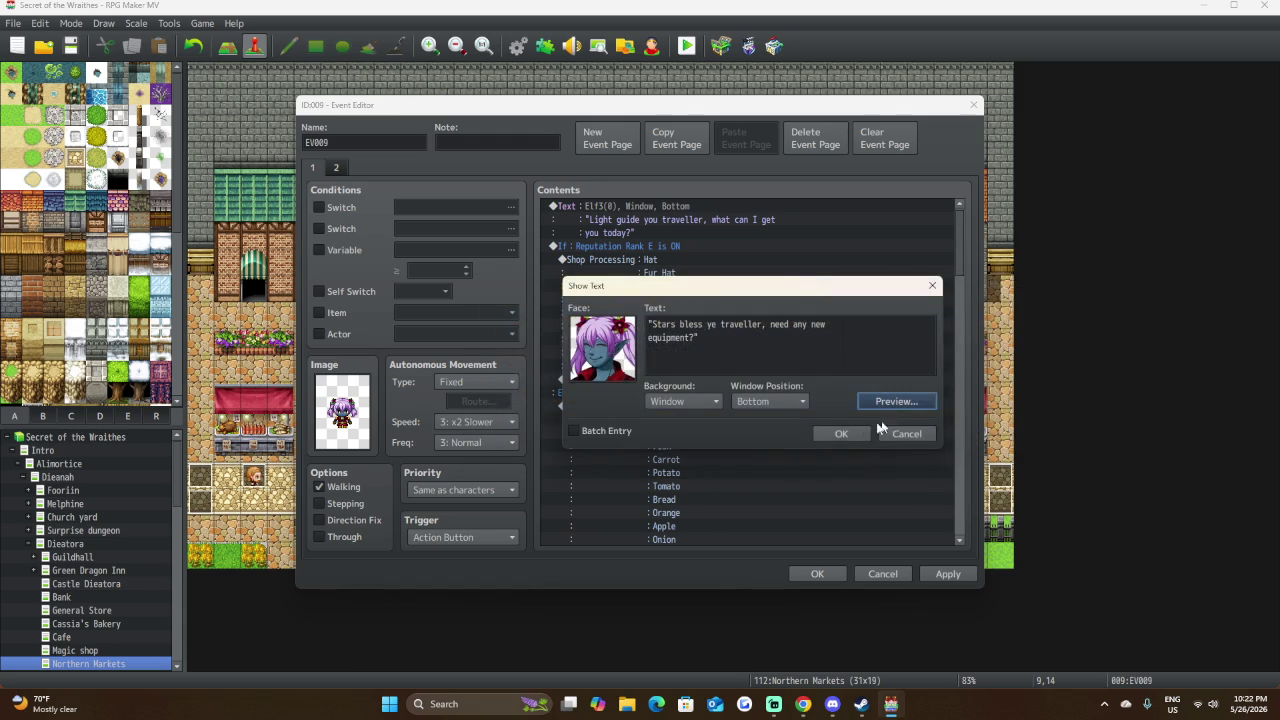
{"action": "left_click", "coordinate": [847, 432]}
{"action": "left_click", "coordinate": [701, 258]}
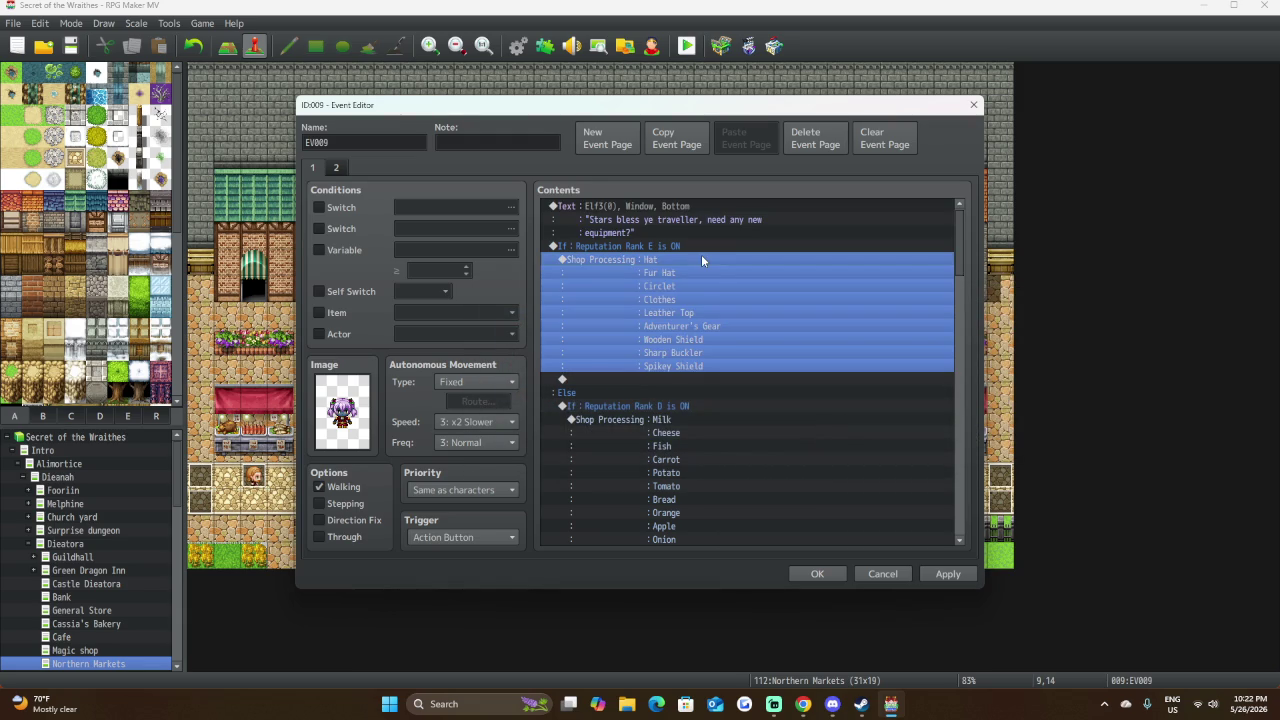
Replace Rank D's food shop with the pasted Rank E equipment shop.
{"action": "left_click", "coordinate": [634, 418]}
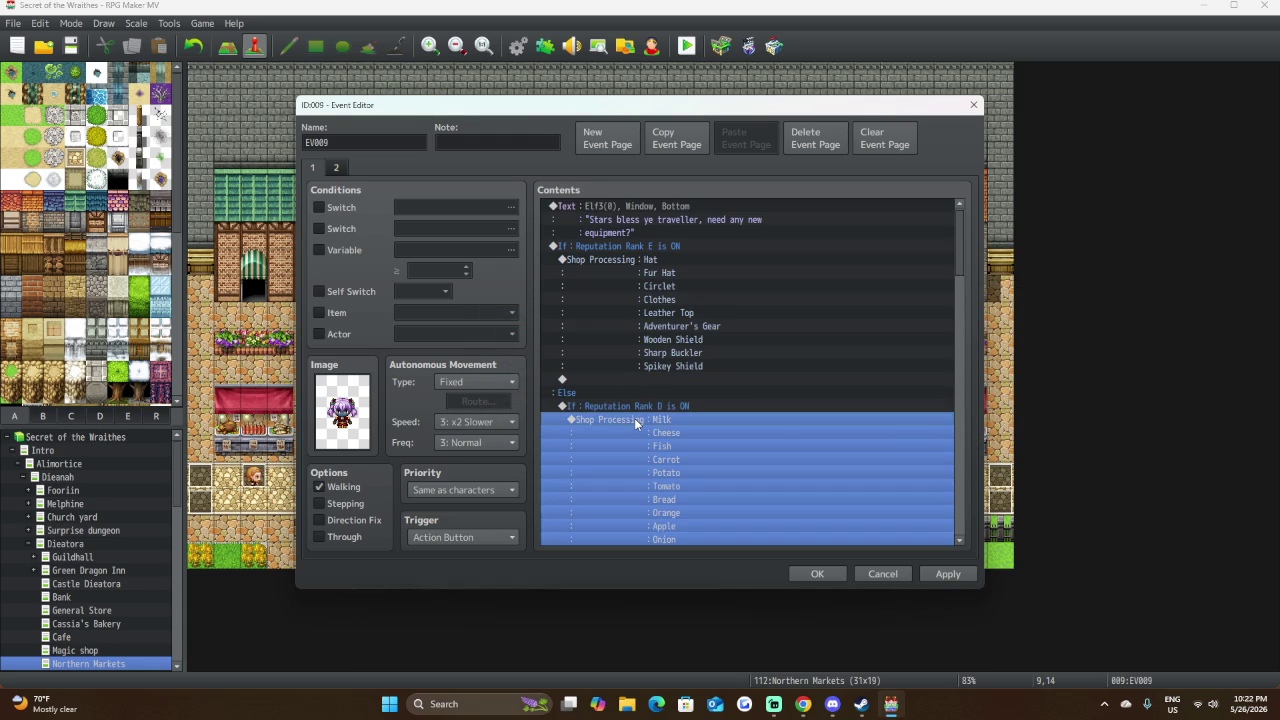
{"action": "key", "text": "Delete"}
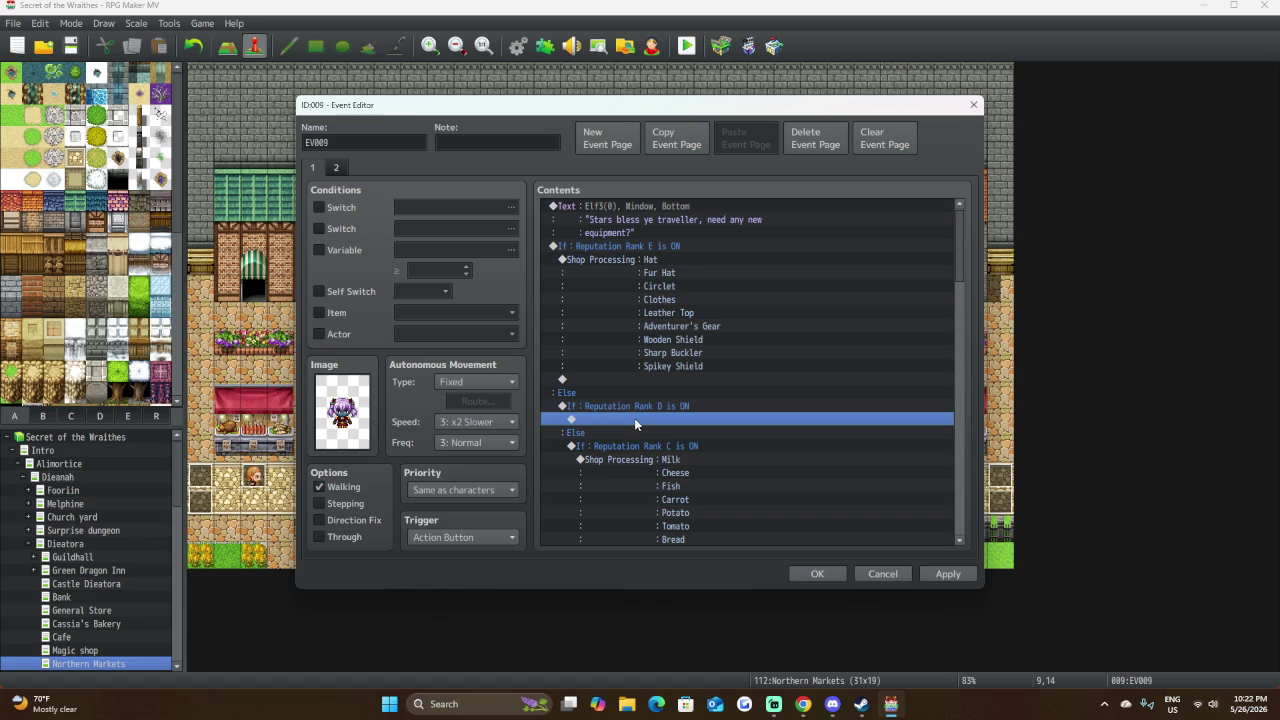
{"action": "key", "text": "ctrl+v"}
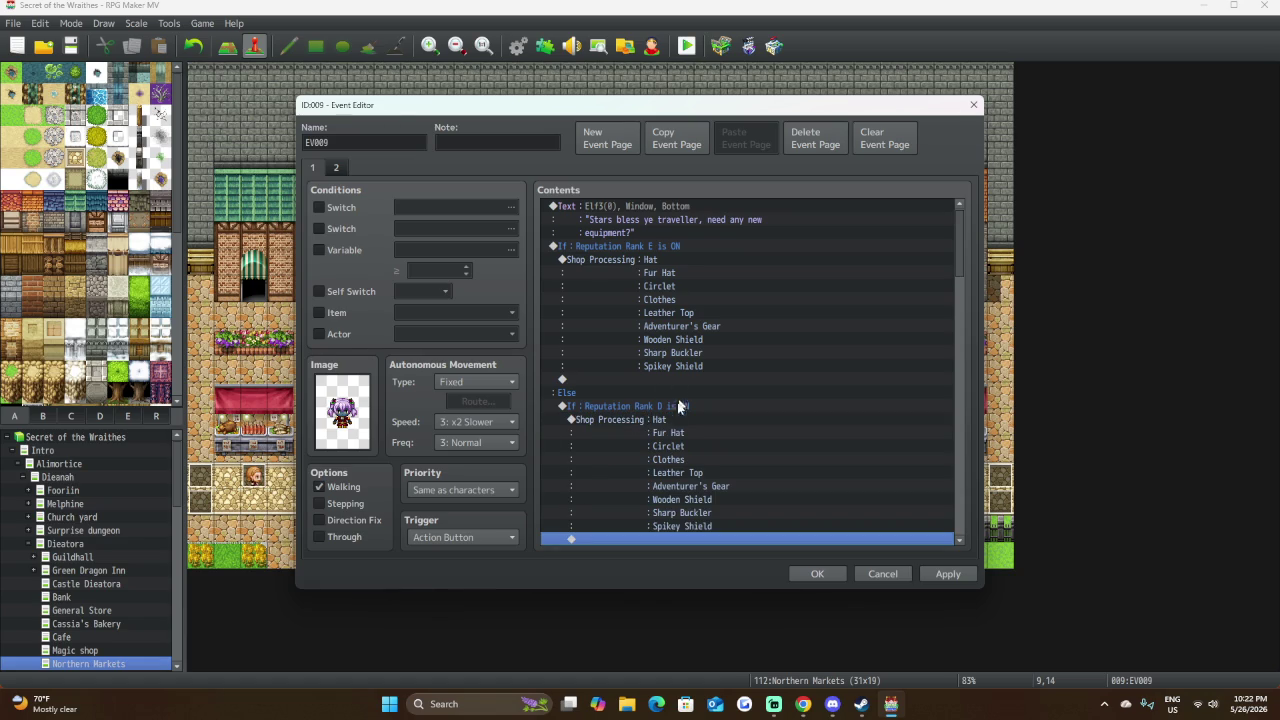
Delete the food shops under Ranks C, B, A and S.
{"action": "scroll", "coordinate": [676, 414], "scroll_direction": "down", "scroll_amount": 4}
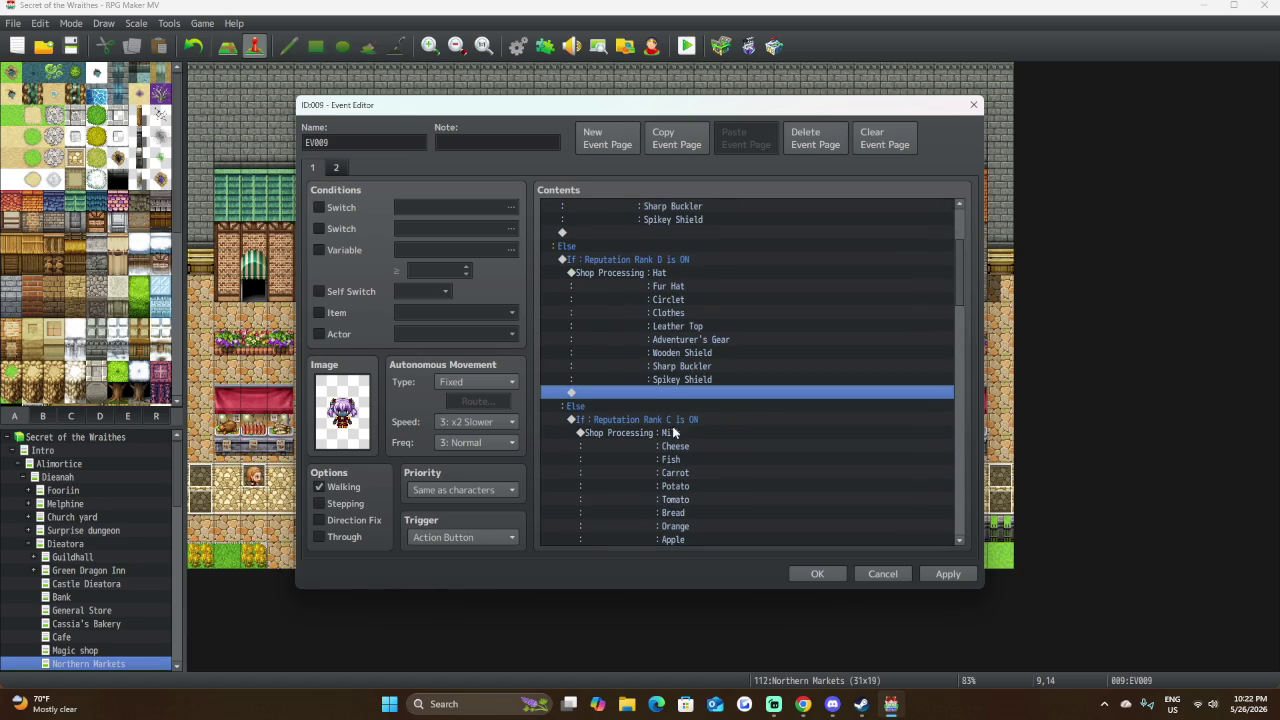
{"action": "left_click", "coordinate": [670, 434]}
{"action": "key", "text": "Delete"}
{"action": "scroll", "coordinate": [685, 406], "scroll_direction": "down", "scroll_amount": 2}
{"action": "left_click", "coordinate": [685, 406]}
{"action": "key", "text": "Delete"}
{"action": "scroll", "coordinate": [686, 418], "scroll_direction": "down", "scroll_amount": 1}
{"action": "left_click", "coordinate": [702, 390]}
{"action": "key", "text": "Delete"}
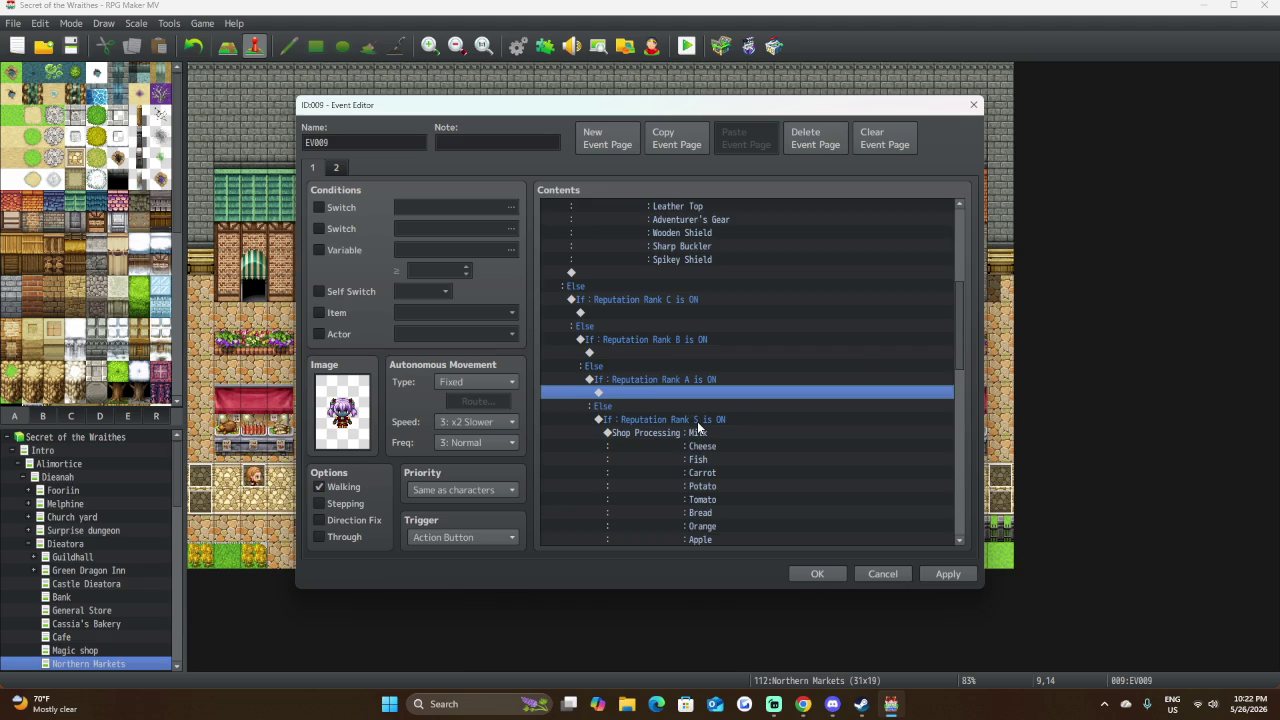
{"action": "scroll", "coordinate": [697, 421], "scroll_direction": "down", "scroll_amount": 1}
{"action": "left_click", "coordinate": [709, 403]}
{"action": "key", "text": "Delete"}
Delete the shop blocks under Ranks SS and SSS, then open the Rank D shop.
{"action": "scroll", "coordinate": [709, 403], "scroll_direction": "down", "scroll_amount": 2}
{"action": "left_click", "coordinate": [719, 384]}
{"action": "key", "text": "Delete"}
{"action": "left_click", "coordinate": [727, 420]}
{"action": "key", "text": "Delete"}
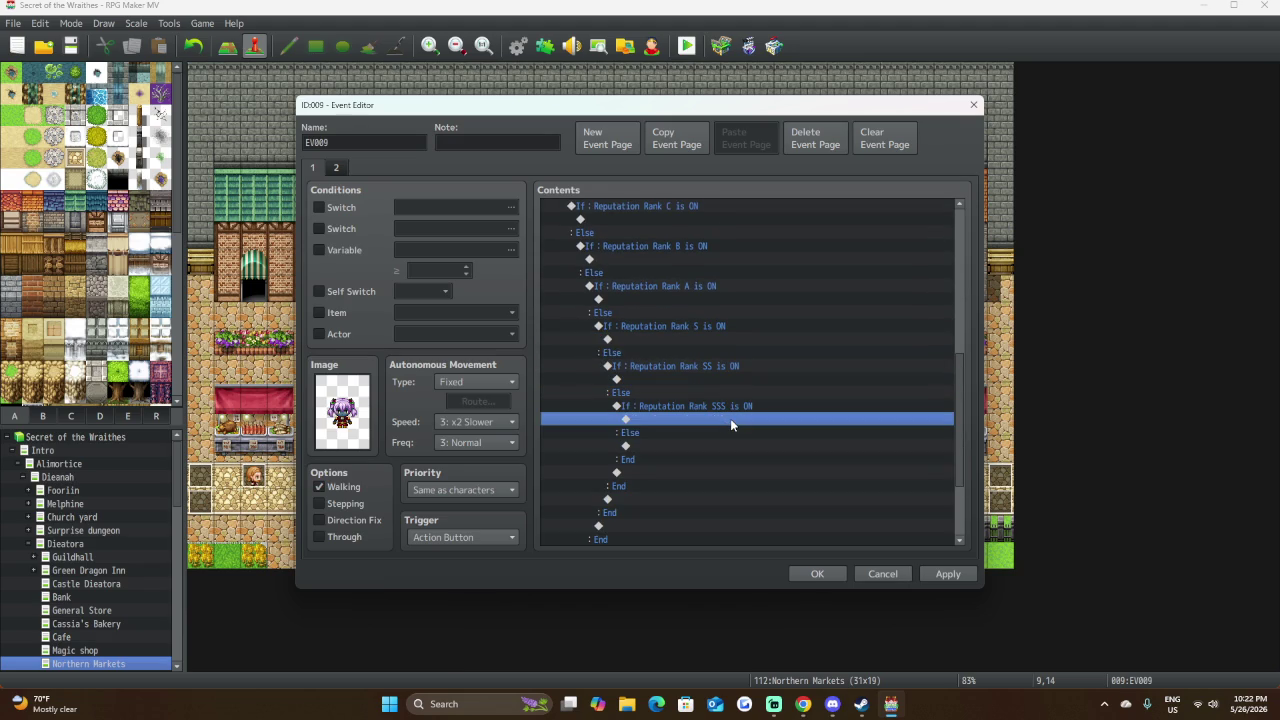
{"action": "scroll", "coordinate": [730, 418], "scroll_direction": "up", "scroll_amount": 4}
{"action": "scroll", "coordinate": [734, 418], "scroll_direction": "up", "scroll_amount": 3}
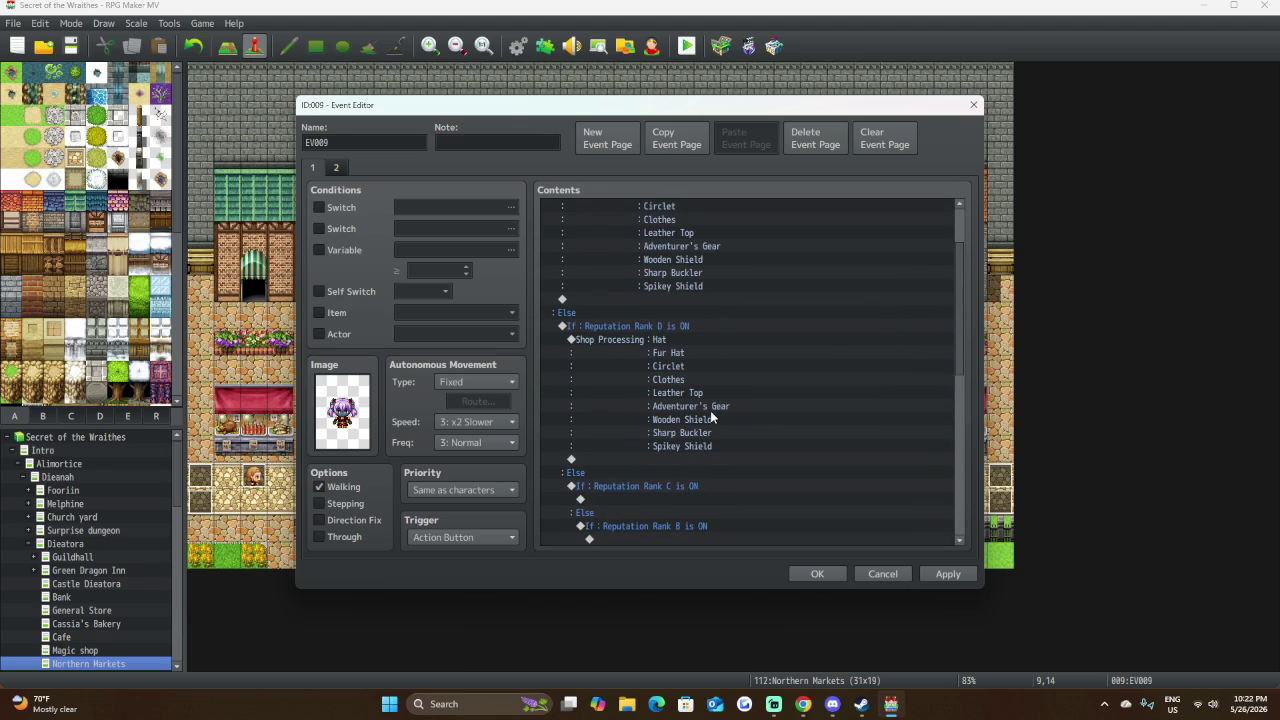
{"action": "double_click", "coordinate": [661, 345]}
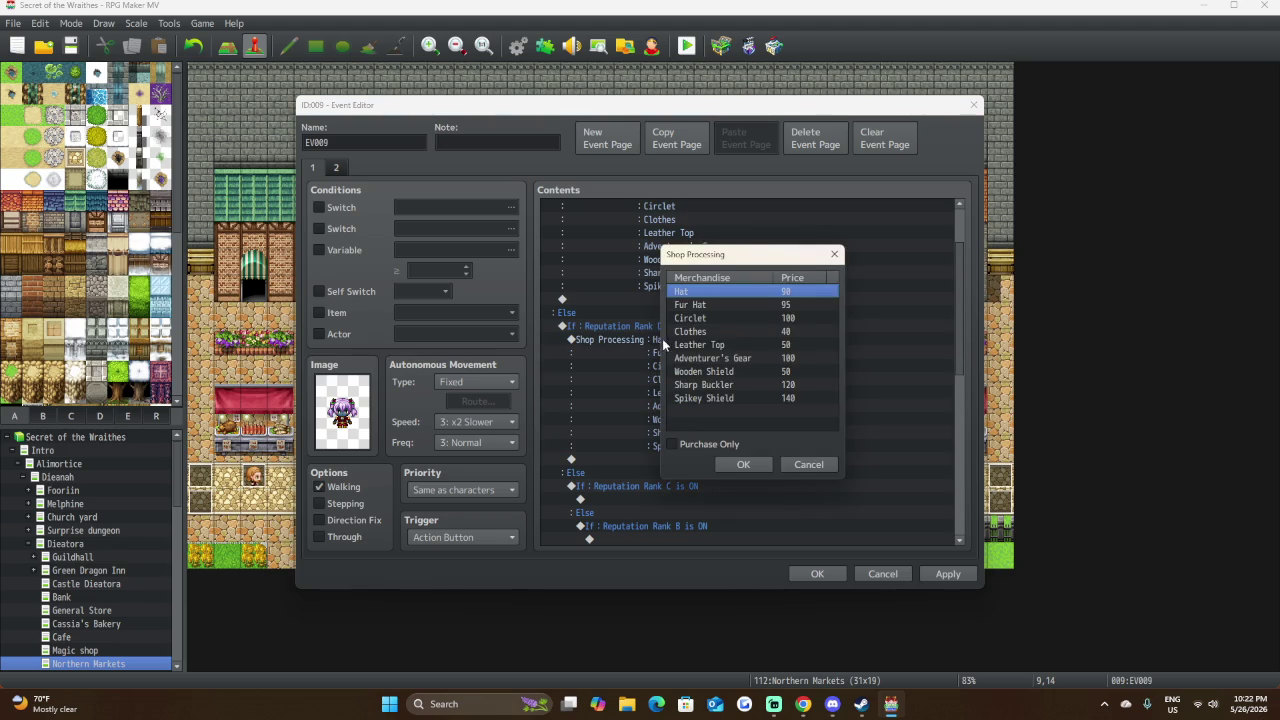
Lower the Rank D prices of Hat to 80 and Fur Hat to 85.
{"action": "double_click", "coordinate": [778, 290]}
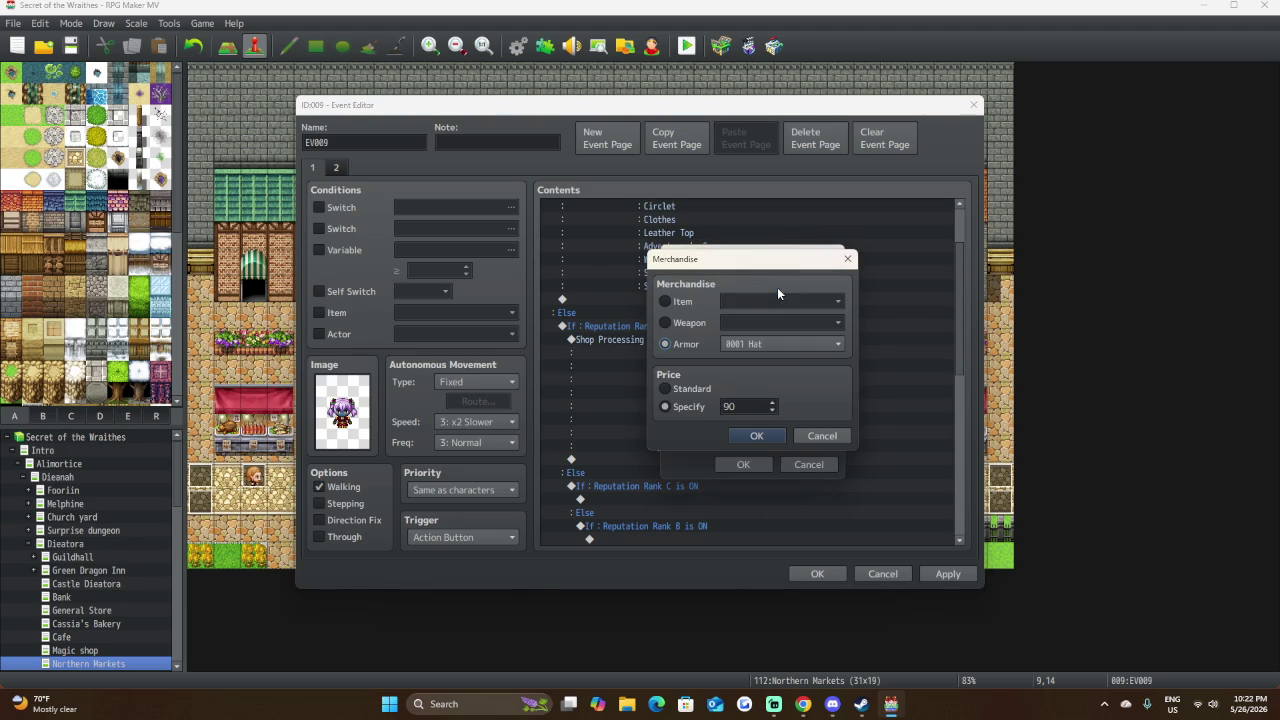
{"action": "double_click", "coordinate": [751, 402]}
{"action": "type", "text": "80"}
{"action": "left_click", "coordinate": [757, 436]}
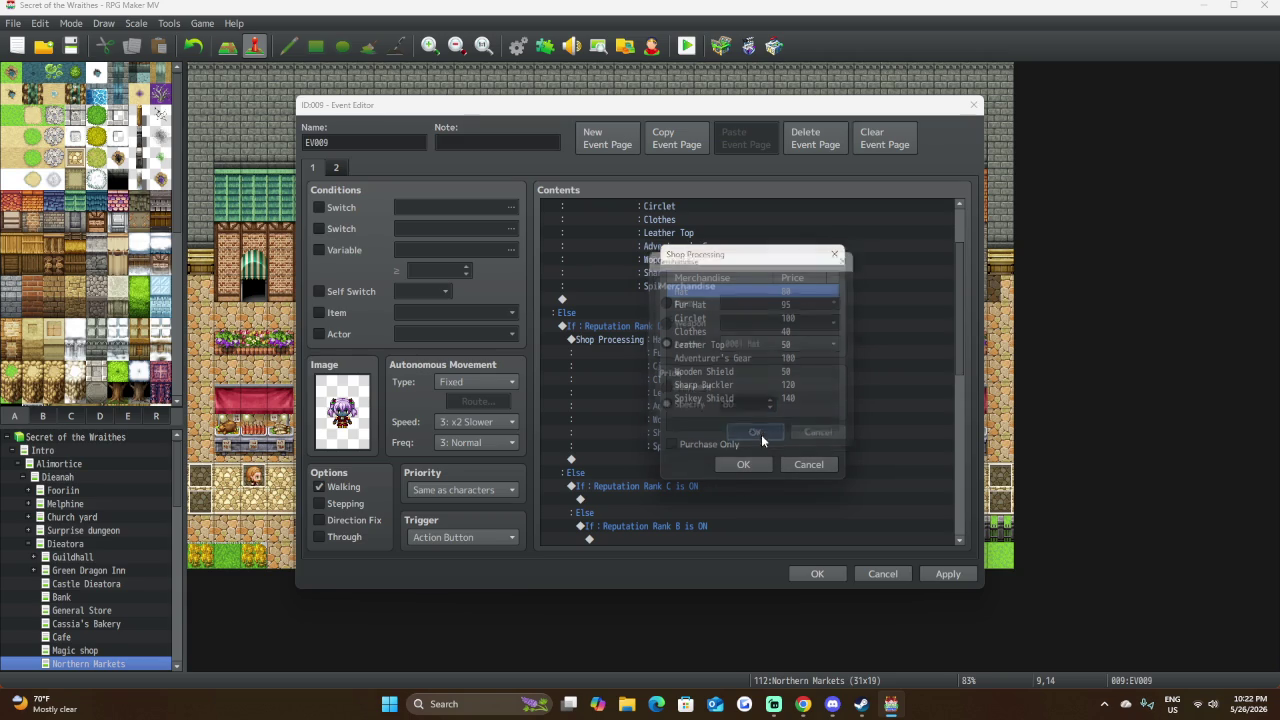
{"action": "left_click", "coordinate": [731, 304]}
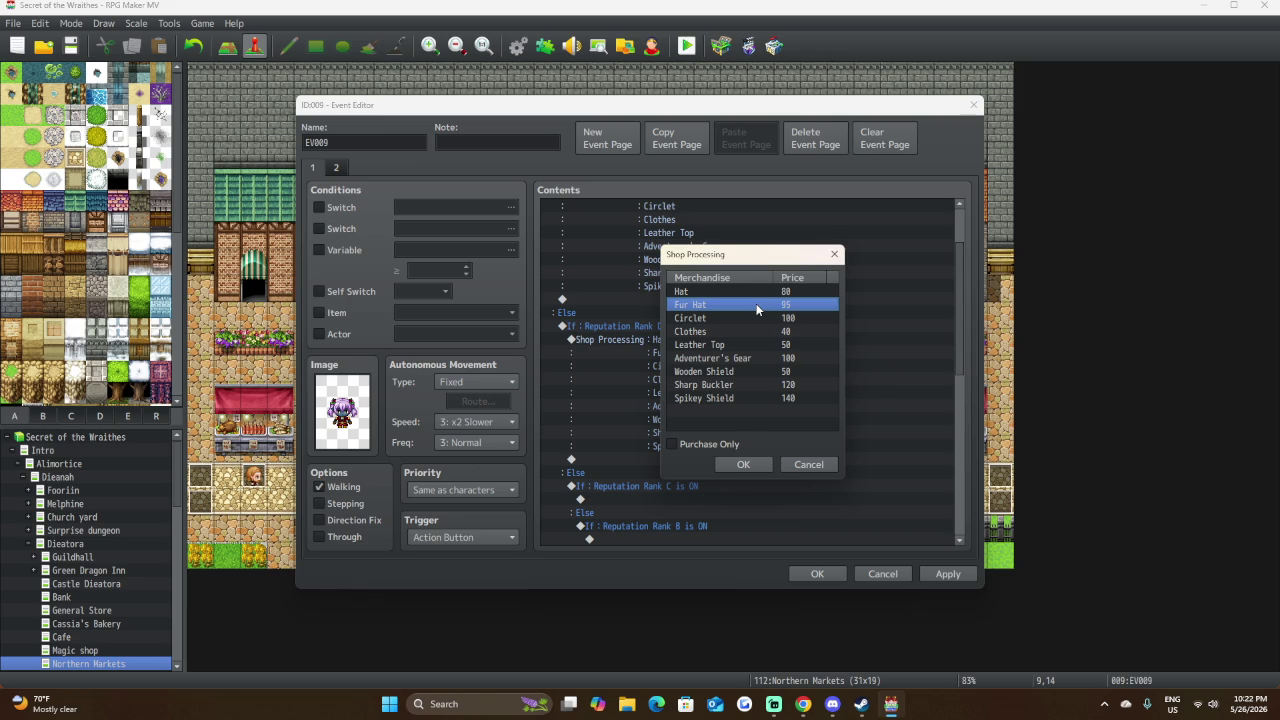
{"action": "double_click", "coordinate": [757, 305]}
{"action": "double_click", "coordinate": [765, 405]}
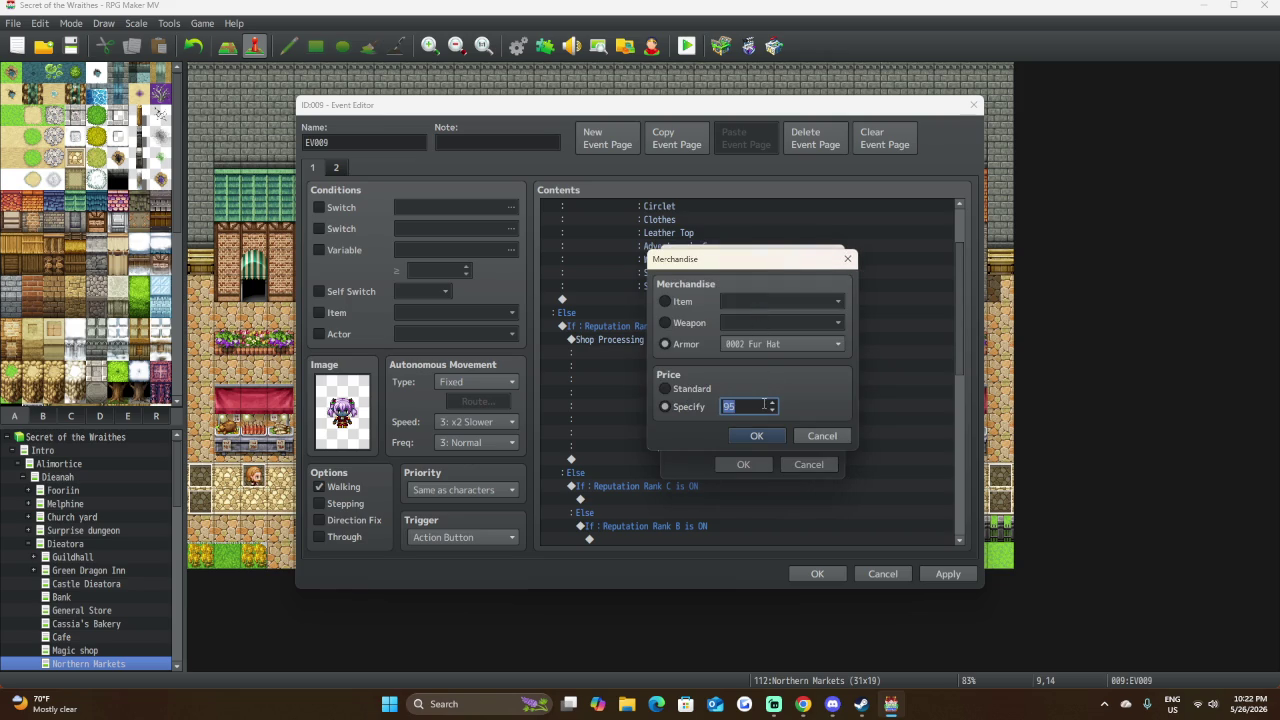
{"action": "type", "text": "85"}
{"action": "left_click", "coordinate": [778, 435]}
Set Circlet's price to 90 and drop Clothes from 40 to 35.
{"action": "left_click", "coordinate": [729, 313]}
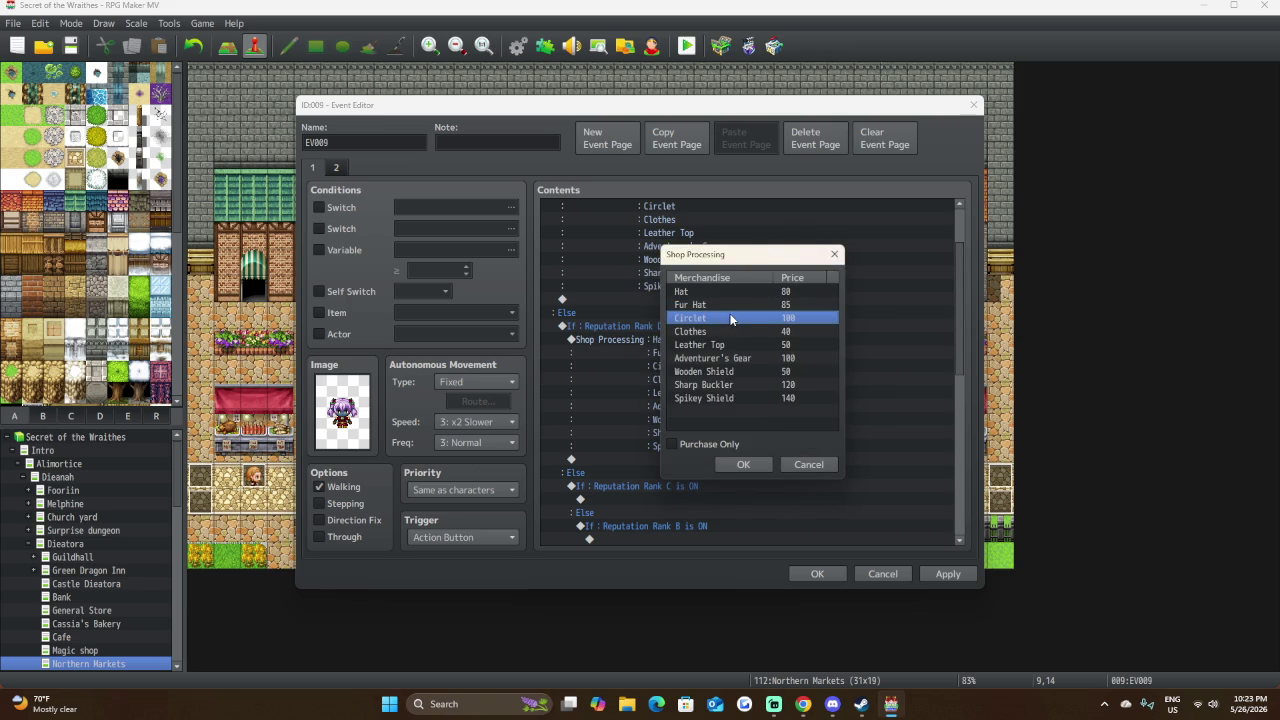
{"action": "double_click", "coordinate": [729, 315]}
{"action": "double_click", "coordinate": [757, 406]}
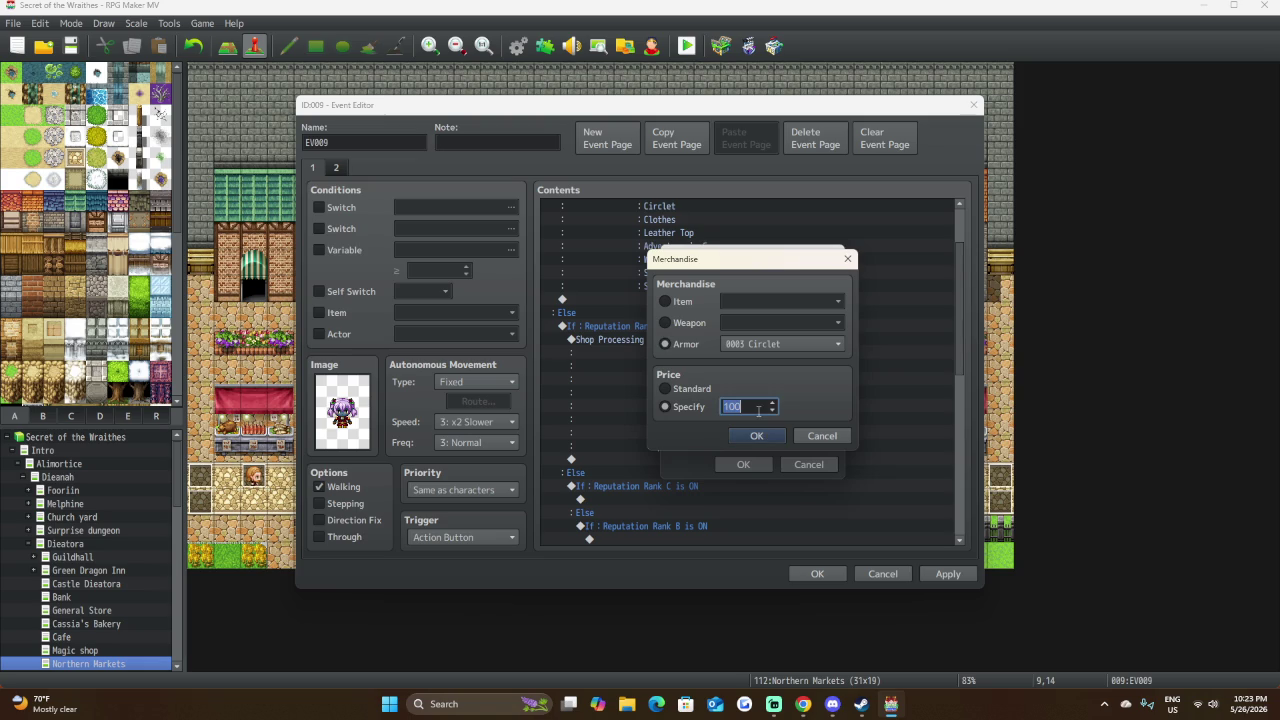
{"action": "type", "text": "90"}
{"action": "left_click", "coordinate": [756, 437]}
{"action": "left_click", "coordinate": [733, 326]}
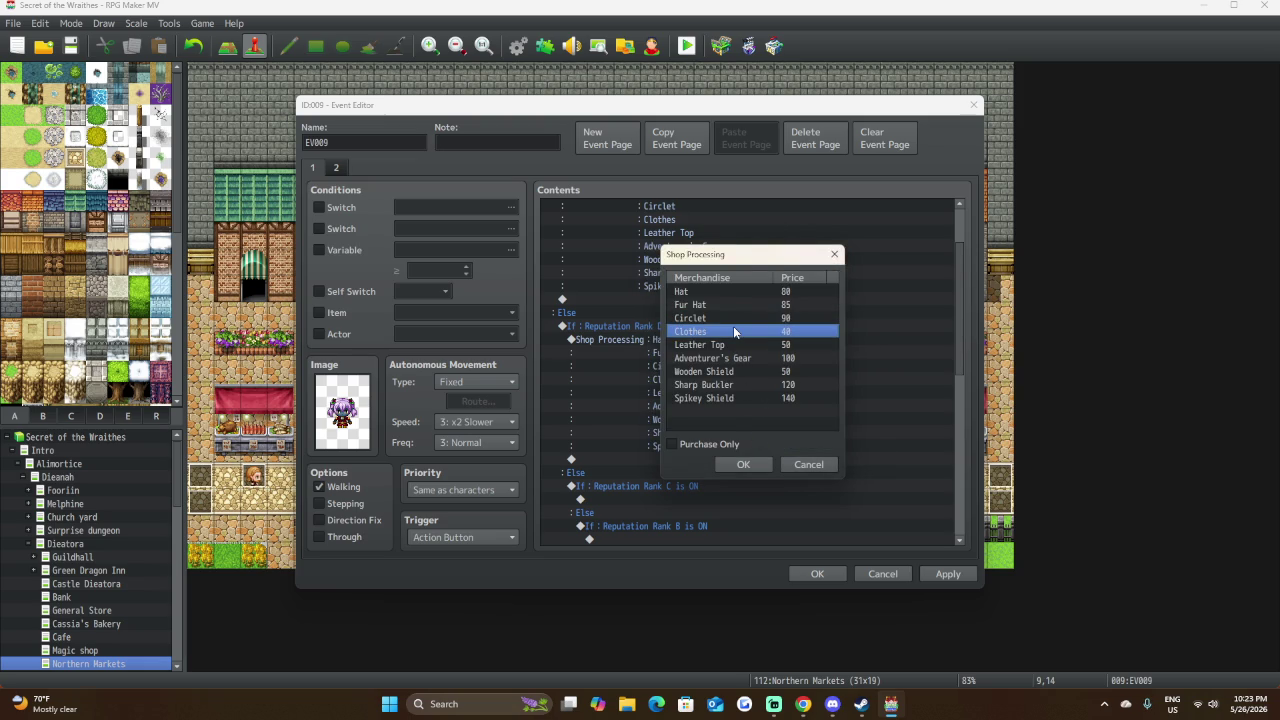
{"action": "double_click", "coordinate": [733, 326]}
{"action": "double_click", "coordinate": [746, 403]}
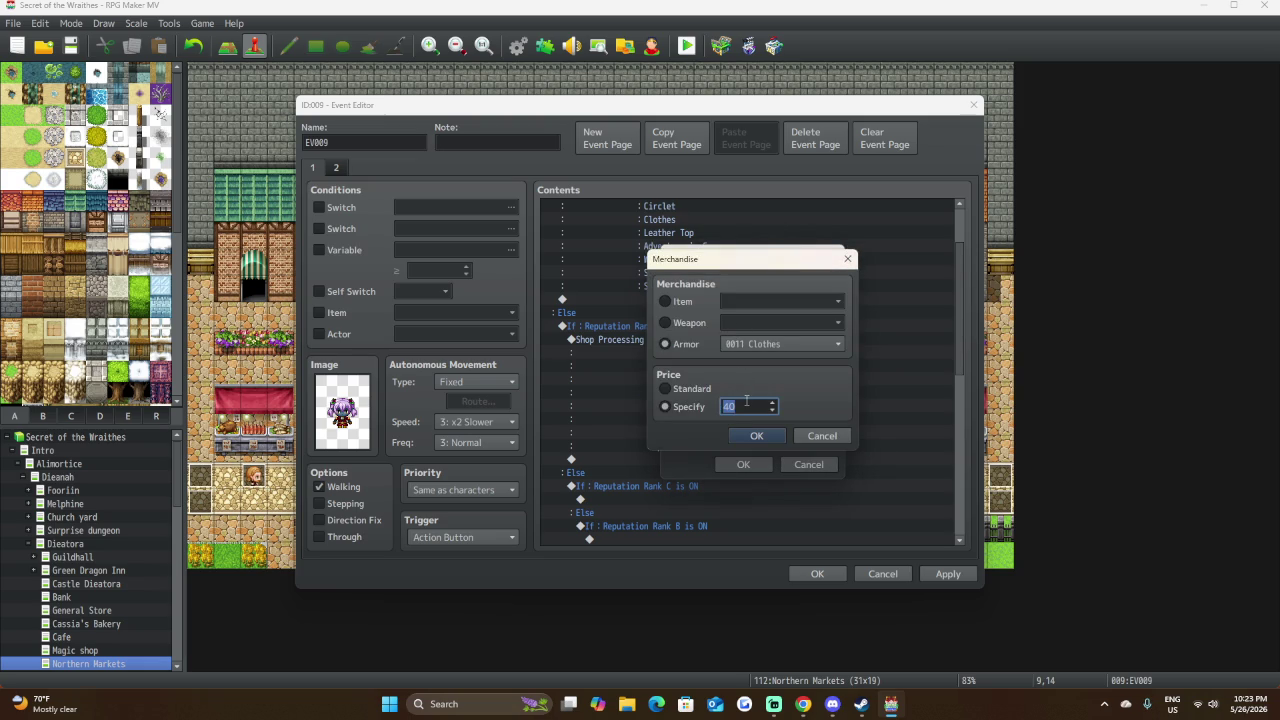
{"action": "type", "text": "35"}
{"action": "left_click", "coordinate": [757, 436]}
Set Leather Top's price to 45 and Adventurer's Gear to 90.
{"action": "left_click", "coordinate": [740, 345]}
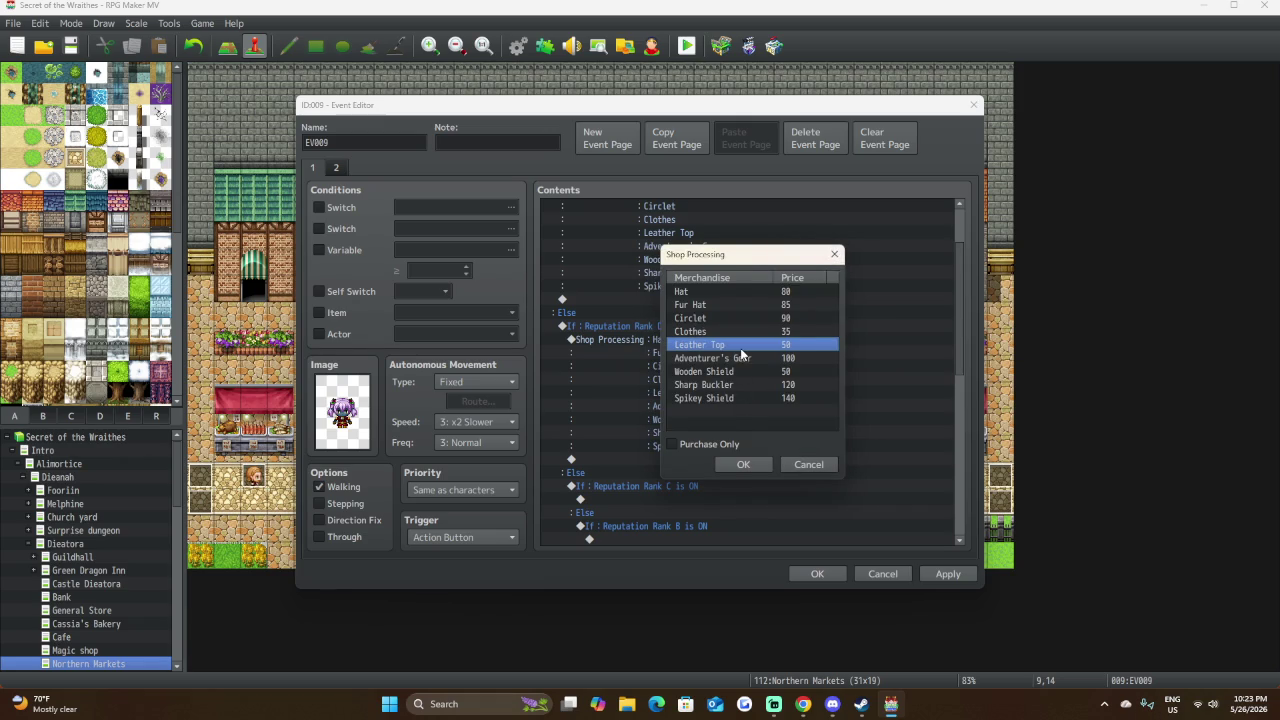
{"action": "double_click", "coordinate": [740, 346]}
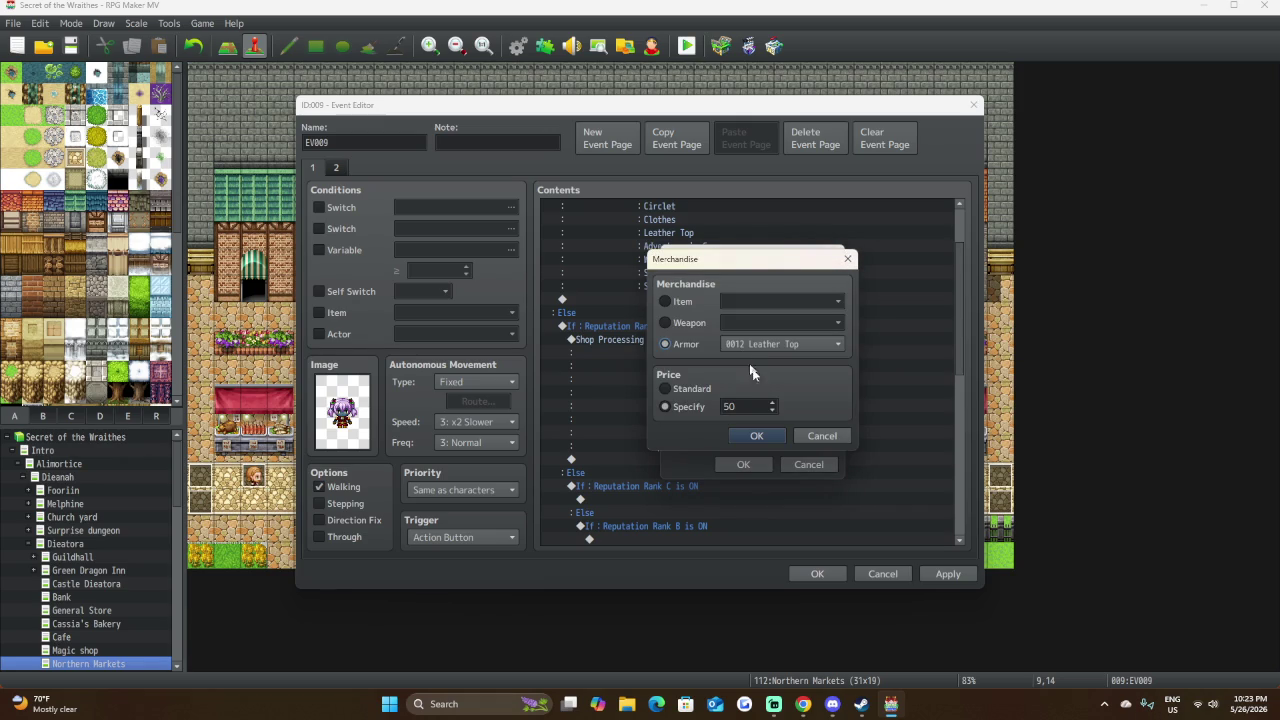
{"action": "double_click", "coordinate": [754, 408]}
{"action": "type", "text": "45"}
{"action": "left_click", "coordinate": [757, 436]}
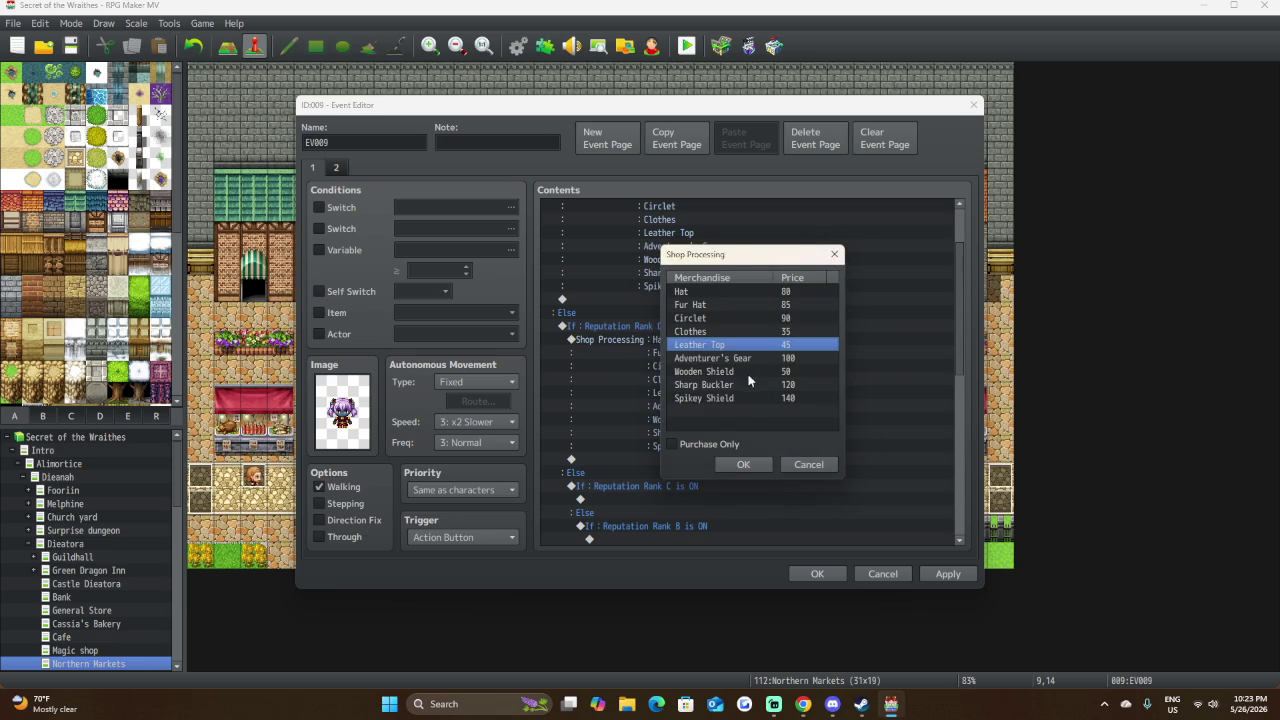
{"action": "left_click", "coordinate": [756, 359]}
{"action": "double_click", "coordinate": [757, 359]}
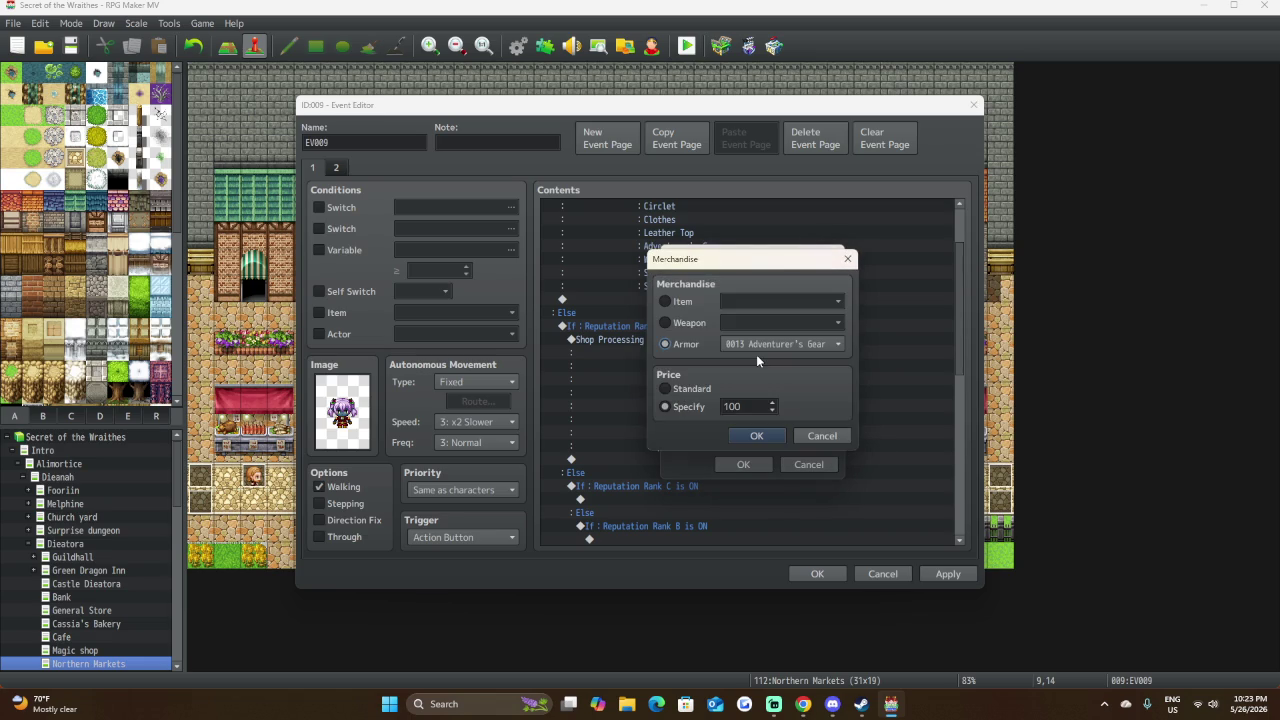
{"action": "type", "text": "90"}
{"action": "left_click", "coordinate": [757, 436]}
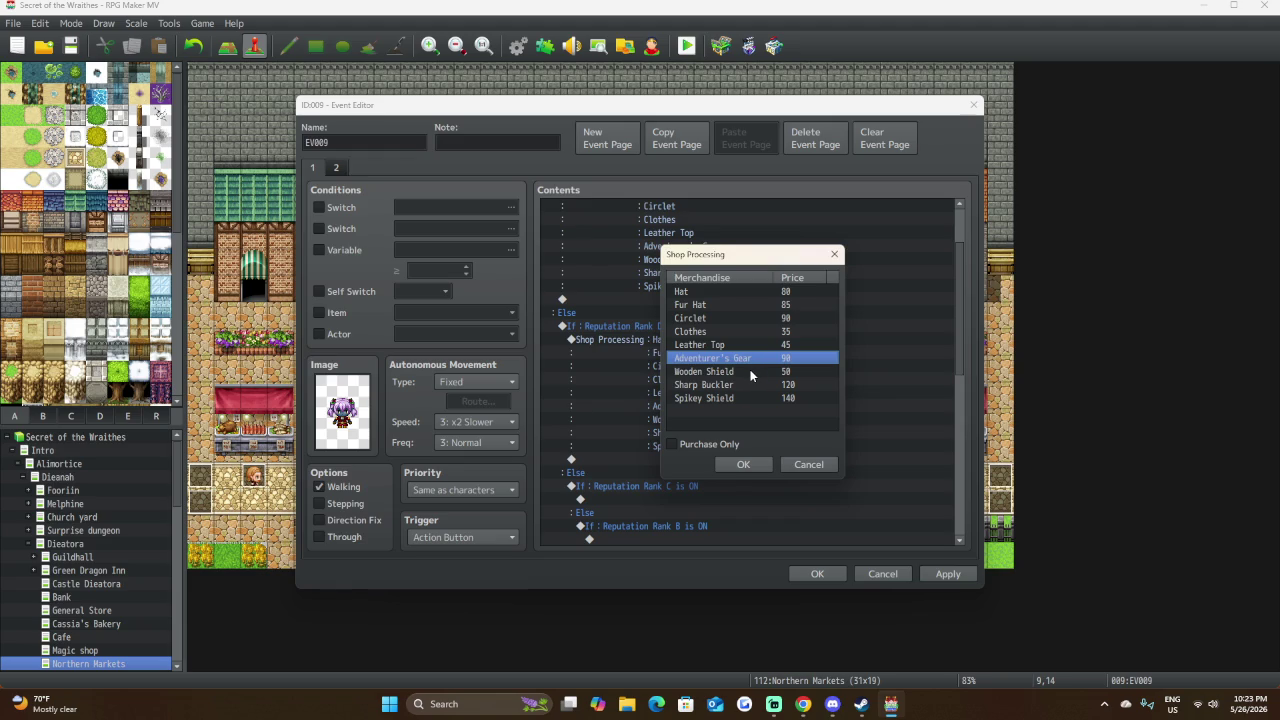
Lower Wooden Shield to 45 and Sharp Buckler from 120 to 115.
{"action": "left_click", "coordinate": [751, 373]}
{"action": "double_click", "coordinate": [751, 373]}
{"action": "double_click", "coordinate": [737, 400]}
{"action": "type", "text": "45"}
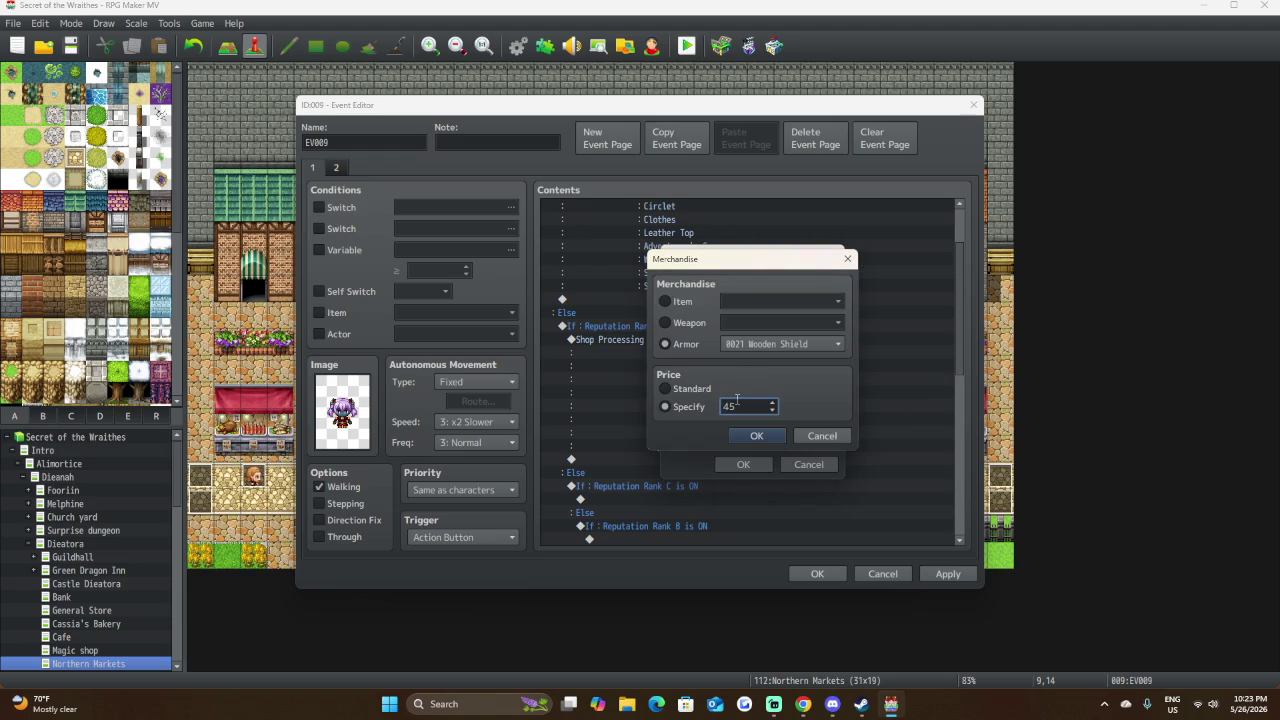
{"action": "left_click", "coordinate": [760, 436]}
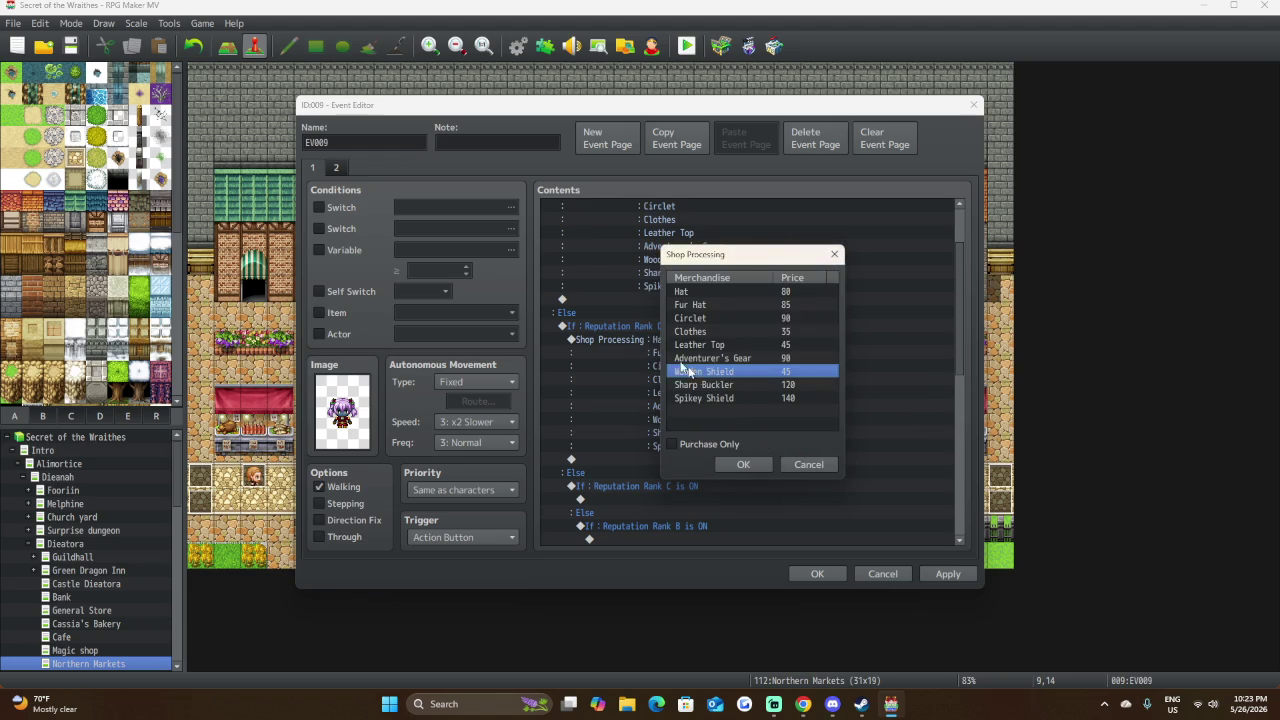
{"action": "left_click", "coordinate": [751, 384]}
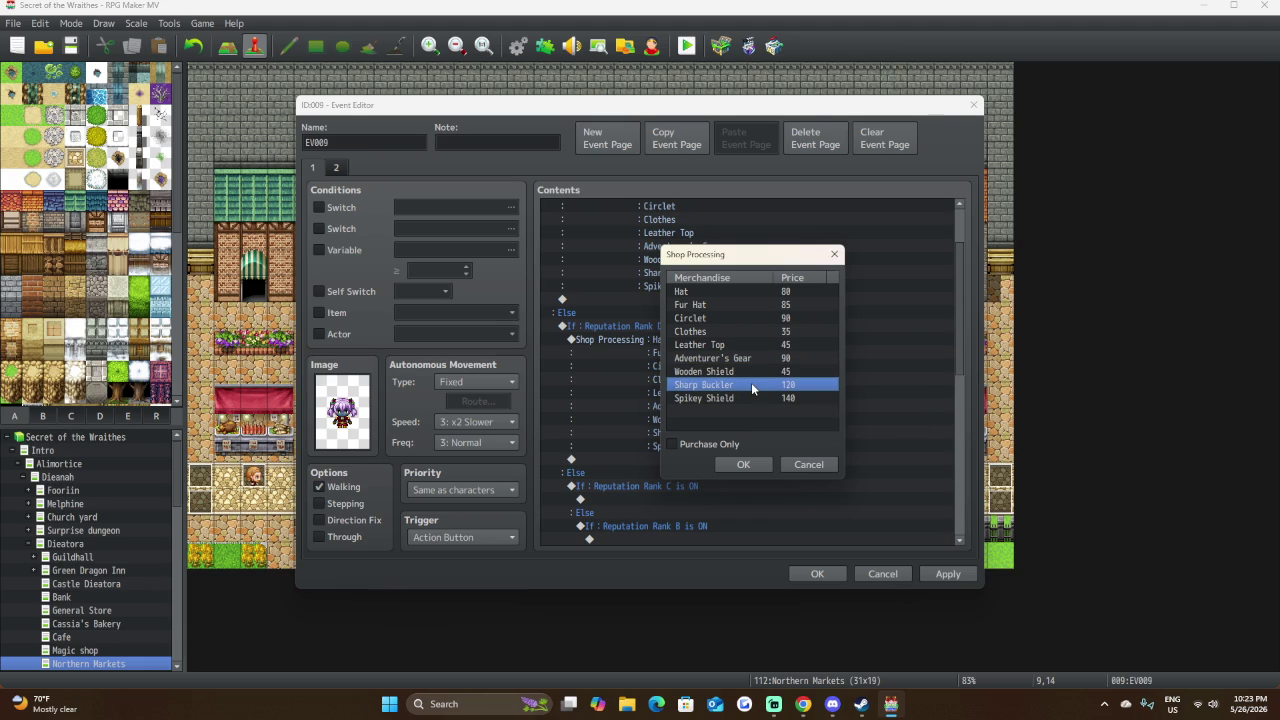
{"action": "double_click", "coordinate": [751, 384]}
{"action": "double_click", "coordinate": [758, 407]}
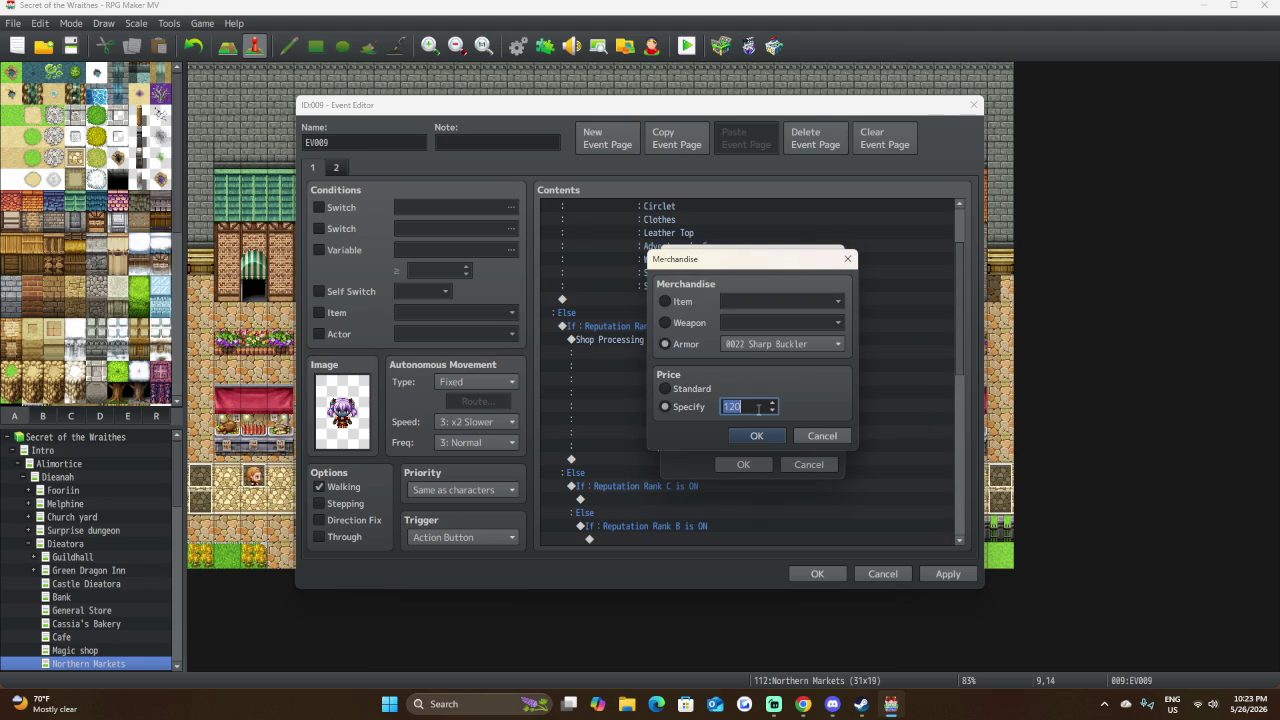
{"action": "type", "text": "115"}
{"action": "left_click", "coordinate": [758, 437]}
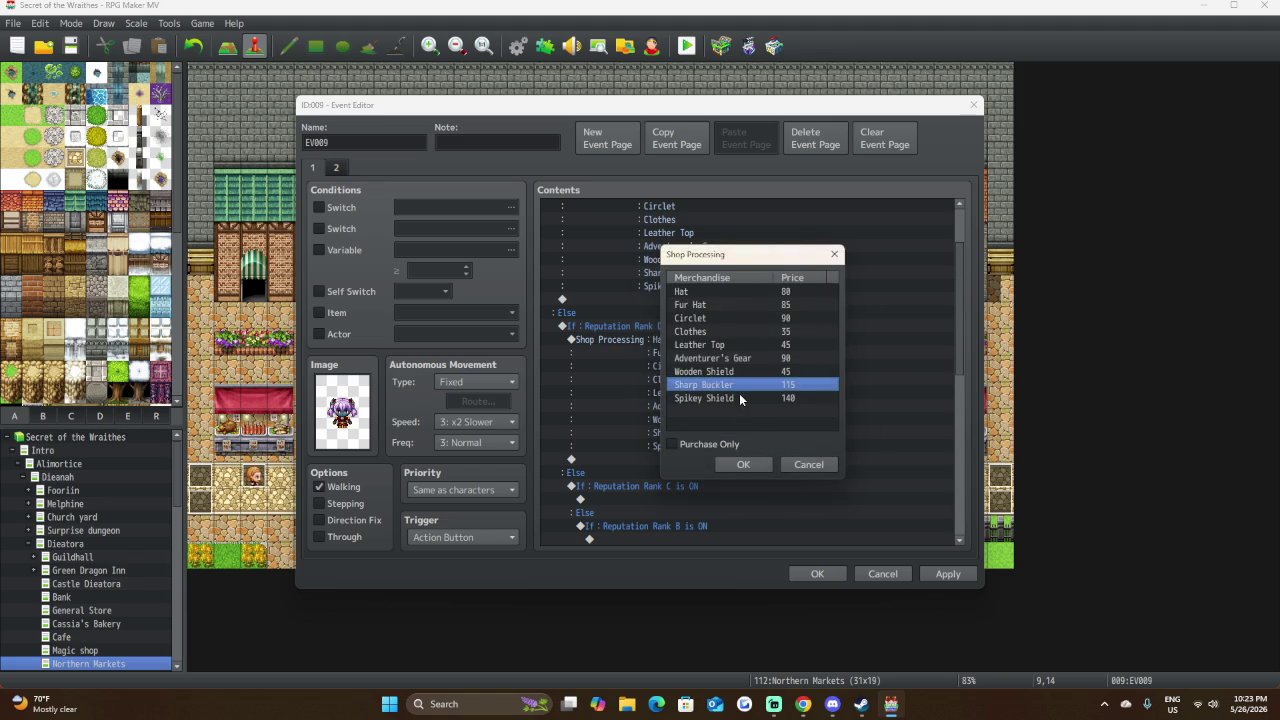
Drop Spikey Shield from 140 to 135 and confirm the Rank D goods list.
{"action": "left_click", "coordinate": [740, 398]}
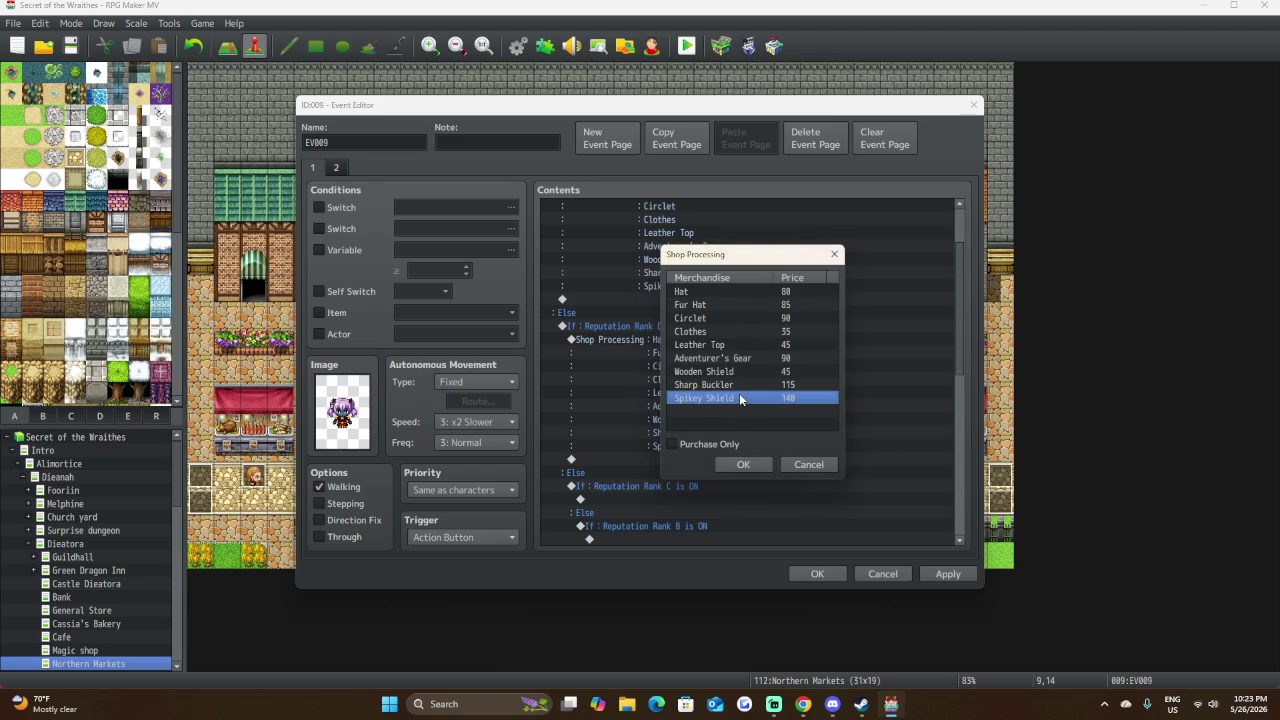
{"action": "double_click", "coordinate": [740, 398]}
{"action": "double_click", "coordinate": [748, 406]}
{"action": "type", "text": "135"}
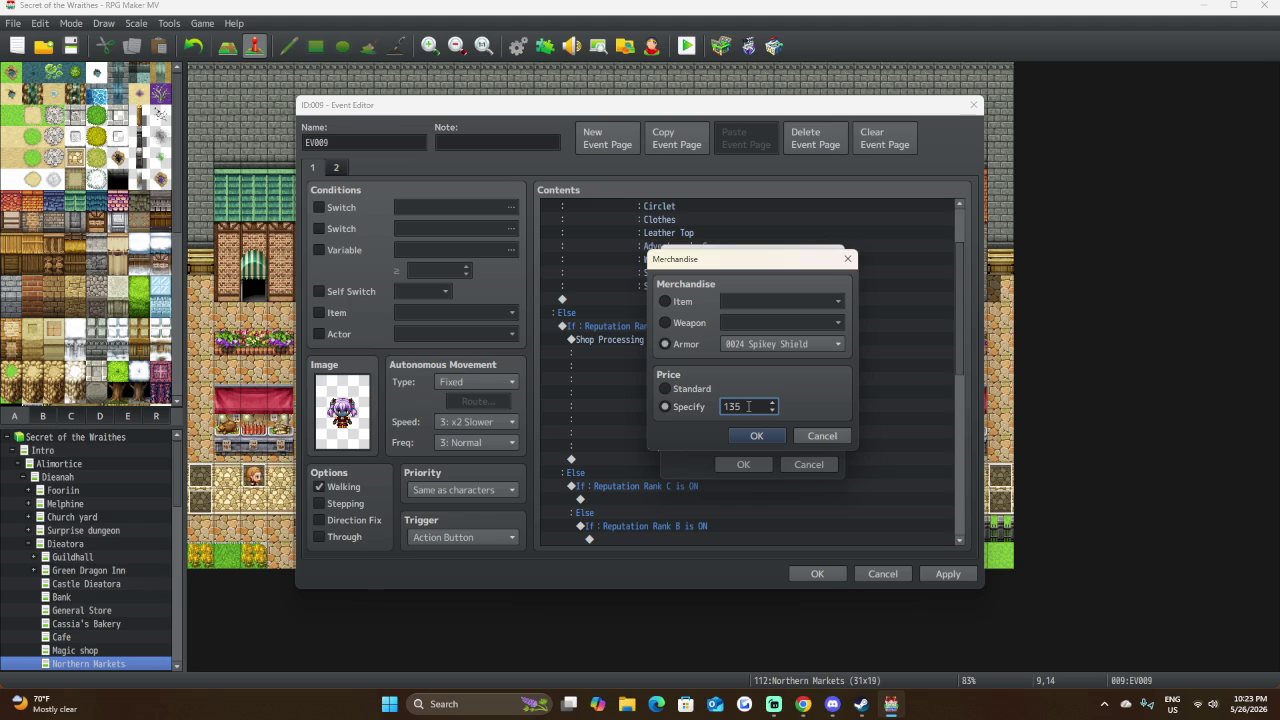
{"action": "left_click", "coordinate": [760, 436]}
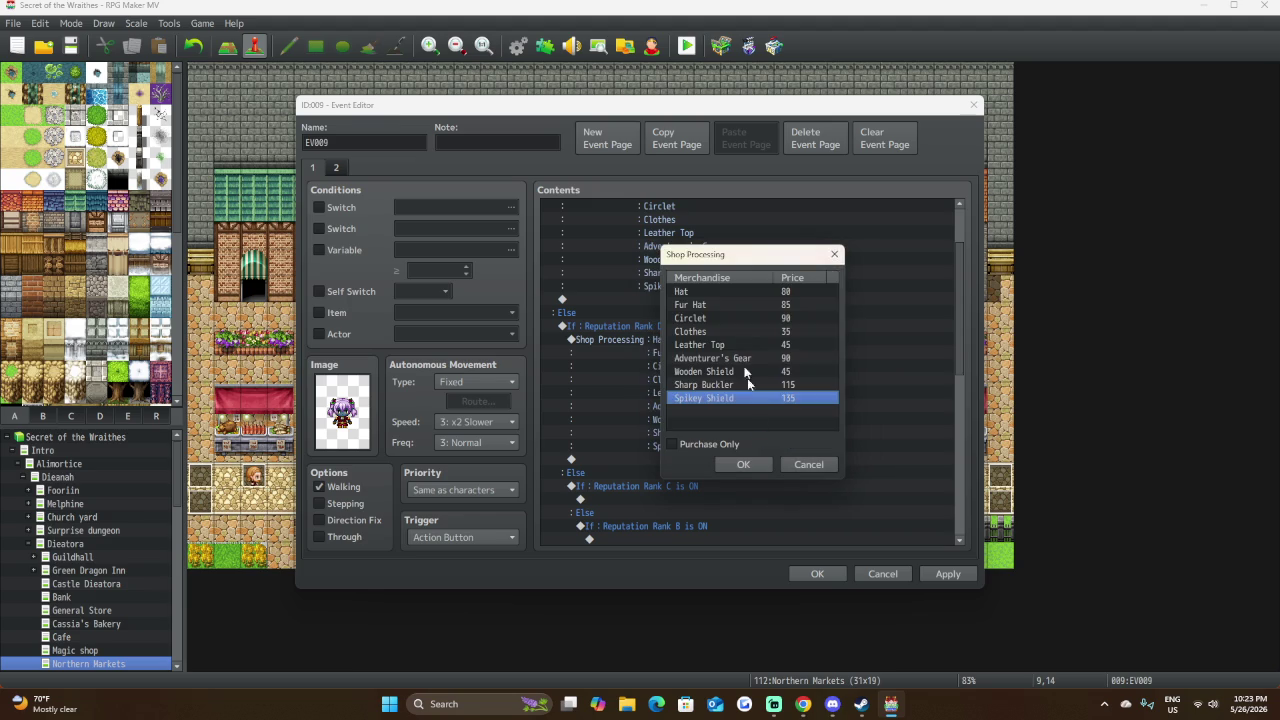
{"action": "left_click", "coordinate": [755, 465]}
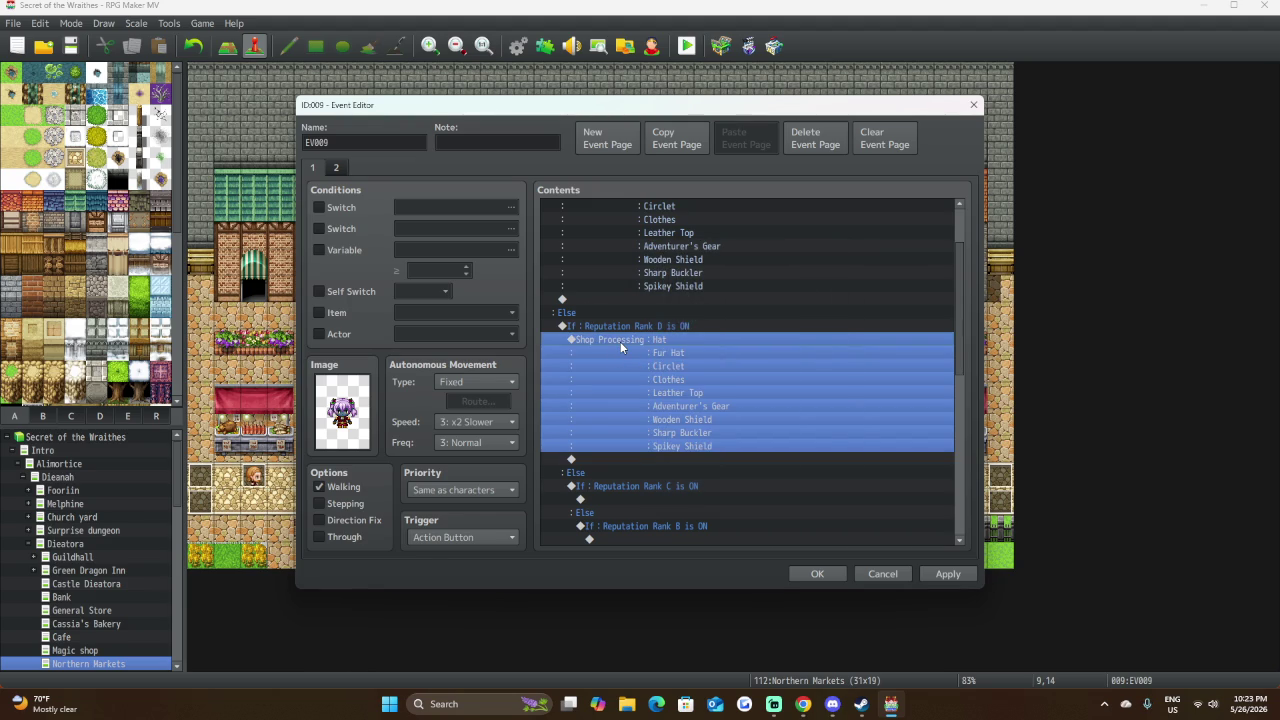
Paste the copied shop under Reputation Rank C and lower the Hat's price to 75.
{"action": "left_click", "coordinate": [685, 500]}
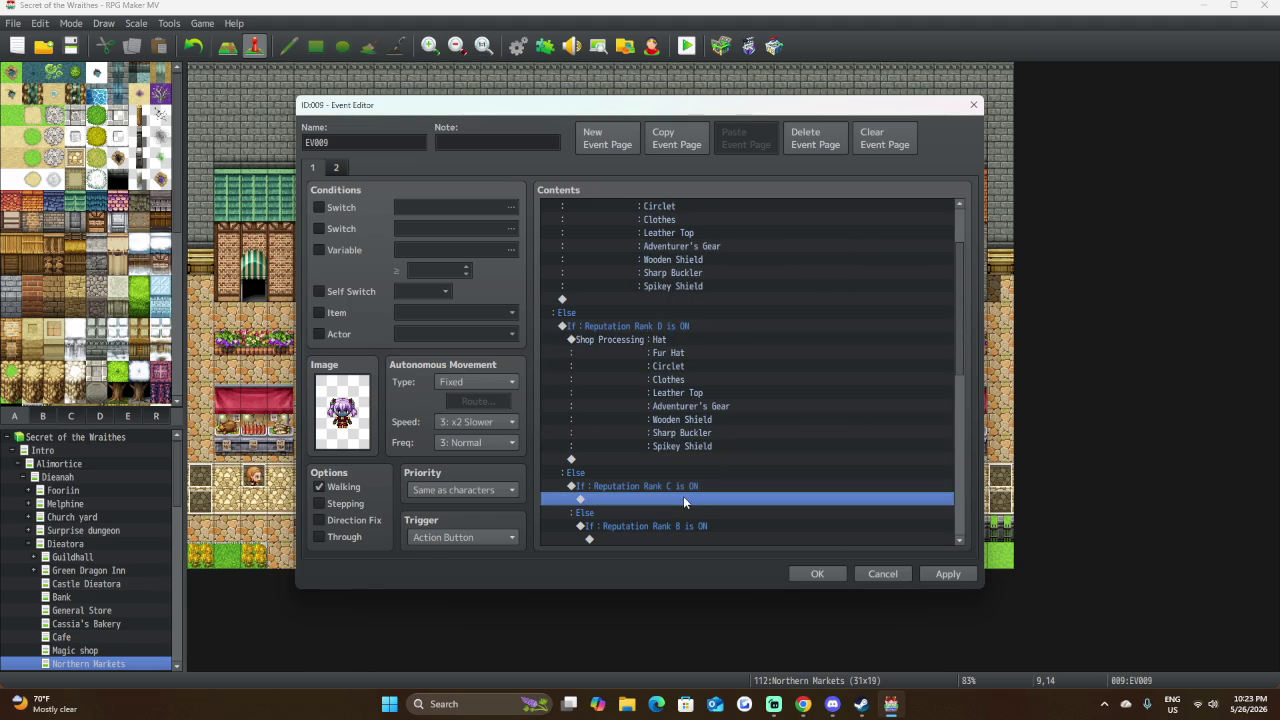
{"action": "key", "text": "ctrl+v"}
{"action": "scroll", "coordinate": [716, 420], "scroll_direction": "down", "scroll_amount": 4}
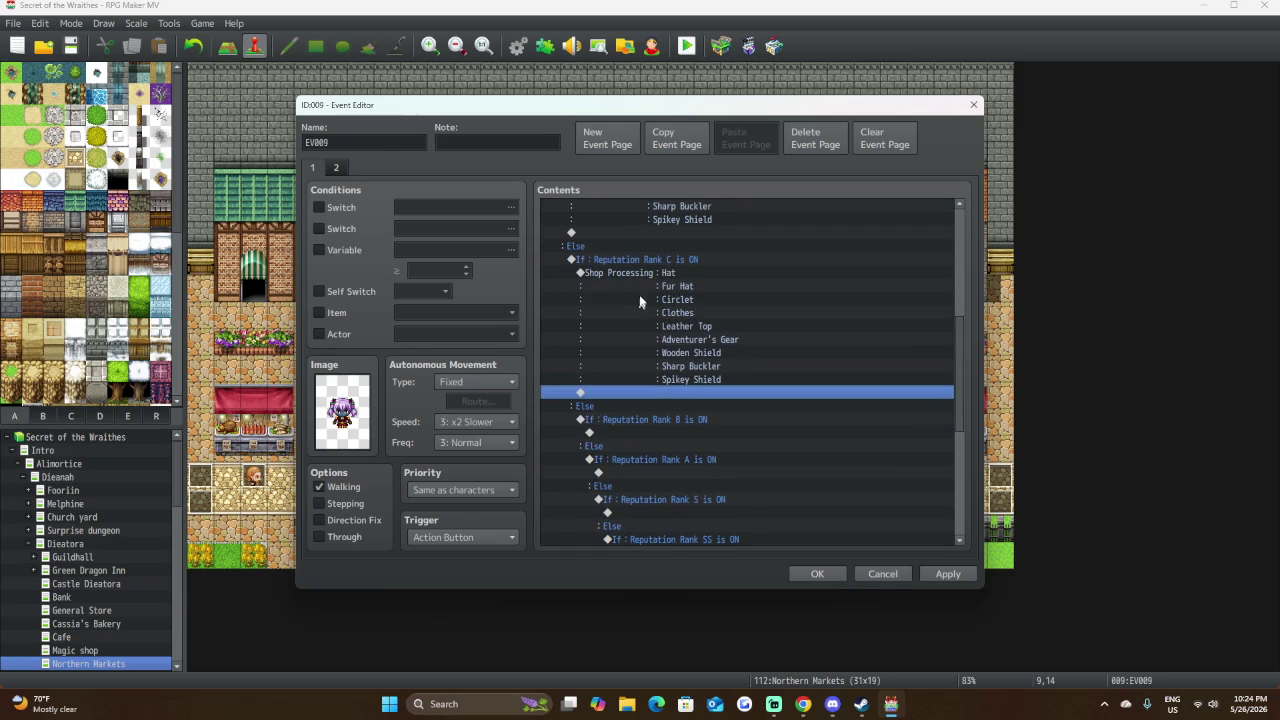
{"action": "double_click", "coordinate": [663, 274]}
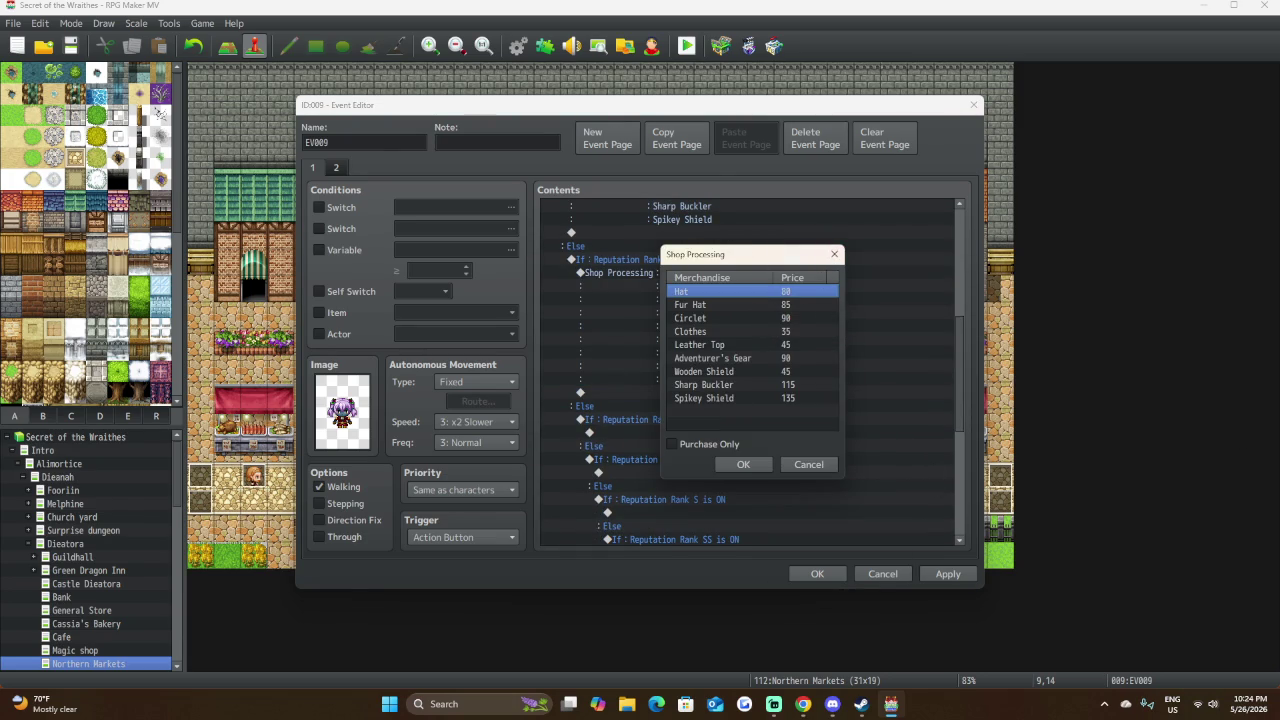
{"action": "key", "text": "alt+Tab"}
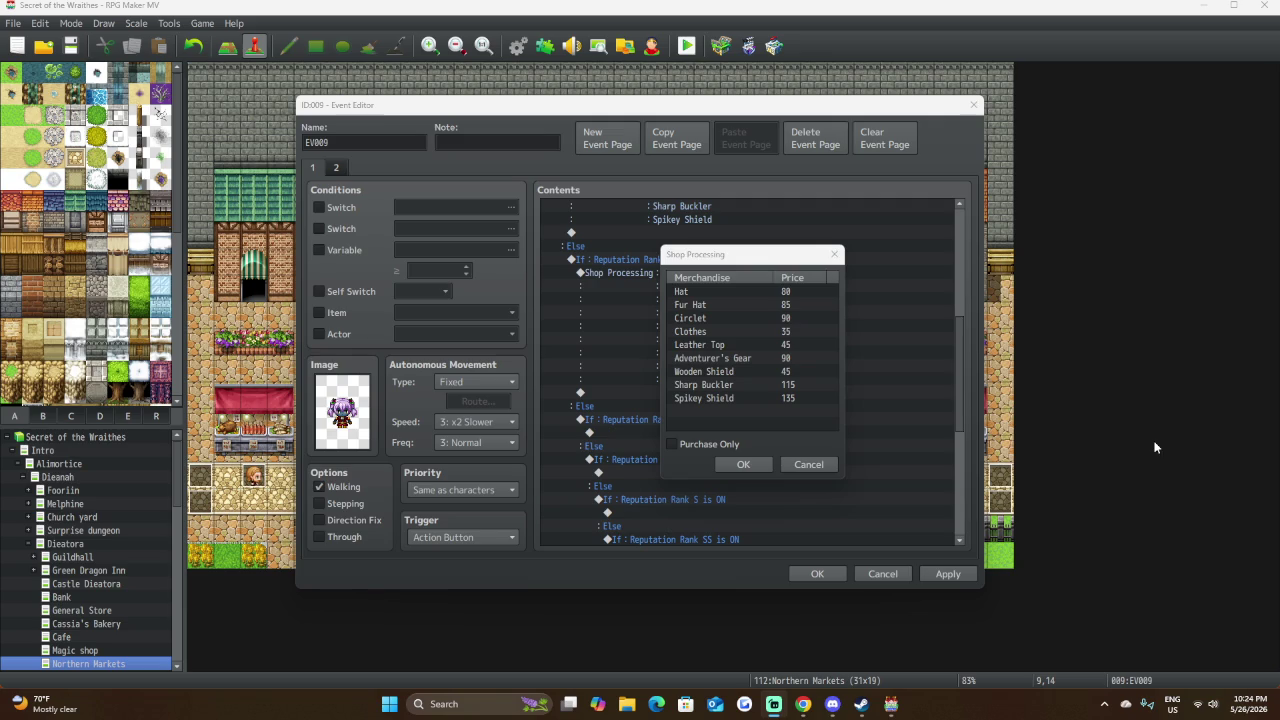
{"action": "left_click", "coordinate": [773, 294]}
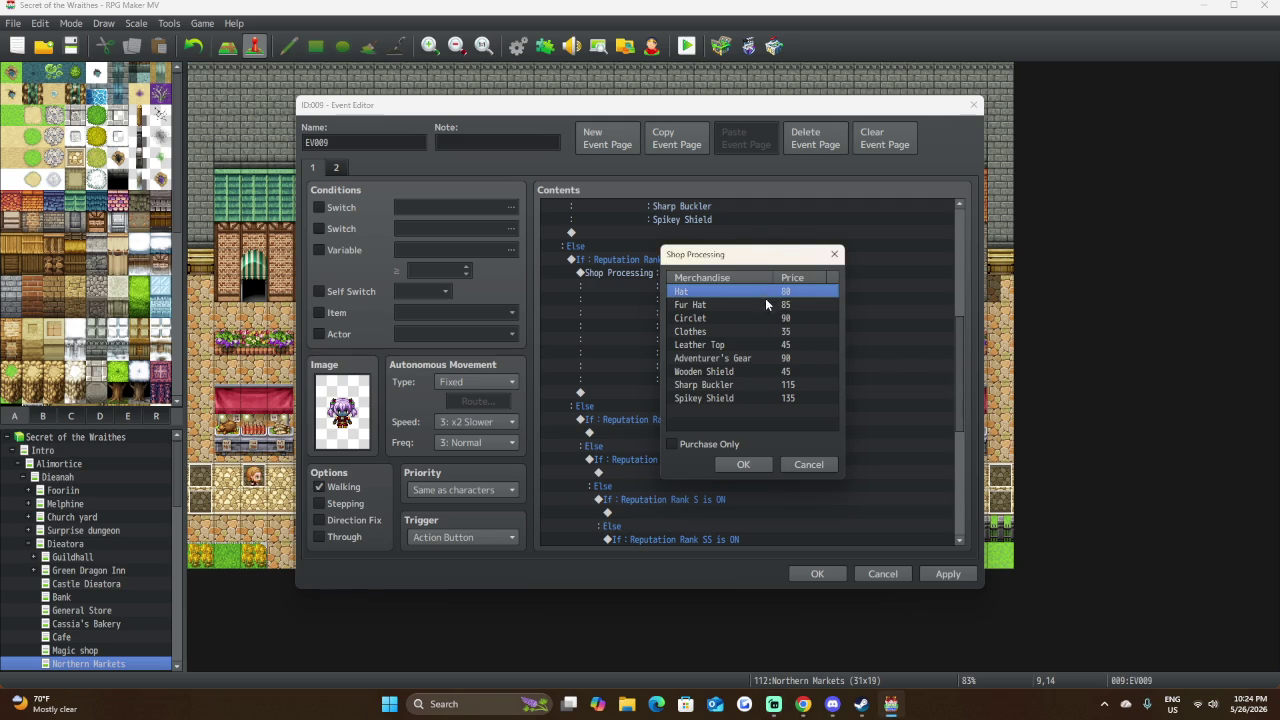
{"action": "double_click", "coordinate": [766, 294]}
{"action": "double_click", "coordinate": [755, 406]}
{"action": "type", "text": "75"}
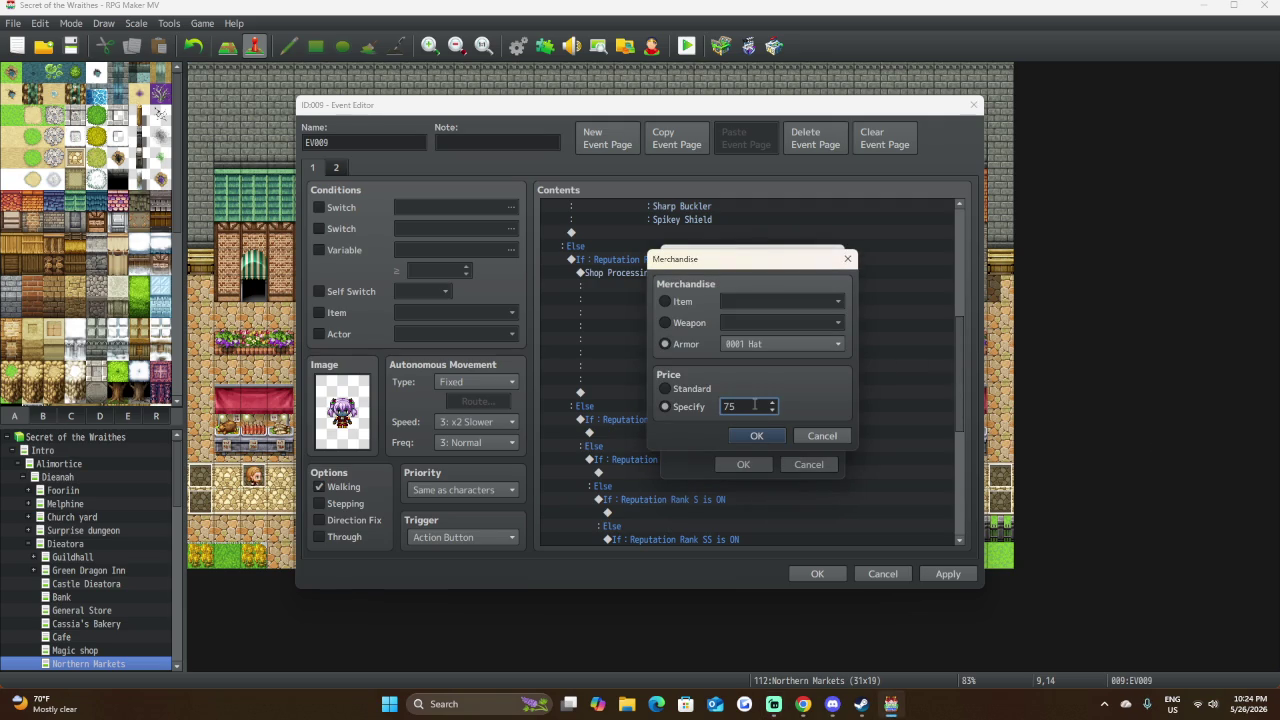
{"action": "left_click", "coordinate": [756, 436]}
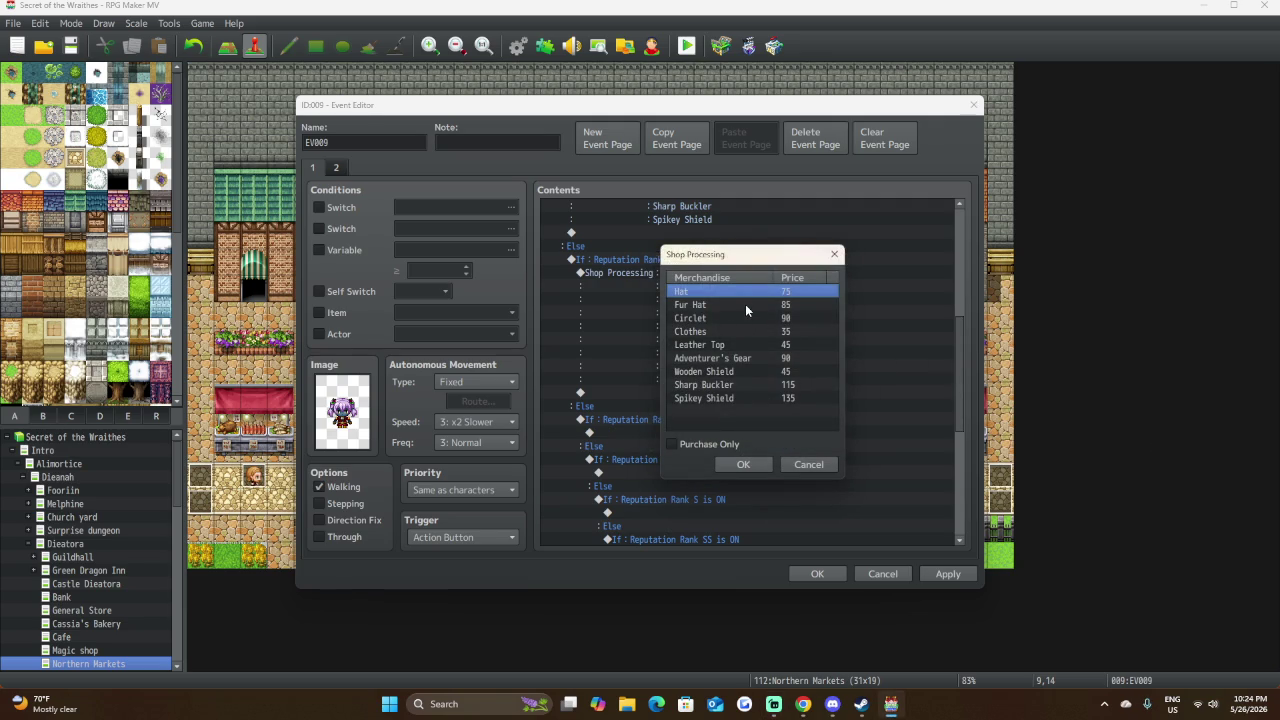
Lower the Fur Hat to 80 and the Circlet to 85.
{"action": "left_click", "coordinate": [745, 304]}
{"action": "double_click", "coordinate": [745, 304]}
{"action": "double_click", "coordinate": [755, 406]}
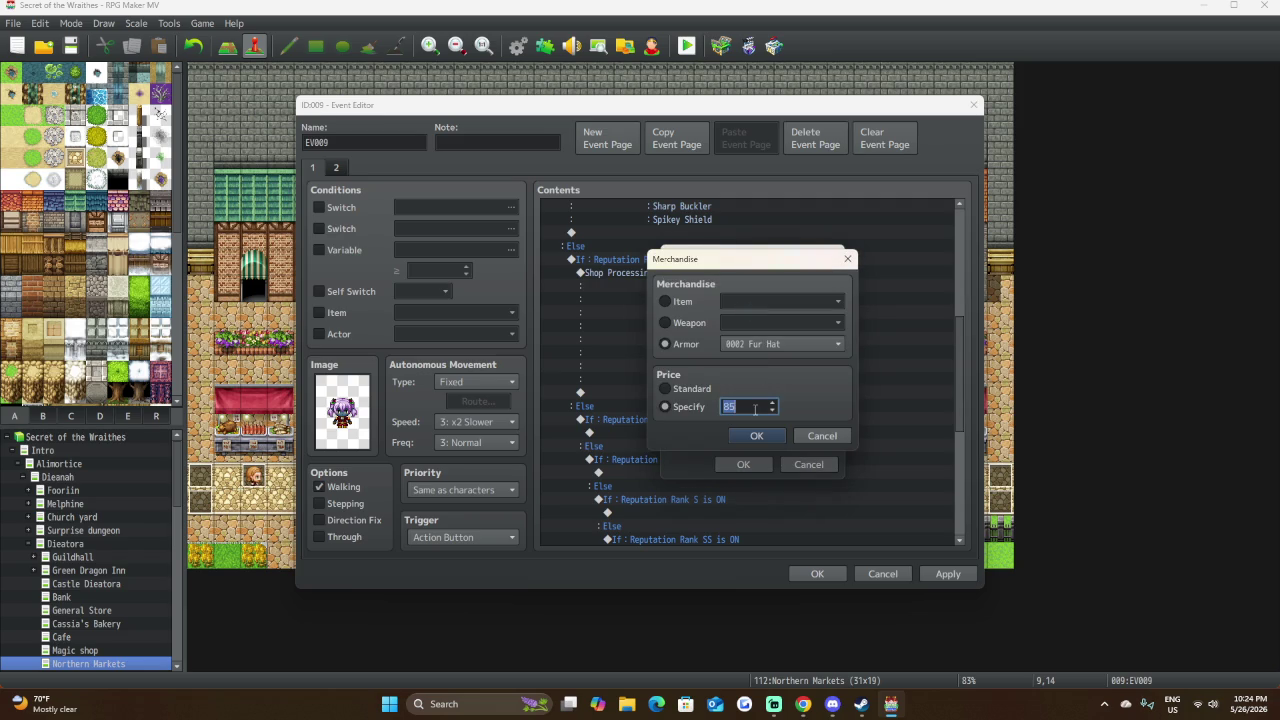
{"action": "type", "text": "80"}
{"action": "left_click", "coordinate": [758, 434]}
{"action": "left_click", "coordinate": [753, 316]}
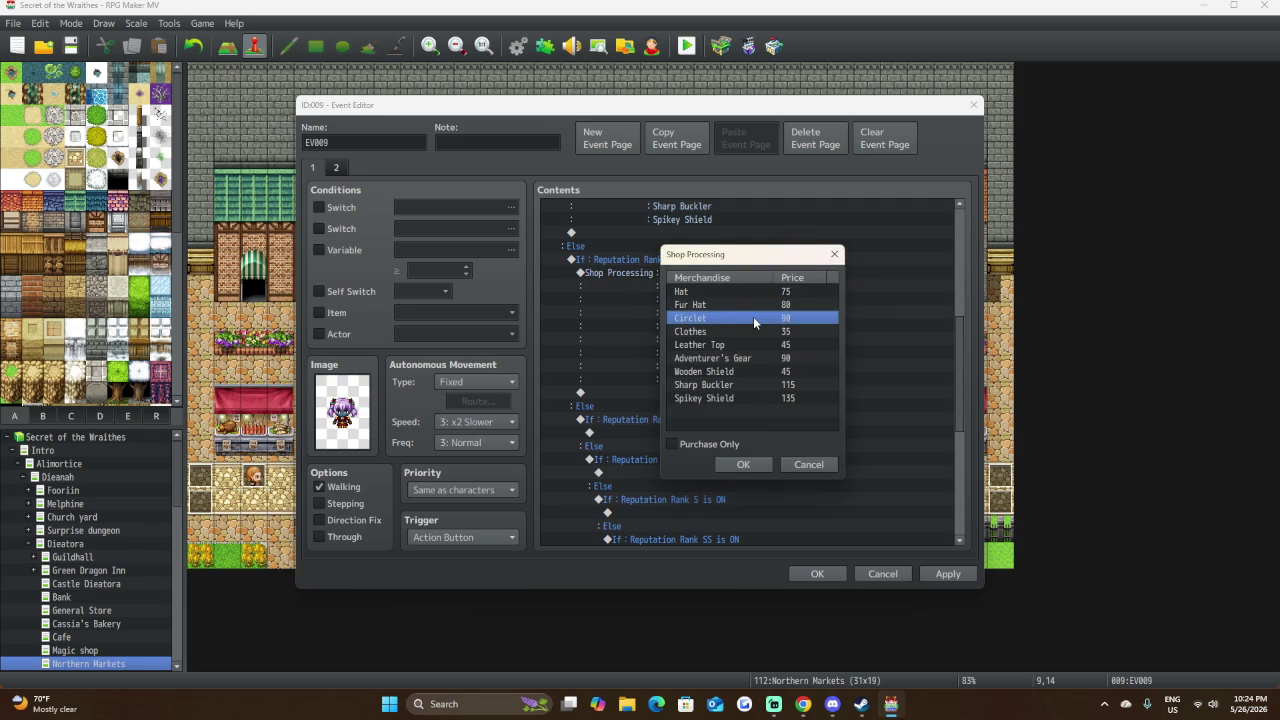
{"action": "double_click", "coordinate": [753, 316]}
{"action": "double_click", "coordinate": [750, 410]}
{"action": "type", "text": "85"}
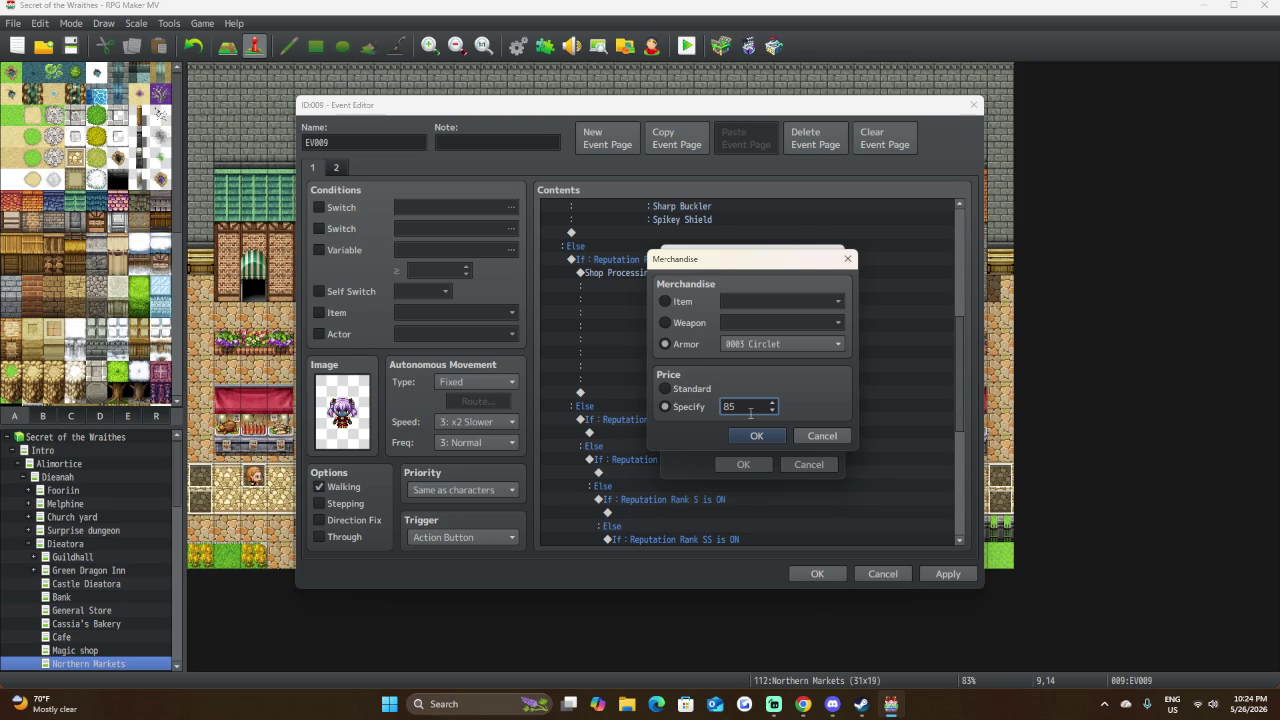
{"action": "left_click", "coordinate": [751, 436]}
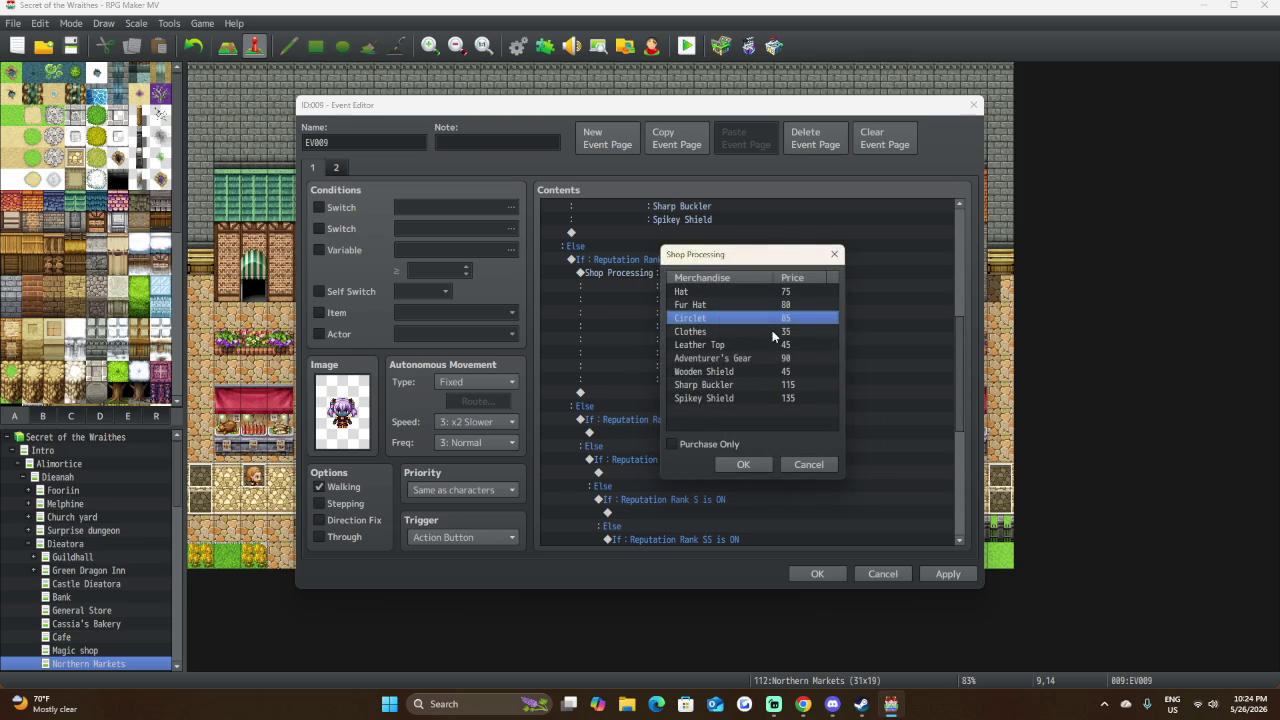
Lower Clothes to 30, Leather Top to 40 and Adventurer's Gear to 85.
{"action": "left_click", "coordinate": [772, 332]}
{"action": "double_click", "coordinate": [772, 330]}
{"action": "double_click", "coordinate": [733, 407]}
{"action": "type", "text": "30"}
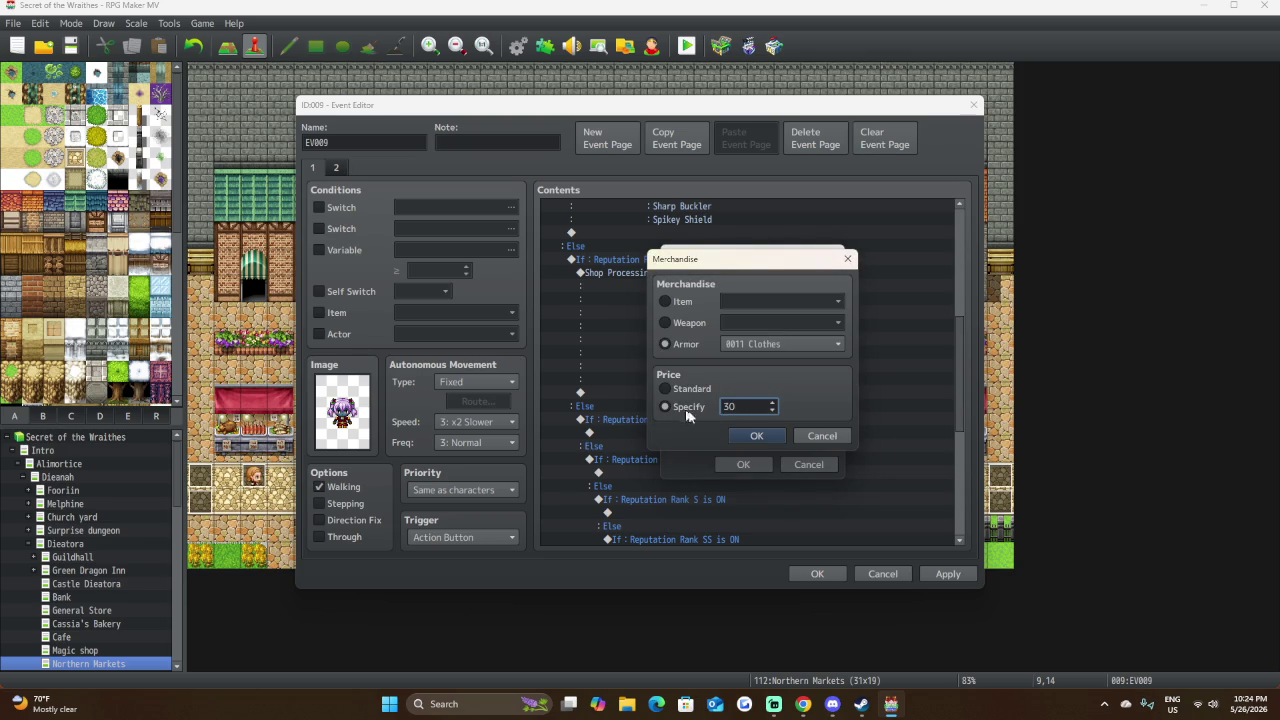
{"action": "left_click", "coordinate": [777, 441]}
{"action": "left_click", "coordinate": [764, 340]}
{"action": "double_click", "coordinate": [764, 340]}
{"action": "double_click", "coordinate": [757, 402]}
{"action": "type", "text": "40"}
{"action": "left_click", "coordinate": [758, 436]}
{"action": "left_click", "coordinate": [766, 357]}
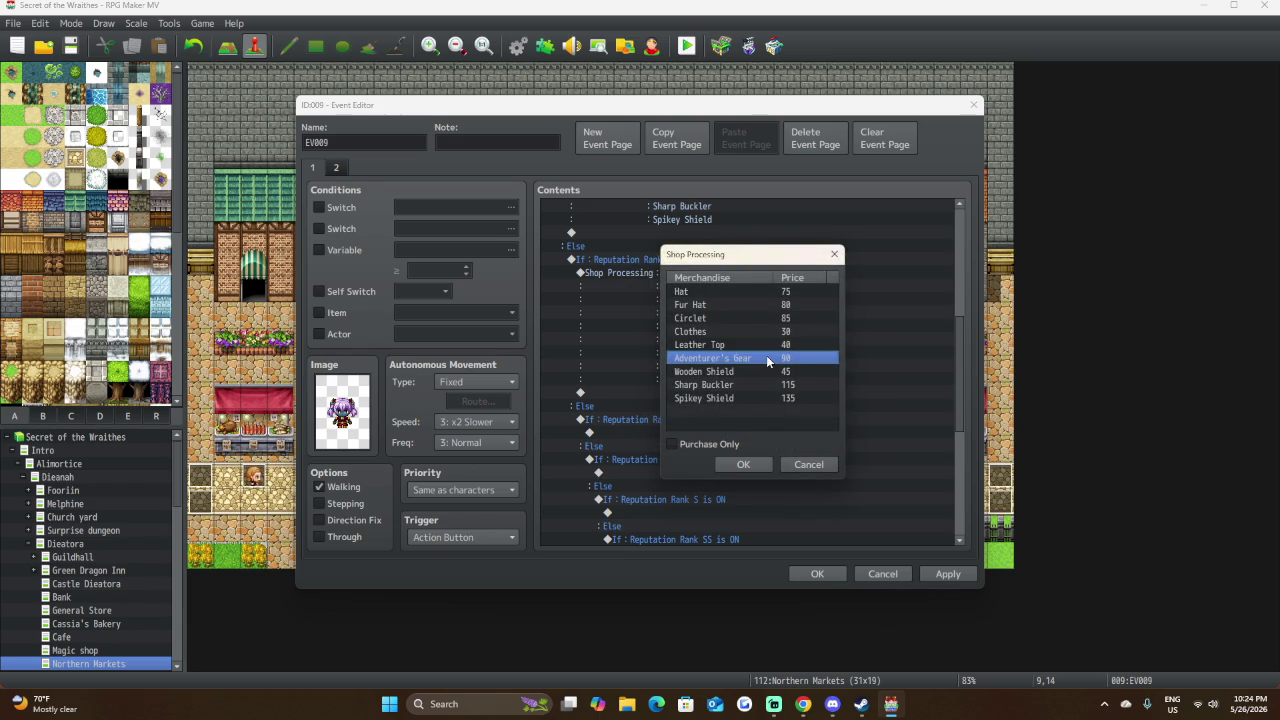
{"action": "double_click", "coordinate": [767, 358]}
{"action": "double_click", "coordinate": [763, 407]}
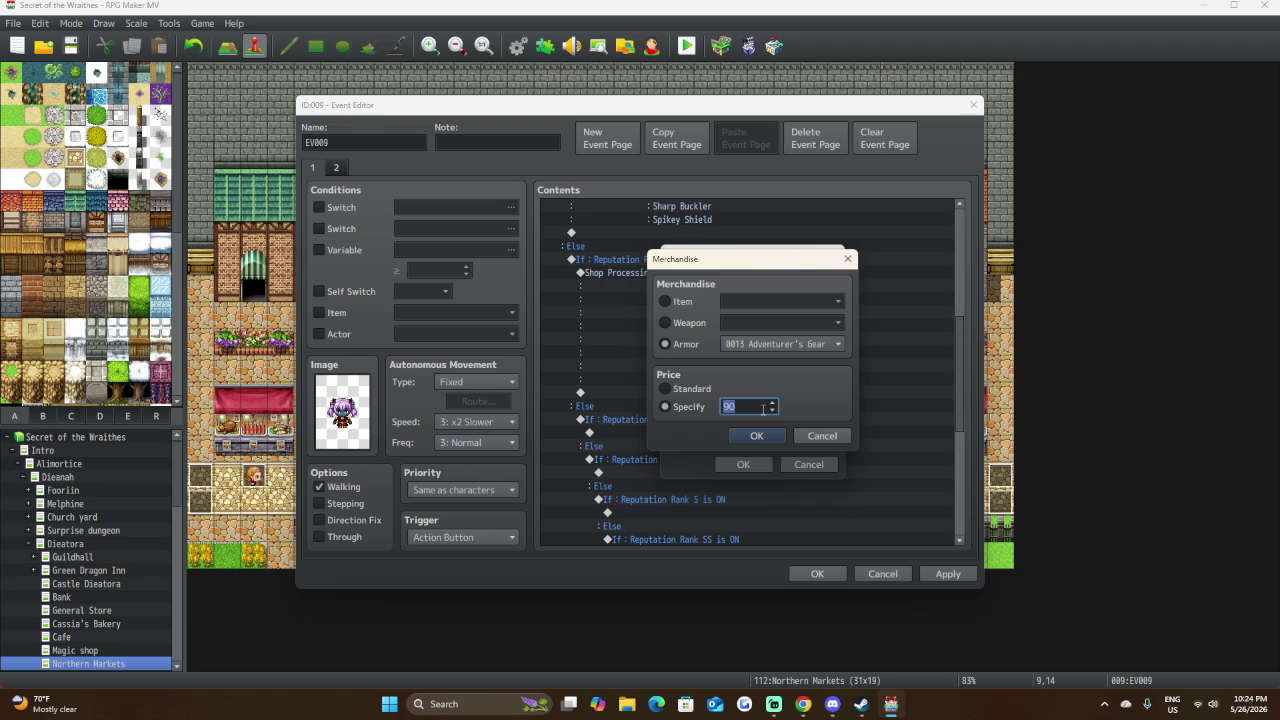
{"action": "type", "text": "85"}
{"action": "left_click", "coordinate": [753, 429]}
Lower Wooden Shield to 42, Sharp Buckler to 110 and Spikey Shield to 120, then confirm the shop.
{"action": "double_click", "coordinate": [775, 366]}
{"action": "double_click", "coordinate": [750, 403]}
{"action": "type", "text": "42"}
{"action": "left_click", "coordinate": [745, 436]}
{"action": "left_click", "coordinate": [738, 386]}
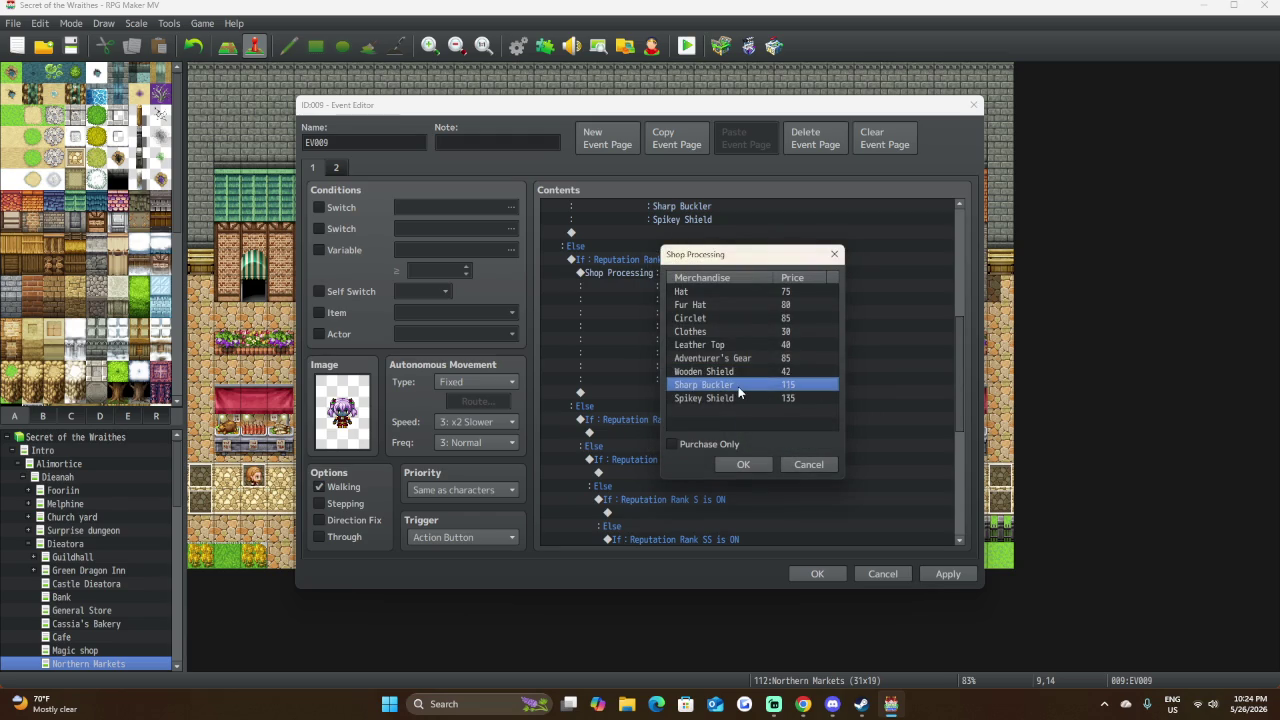
{"action": "double_click", "coordinate": [738, 386]}
{"action": "double_click", "coordinate": [760, 407]}
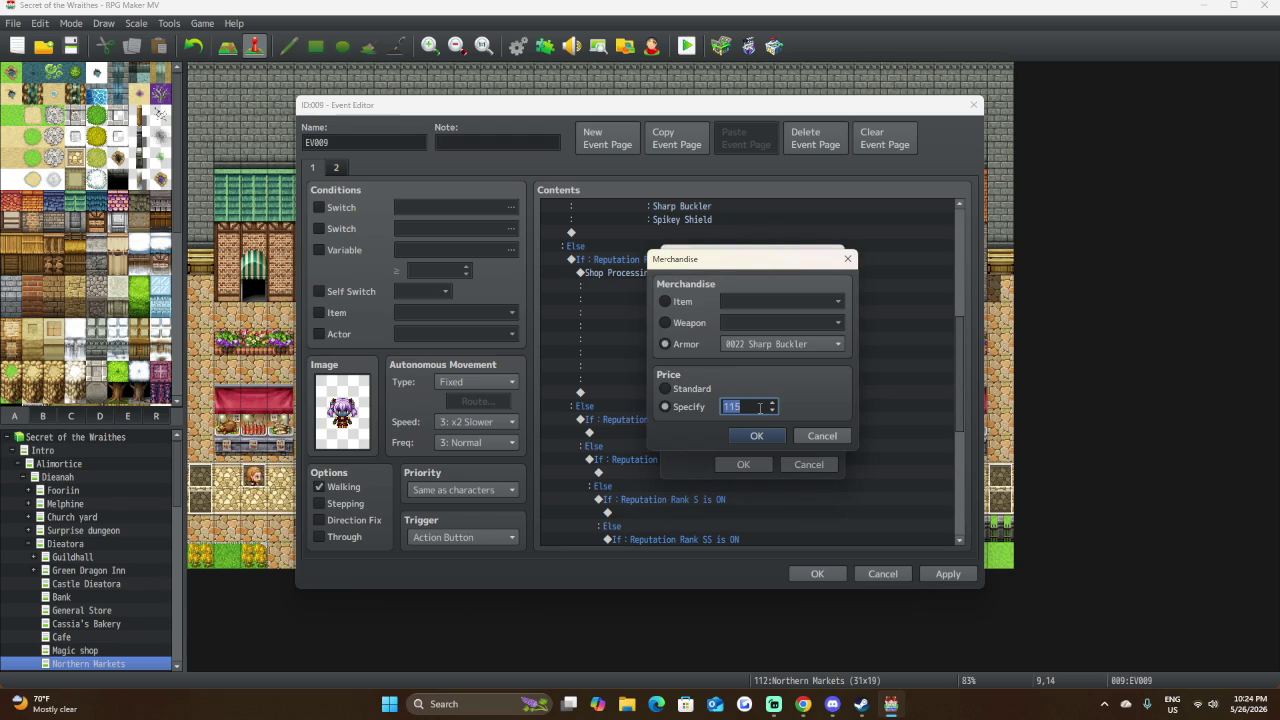
{"action": "type", "text": "110"}
{"action": "key", "text": "Return"}
{"action": "left_click", "coordinate": [751, 399]}
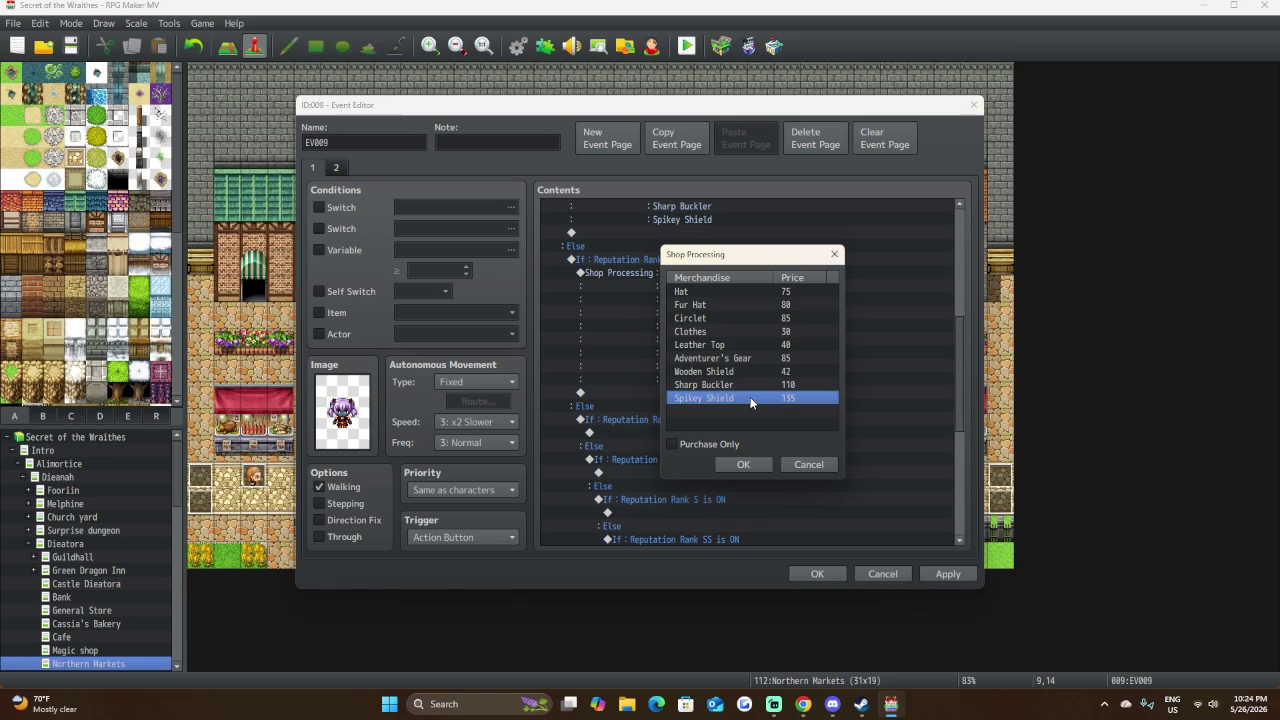
{"action": "double_click", "coordinate": [751, 399]}
{"action": "double_click", "coordinate": [750, 405]}
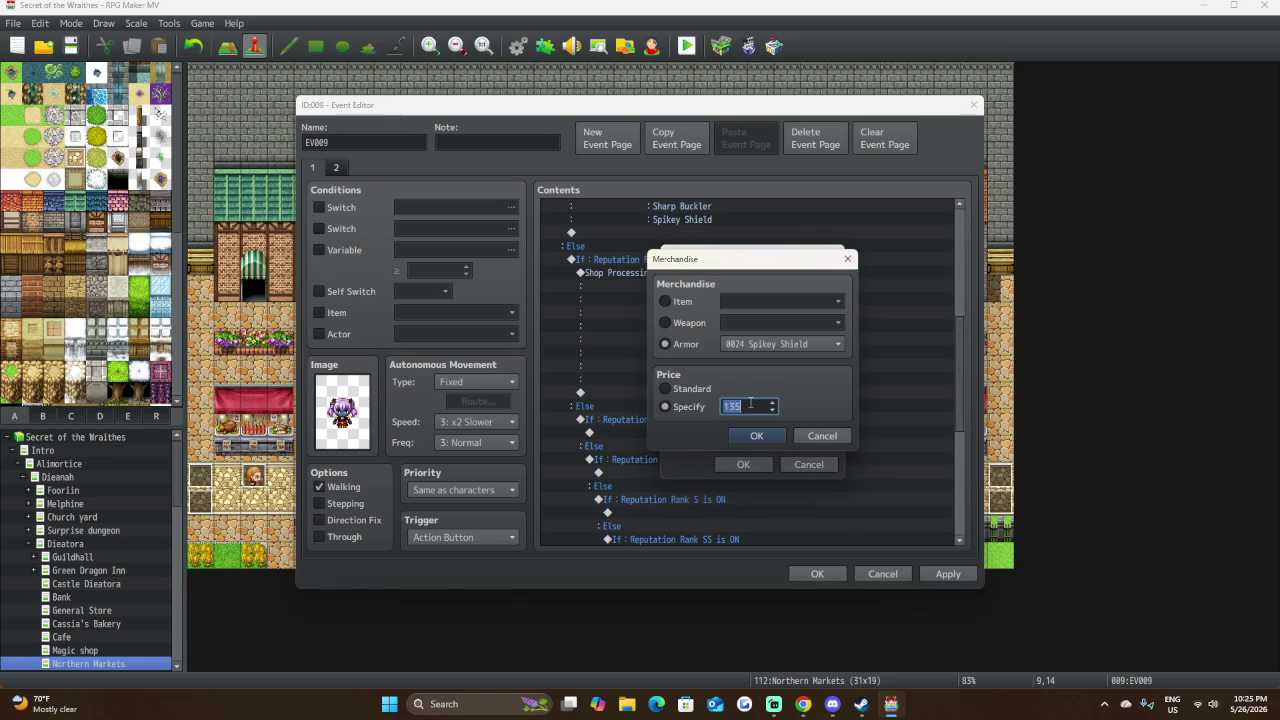
{"action": "type", "text": "120"}
{"action": "left_click", "coordinate": [757, 441]}
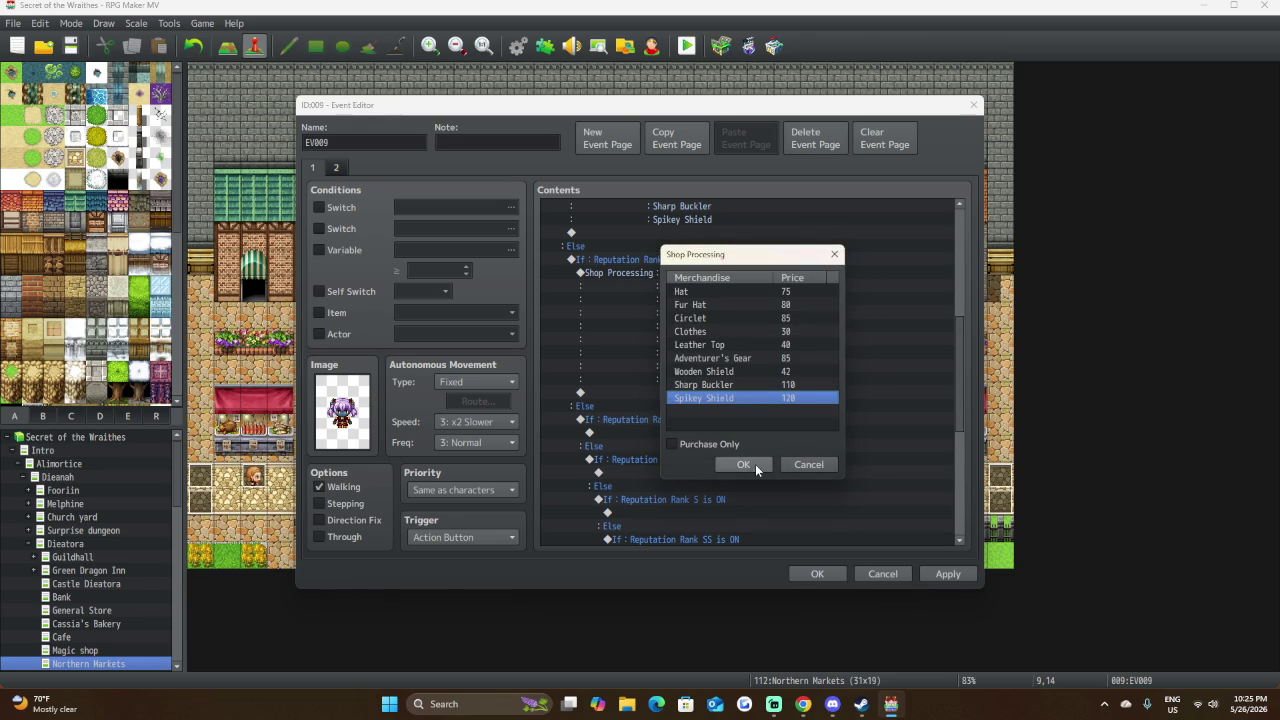
{"action": "left_click", "coordinate": [743, 465]}
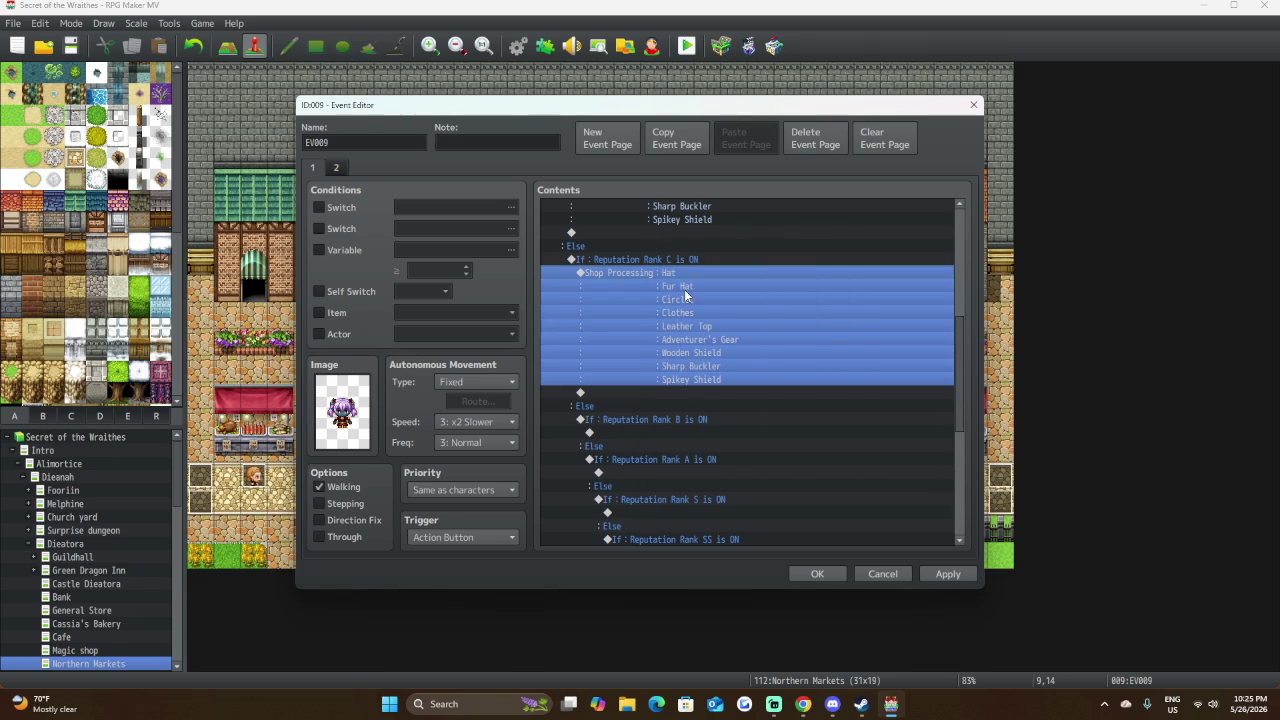
In the Rank B shop's goods list, set the Hat and Fur Hat prices to 70.
{"action": "left_click", "coordinate": [642, 432]}
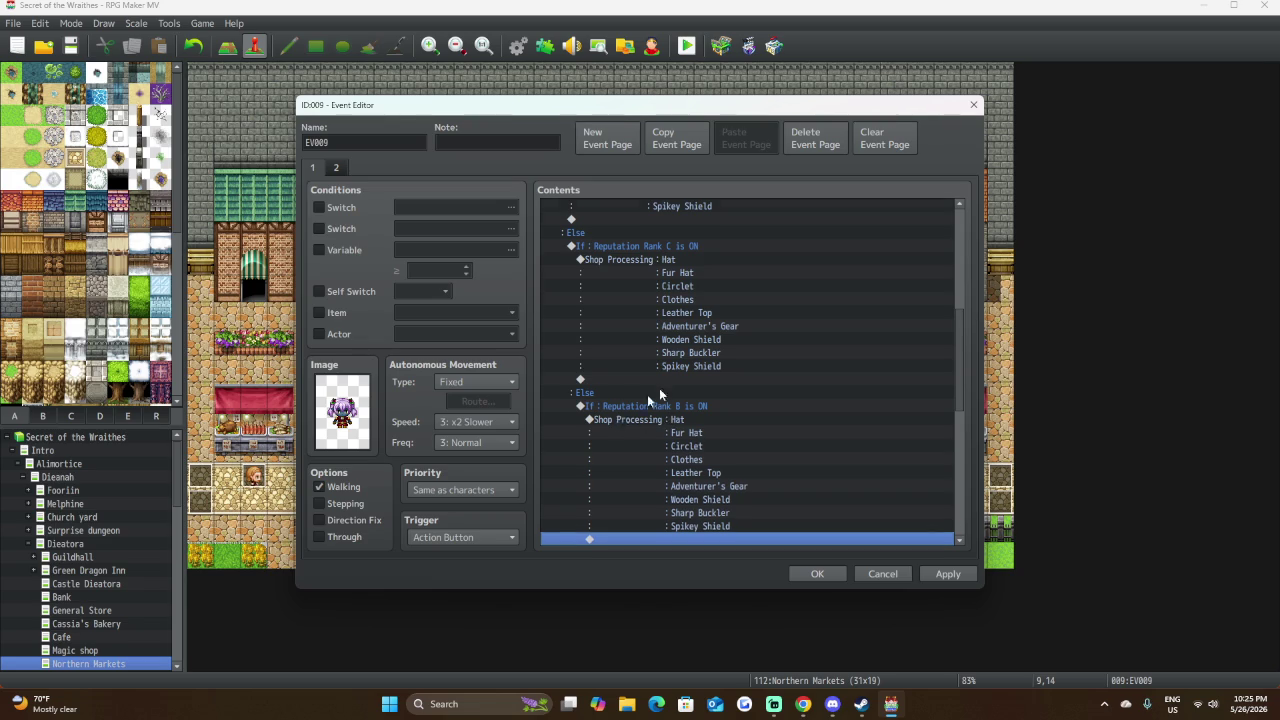
{"action": "scroll", "coordinate": [673, 390], "scroll_direction": "down", "scroll_amount": 5}
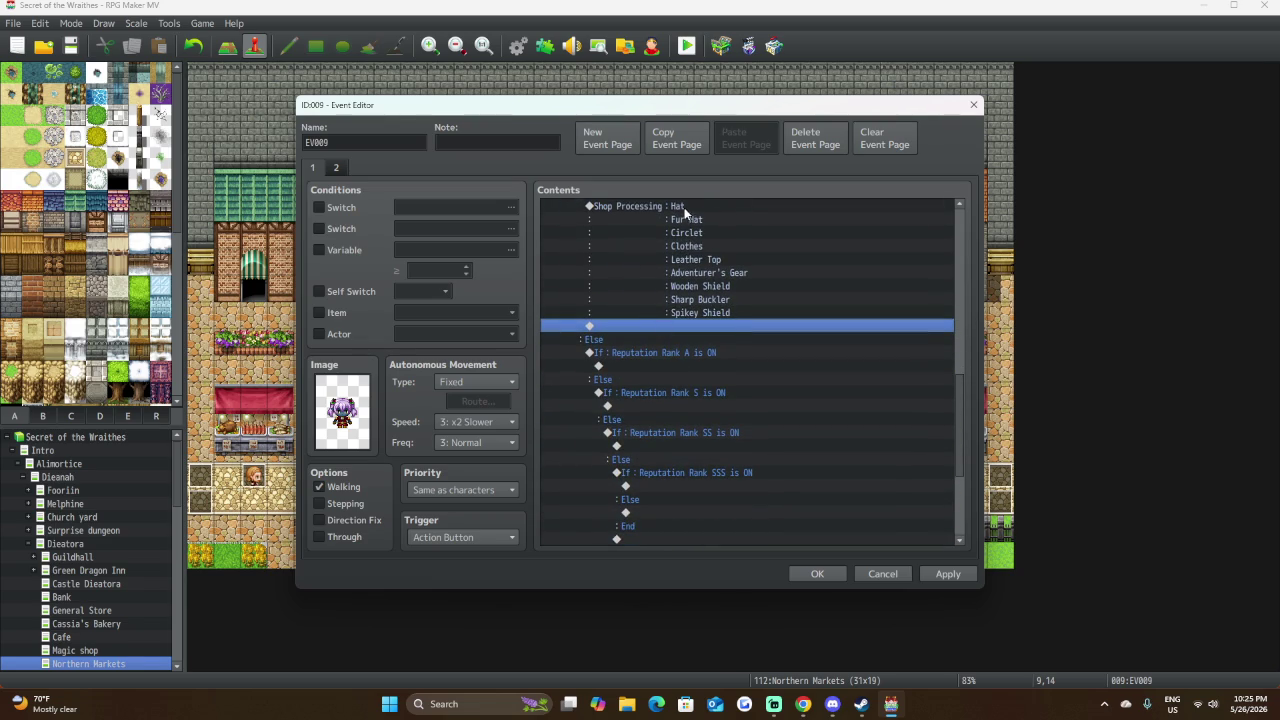
{"action": "double_click", "coordinate": [688, 215]}
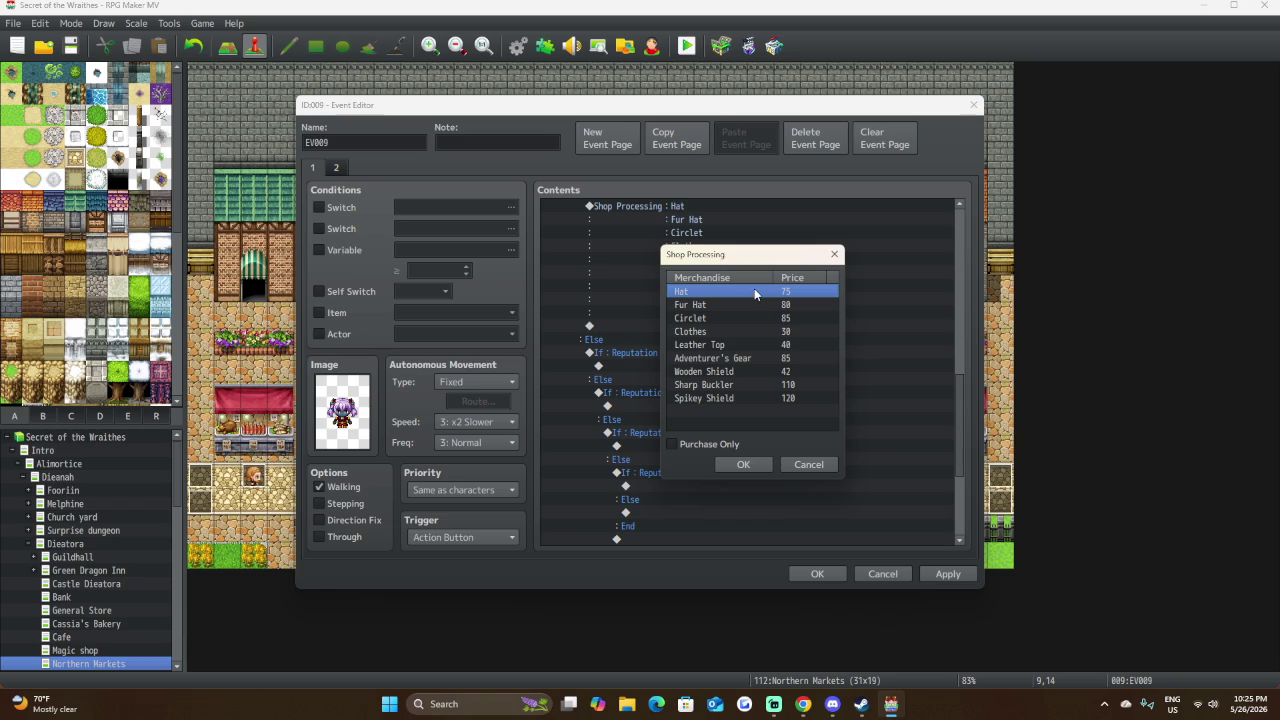
{"action": "double_click", "coordinate": [754, 291]}
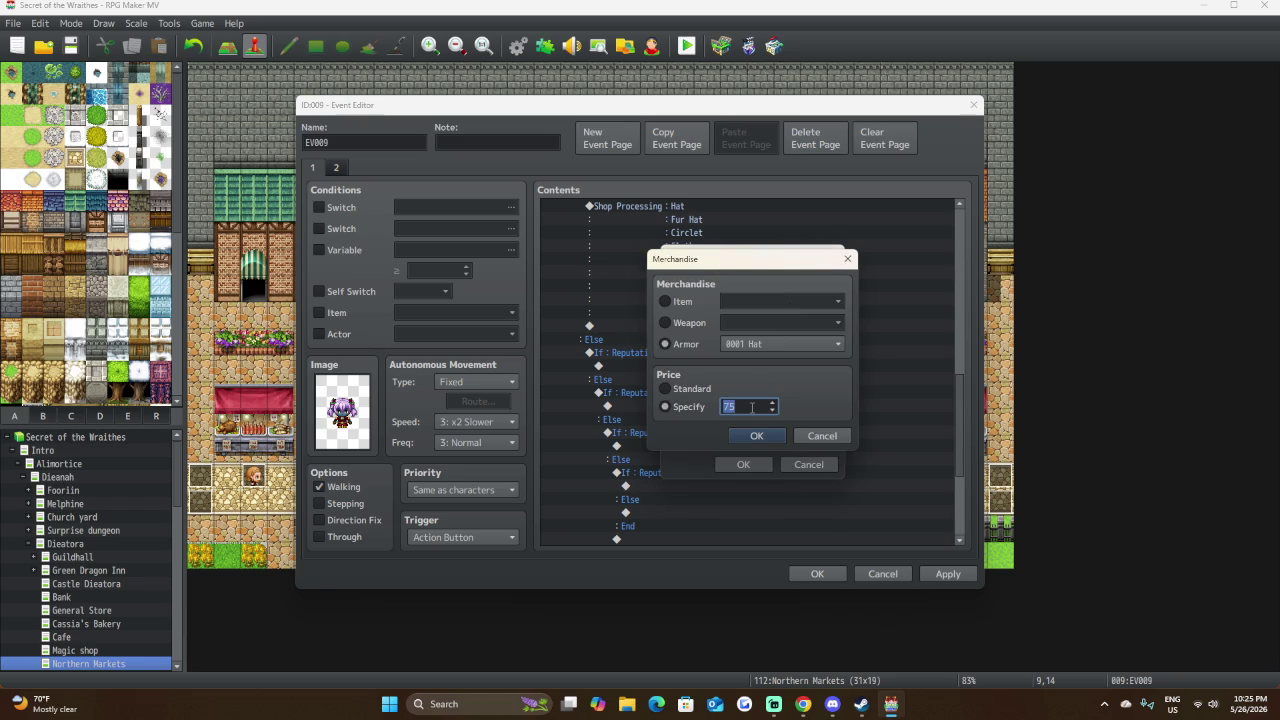
{"action": "type", "text": "70"}
{"action": "left_click", "coordinate": [756, 436]}
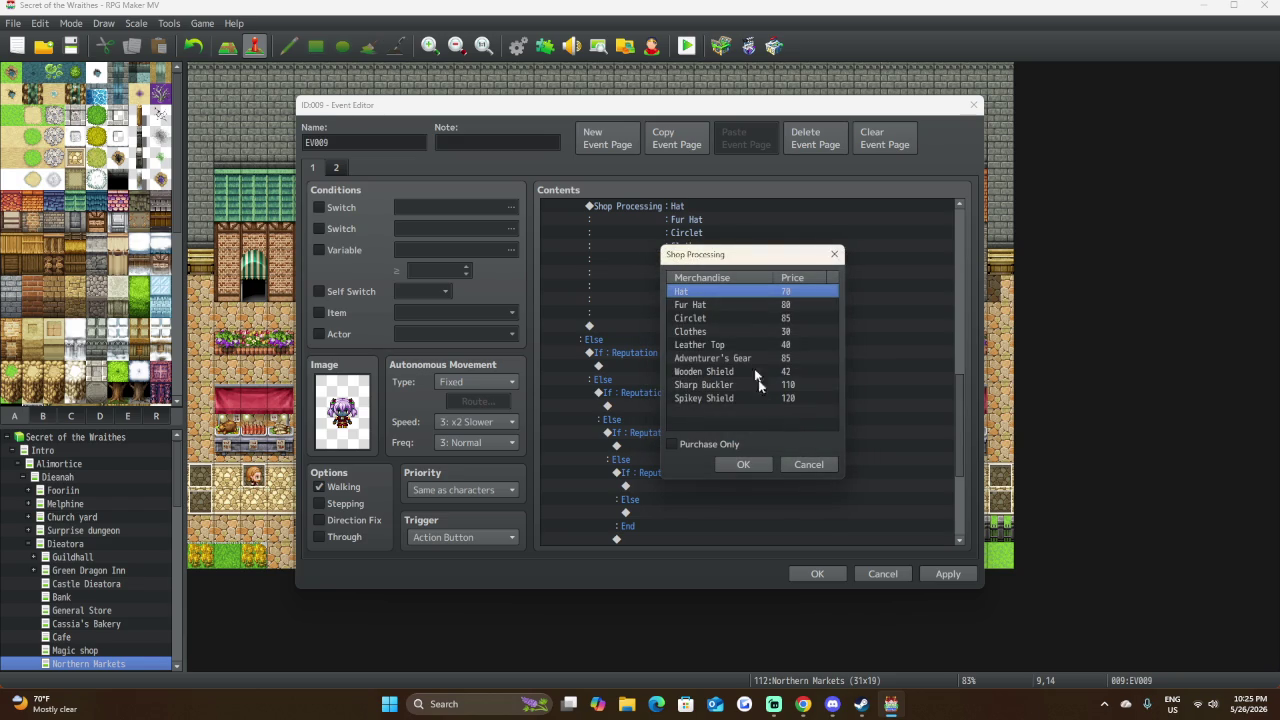
{"action": "double_click", "coordinate": [752, 304]}
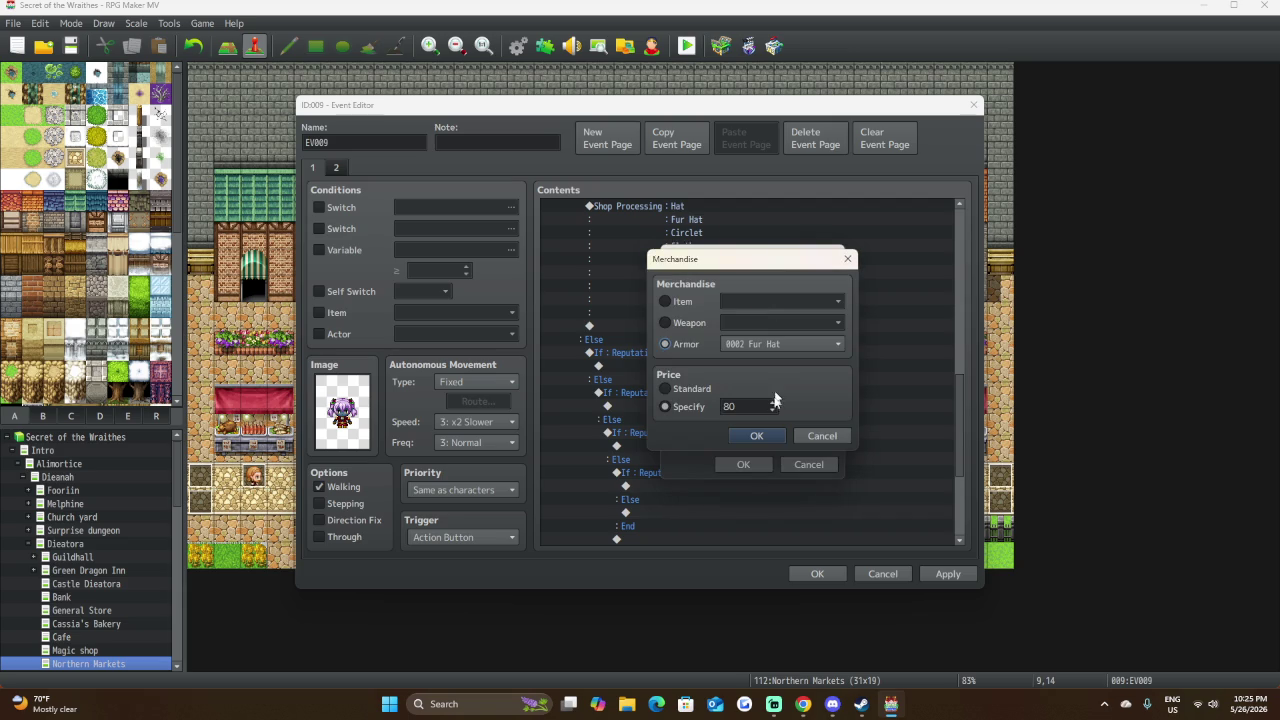
{"action": "double_click", "coordinate": [750, 405]}
{"action": "type", "text": "70"}
{"action": "left_click", "coordinate": [746, 432]}
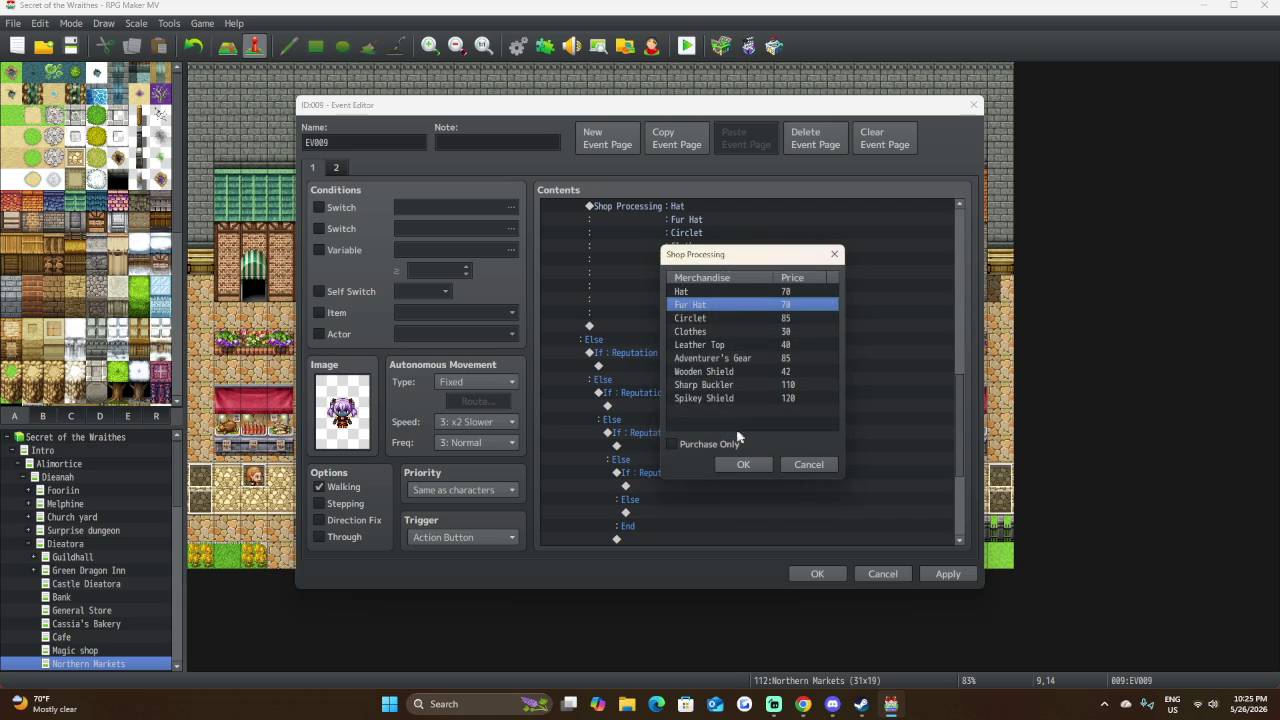
Lower the Circlet to 80 and the Clothes to 28.
{"action": "left_click", "coordinate": [737, 318]}
{"action": "double_click", "coordinate": [737, 318]}
{"action": "double_click", "coordinate": [730, 406]}
{"action": "type", "text": "80"}
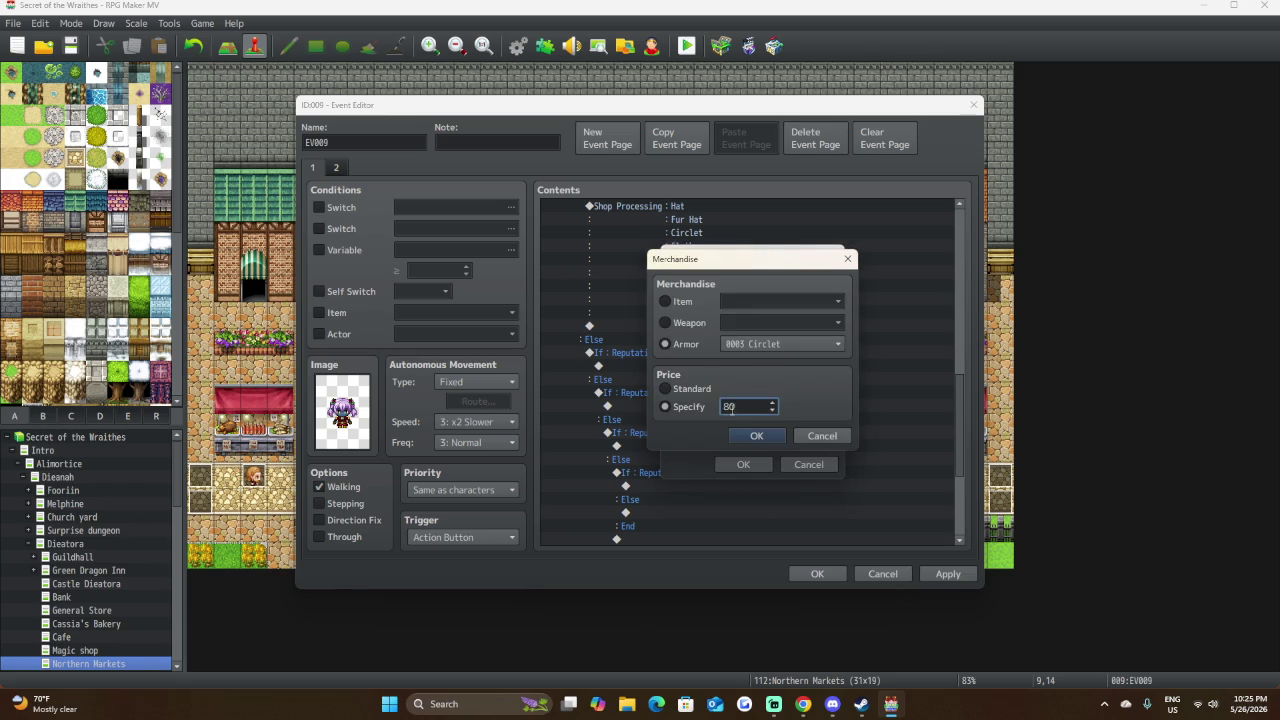
{"action": "left_click", "coordinate": [748, 436]}
{"action": "left_click", "coordinate": [784, 332]}
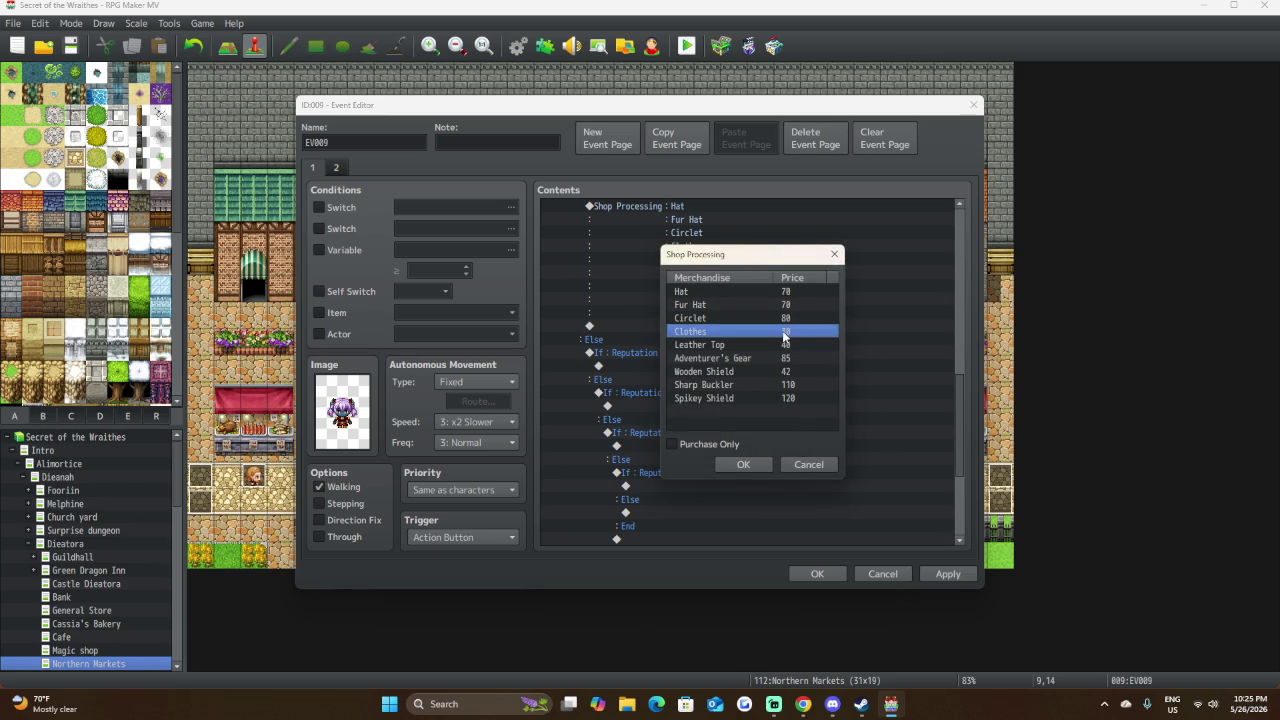
{"action": "double_click", "coordinate": [784, 334]}
{"action": "double_click", "coordinate": [742, 407]}
{"action": "type", "text": "28"}
{"action": "left_click", "coordinate": [742, 436]}
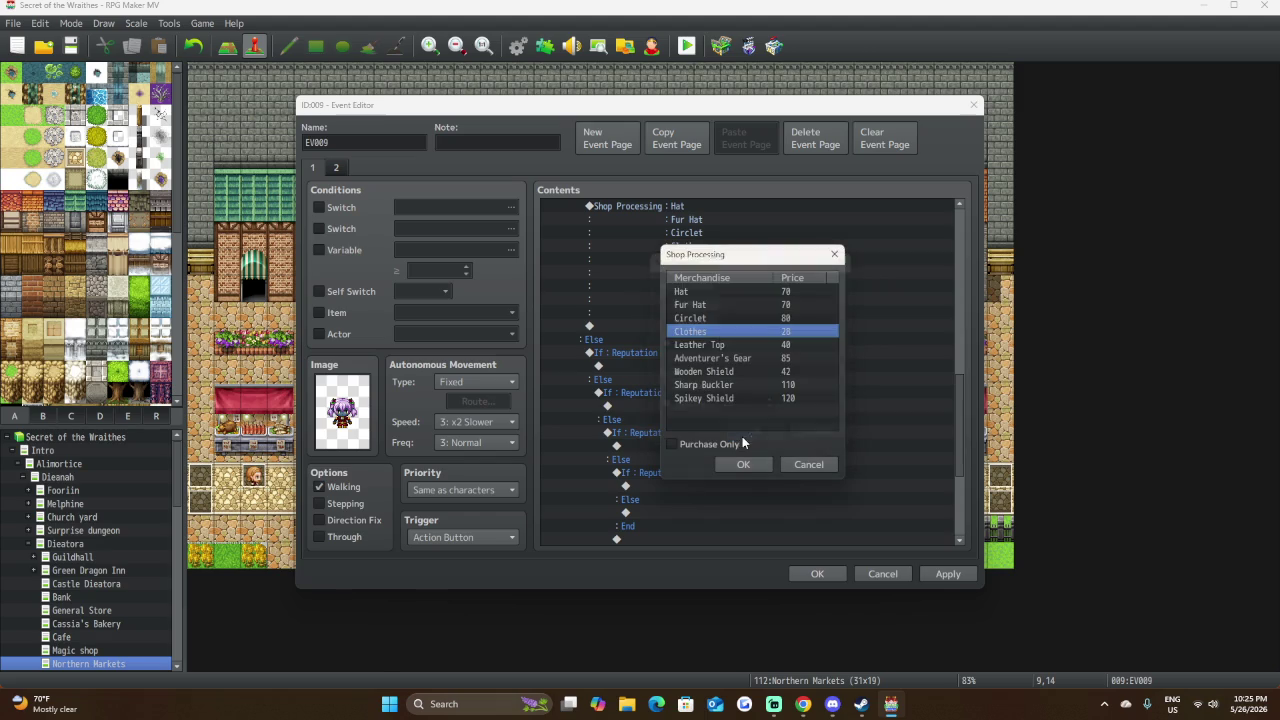
Lower Leather Top to 35, Adventurer's Gear to 80 and Wooden Shield to 38.
{"action": "double_click", "coordinate": [770, 344]}
{"action": "double_click", "coordinate": [754, 408]}
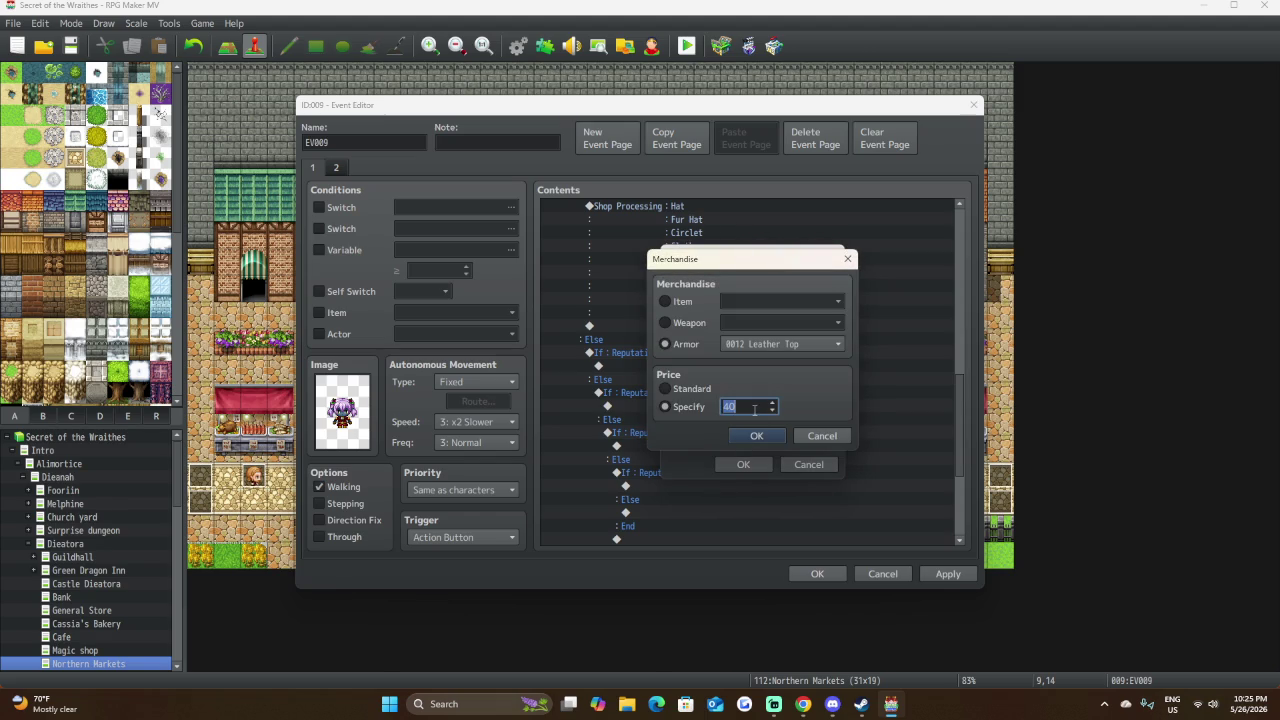
{"action": "type", "text": "3"}
{"action": "left_click", "coordinate": [756, 436]}
{"action": "left_click", "coordinate": [773, 359]}
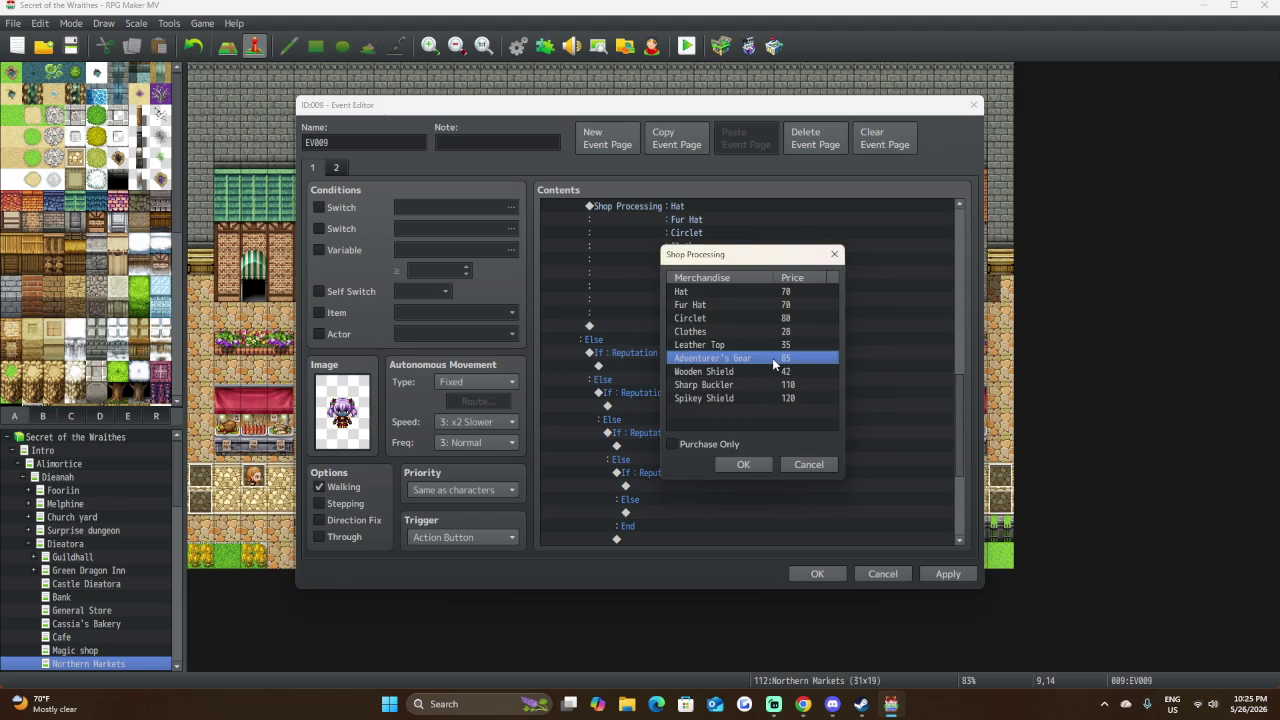
{"action": "double_click", "coordinate": [773, 359]}
{"action": "double_click", "coordinate": [748, 404]}
{"action": "type", "text": "80"}
{"action": "left_click", "coordinate": [756, 436]}
{"action": "double_click", "coordinate": [756, 372]}
{"action": "double_click", "coordinate": [748, 408]}
{"action": "type", "text": "38"}
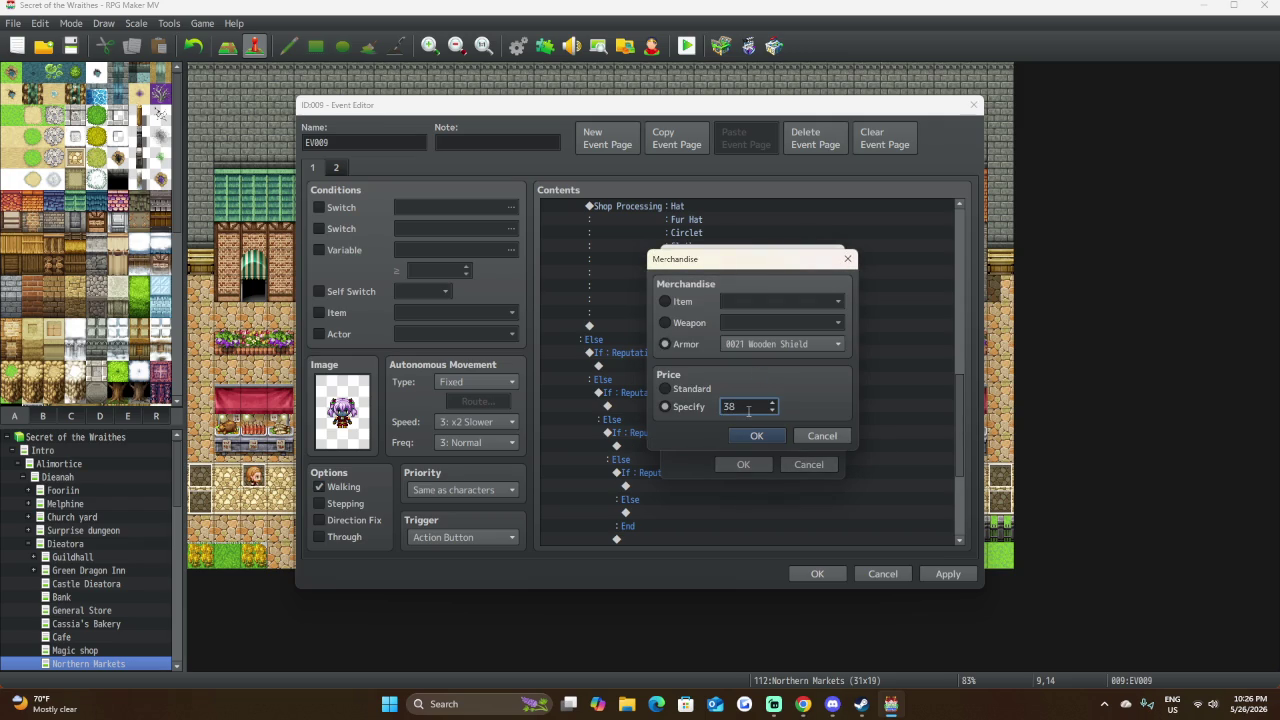
{"action": "left_click", "coordinate": [768, 436]}
Set Sharp Buckler and Spikey Shield to 100 each, then confirm the shop list.
{"action": "double_click", "coordinate": [752, 385]}
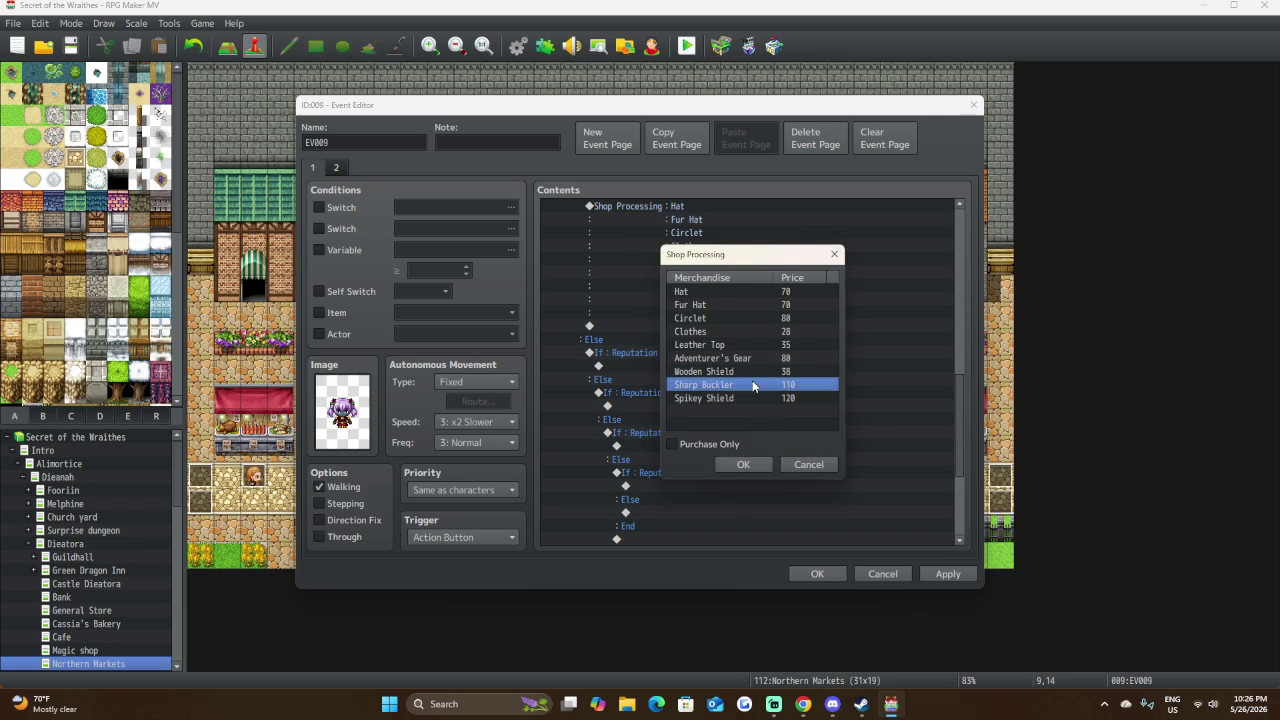
{"action": "double_click", "coordinate": [762, 406]}
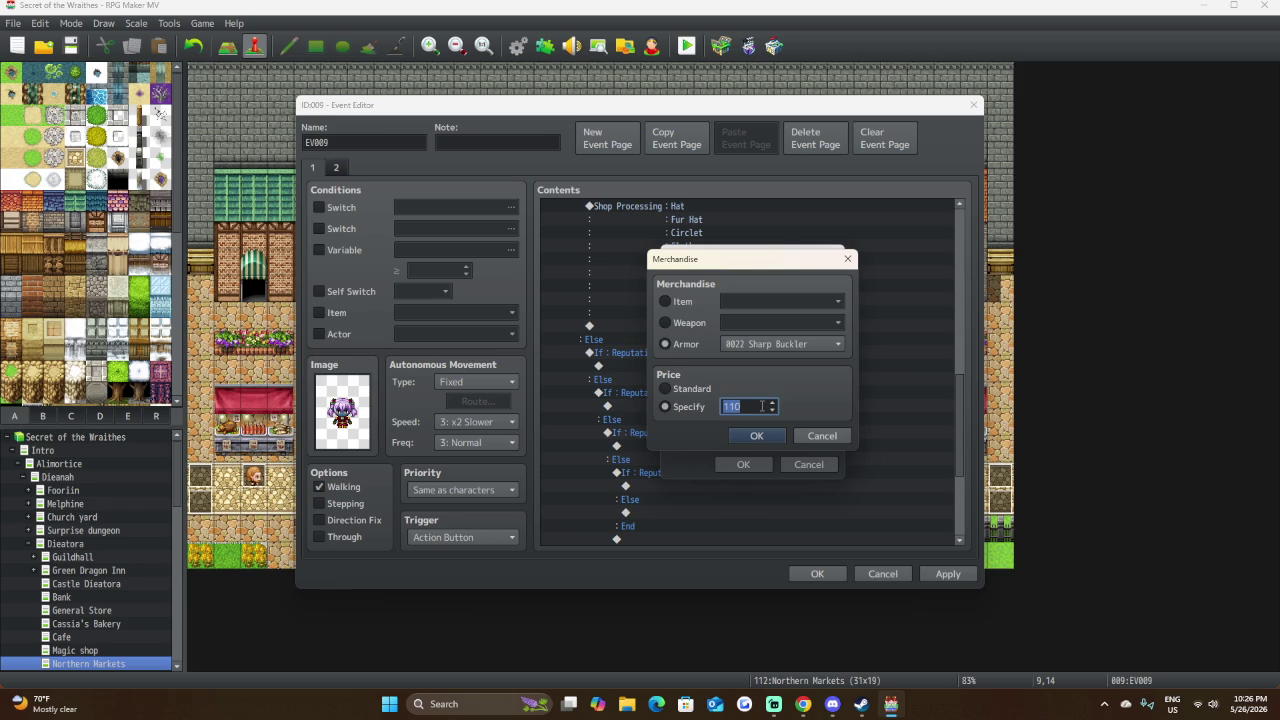
{"action": "type", "text": "100"}
{"action": "left_click", "coordinate": [745, 440]}
{"action": "left_click", "coordinate": [753, 398]}
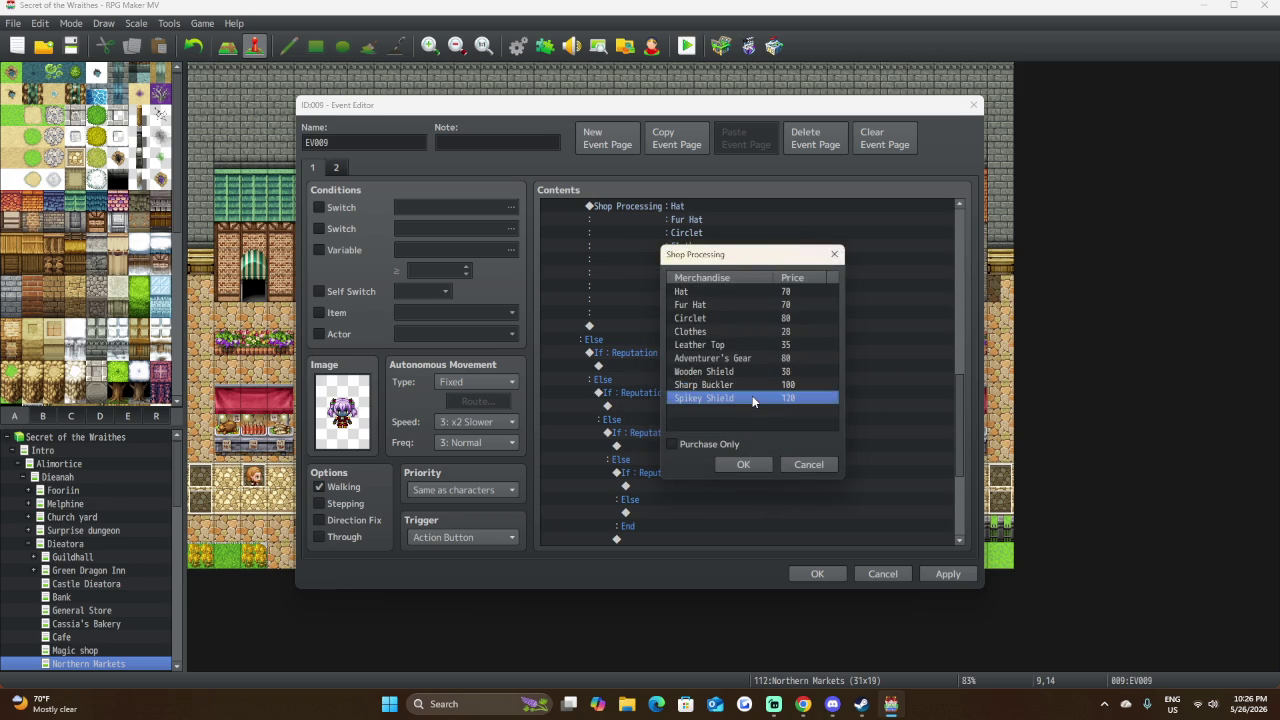
{"action": "double_click", "coordinate": [753, 398]}
{"action": "double_click", "coordinate": [750, 406]}
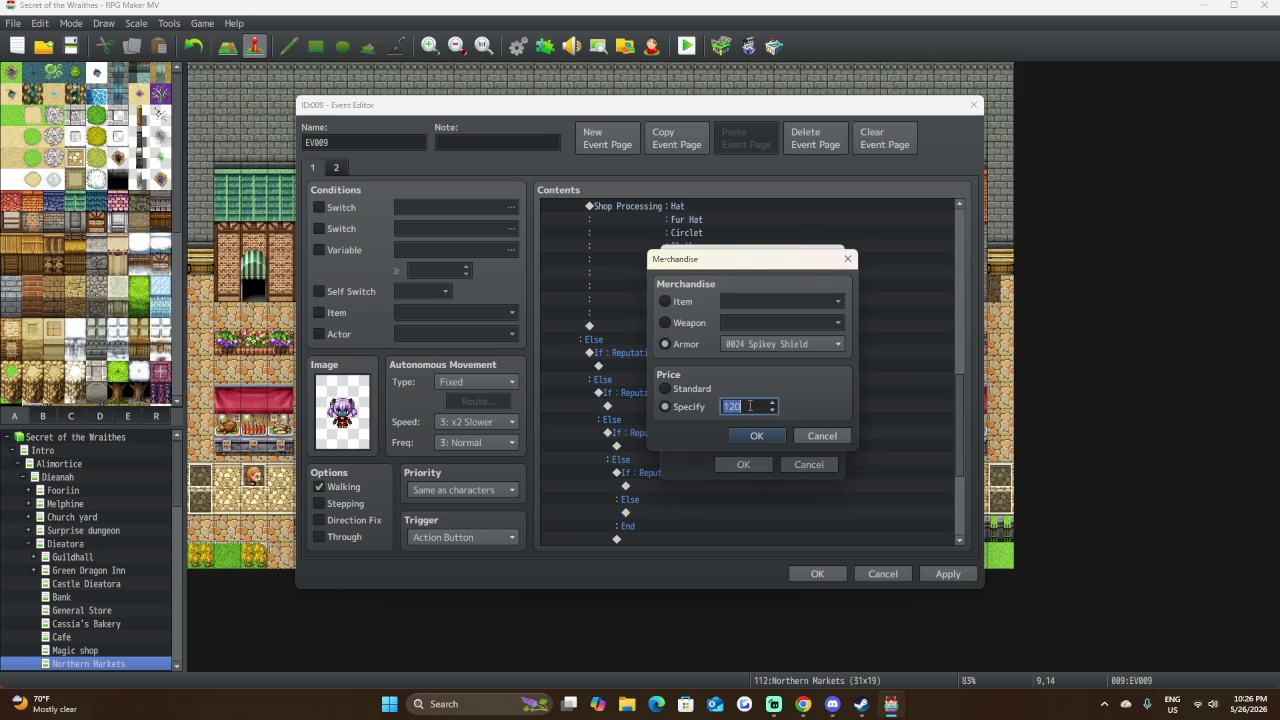
{"action": "type", "text": "100"}
{"action": "left_click", "coordinate": [755, 436]}
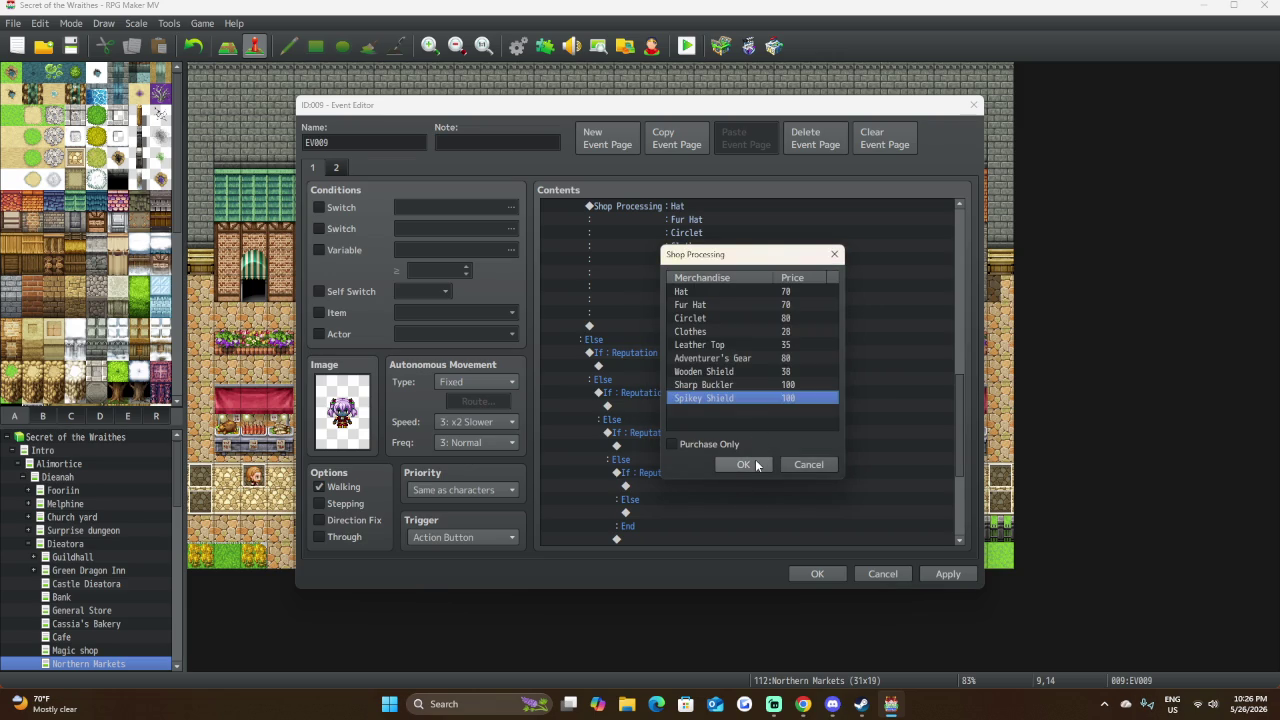
{"action": "left_click", "coordinate": [743, 464]}
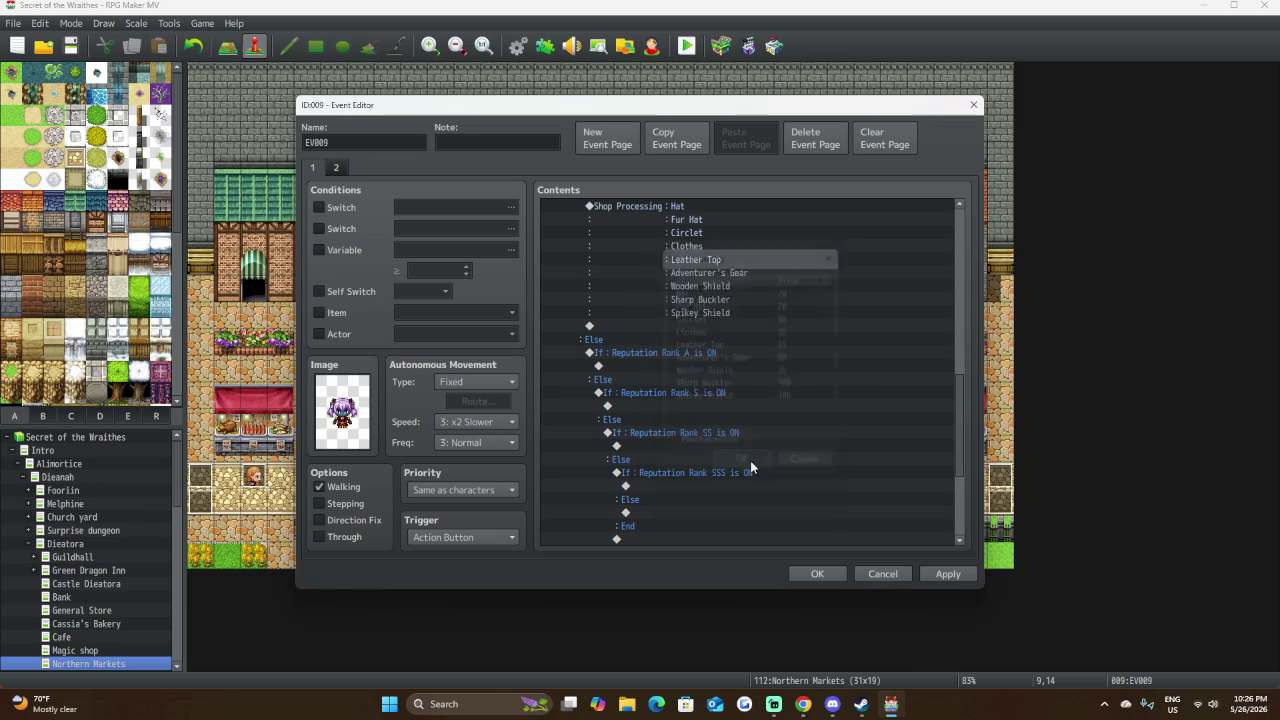
Paste the shop under Reputation Rank A, then delete the stray duplicate shop blocks.
{"action": "right_click", "coordinate": [672, 366]}
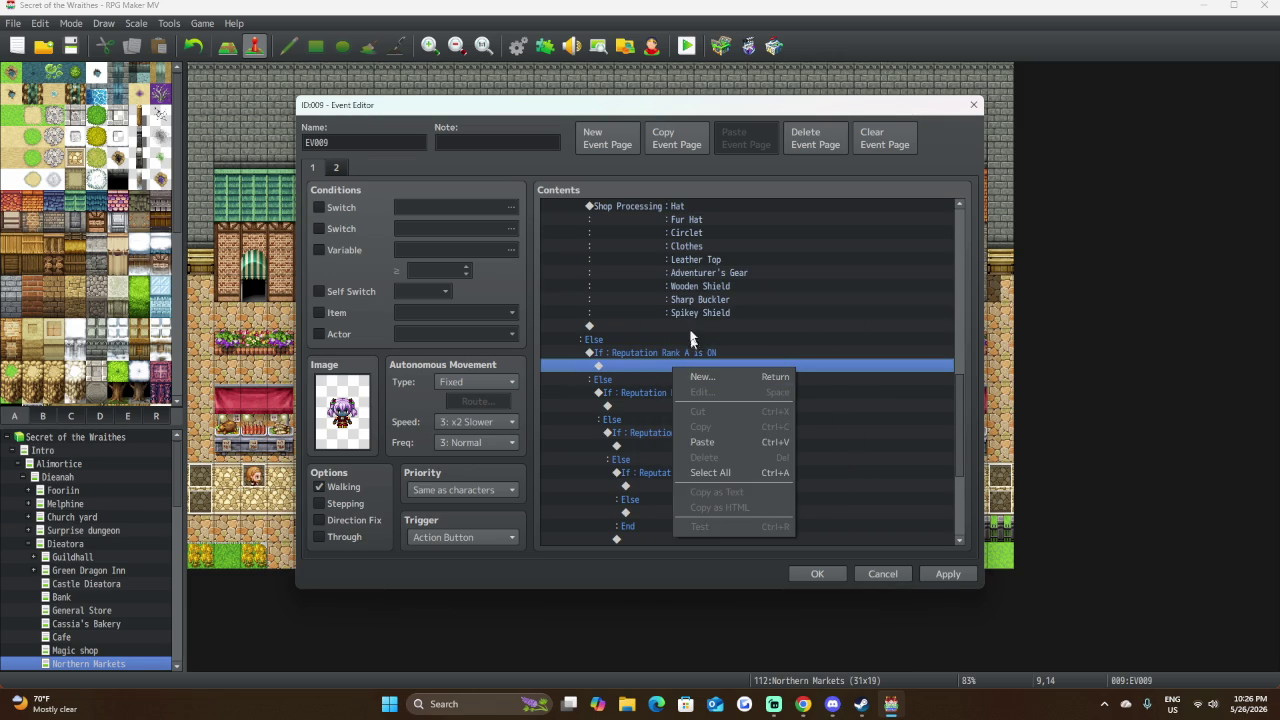
{"action": "left_click", "coordinate": [708, 442]}
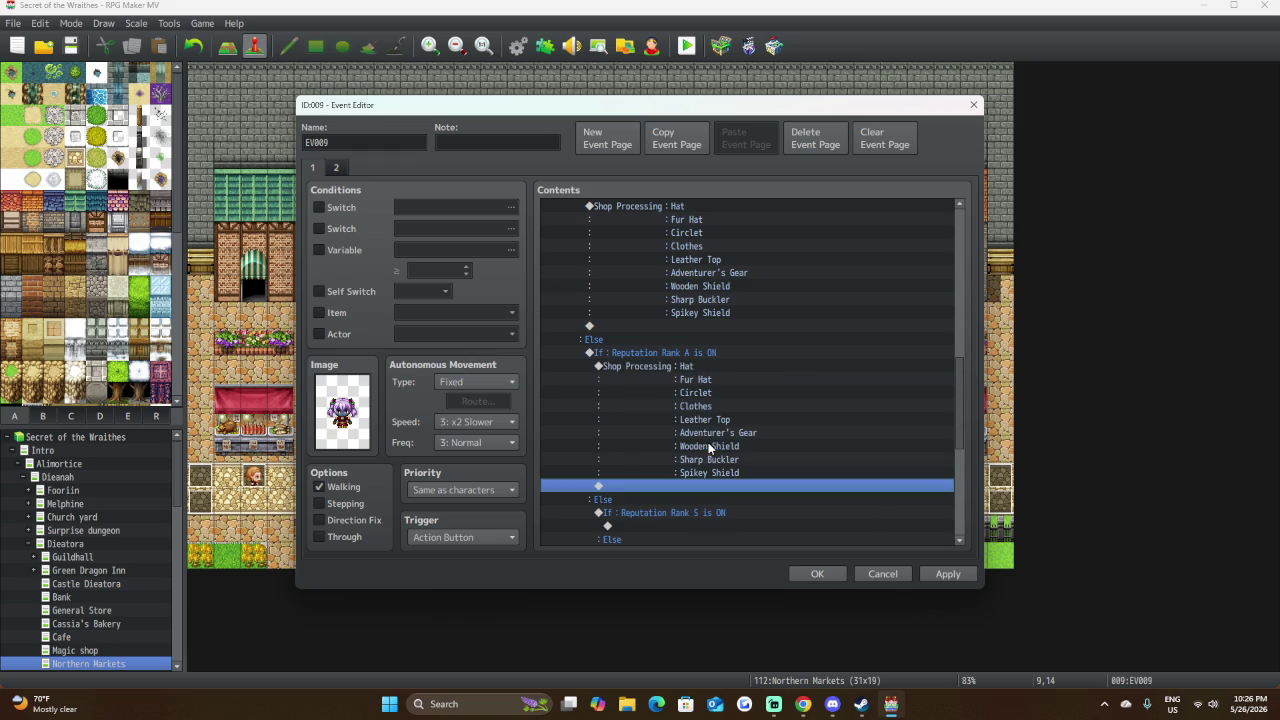
{"action": "left_click", "coordinate": [692, 368]}
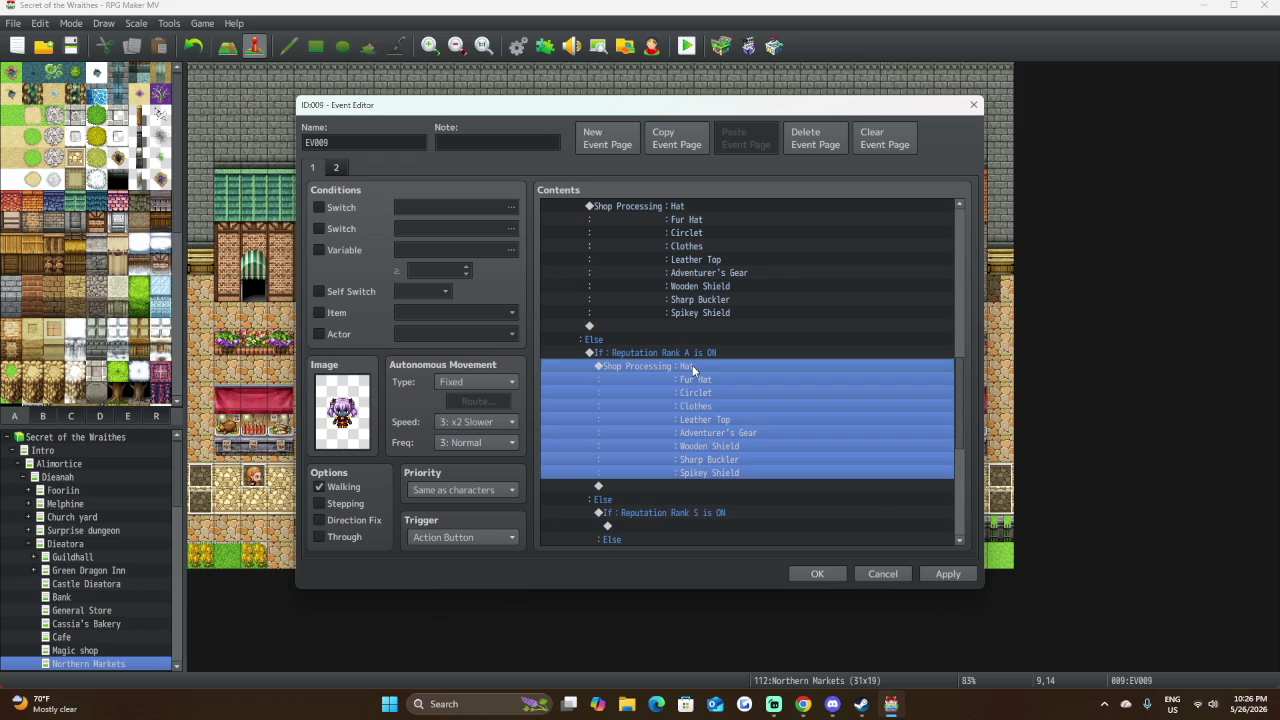
{"action": "left_click", "coordinate": [690, 210]}
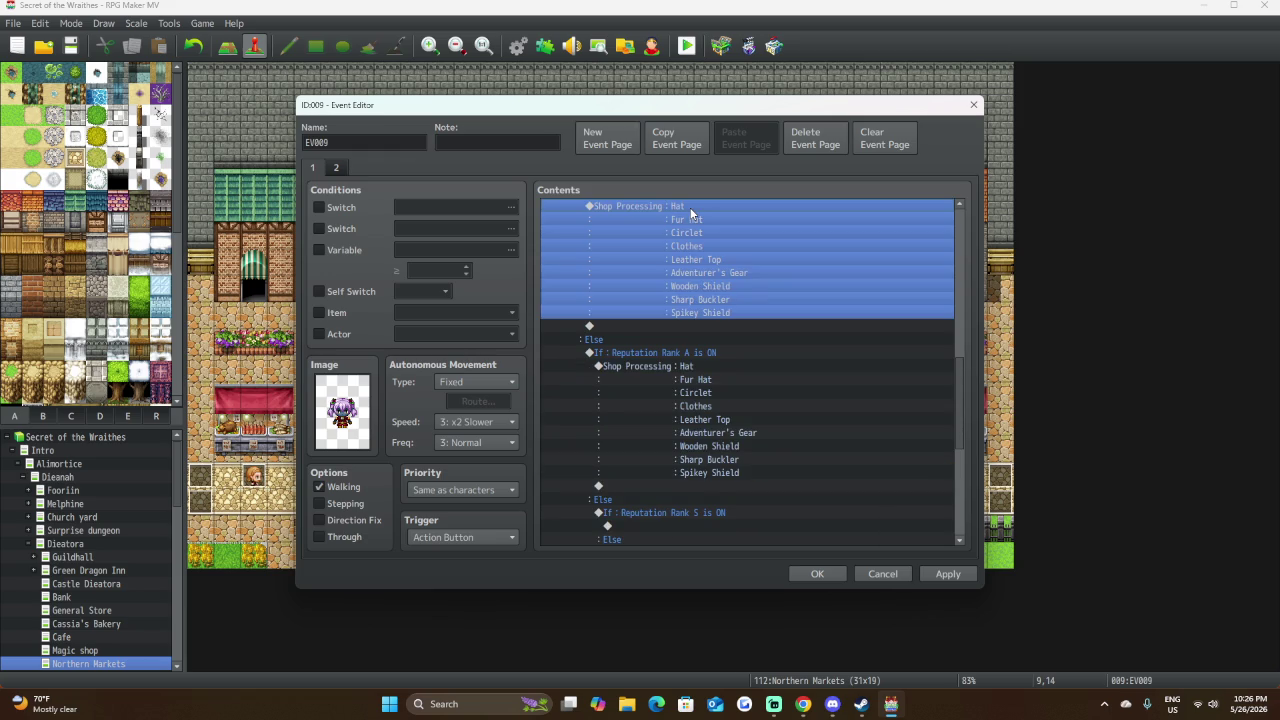
{"action": "left_click", "coordinate": [691, 377]}
{"action": "left_click", "coordinate": [688, 368]}
{"action": "key", "text": "Delete"}
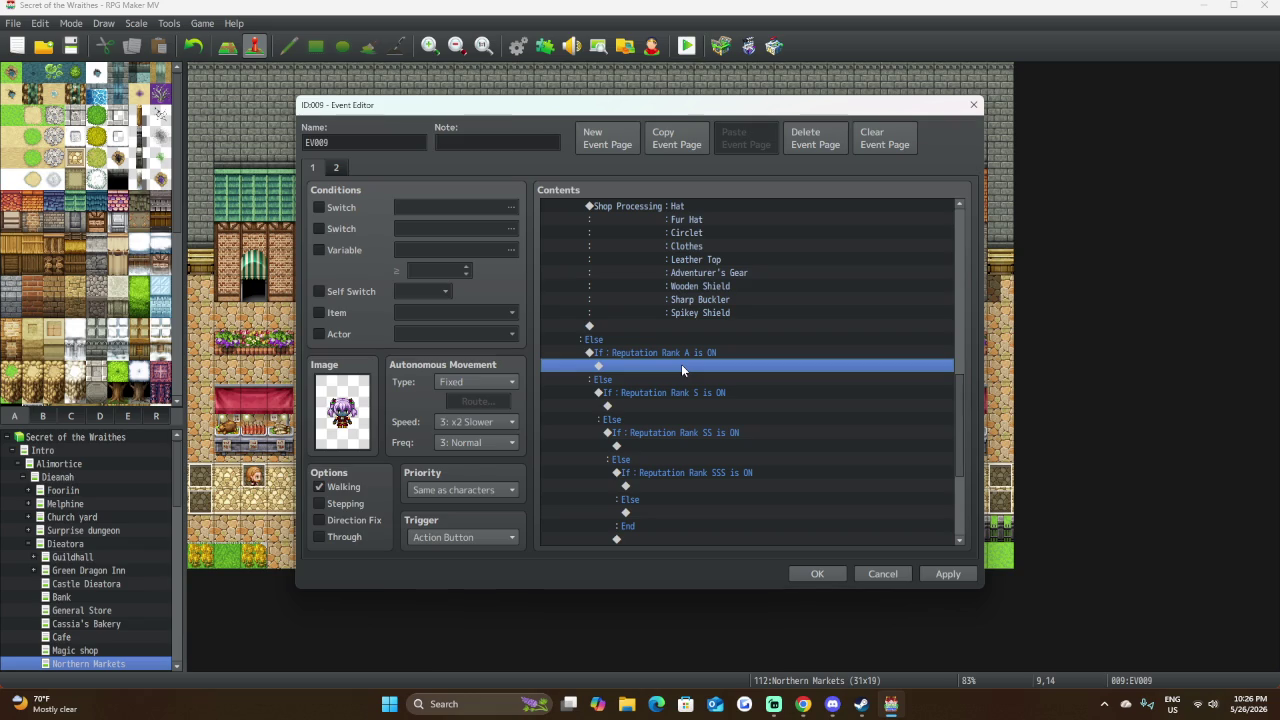
{"action": "left_click", "coordinate": [680, 205]}
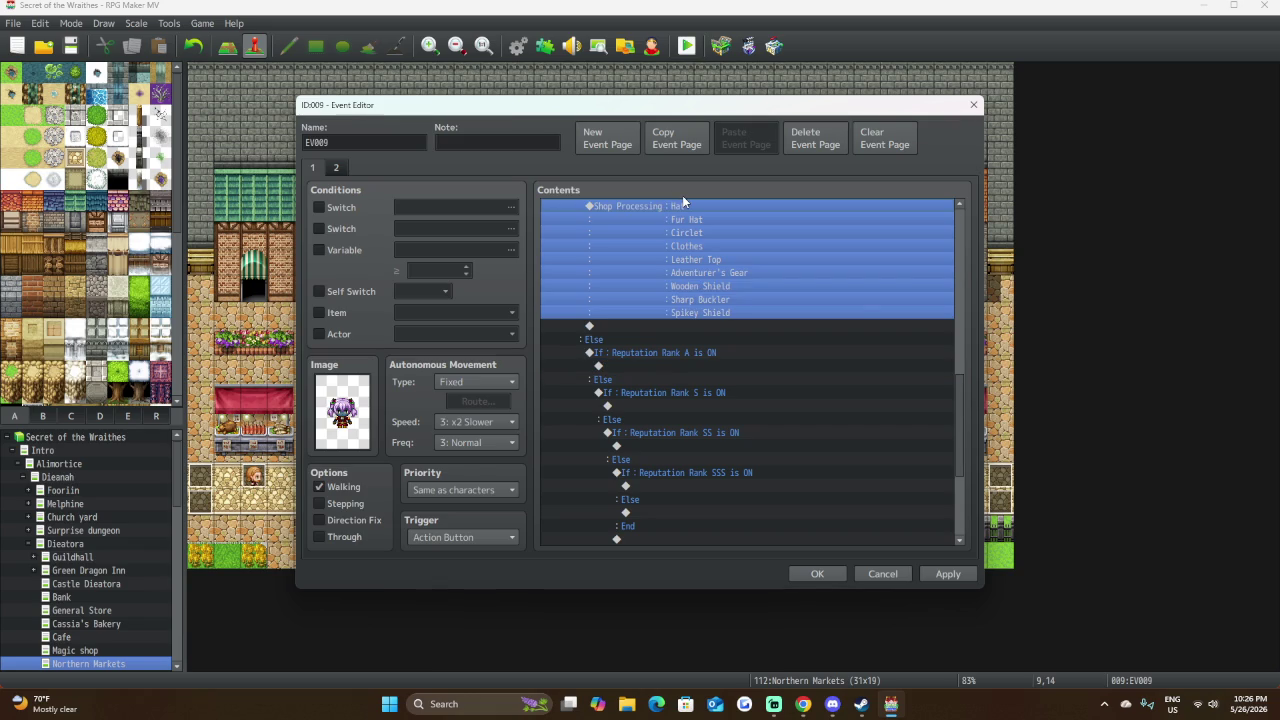
{"action": "key", "text": "ctrl+v"}
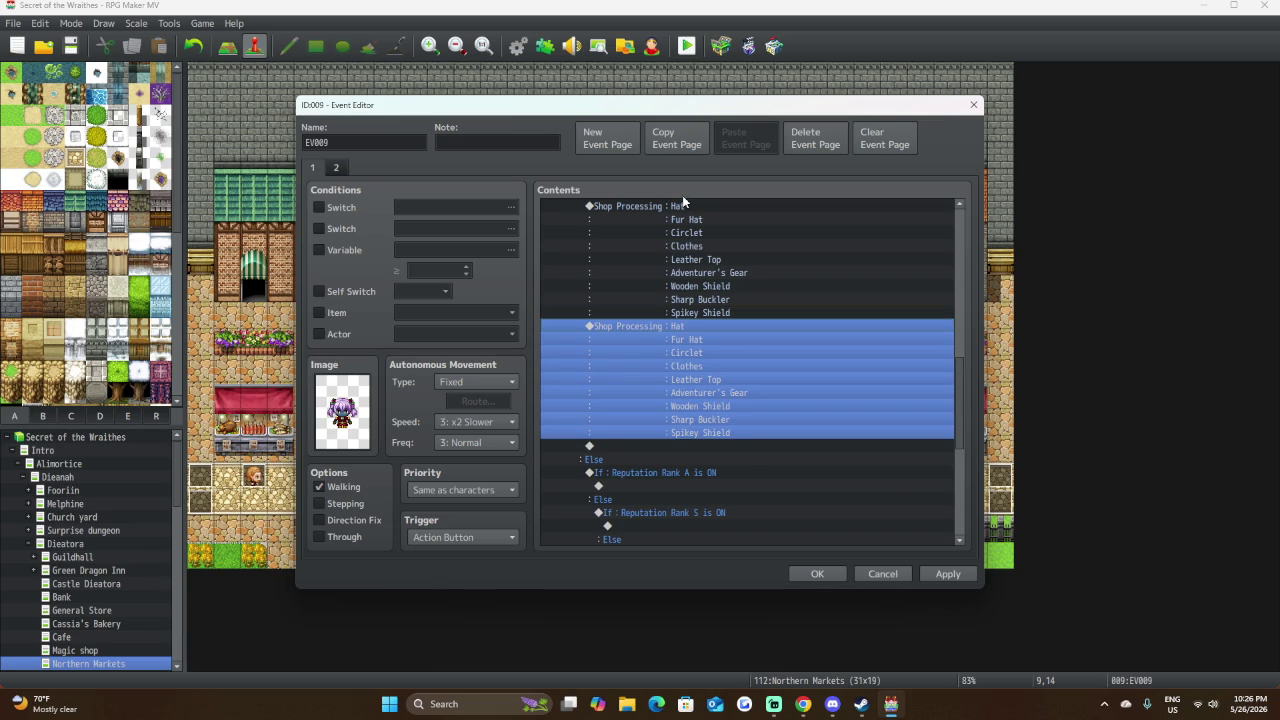
{"action": "key", "text": "Delete"}
{"action": "left_click", "coordinate": [679, 205]}
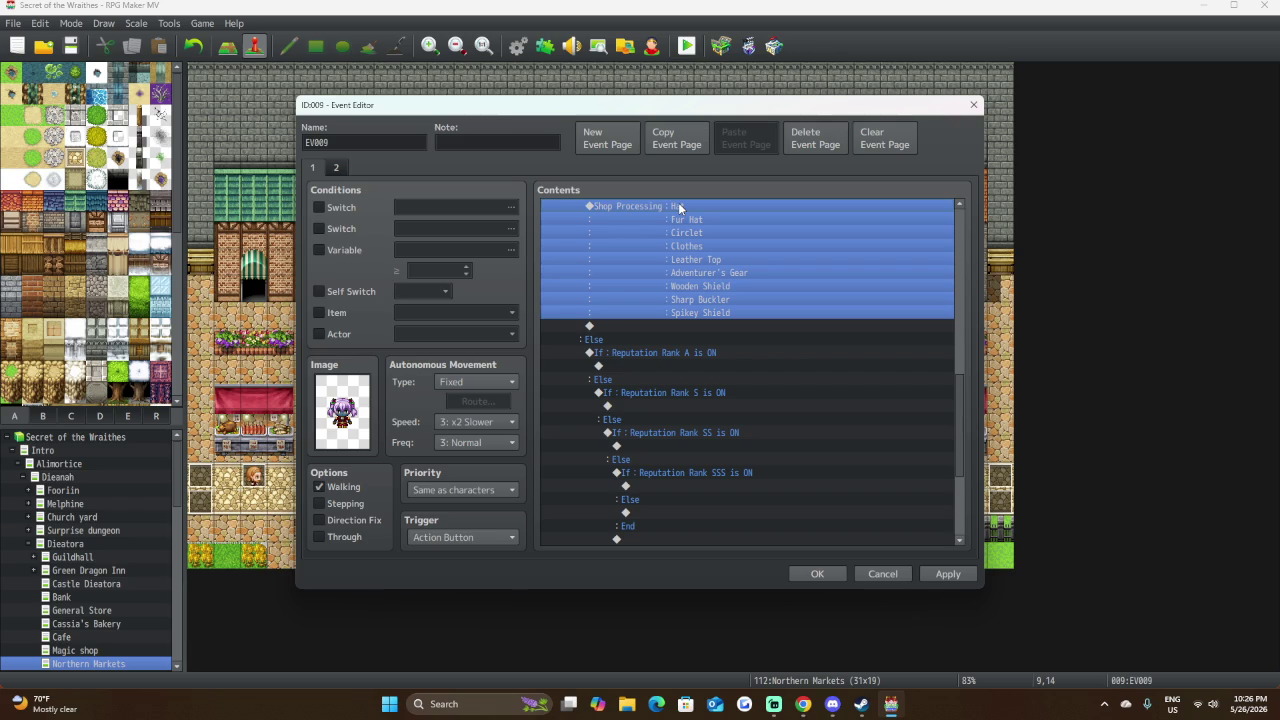
In the original shop's goods list, change the Hat's price to 70 and leave Fur Hat unchanged.
{"action": "double_click", "coordinate": [679, 207]}
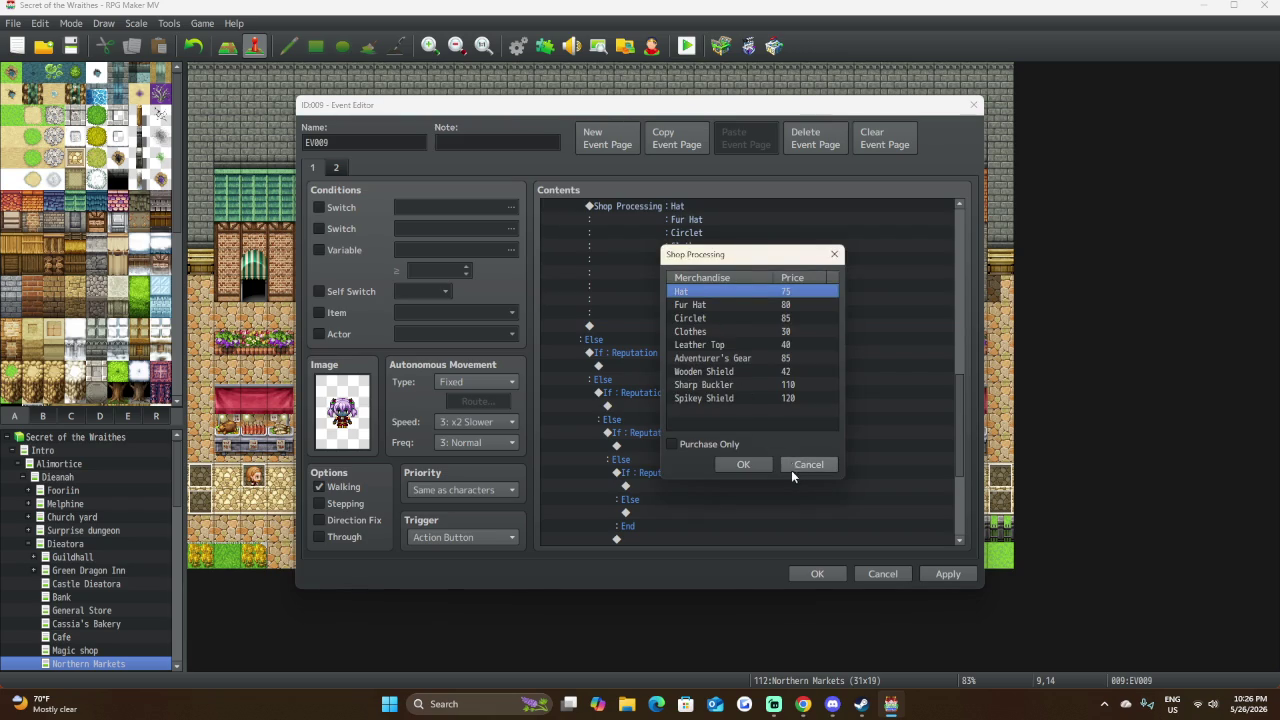
{"action": "double_click", "coordinate": [772, 292]}
{"action": "double_click", "coordinate": [748, 401]}
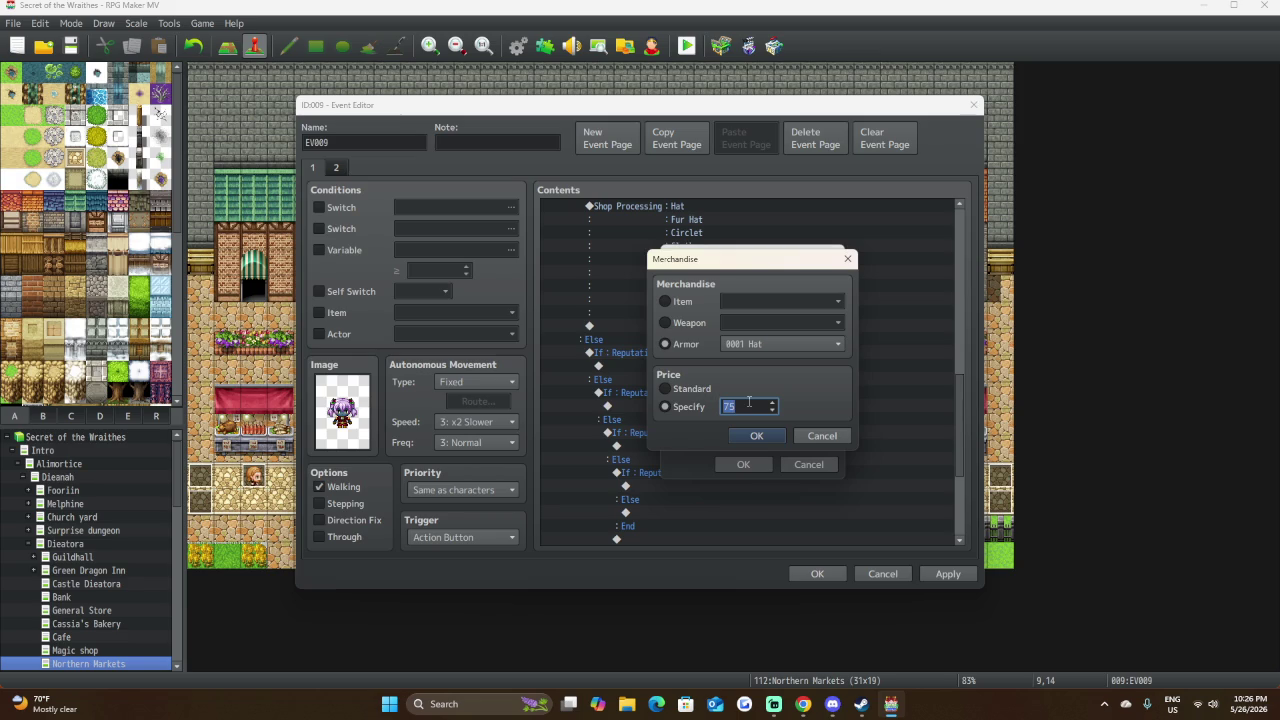
{"action": "left_click", "coordinate": [822, 435]}
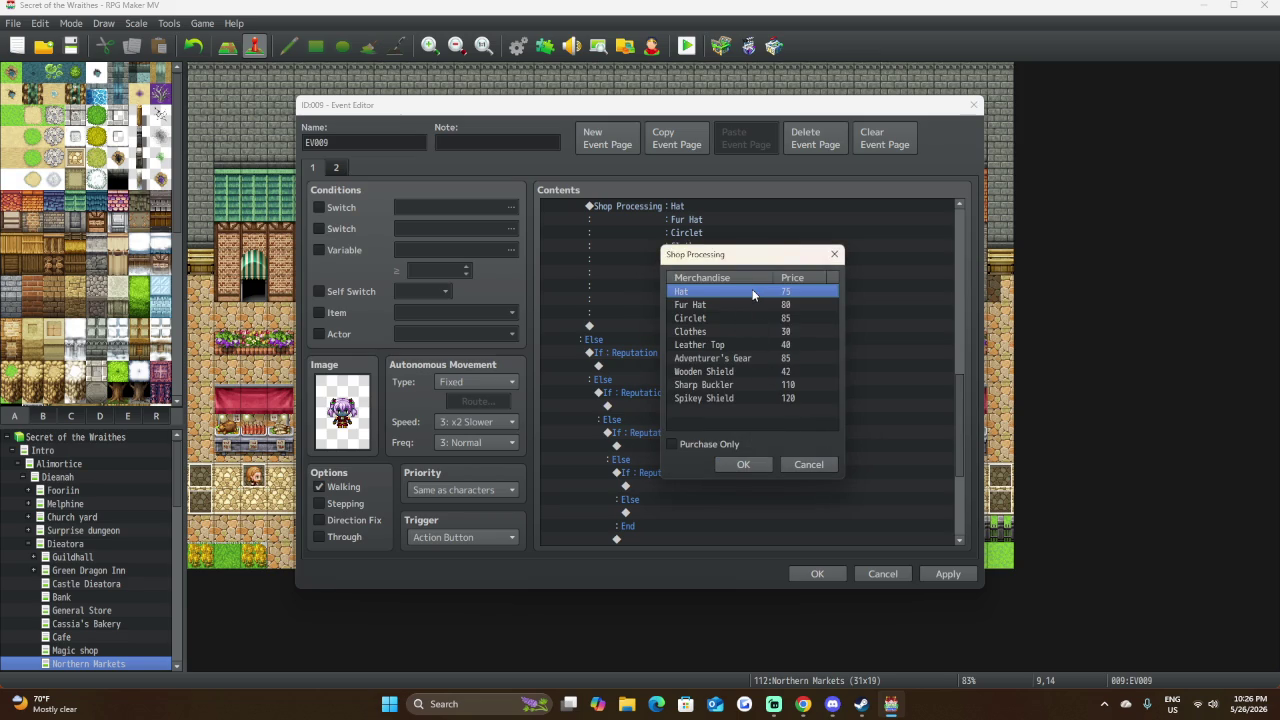
{"action": "double_click", "coordinate": [752, 292]}
{"action": "double_click", "coordinate": [755, 405]}
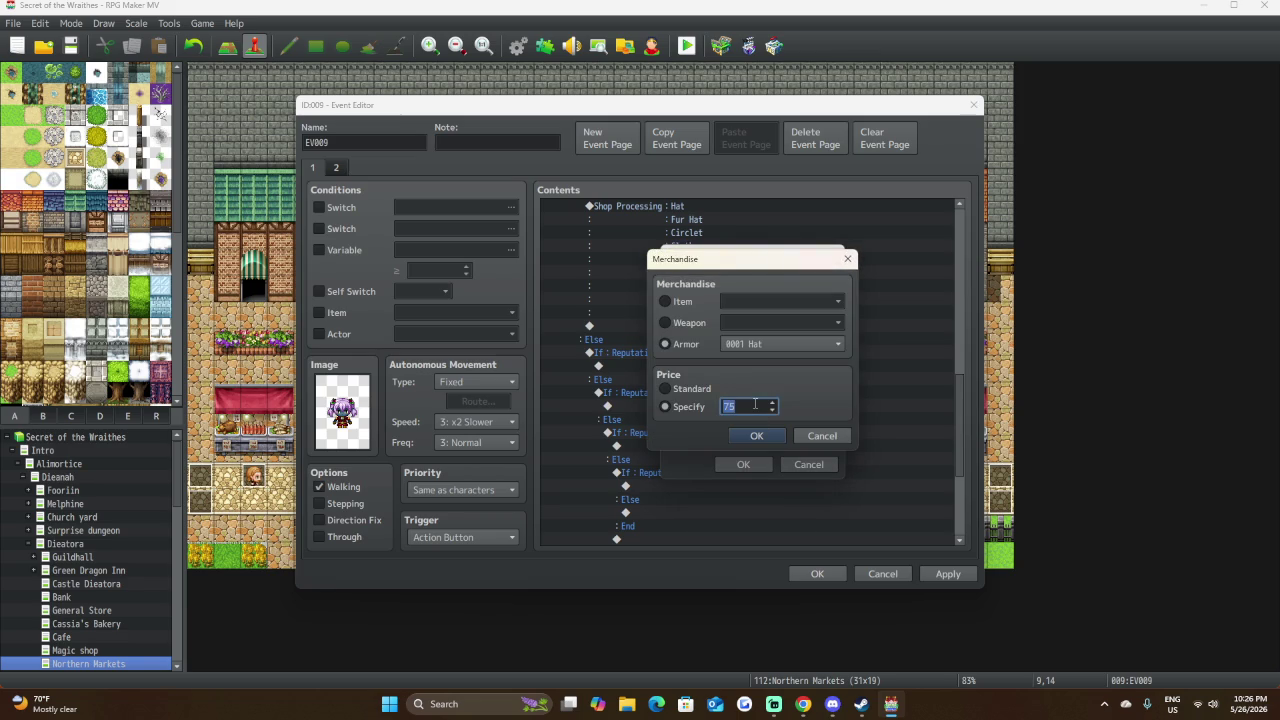
{"action": "type", "text": "70"}
{"action": "left_click", "coordinate": [758, 437]}
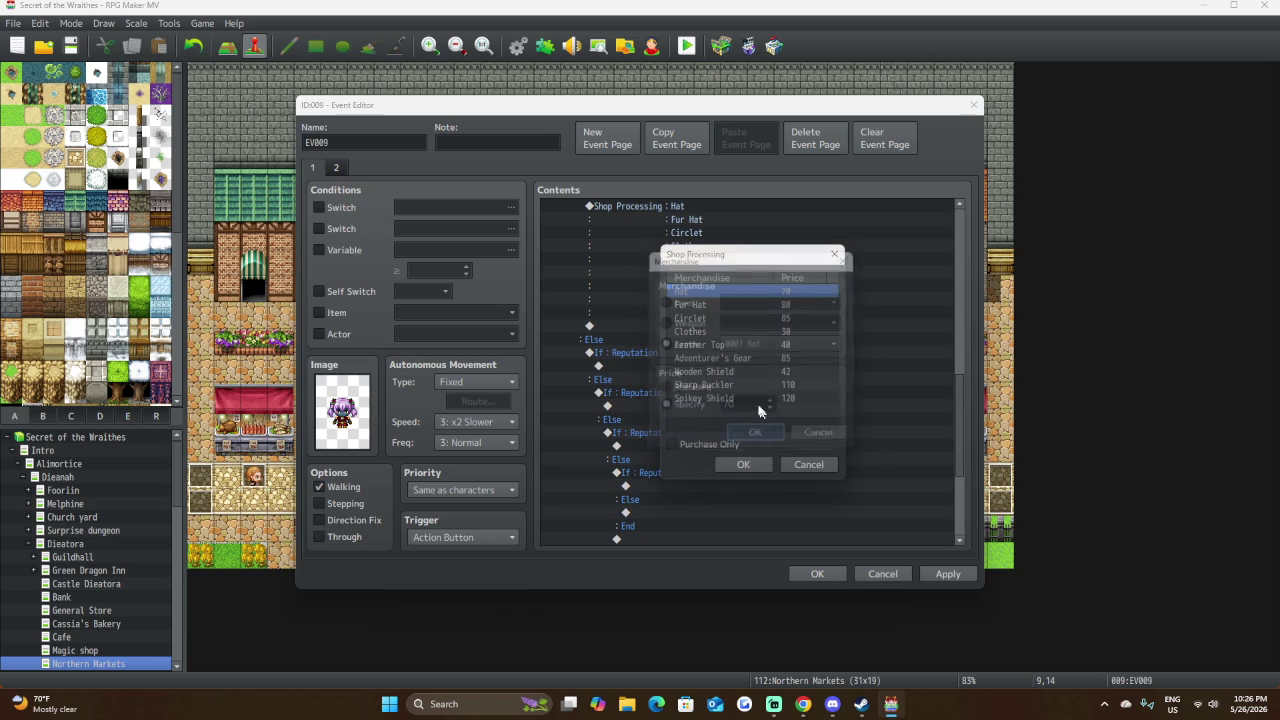
{"action": "double_click", "coordinate": [775, 302]}
{"action": "double_click", "coordinate": [745, 401]}
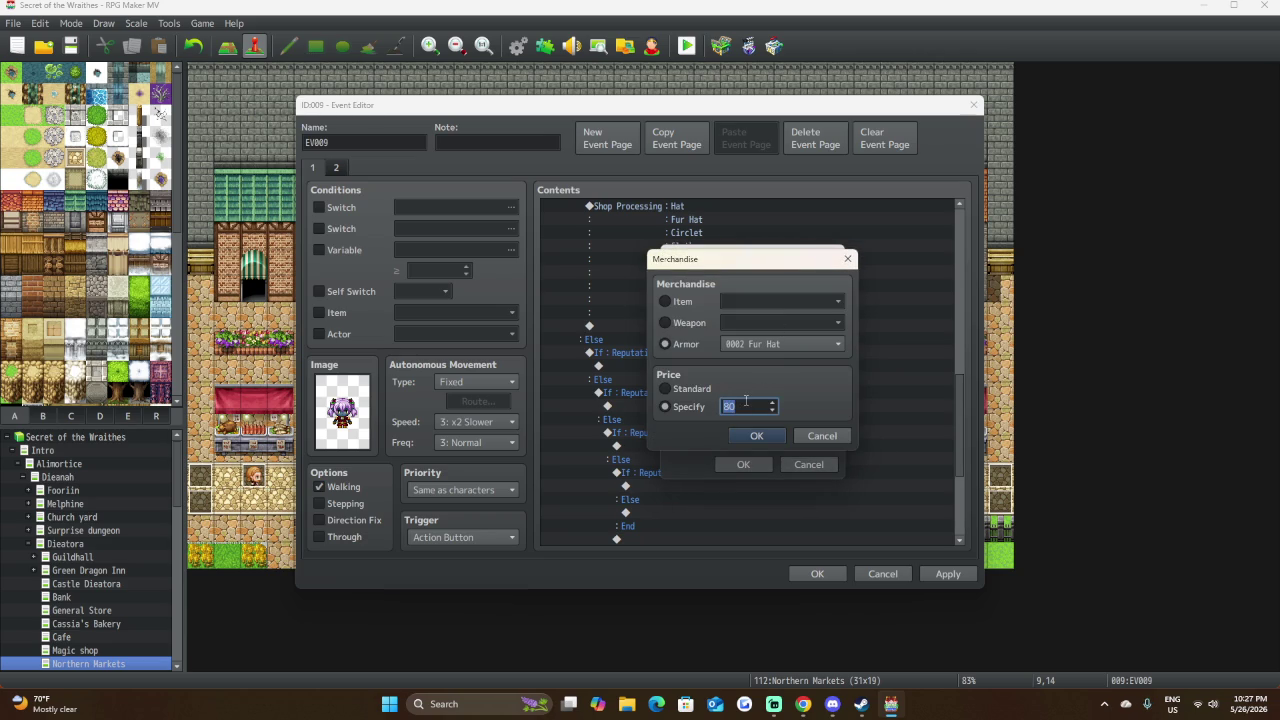
{"action": "left_click", "coordinate": [822, 435]}
{"action": "left_click", "coordinate": [806, 464]}
Paste shop copies into the Rank C and Rank B branches and check the Rank C goods.
{"action": "key", "text": "Down"}
{"action": "key", "text": "Down"}
{"action": "key", "text": "Down"}
{"action": "key", "text": "ctrl+v"}
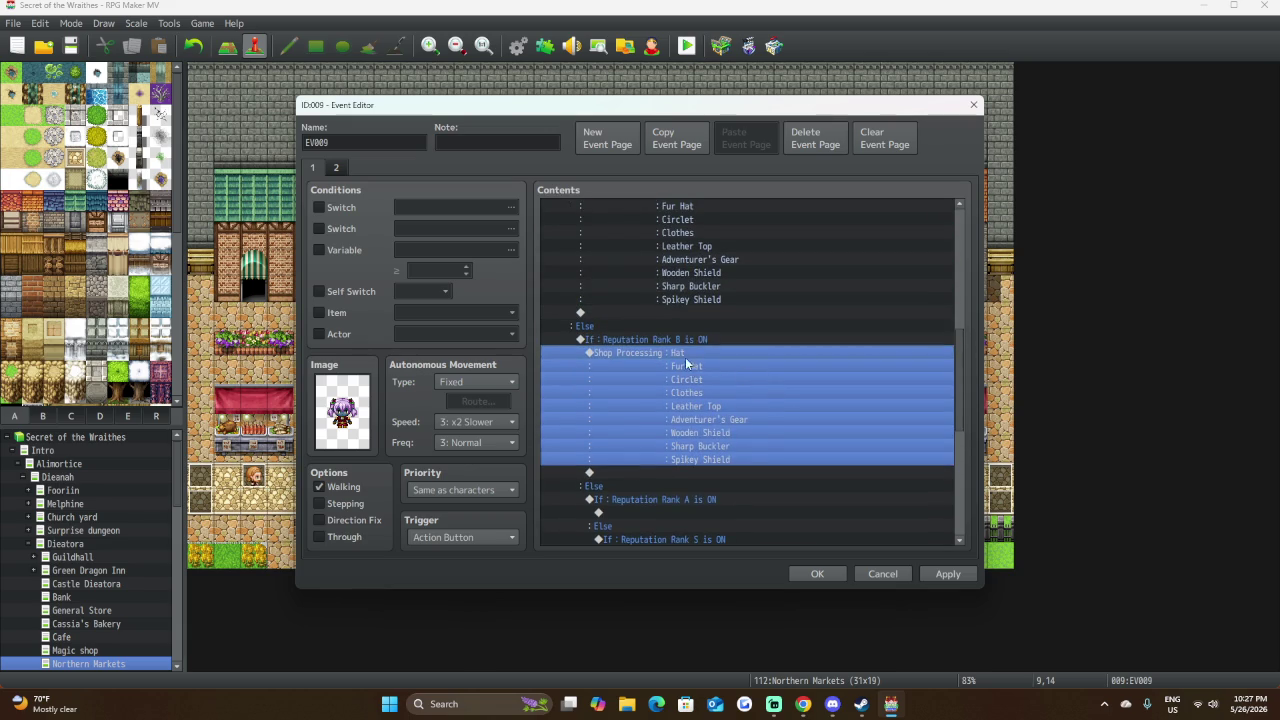
{"action": "key", "text": "Down"}
{"action": "key", "text": "Down"}
{"action": "key", "text": "Down"}
{"action": "key", "text": "ctrl+v"}
{"action": "left_click", "coordinate": [695, 326]}
{"action": "left_click", "coordinate": [691, 313]}
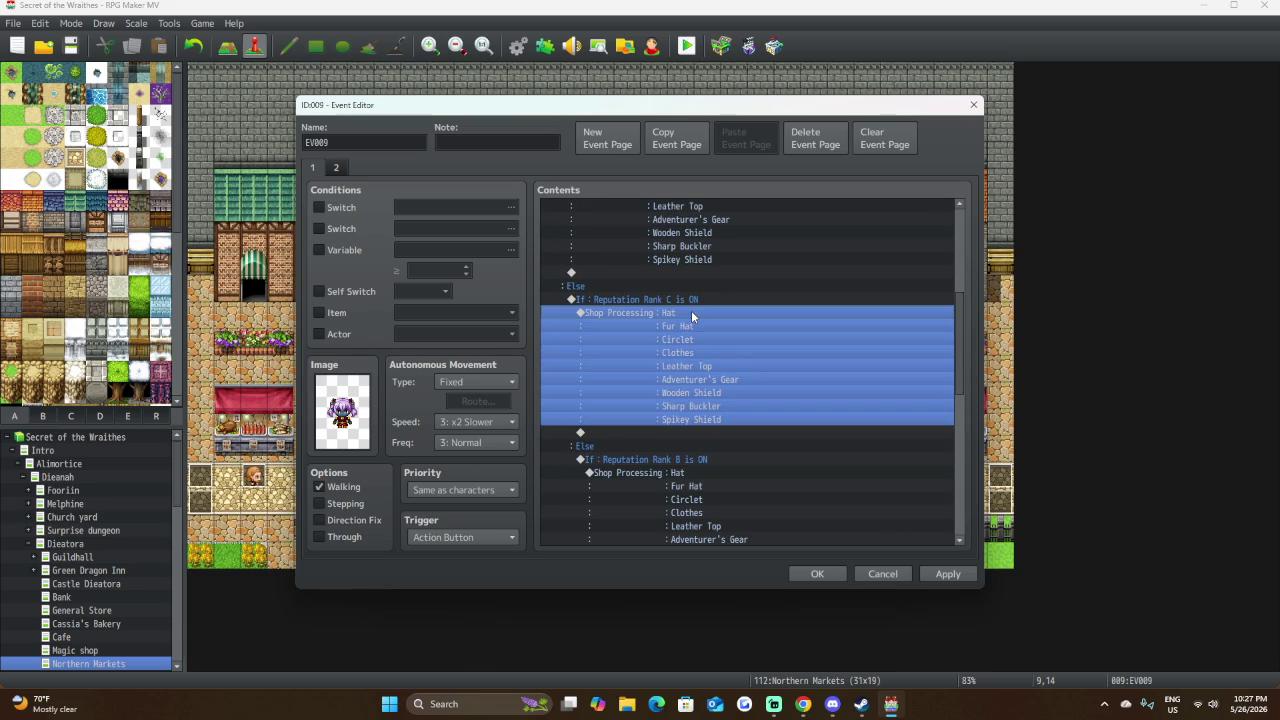
{"action": "double_click", "coordinate": [704, 318]}
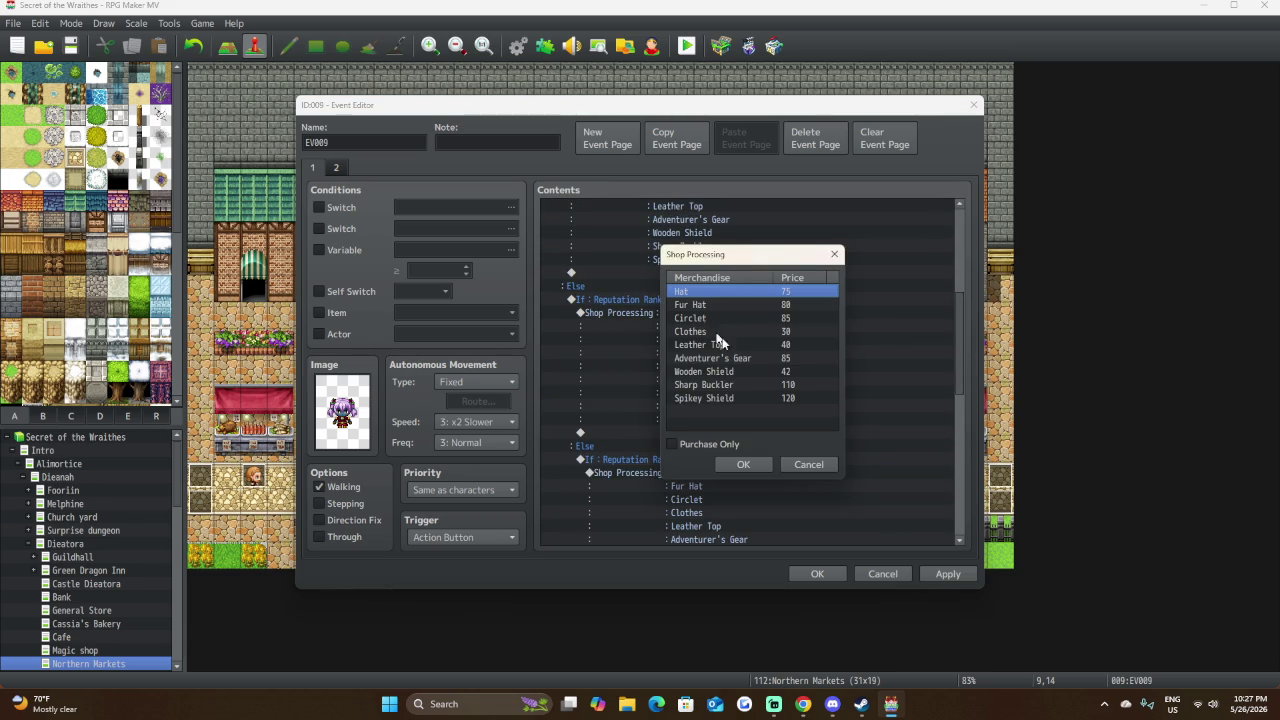
{"action": "left_click", "coordinate": [808, 464]}
{"action": "scroll", "coordinate": [726, 374], "scroll_direction": "down", "scroll_amount": 4}
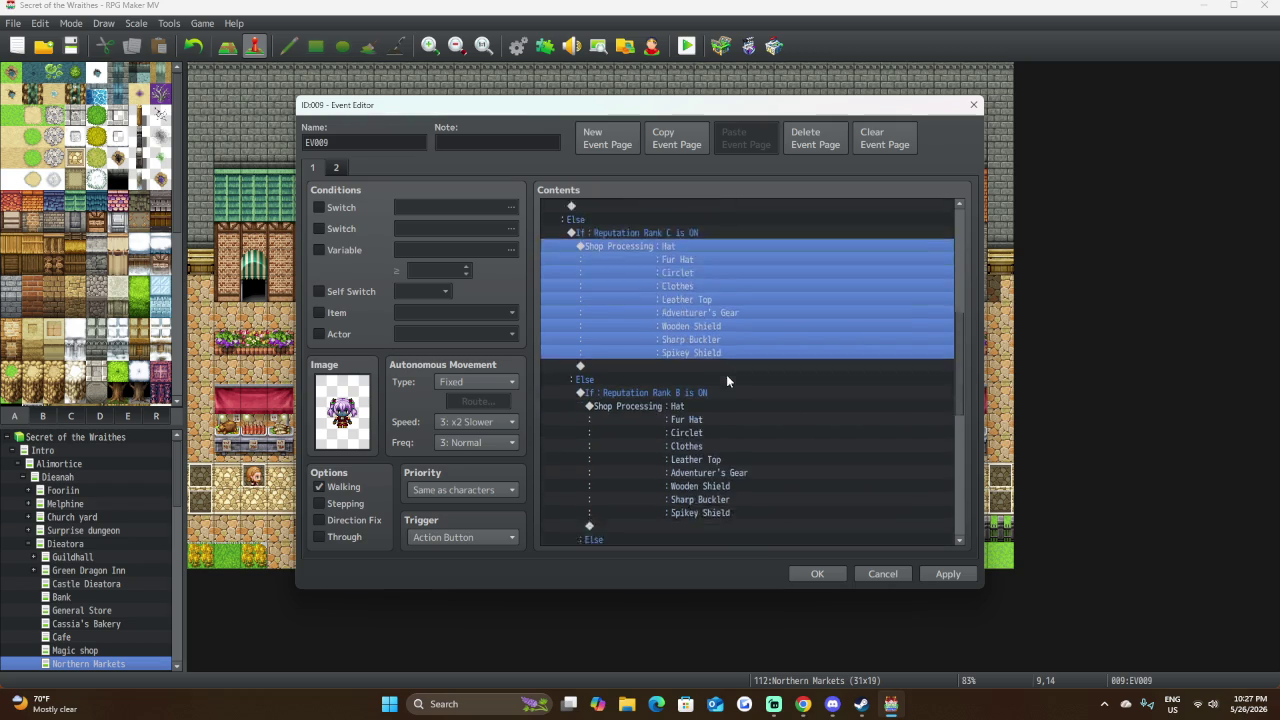
{"action": "scroll", "coordinate": [674, 311], "scroll_direction": "down", "scroll_amount": 4}
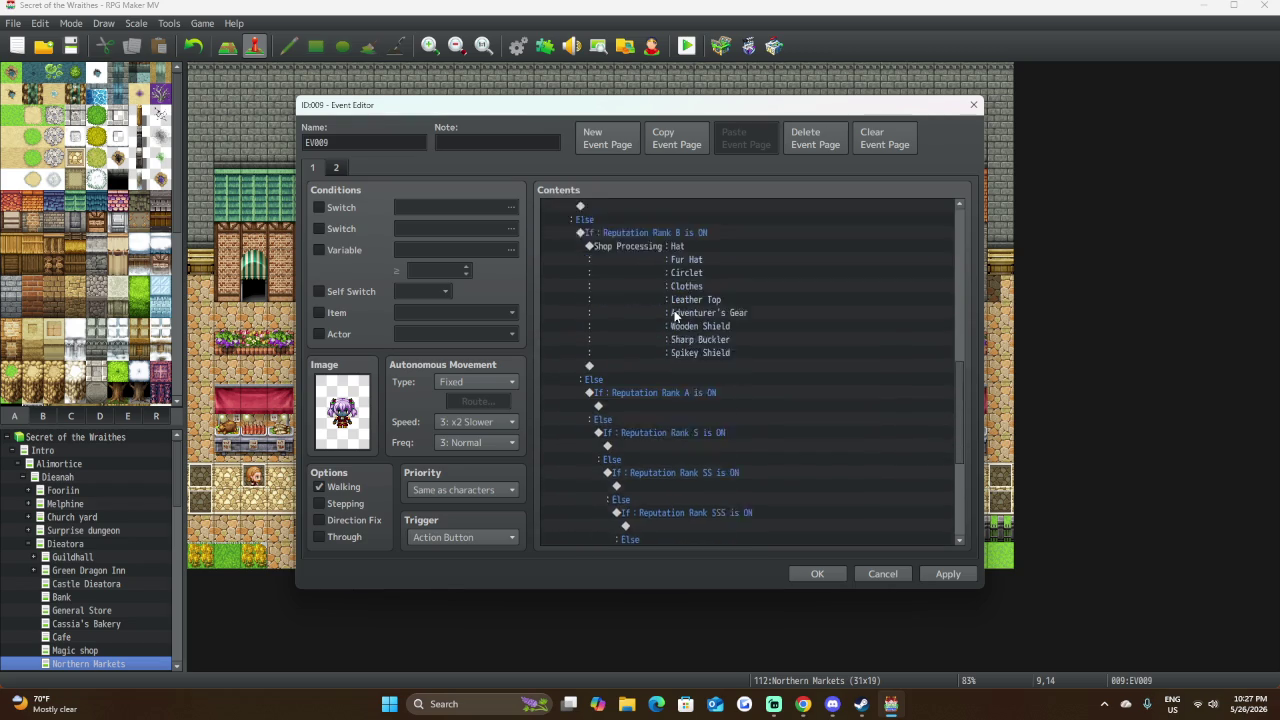
{"action": "scroll", "coordinate": [752, 300], "scroll_direction": "up", "scroll_amount": 3}
{"action": "left_click", "coordinate": [681, 276]}
In the Rank B shop's goods list, lower the Hat to 70 and the Fur Hat to 72.
{"action": "left_click", "coordinate": [678, 285]}
{"action": "double_click", "coordinate": [678, 284]}
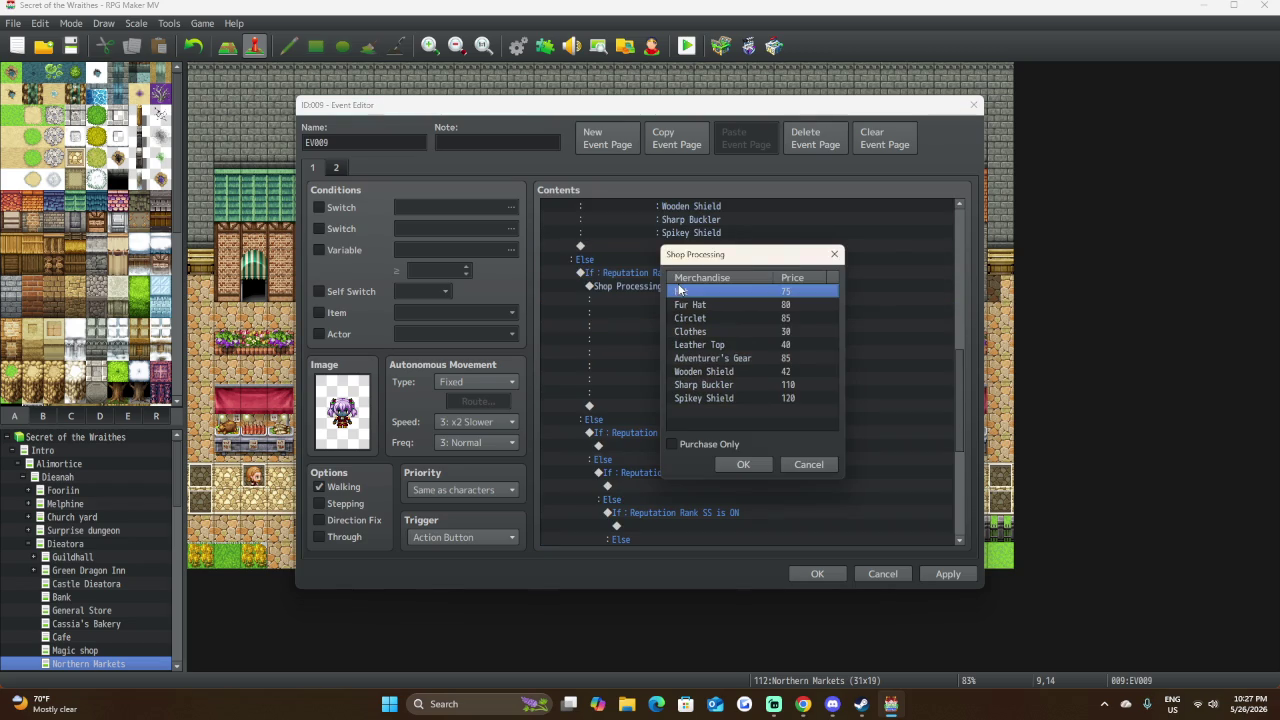
{"action": "double_click", "coordinate": [692, 291]}
{"action": "left_click", "coordinate": [745, 401]}
{"action": "type", "text": "70"}
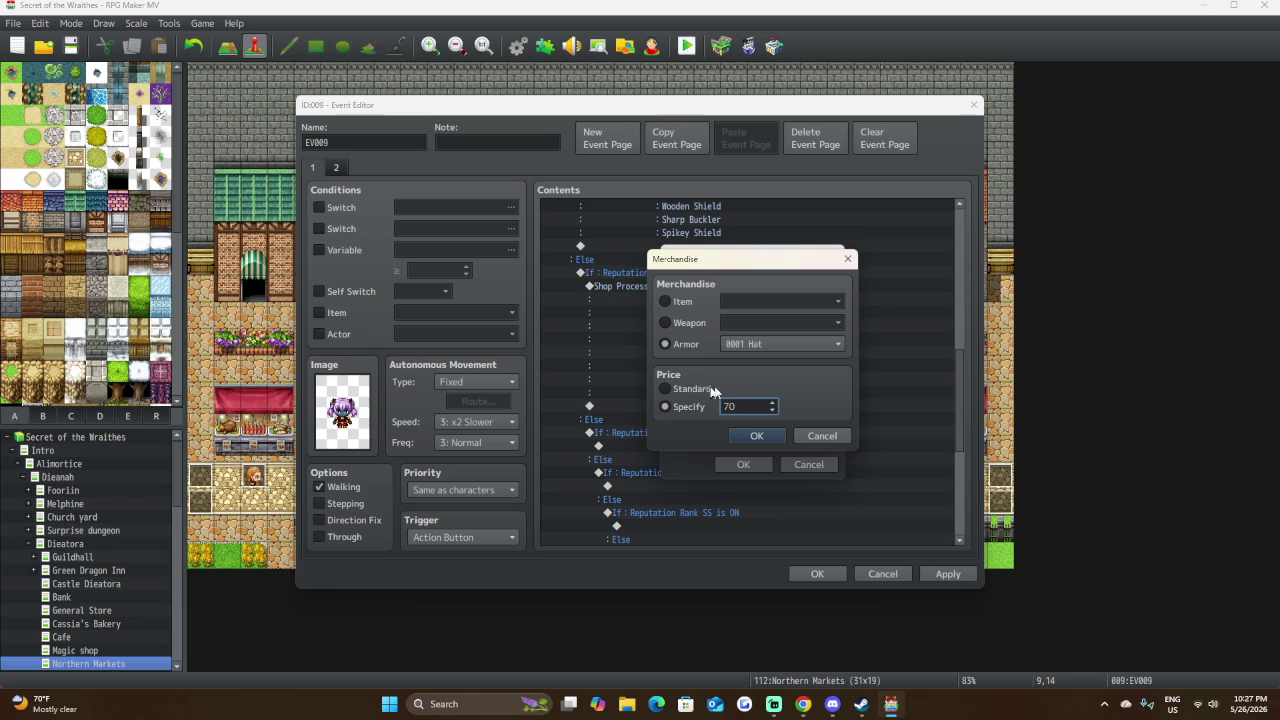
{"action": "key", "text": "Return"}
{"action": "left_click", "coordinate": [768, 302]}
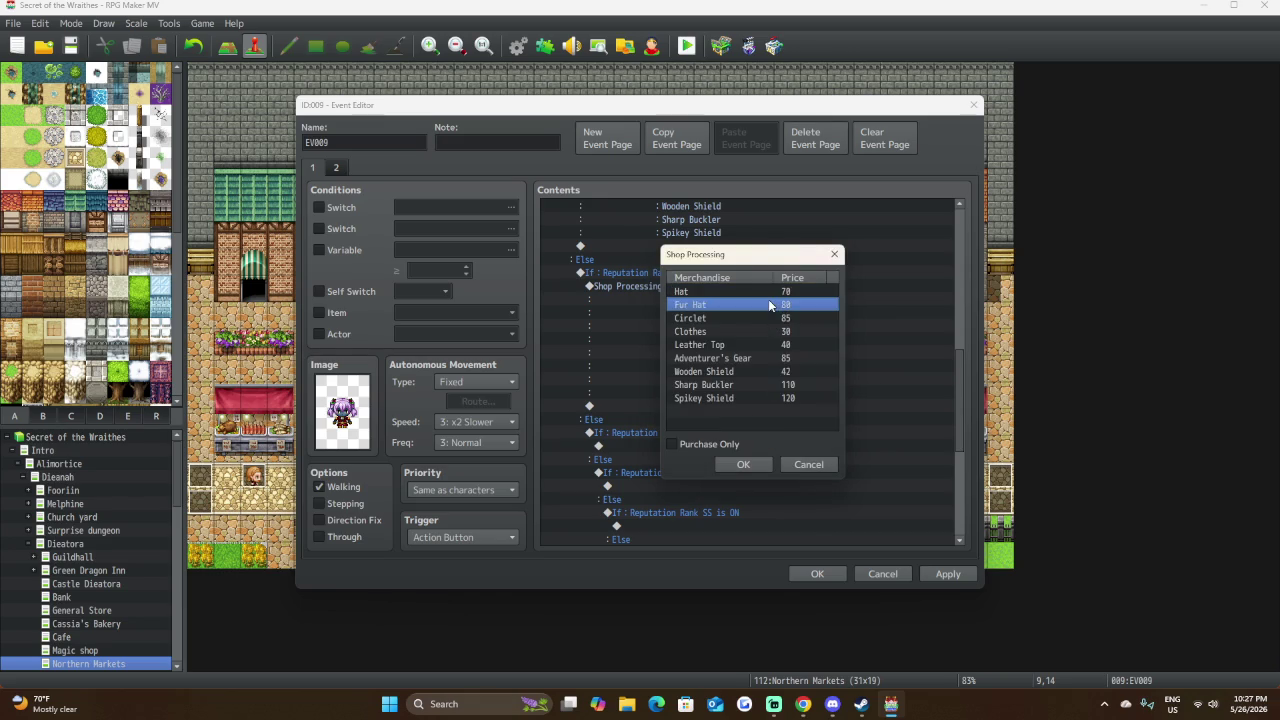
{"action": "double_click", "coordinate": [768, 302]}
{"action": "left_click", "coordinate": [759, 406]}
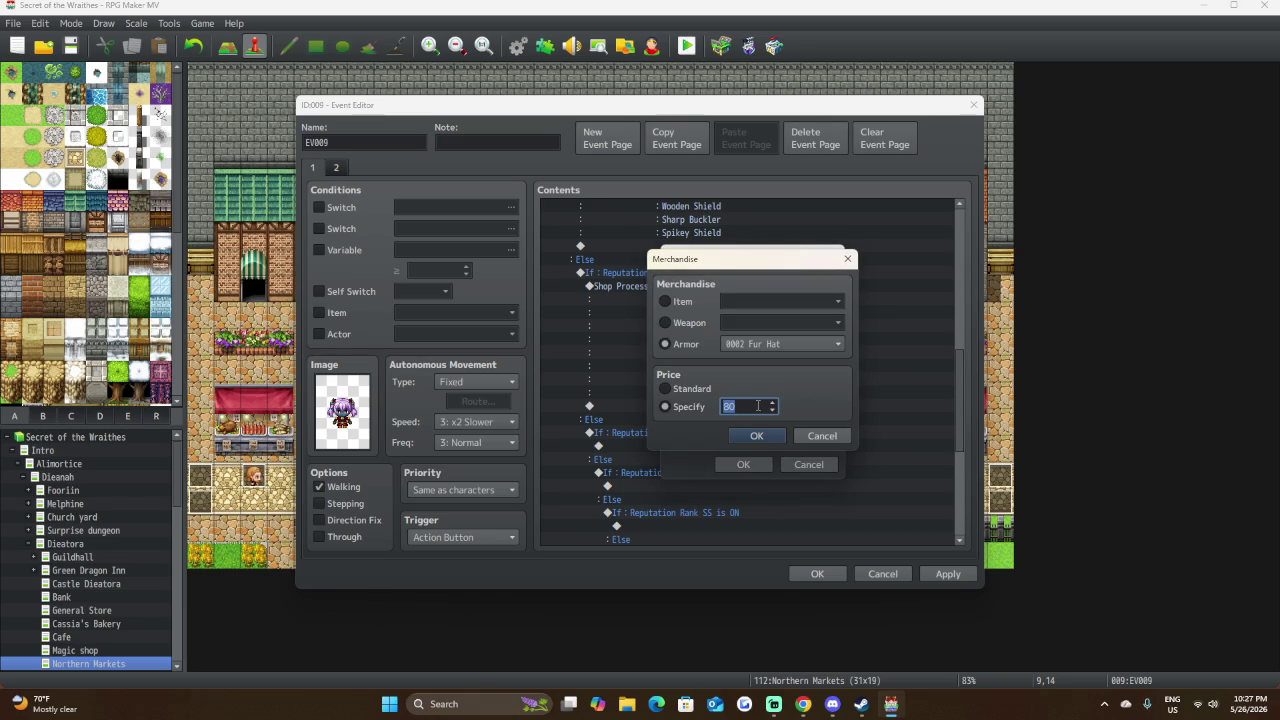
{"action": "type", "text": "72"}
{"action": "left_click", "coordinate": [750, 436]}
Lower the Circlet's price, then set Clothes to 28 and Leather Top to 35.
{"action": "left_click", "coordinate": [760, 317]}
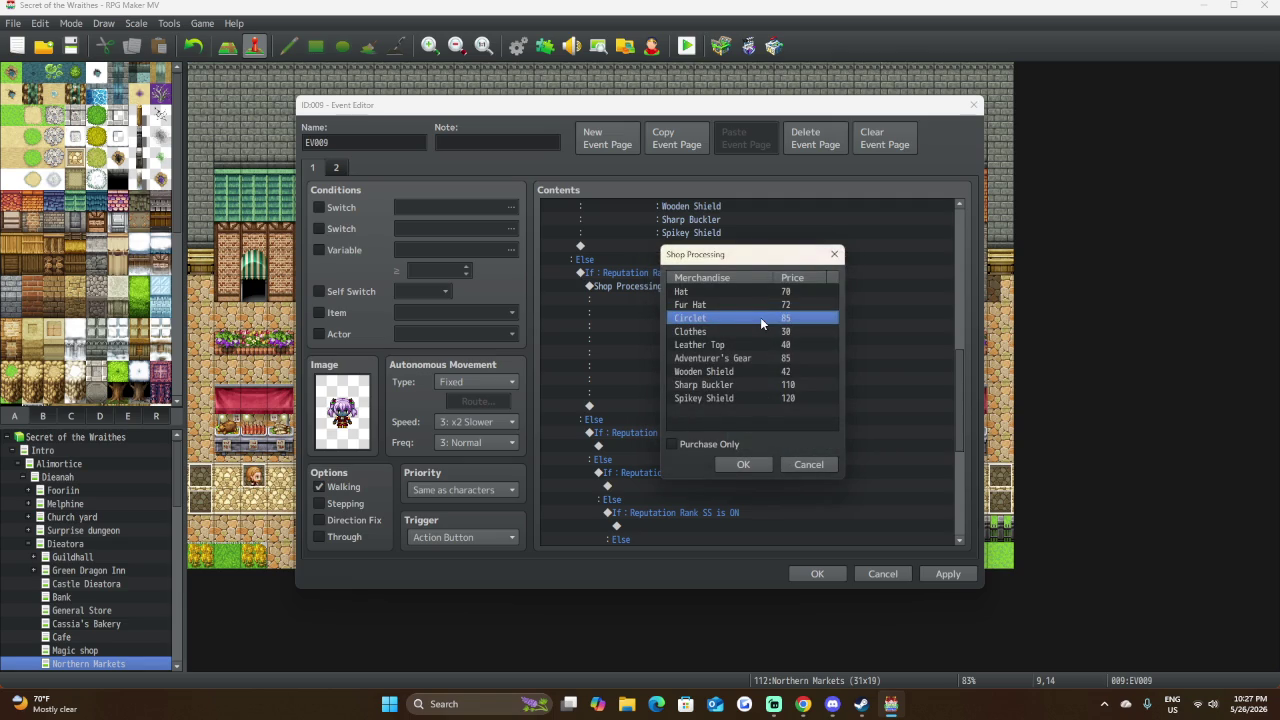
{"action": "double_click", "coordinate": [760, 317]}
{"action": "left_click", "coordinate": [748, 405]}
{"action": "type", "text": "60"}
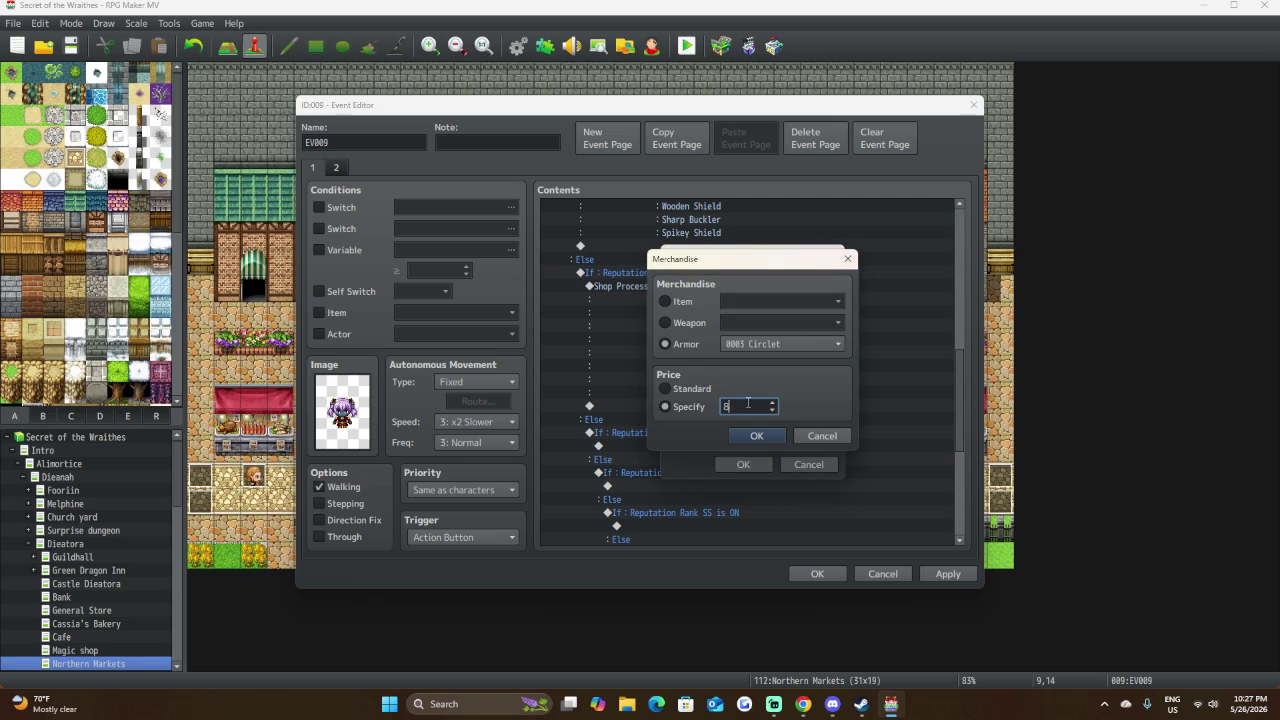
{"action": "left_click", "coordinate": [752, 434]}
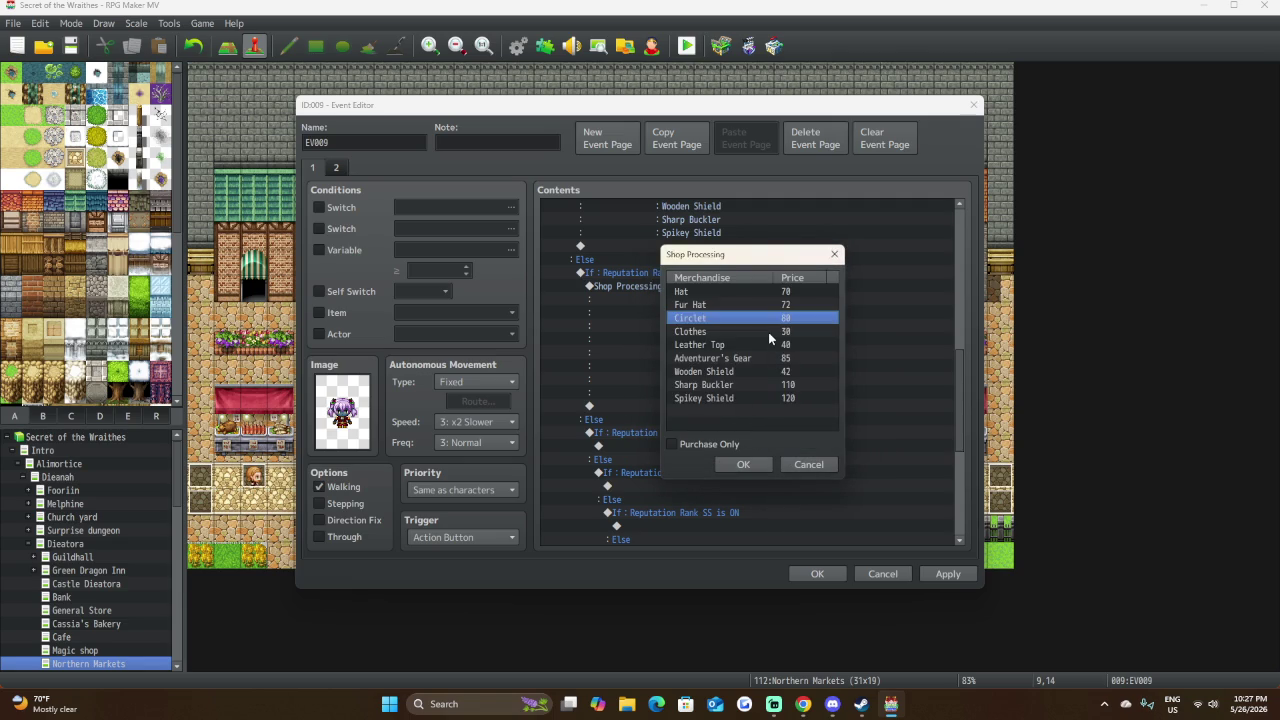
{"action": "left_click", "coordinate": [768, 332]}
{"action": "double_click", "coordinate": [768, 332]}
{"action": "left_click", "coordinate": [744, 407]}
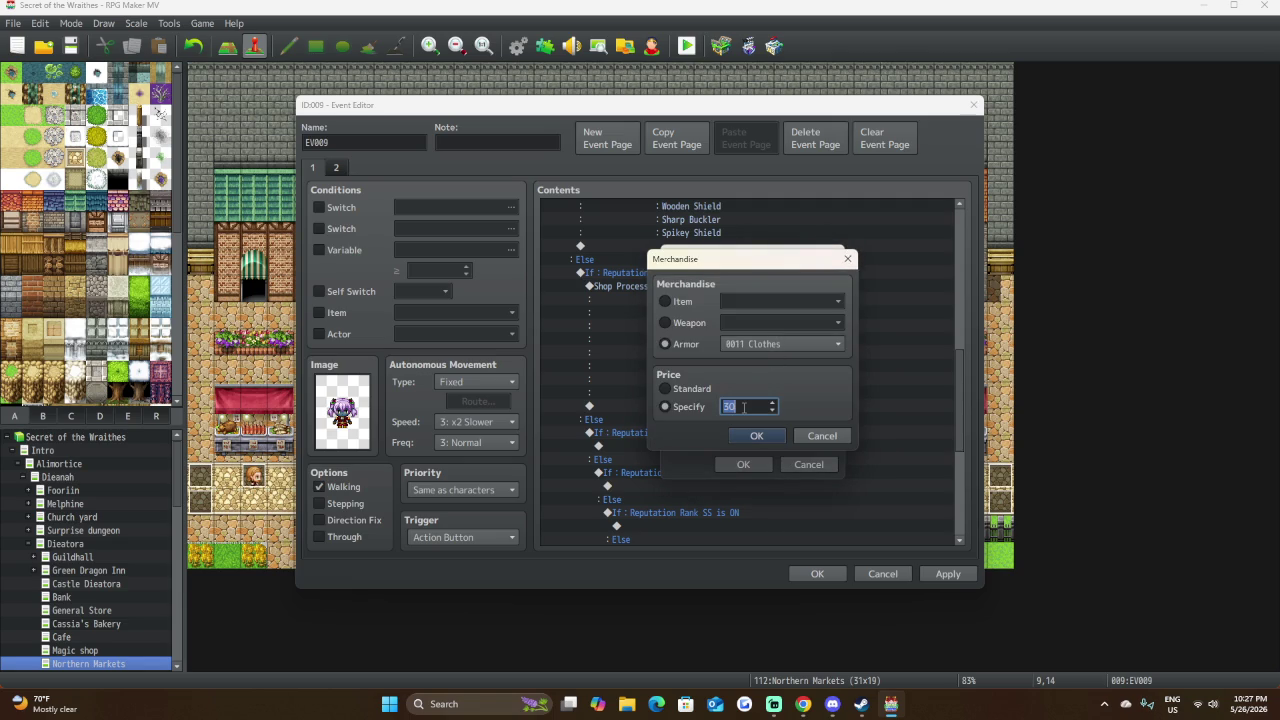
{"action": "type", "text": "2"}
{"action": "type", "text": "8"}
{"action": "left_click", "coordinate": [741, 437]}
{"action": "double_click", "coordinate": [732, 342]}
{"action": "type", "text": "35"}
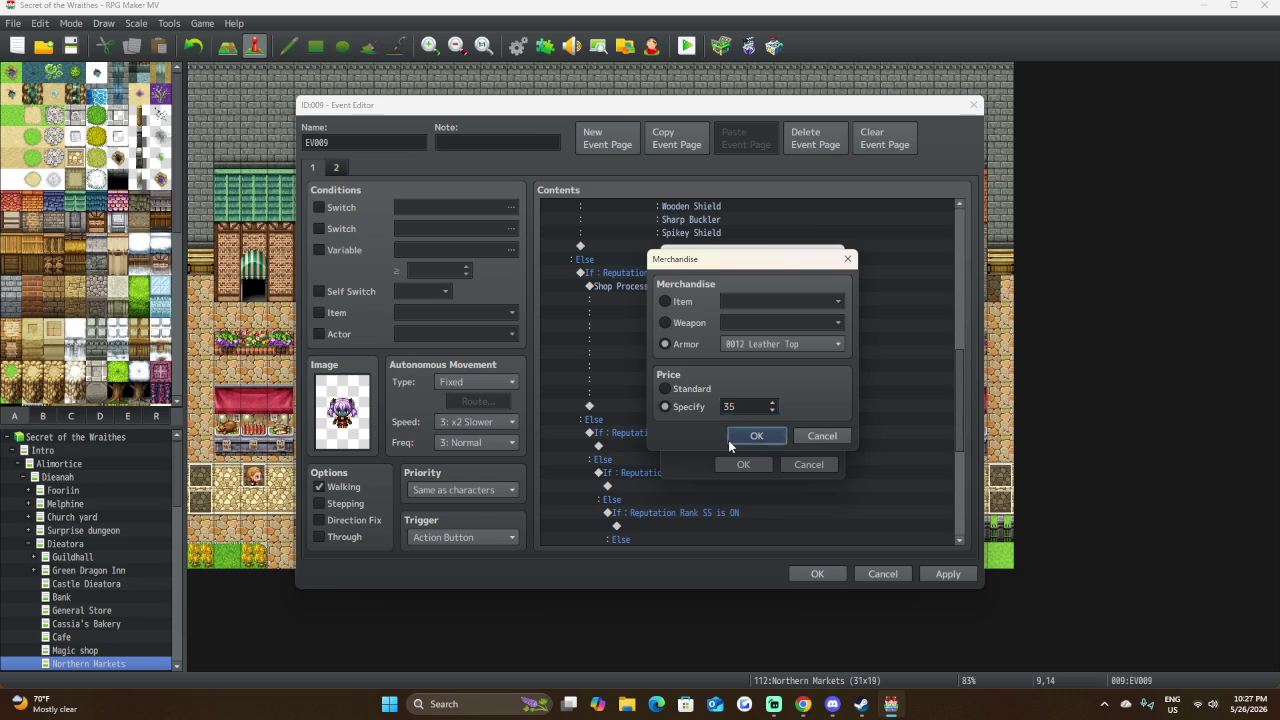
{"action": "left_click", "coordinate": [738, 438]}
Price Adventurer's Gear at 80 and lower the Wooden Shield to 38.
{"action": "left_click", "coordinate": [767, 356]}
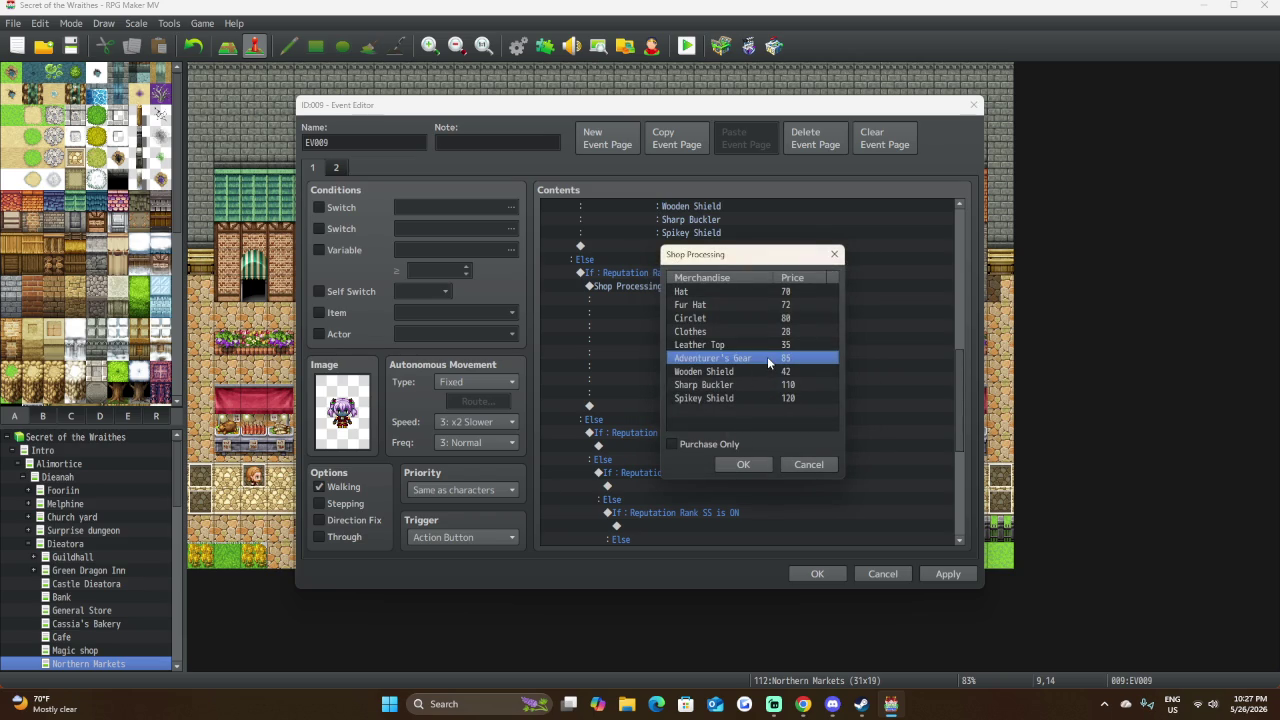
{"action": "double_click", "coordinate": [767, 356]}
{"action": "double_click", "coordinate": [735, 405]}
{"action": "type", "text": "80"}
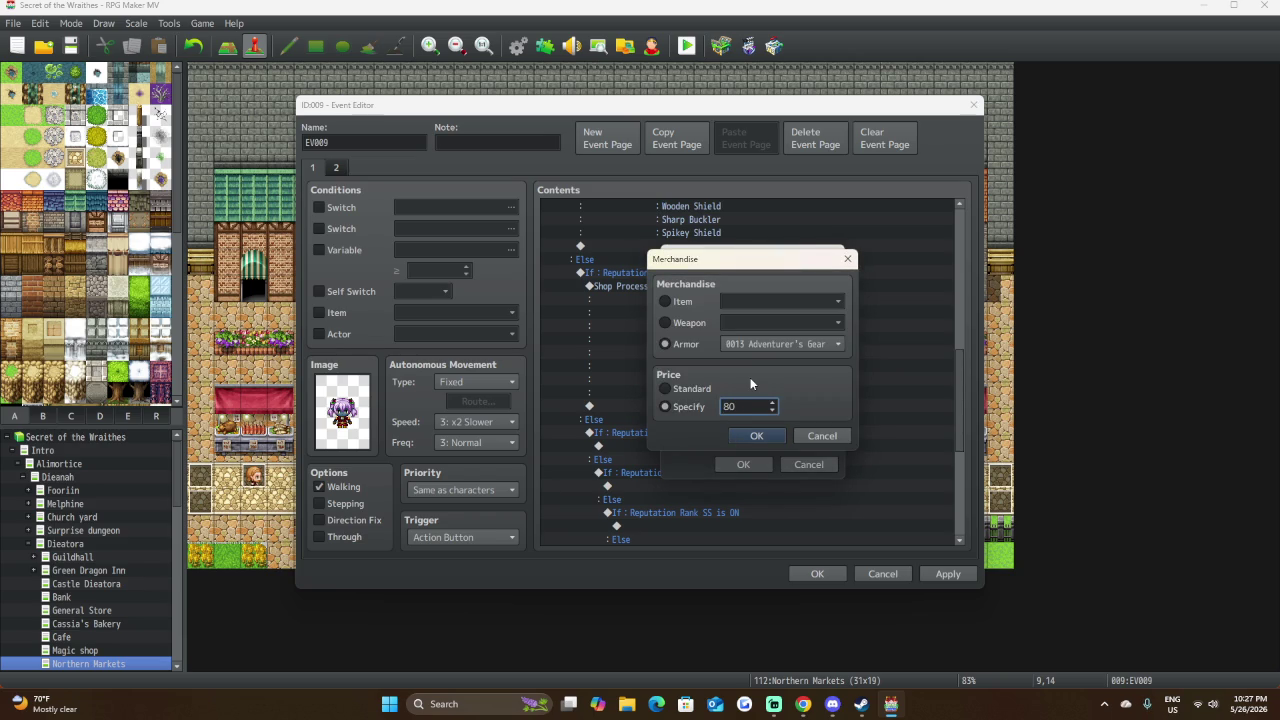
{"action": "left_click", "coordinate": [762, 437]}
{"action": "double_click", "coordinate": [770, 369]}
{"action": "double_click", "coordinate": [752, 404]}
{"action": "type", "text": "38"}
{"action": "key", "text": "Return"}
Set Sharp Buckler to 100 and Spikey Shield to 110, then save the Rank B goods list.
{"action": "double_click", "coordinate": [750, 386]}
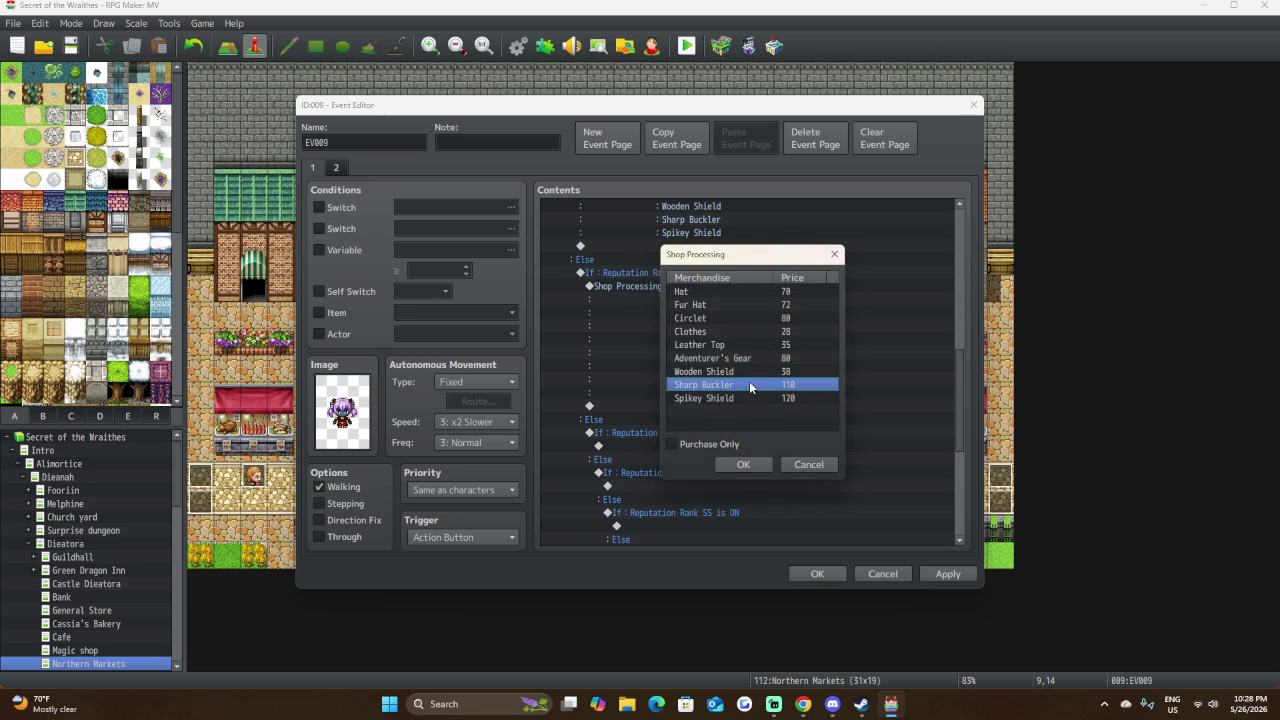
{"action": "type", "text": "100"}
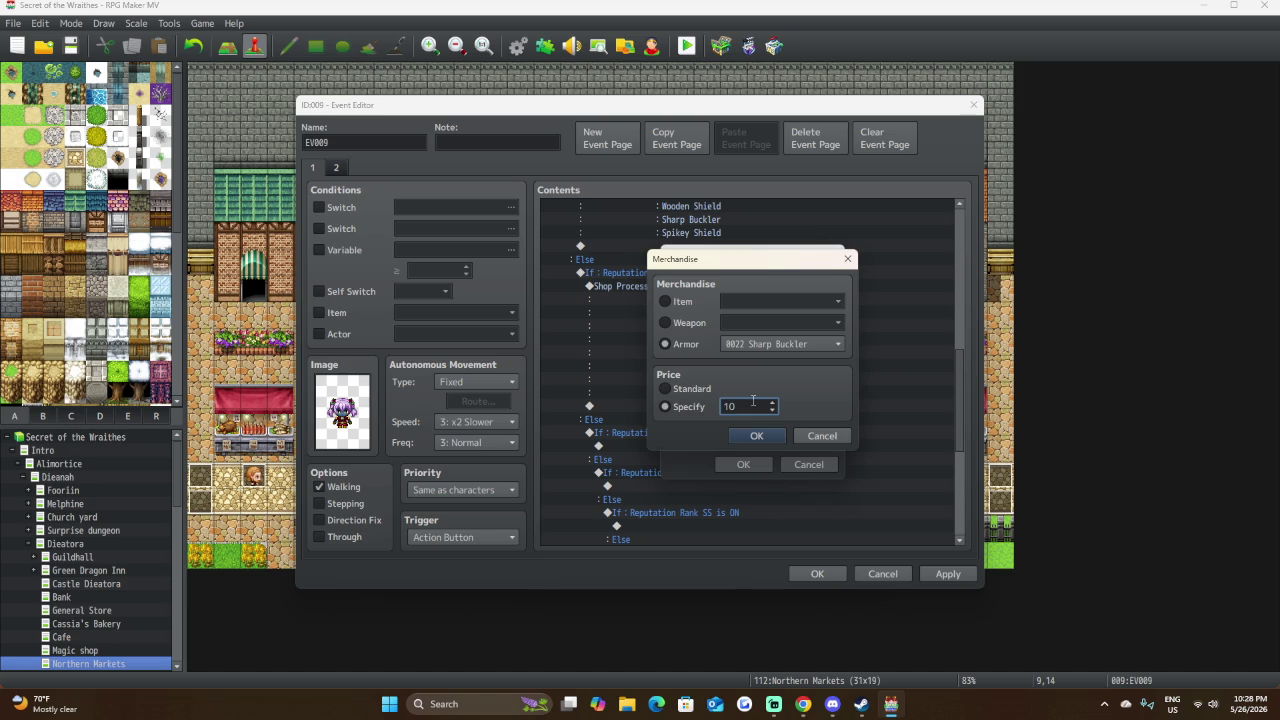
{"action": "left_click", "coordinate": [757, 436]}
{"action": "double_click", "coordinate": [760, 398]}
{"action": "type", "text": "110"}
{"action": "left_click", "coordinate": [753, 436]}
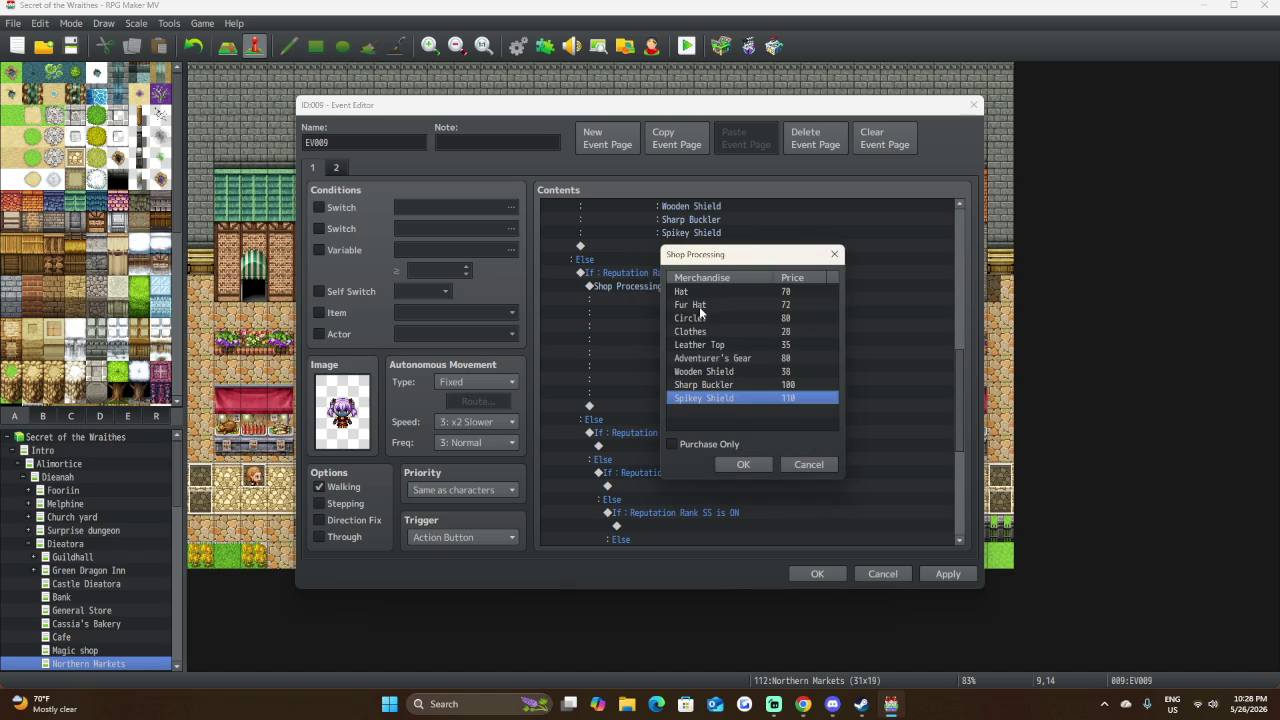
{"action": "left_click", "coordinate": [742, 464]}
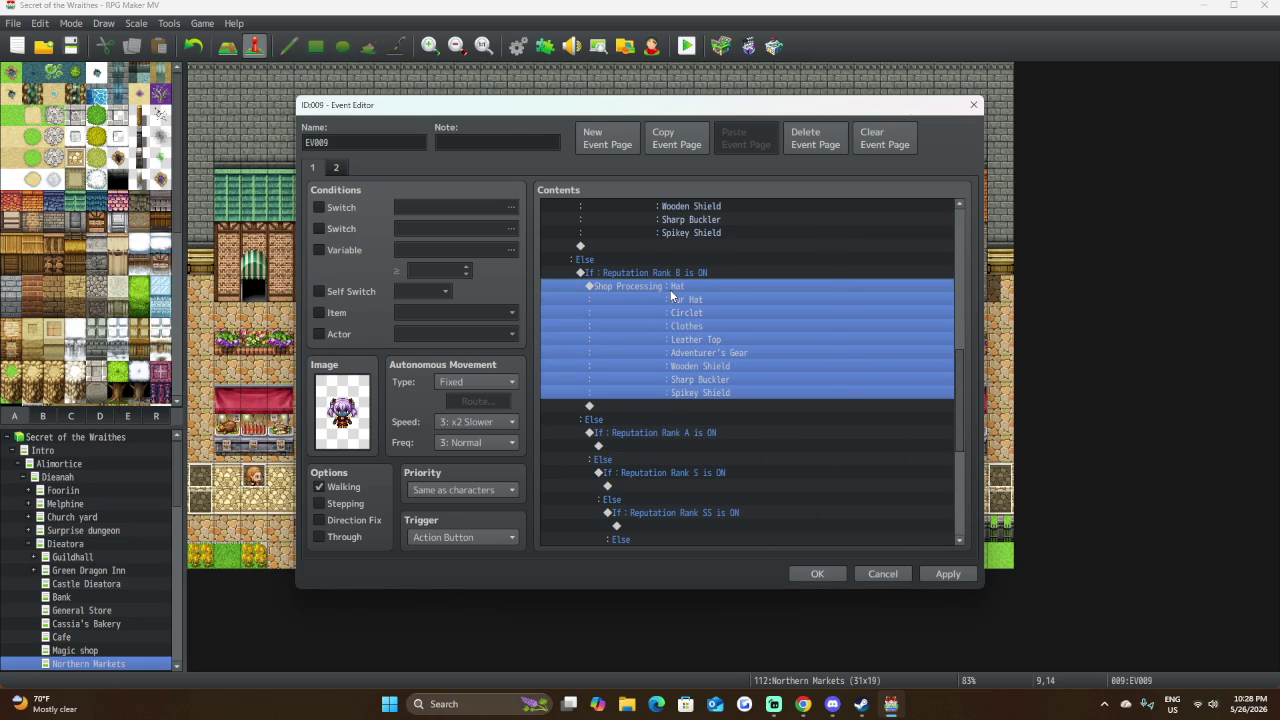
Paste the copied Hat-through-Spikey Shield shop onto the empty line under If: Reputation Rank A is ON.
{"action": "left_click", "coordinate": [678, 446]}
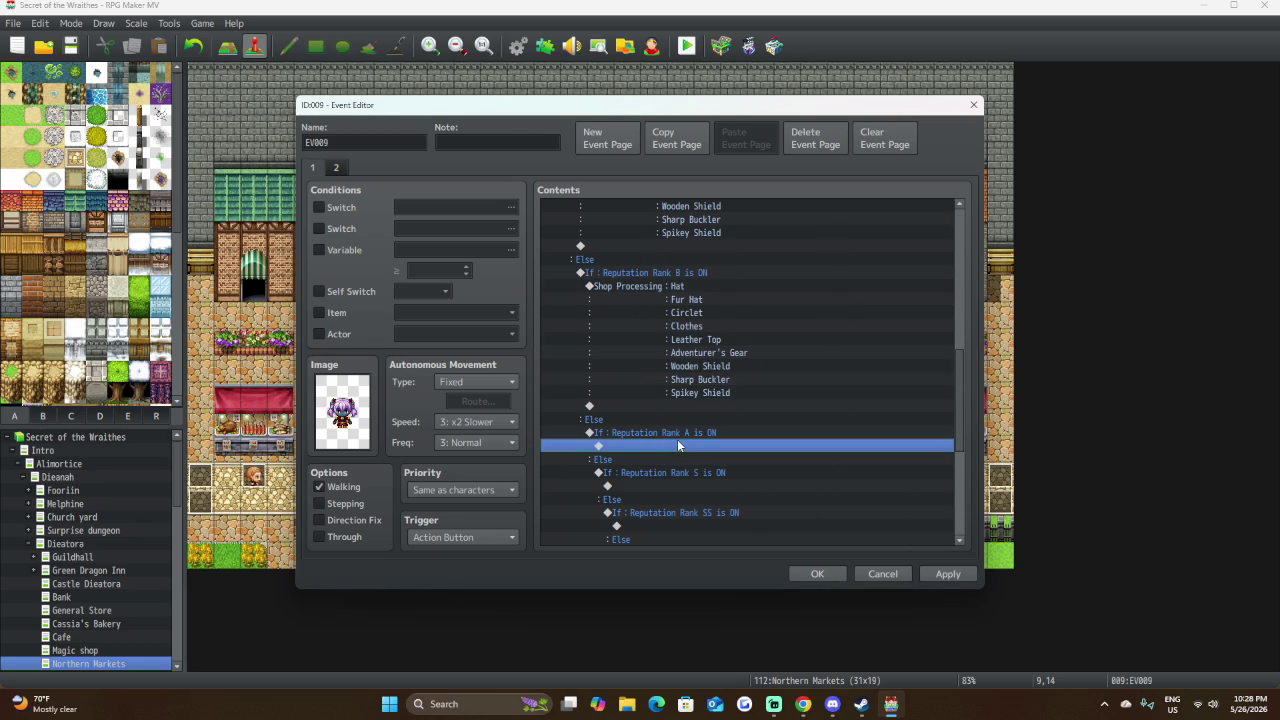
{"action": "key", "text": "ctrl+v"}
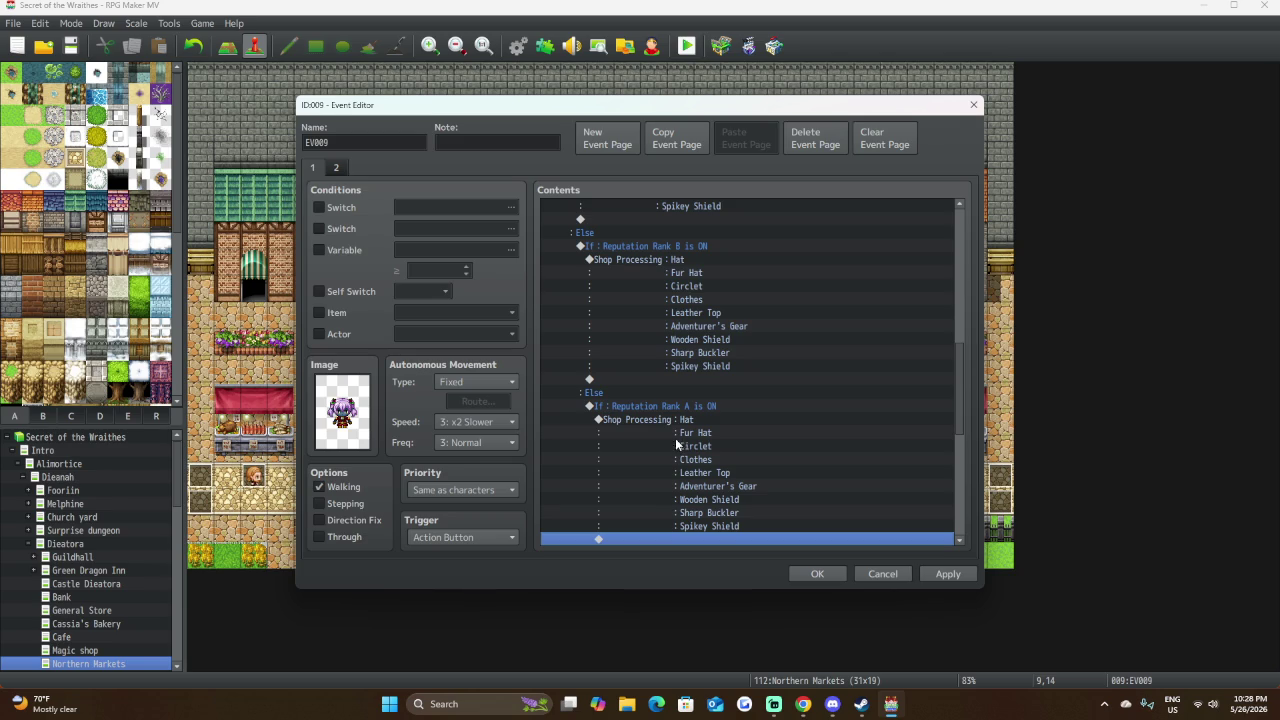
Open the Rank A shop list and Hat entry, then back out without changes.
{"action": "double_click", "coordinate": [671, 419]}
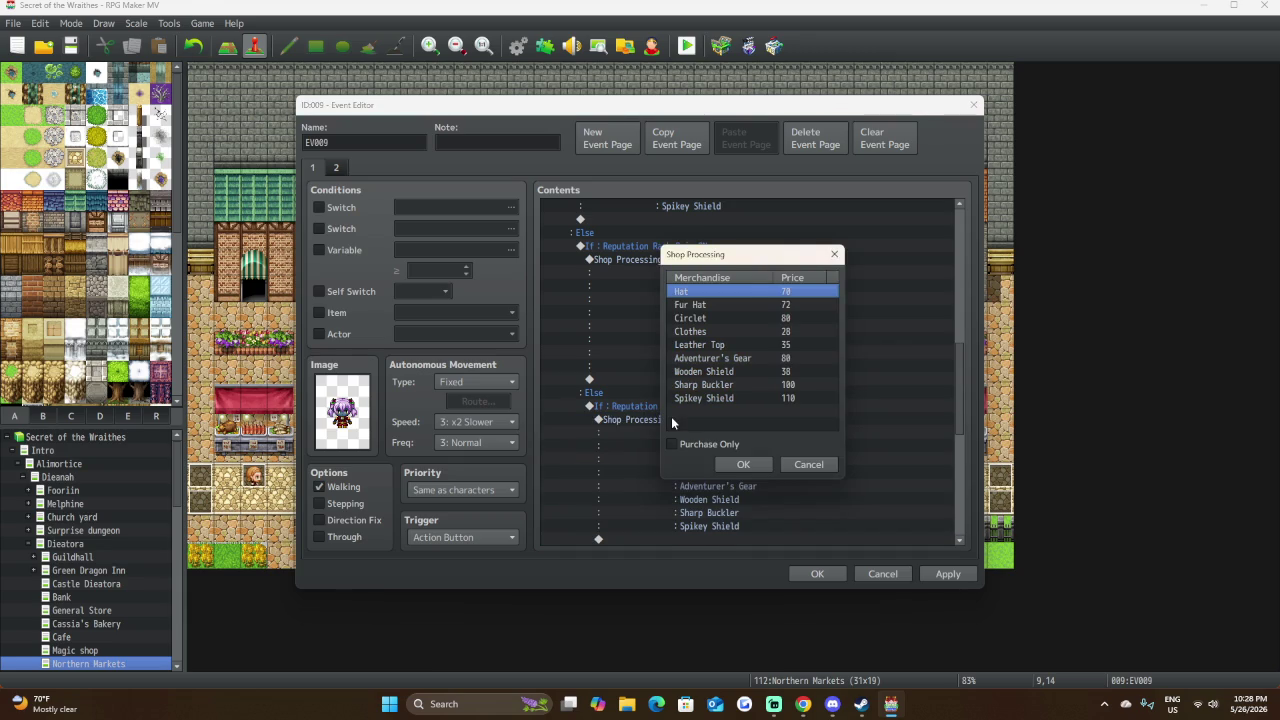
{"action": "double_click", "coordinate": [750, 292]}
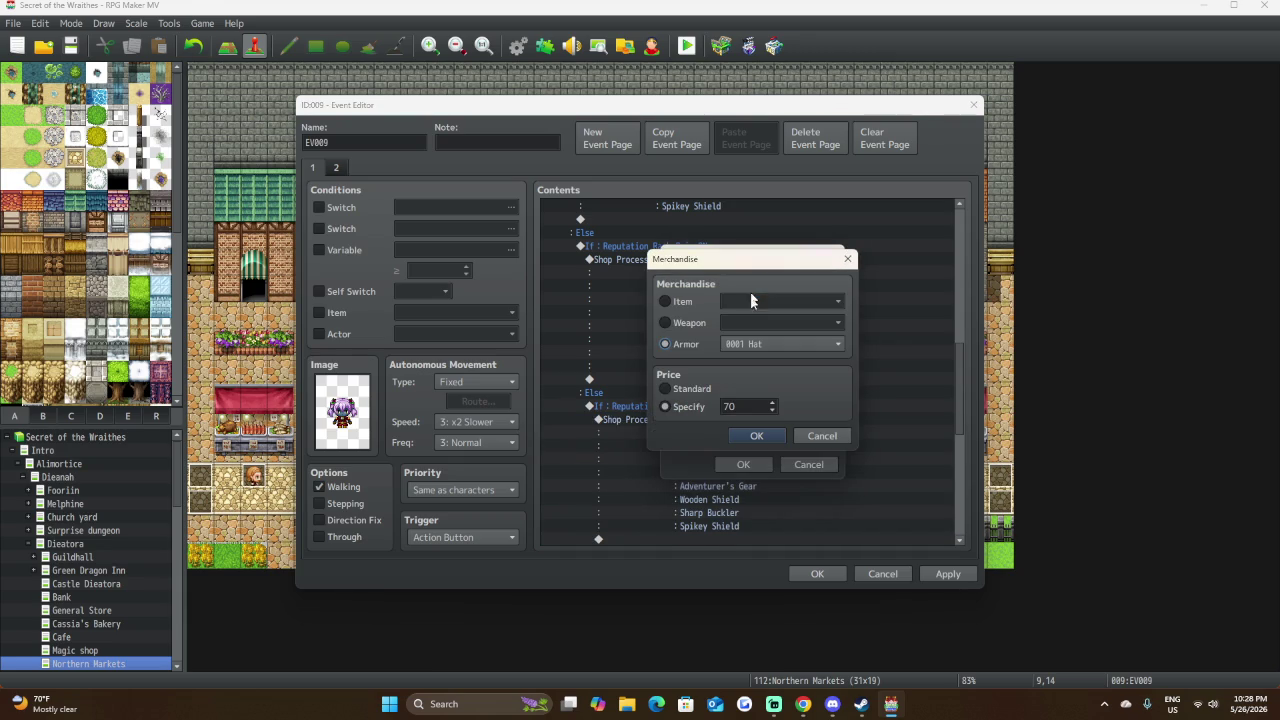
{"action": "left_click", "coordinate": [822, 435]}
{"action": "left_click", "coordinate": [809, 464]}
{"action": "scroll", "coordinate": [843, 367], "scroll_direction": "down", "scroll_amount": 4}
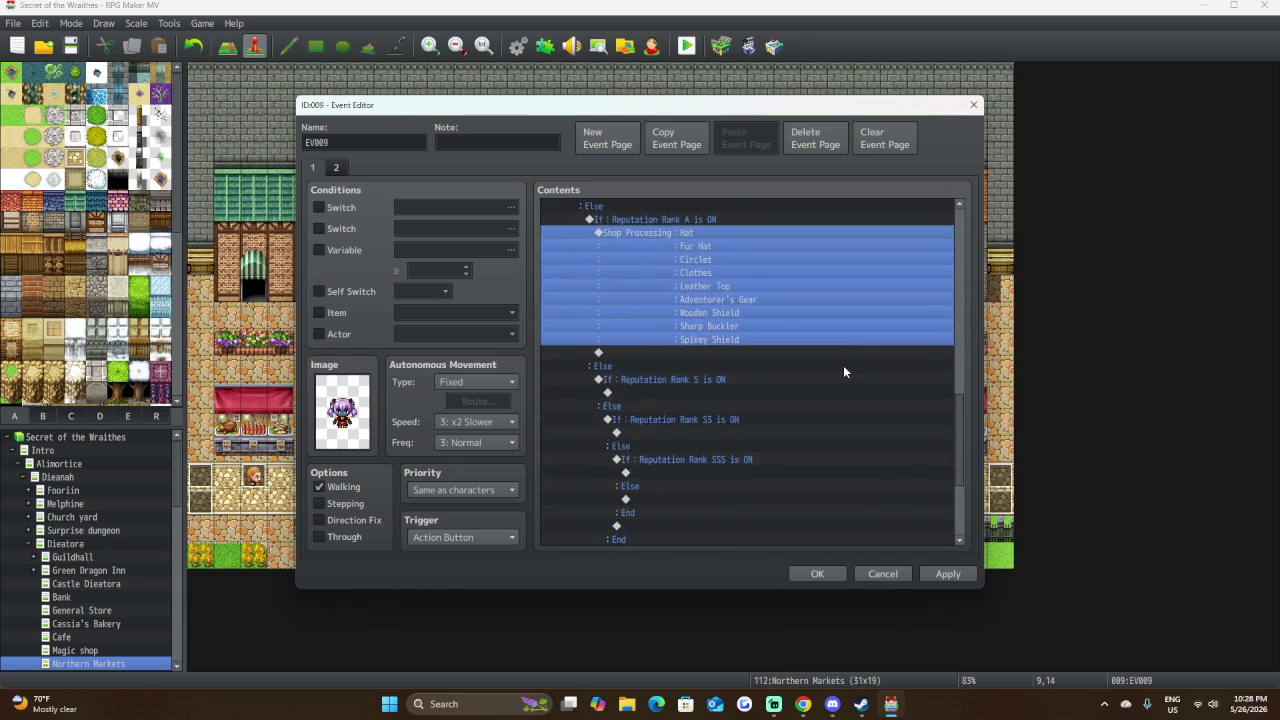
{"action": "scroll", "coordinate": [843, 365], "scroll_direction": "down", "scroll_amount": 2}
{"action": "scroll", "coordinate": [745, 400], "scroll_direction": "up", "scroll_amount": 3}
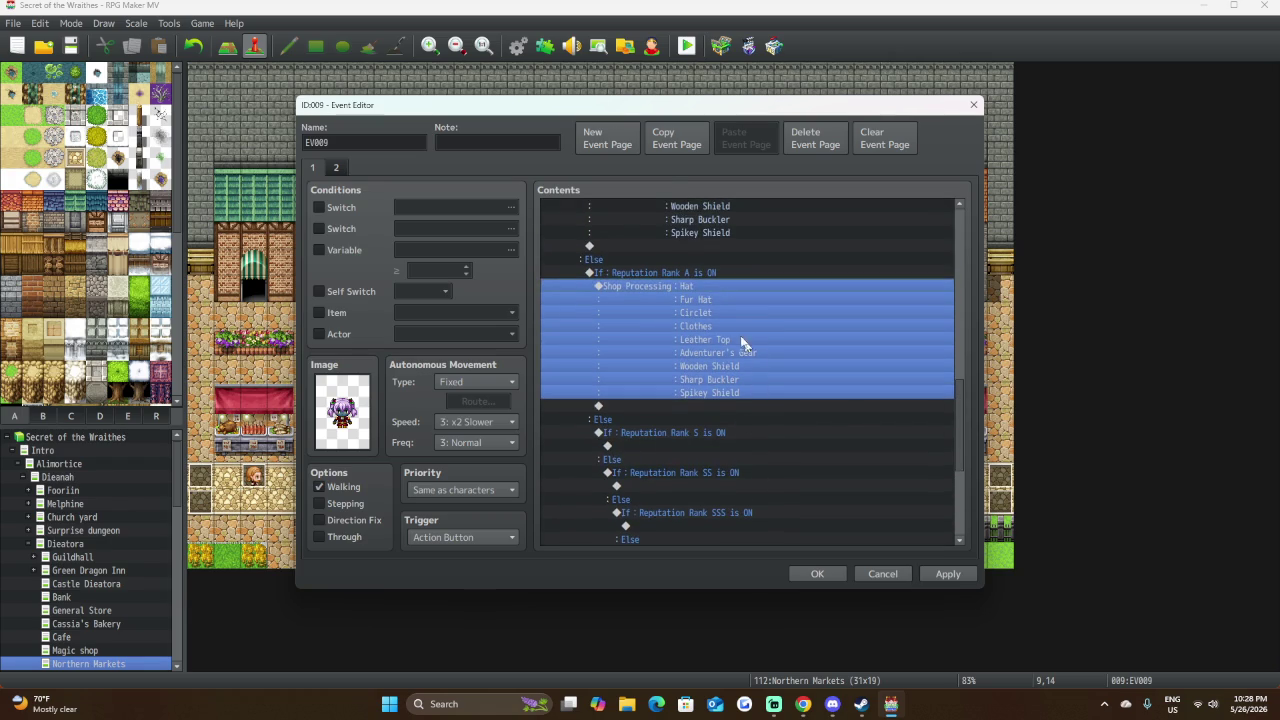
Reopen the Rank A shop list and lower the Hat price from 70 to 60.
{"action": "double_click", "coordinate": [710, 291]}
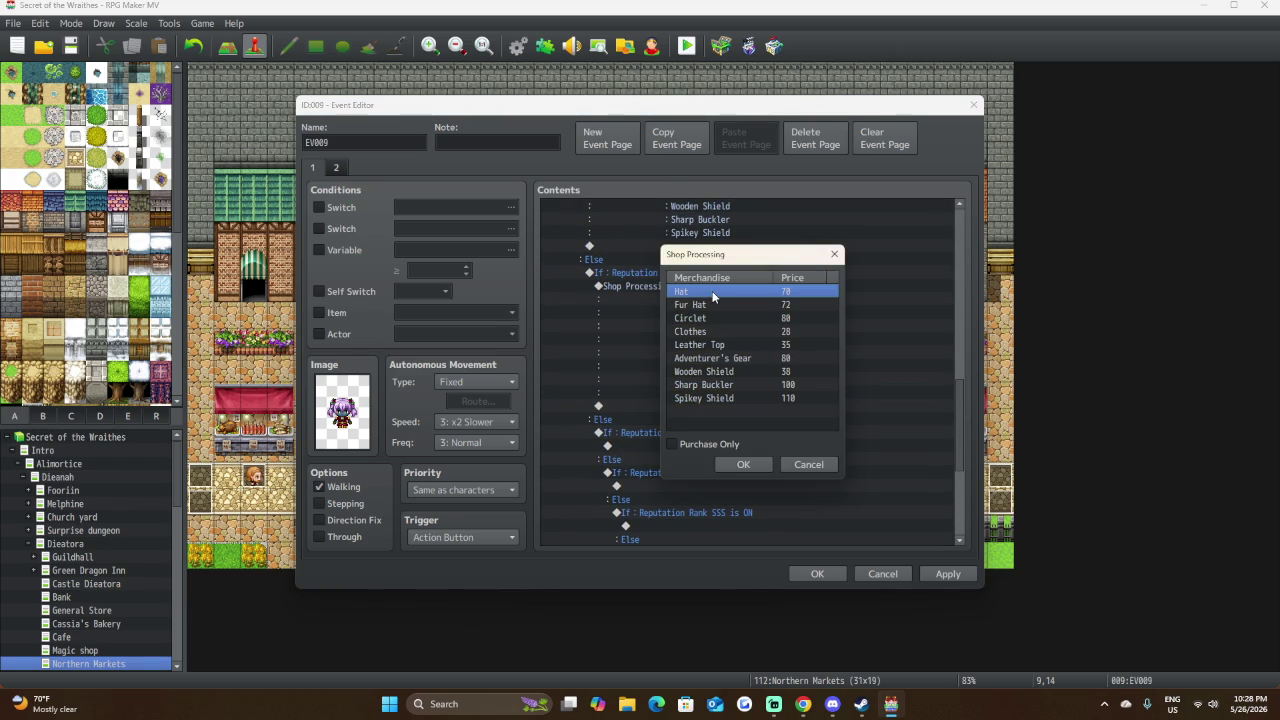
{"action": "double_click", "coordinate": [713, 292]}
{"action": "double_click", "coordinate": [748, 407]}
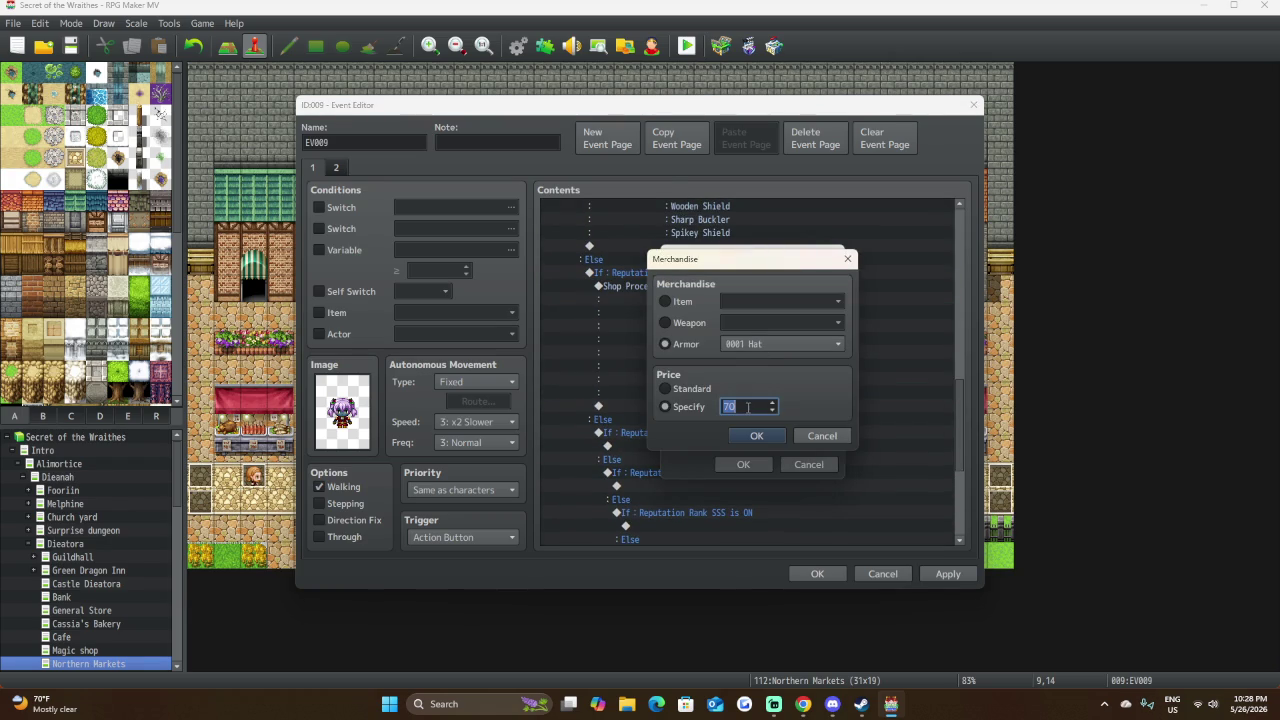
{"action": "left_click", "coordinate": [668, 389]}
{"action": "left_click", "coordinate": [666, 406]}
{"action": "double_click", "coordinate": [742, 401]}
{"action": "type", "text": "60"}
{"action": "left_click", "coordinate": [766, 438]}
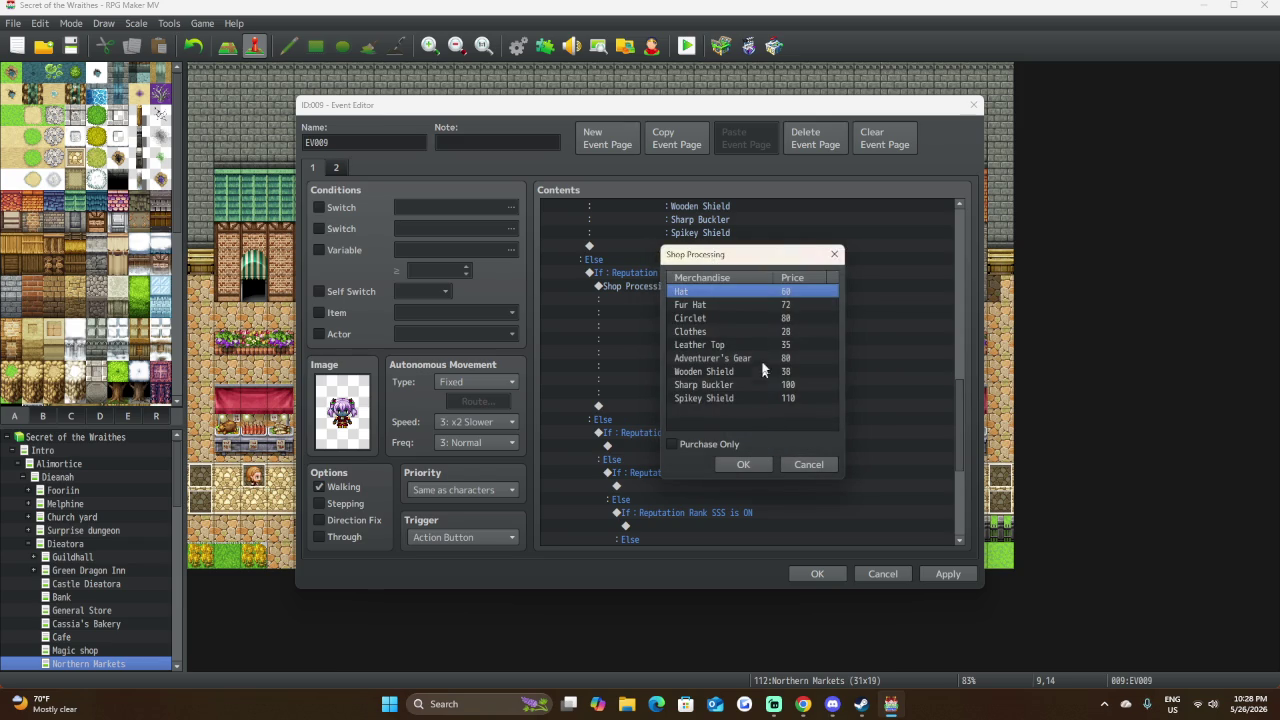
Lower Fur Hat from 72 to 65 and Circlet from 80 to 75.
{"action": "double_click", "coordinate": [754, 305]}
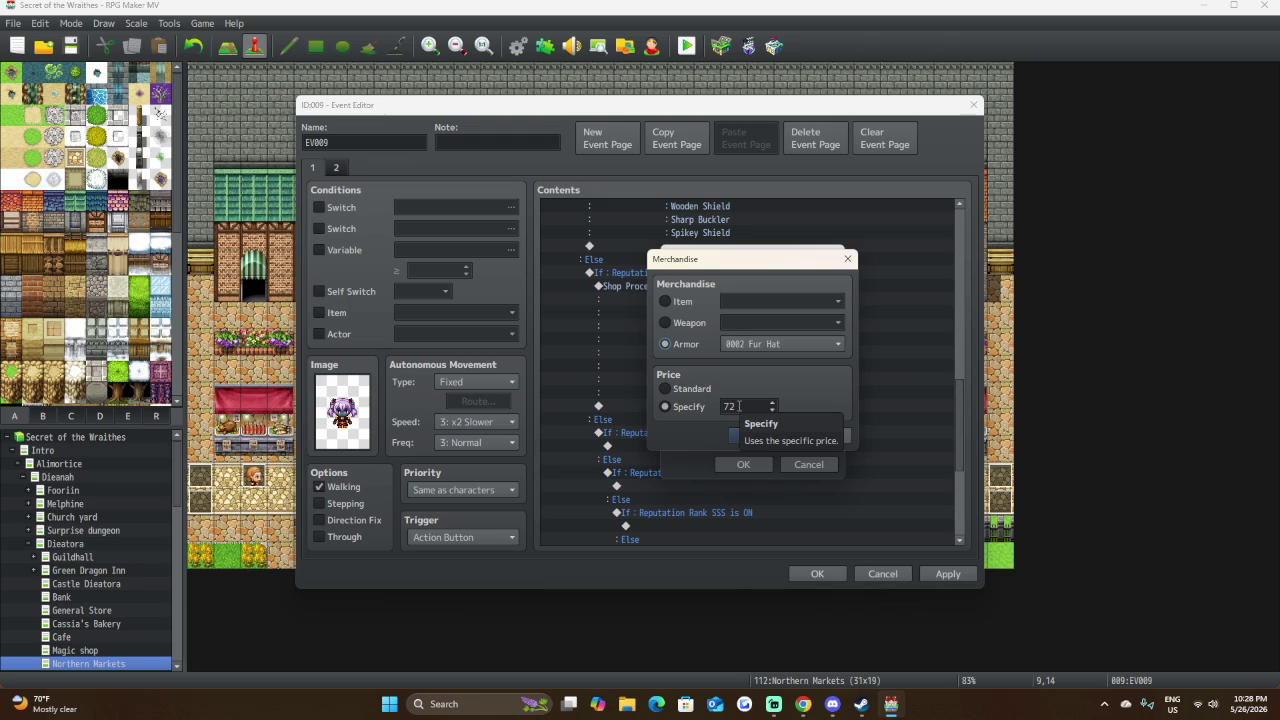
{"action": "double_click", "coordinate": [739, 405]}
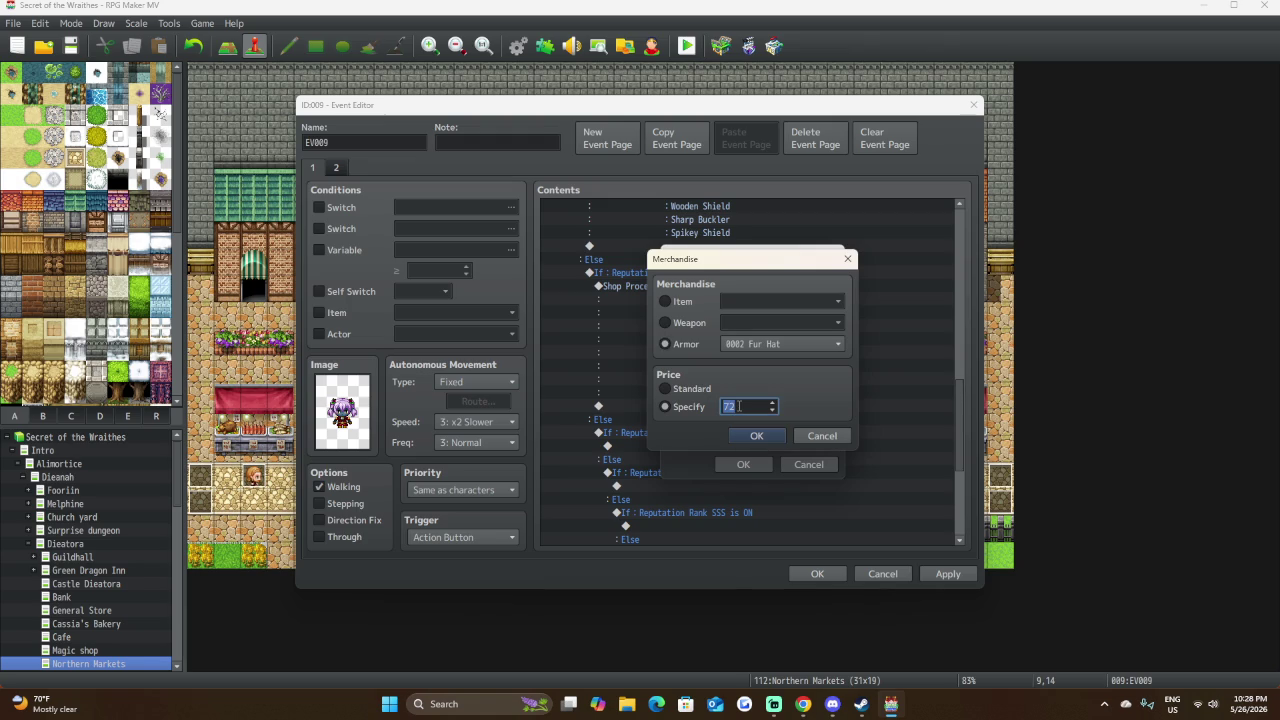
{"action": "type", "text": "65"}
{"action": "left_click", "coordinate": [754, 437]}
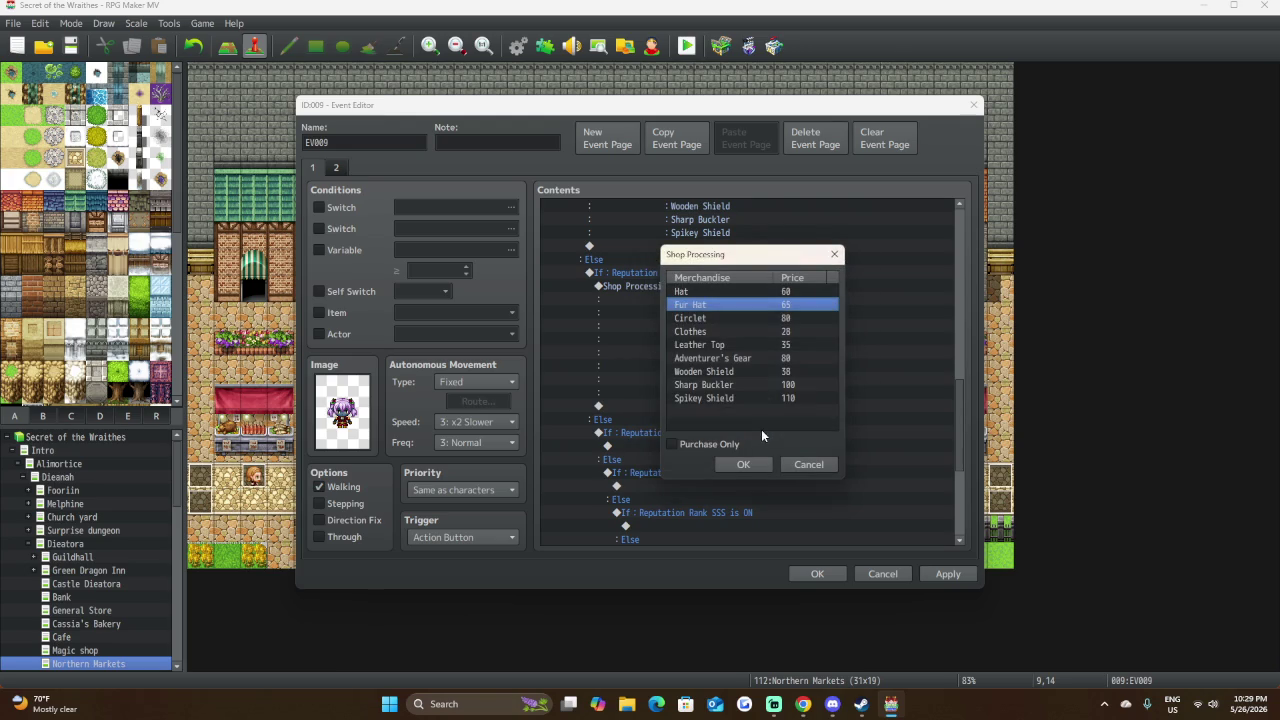
{"action": "left_click", "coordinate": [770, 318]}
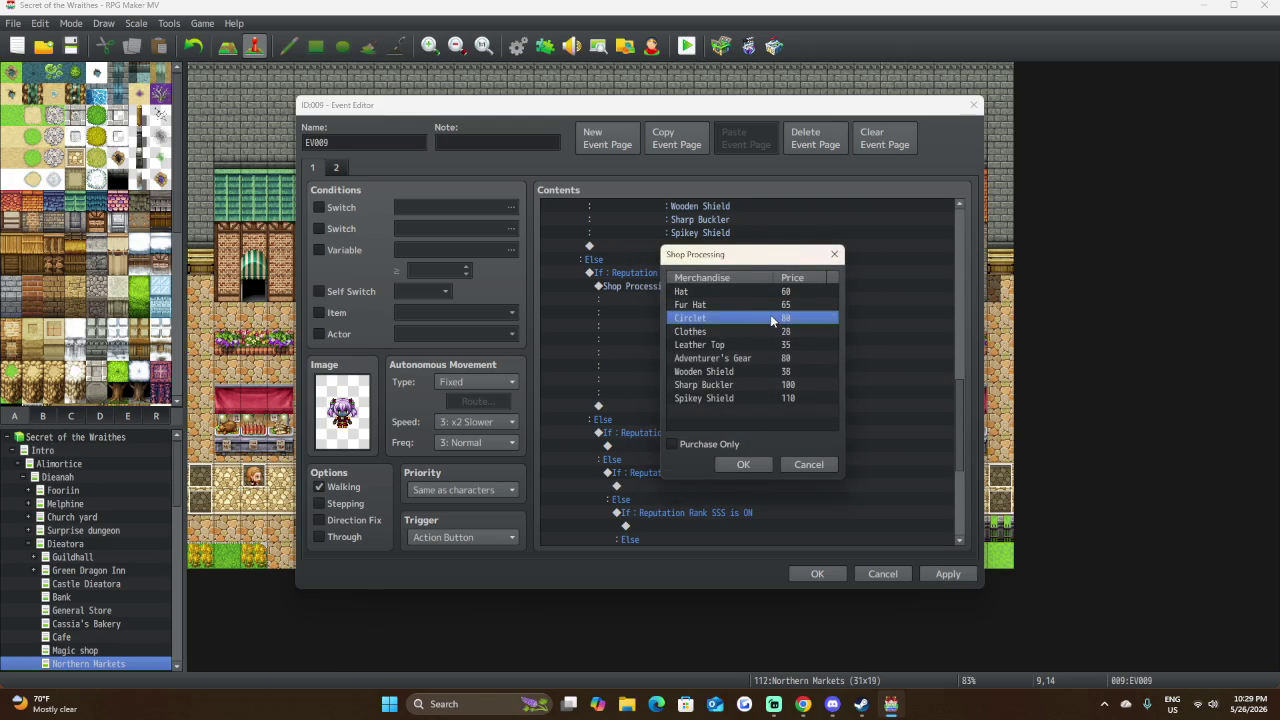
{"action": "double_click", "coordinate": [770, 318]}
{"action": "double_click", "coordinate": [756, 404]}
{"action": "type", "text": "75"}
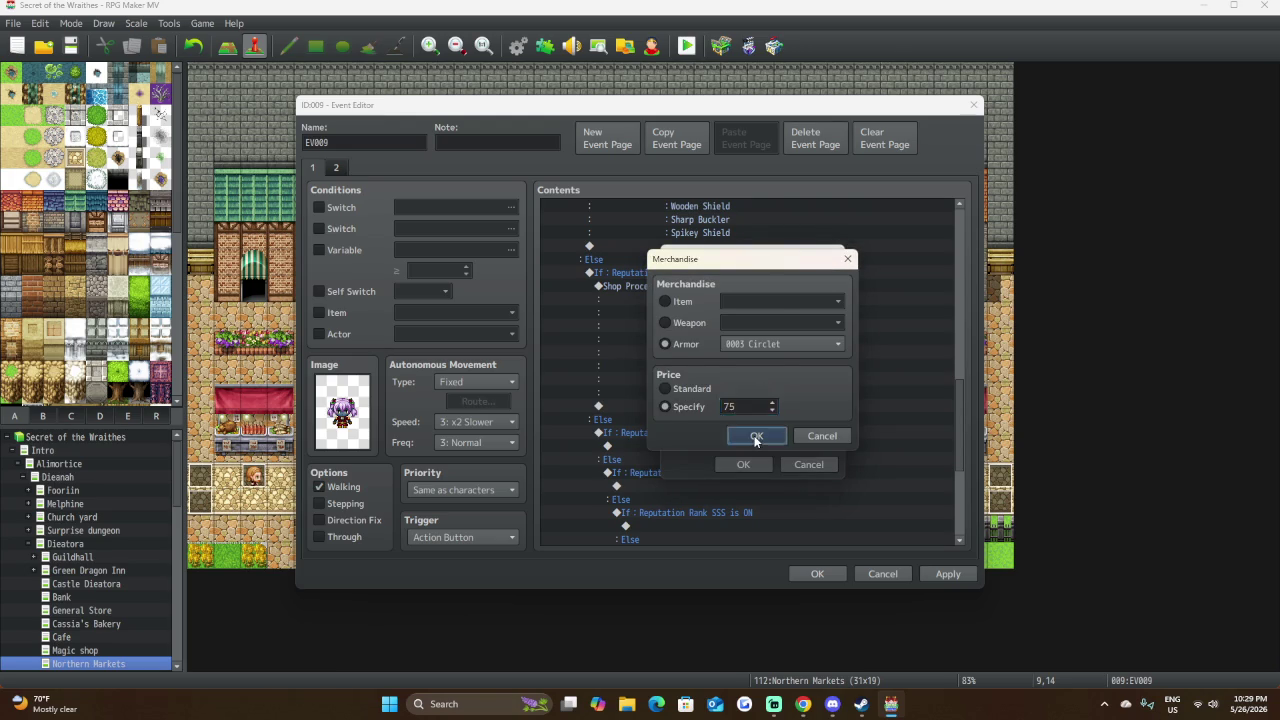
{"action": "left_click", "coordinate": [756, 436]}
Lower Clothes from 28 to 25 and Leather Top from 35 to 30.
{"action": "double_click", "coordinate": [748, 331]}
{"action": "double_click", "coordinate": [745, 407]}
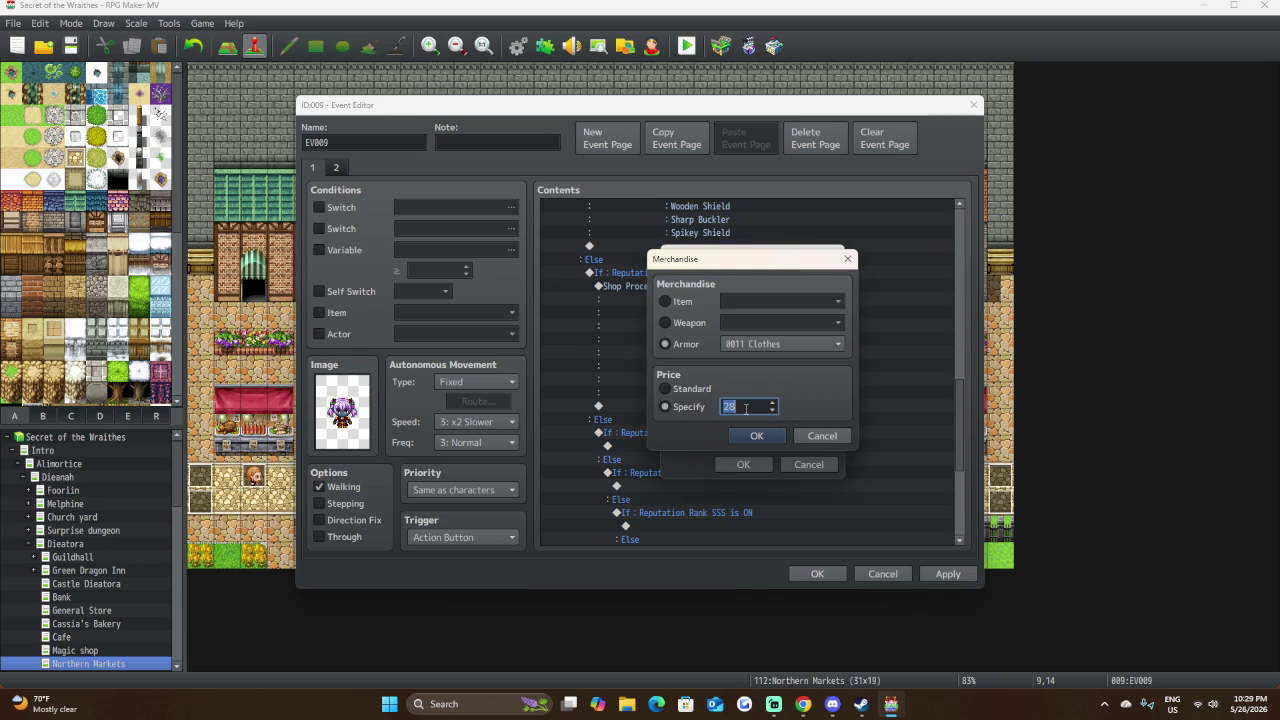
{"action": "type", "text": "25"}
{"action": "left_click", "coordinate": [742, 435]}
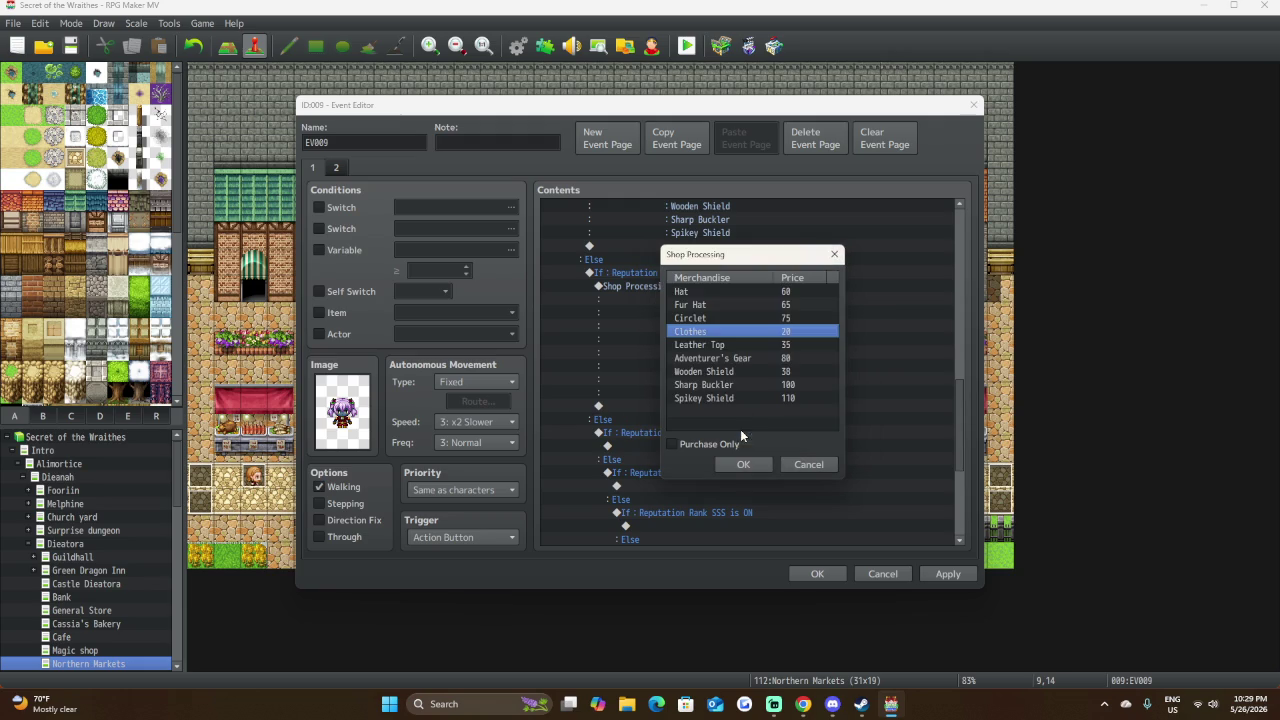
{"action": "left_click", "coordinate": [753, 343]}
{"action": "double_click", "coordinate": [753, 343]}
{"action": "double_click", "coordinate": [750, 405]}
{"action": "type", "text": "30"}
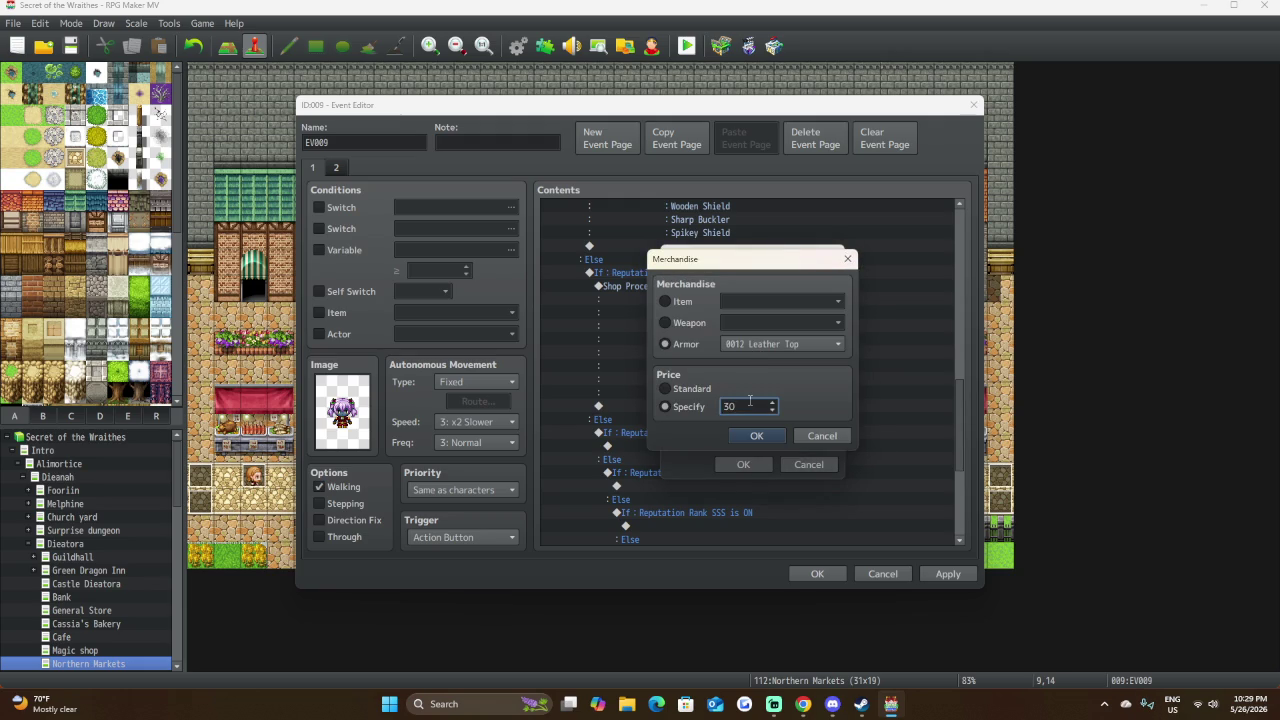
{"action": "left_click", "coordinate": [758, 436]}
Lower Adventurer's Gear from 80 to 70 and Wooden Shield from 38 to 30.
{"action": "double_click", "coordinate": [766, 358]}
{"action": "double_click", "coordinate": [755, 405]}
{"action": "type", "text": "70"}
{"action": "left_click", "coordinate": [756, 436]}
{"action": "left_click", "coordinate": [757, 374]}
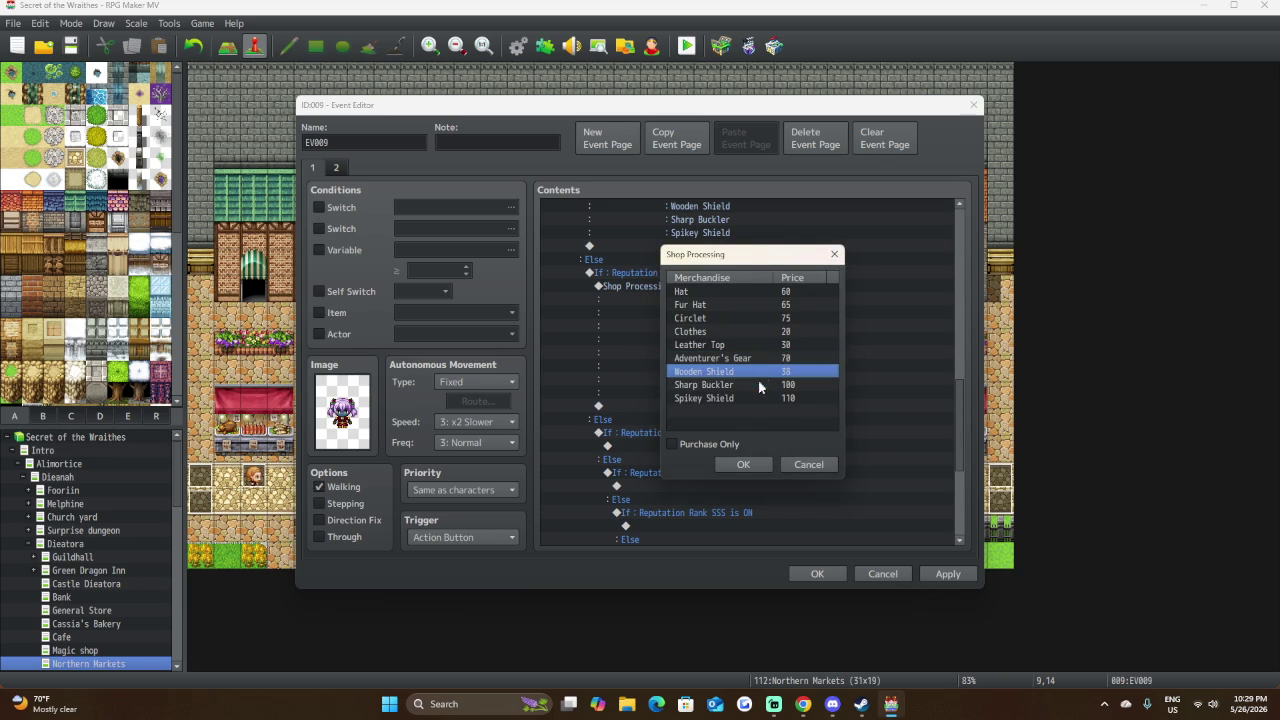
{"action": "double_click", "coordinate": [758, 373]}
{"action": "double_click", "coordinate": [758, 410]}
{"action": "type", "text": "30"}
{"action": "left_click", "coordinate": [757, 436]}
Lower Sharp Buckler to 90 and Spikey Shield to 100, then save the Rank A list.
{"action": "left_click", "coordinate": [741, 384]}
{"action": "double_click", "coordinate": [741, 384]}
{"action": "double_click", "coordinate": [752, 406]}
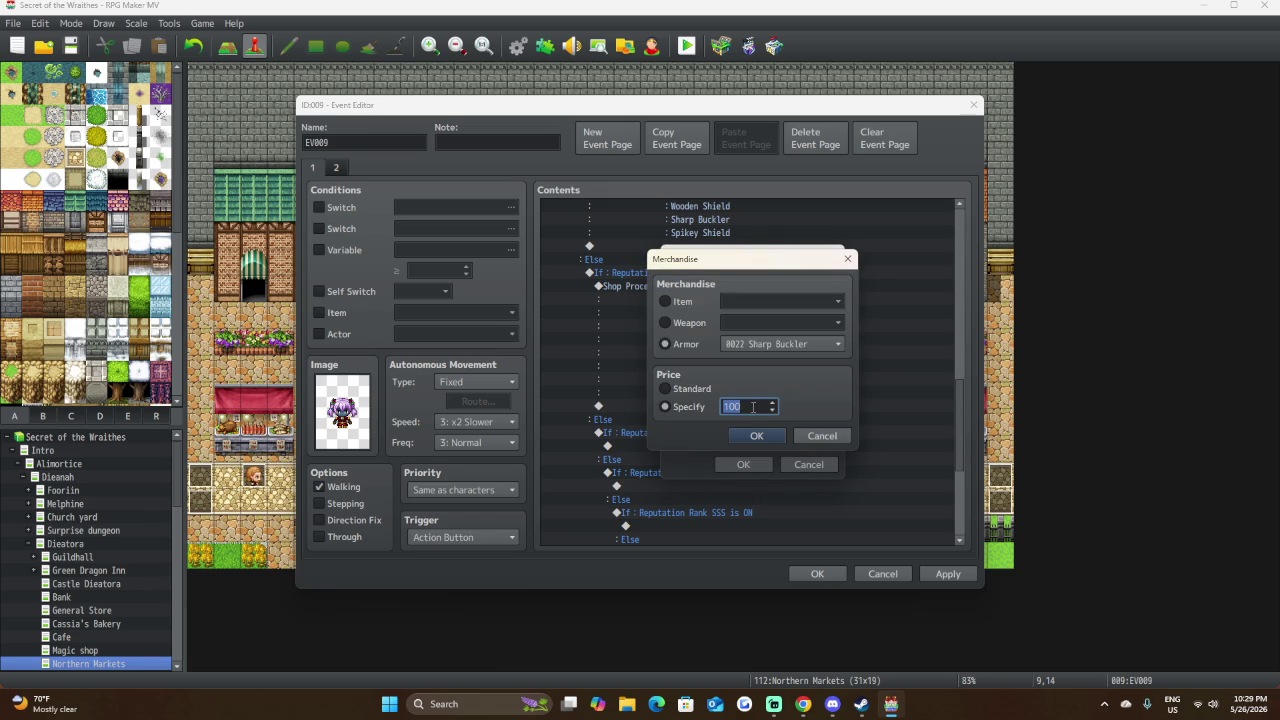
{"action": "type", "text": "90"}
{"action": "left_click", "coordinate": [760, 436]}
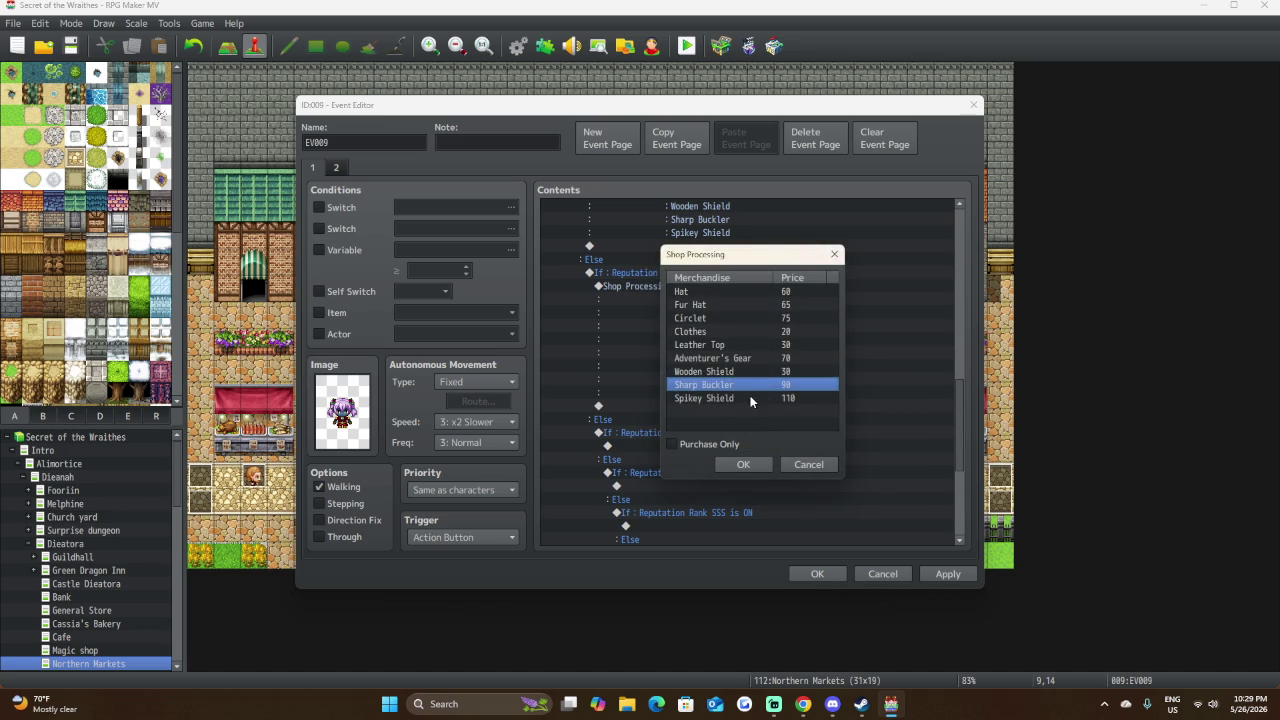
{"action": "left_click", "coordinate": [751, 399]}
{"action": "double_click", "coordinate": [751, 399]}
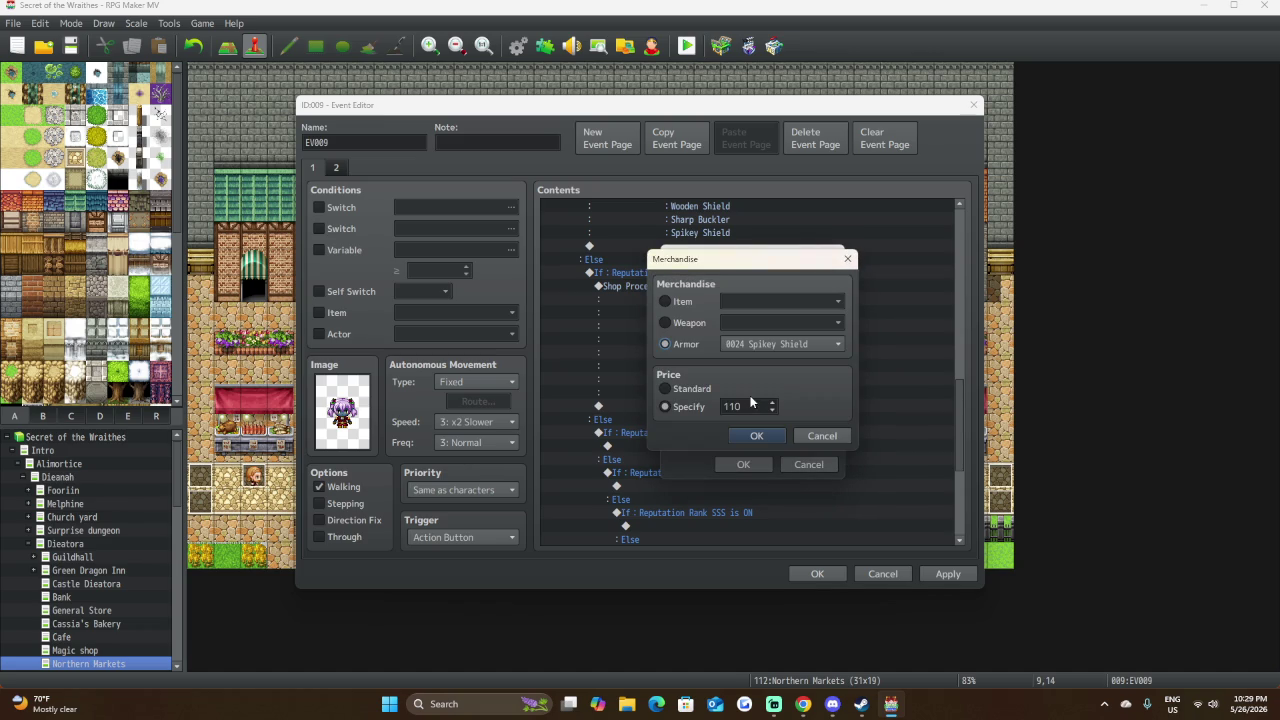
{"action": "double_click", "coordinate": [749, 407]}
{"action": "type", "text": "100"}
{"action": "left_click", "coordinate": [757, 436]}
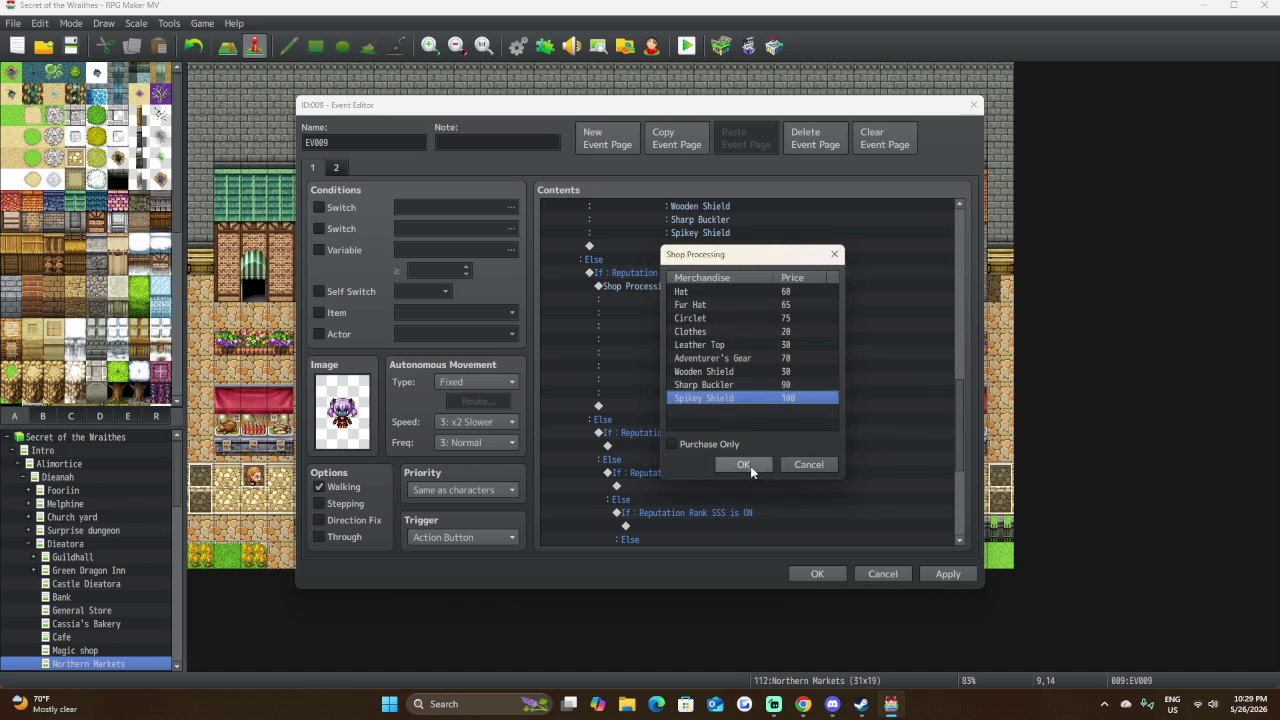
{"action": "left_click", "coordinate": [748, 465]}
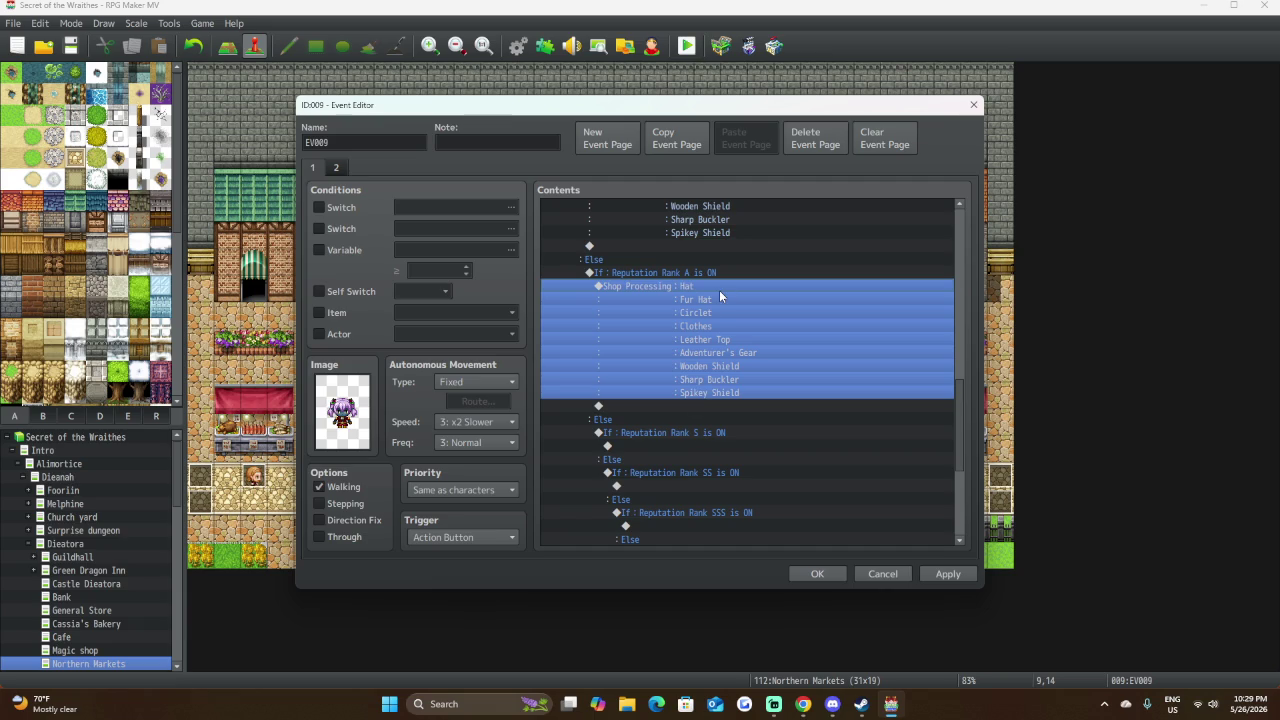
Paste the copied shop block into Rank S and set its Hat price to 50.
{"action": "left_click", "coordinate": [694, 446]}
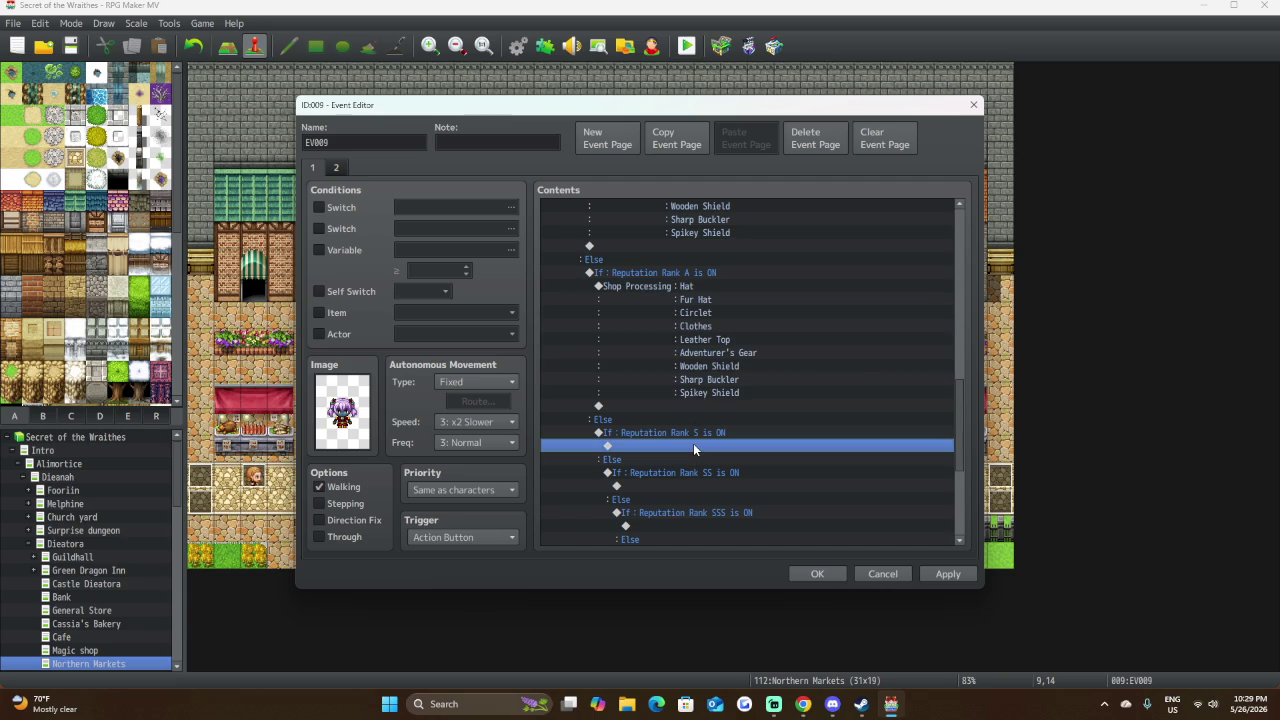
{"action": "key", "text": "ctrl+v"}
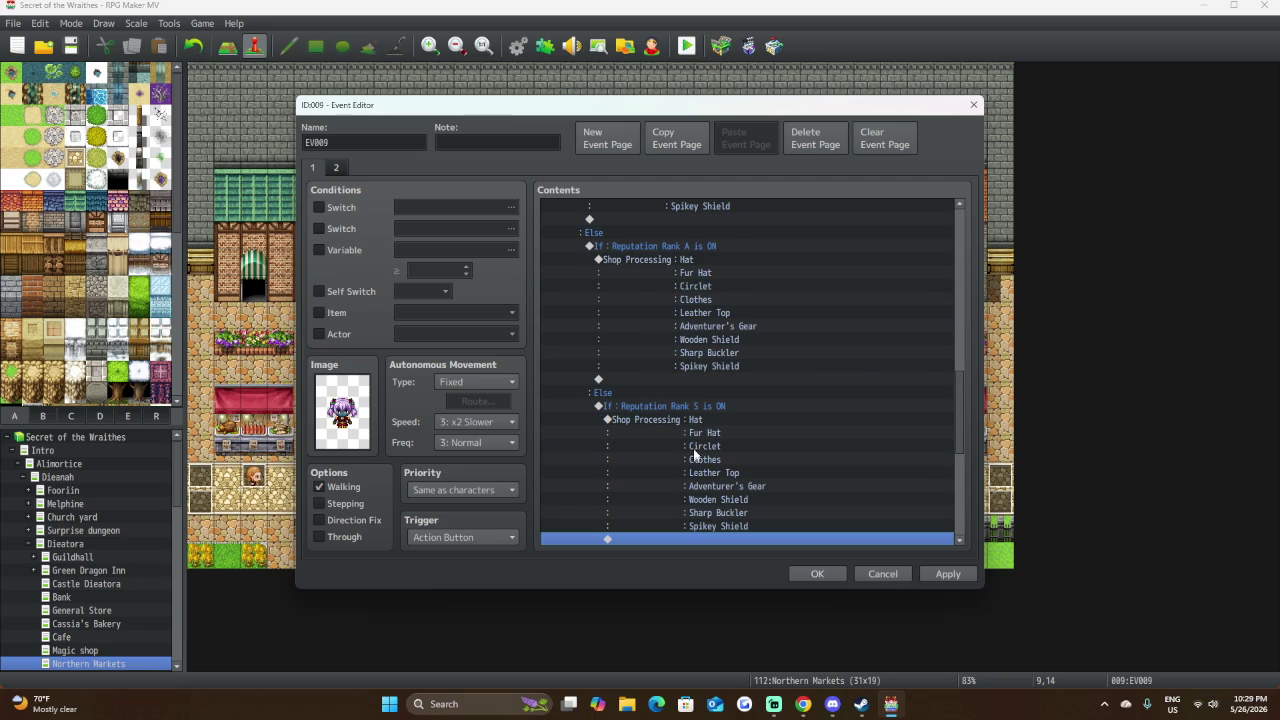
{"action": "double_click", "coordinate": [699, 414]}
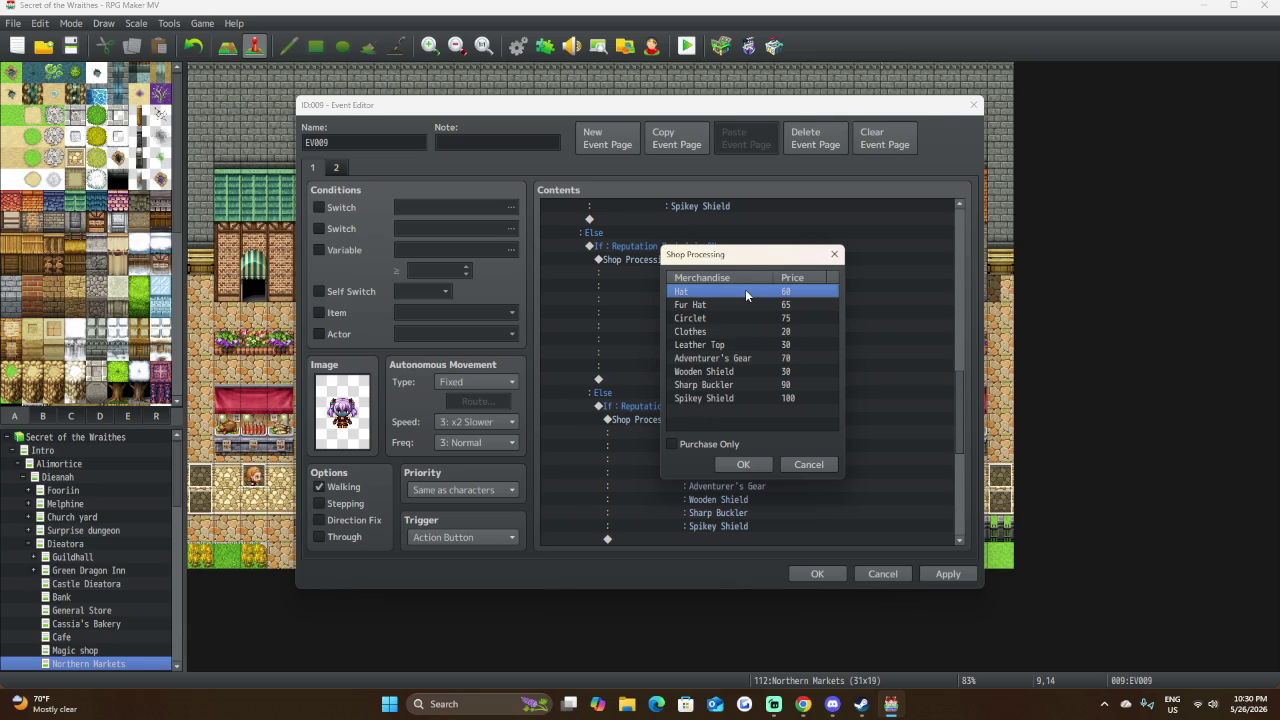
{"action": "double_click", "coordinate": [745, 289]}
{"action": "double_click", "coordinate": [753, 408]}
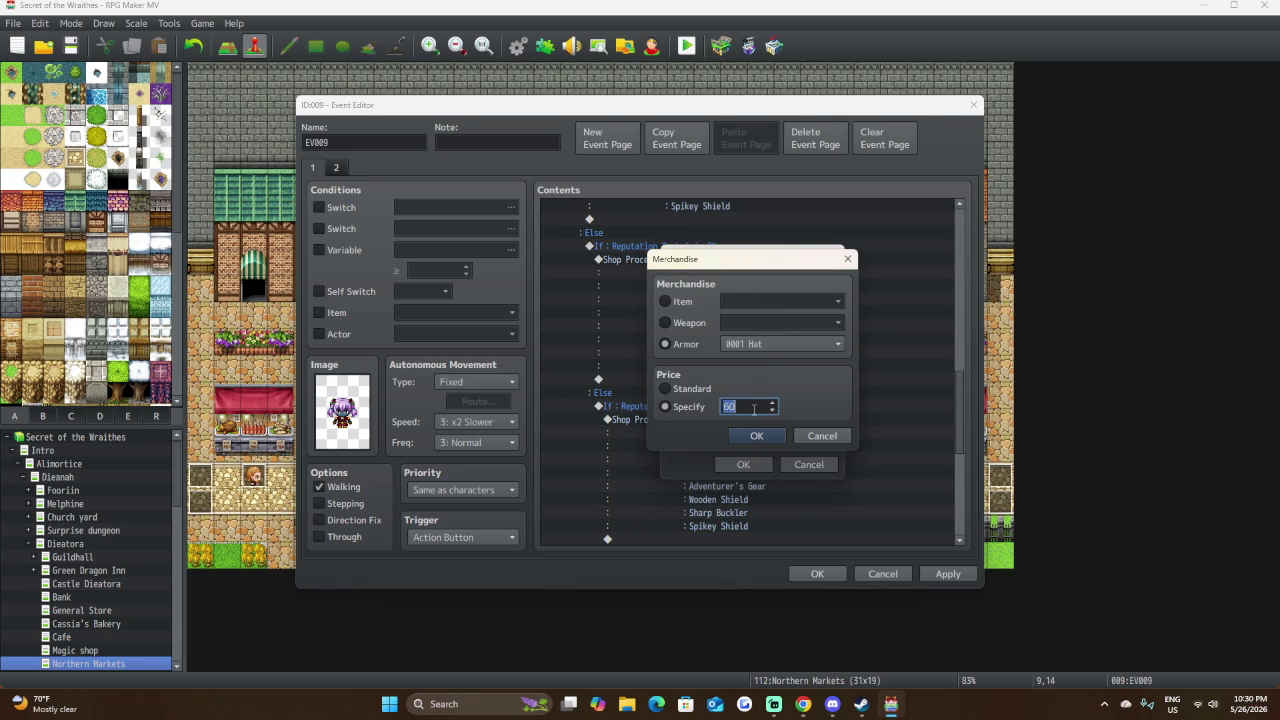
{"action": "type", "text": "50"}
{"action": "left_click", "coordinate": [756, 436]}
Set the Rank S Fur Hat to 55 and Circlet to 60.
{"action": "left_click", "coordinate": [787, 309]}
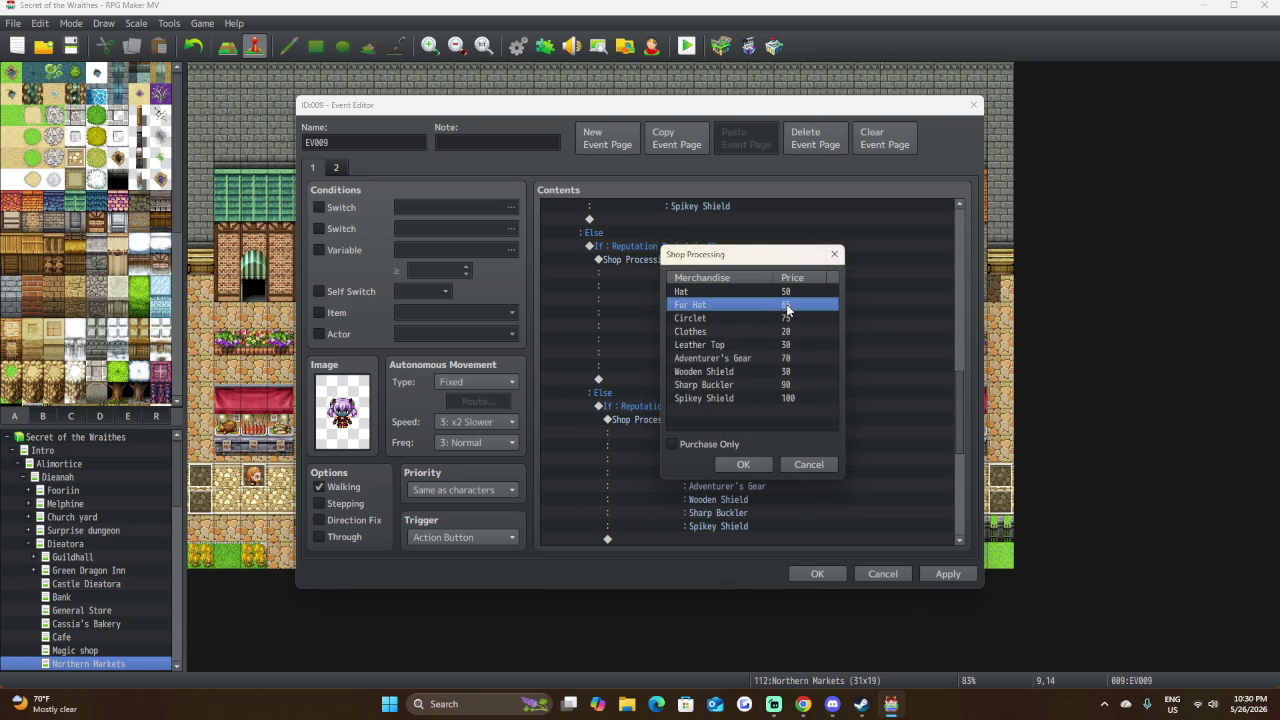
{"action": "double_click", "coordinate": [787, 307]}
{"action": "double_click", "coordinate": [764, 406]}
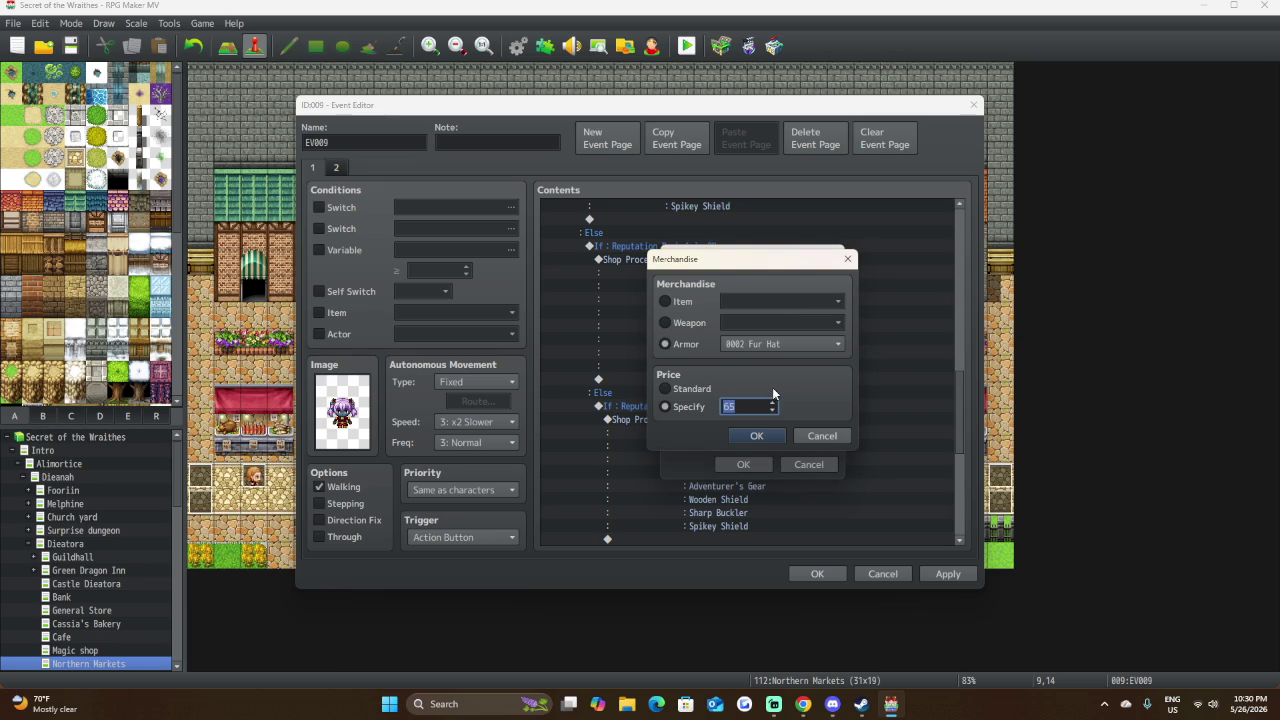
{"action": "type", "text": "55"}
{"action": "left_click", "coordinate": [776, 439]}
{"action": "left_click", "coordinate": [785, 320]}
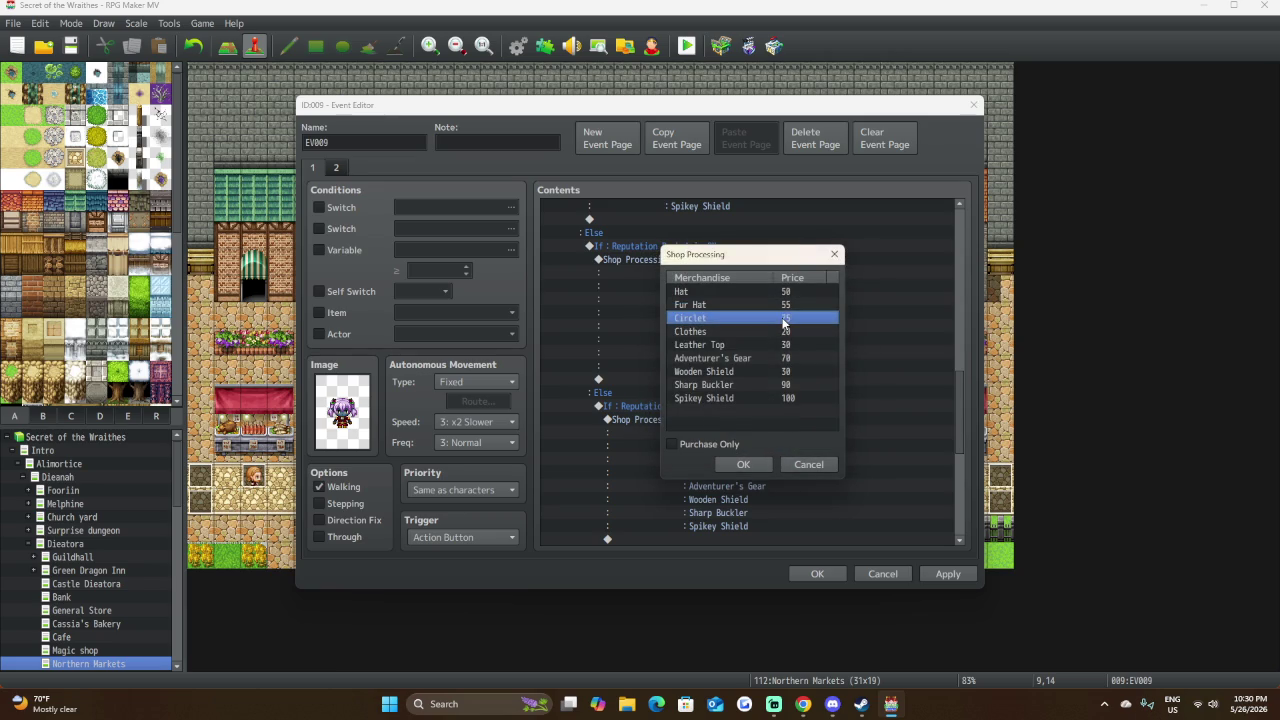
{"action": "double_click", "coordinate": [785, 320]}
{"action": "type", "text": "60"}
{"action": "left_click", "coordinate": [770, 436]}
Set the Rank S Clothes to 15 and Leather Top to 25.
{"action": "left_click", "coordinate": [764, 332]}
{"action": "double_click", "coordinate": [764, 335]}
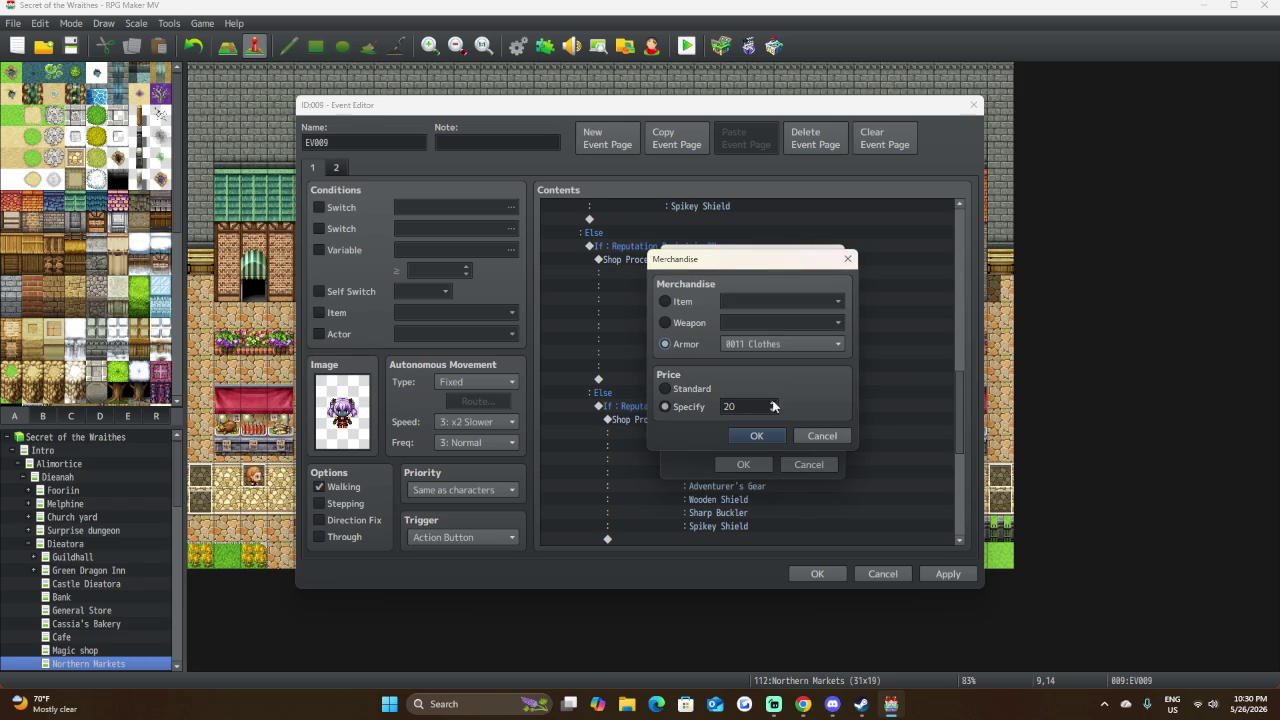
{"action": "type", "text": "15"}
{"action": "left_click", "coordinate": [756, 435]}
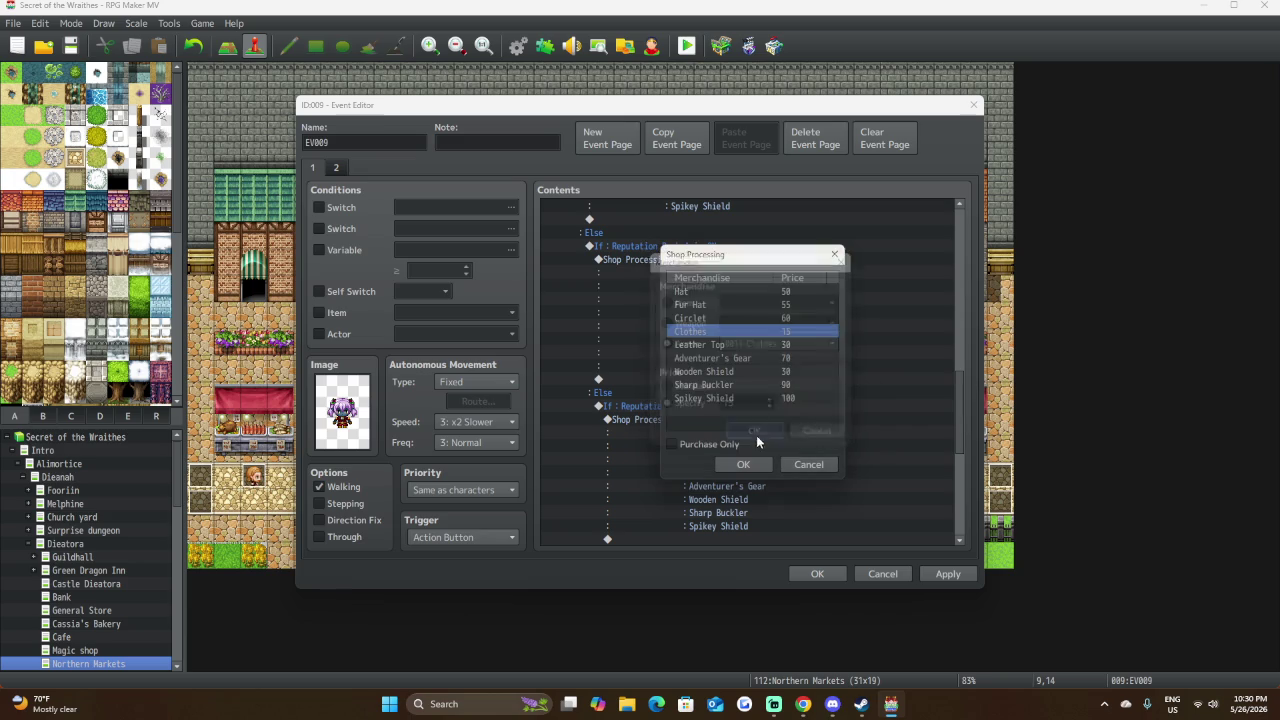
{"action": "left_click", "coordinate": [770, 345]}
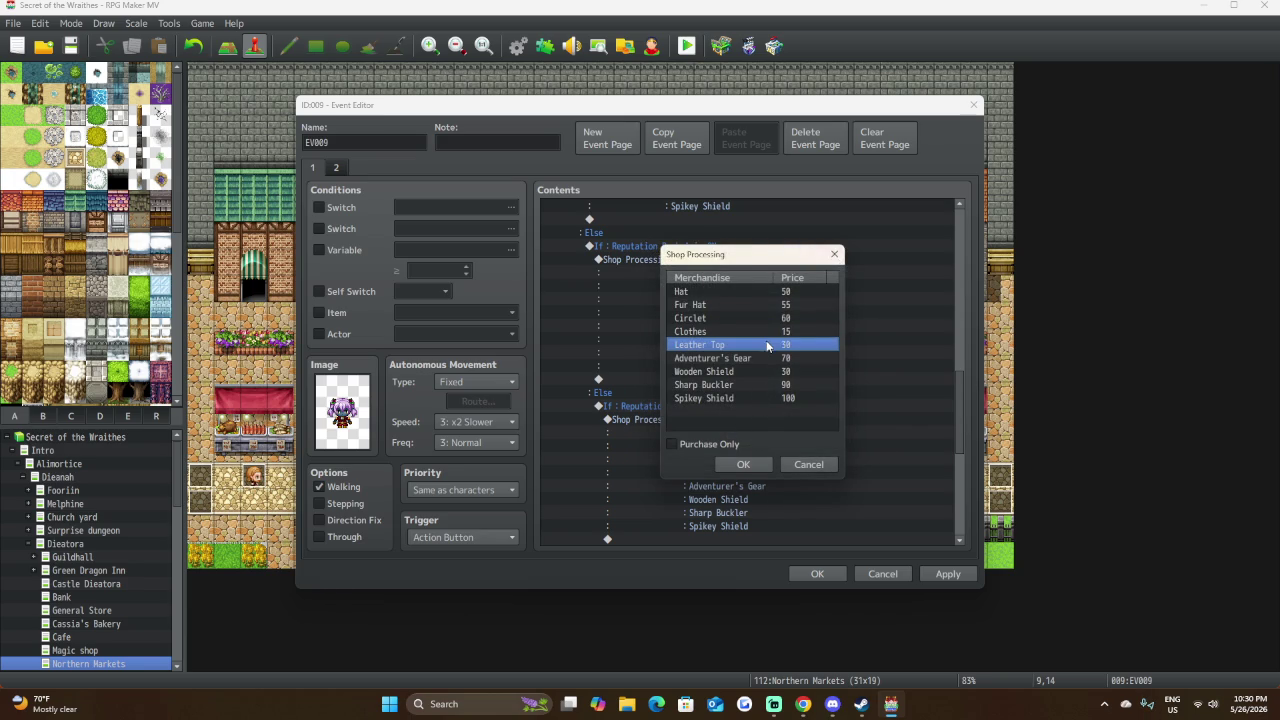
{"action": "double_click", "coordinate": [767, 345]}
{"action": "double_click", "coordinate": [738, 406]}
{"action": "type", "text": "25"}
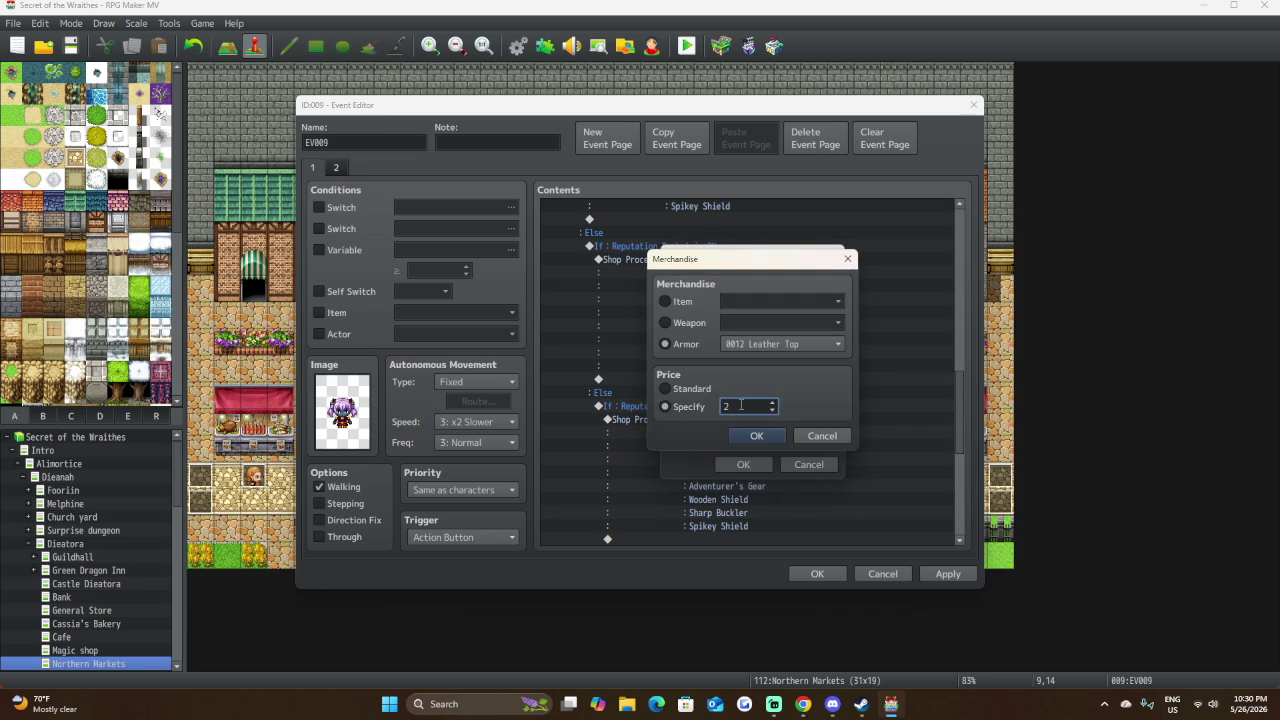
{"action": "left_click", "coordinate": [750, 435]}
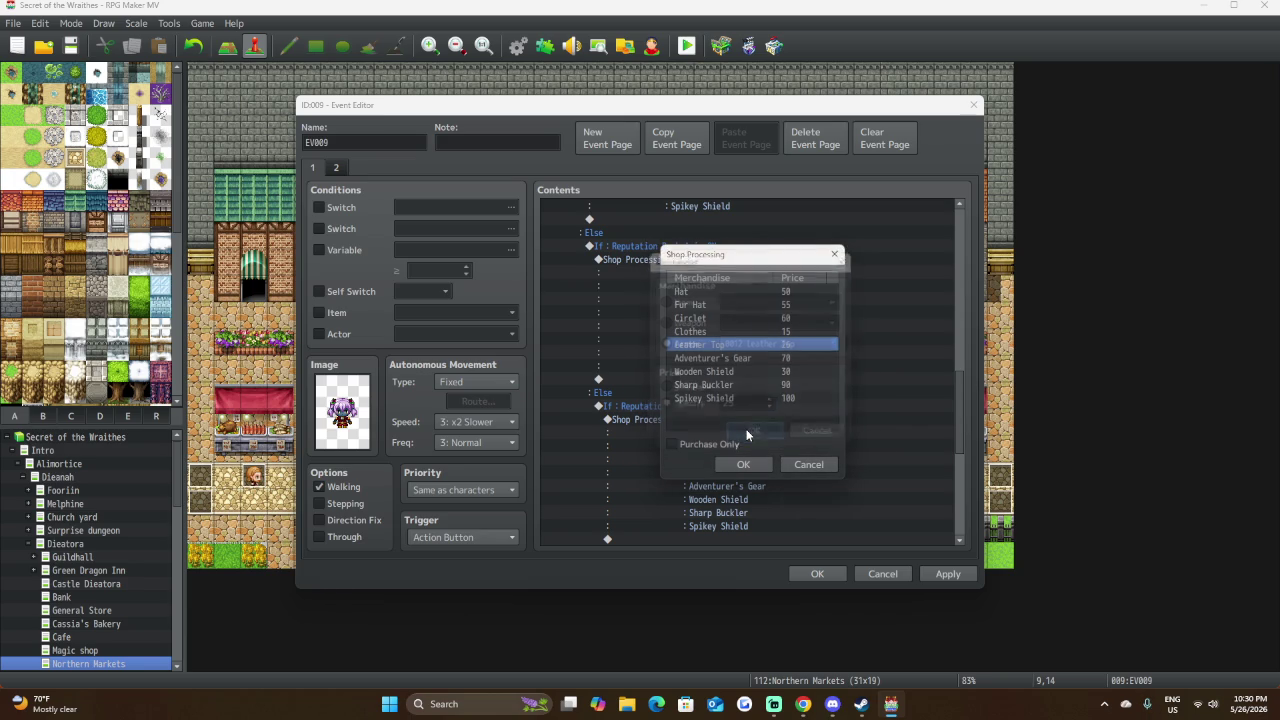
Set the Rank S Adventurer's Gear to 60 and Wooden Shield to 25.
{"action": "left_click", "coordinate": [771, 360]}
{"action": "double_click", "coordinate": [771, 361]}
{"action": "key", "text": "Tab"}
{"action": "key", "text": "Tab"}
{"action": "key", "text": "Tab"}
{"action": "type", "text": "60"}
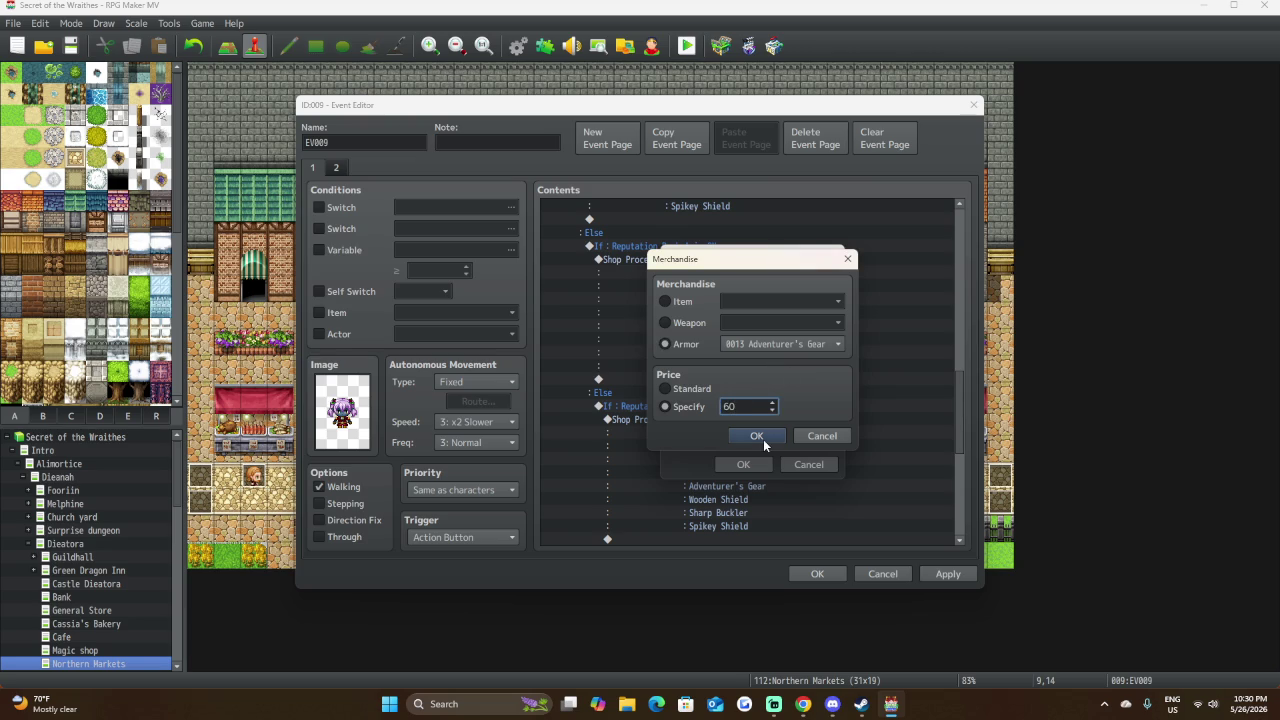
{"action": "left_click", "coordinate": [762, 437]}
{"action": "left_click", "coordinate": [748, 372]}
{"action": "double_click", "coordinate": [748, 372]}
{"action": "key", "text": "Tab"}
{"action": "key", "text": "Tab"}
{"action": "key", "text": "Tab"}
{"action": "type", "text": "25"}
{"action": "left_click", "coordinate": [754, 436]}
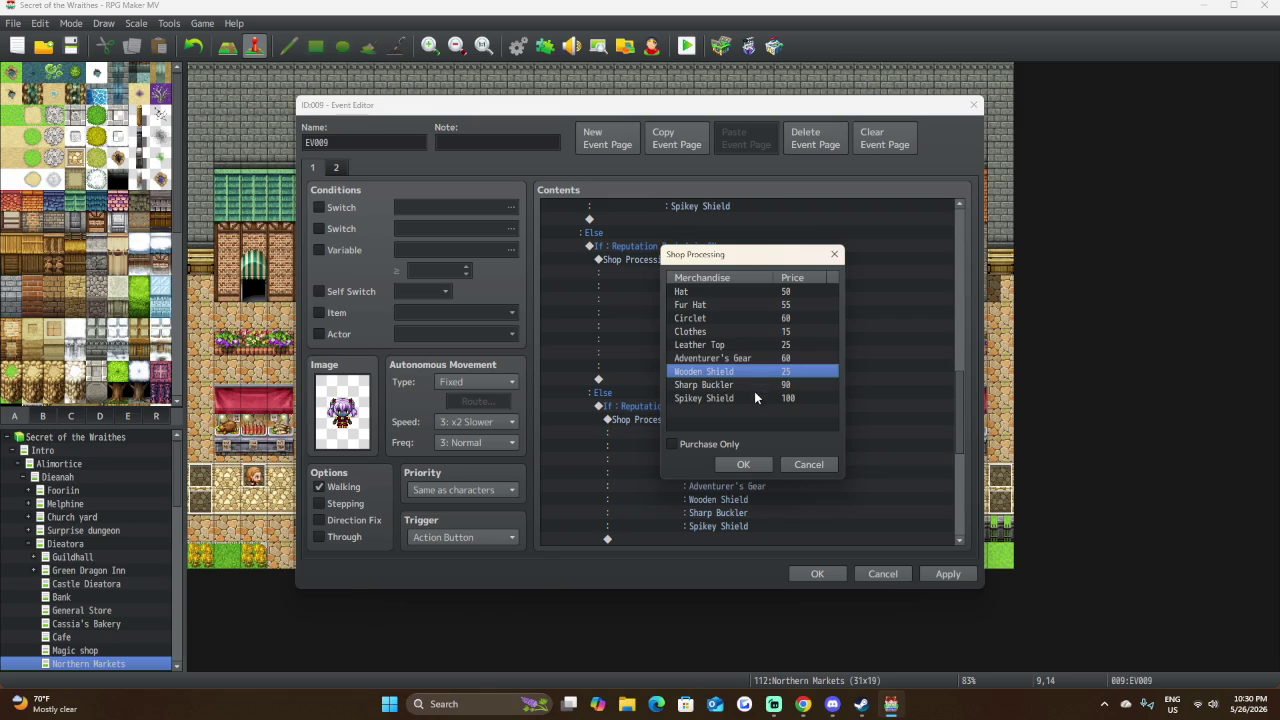
Set Sharp Buckler to 80 and Spikey Shield to 90, then accept the Rank S list.
{"action": "left_click", "coordinate": [756, 389]}
{"action": "double_click", "coordinate": [757, 386]}
{"action": "double_click", "coordinate": [739, 408]}
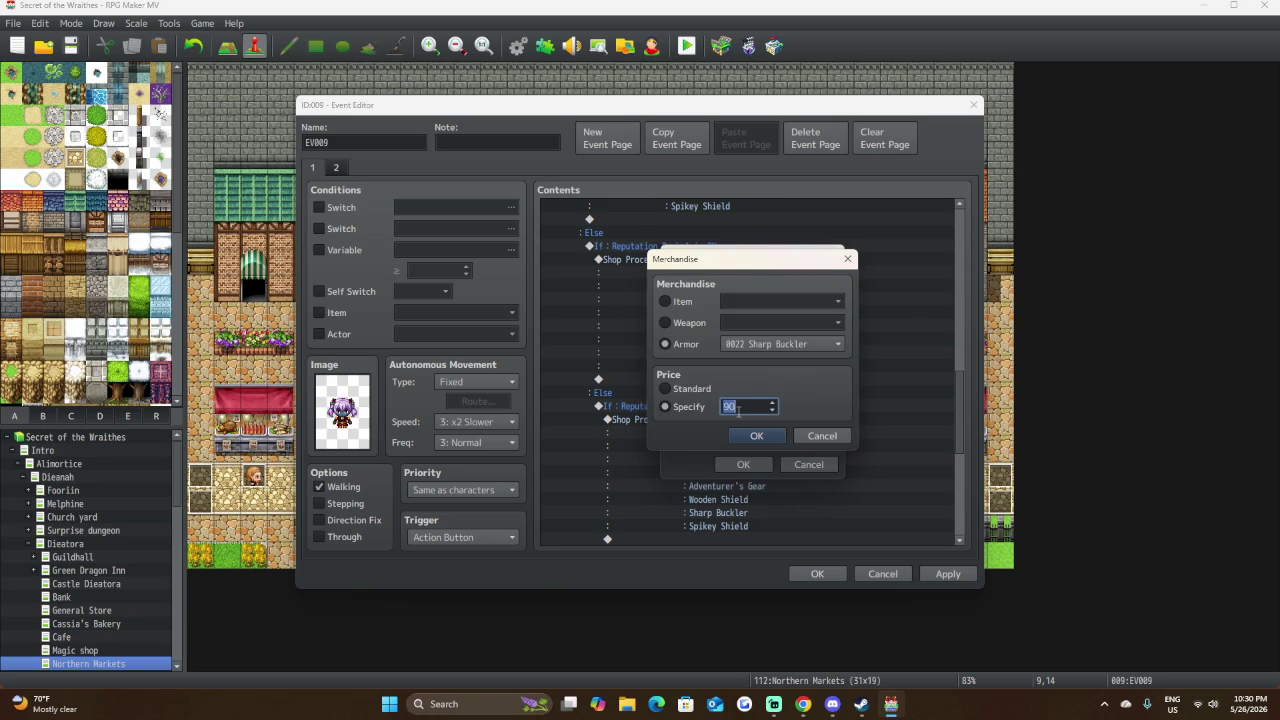
{"action": "type", "text": "80"}
{"action": "left_click", "coordinate": [764, 437]}
{"action": "left_click", "coordinate": [755, 398]}
{"action": "double_click", "coordinate": [755, 398]}
{"action": "double_click", "coordinate": [753, 405]}
{"action": "type", "text": "90"}
{"action": "left_click", "coordinate": [756, 436]}
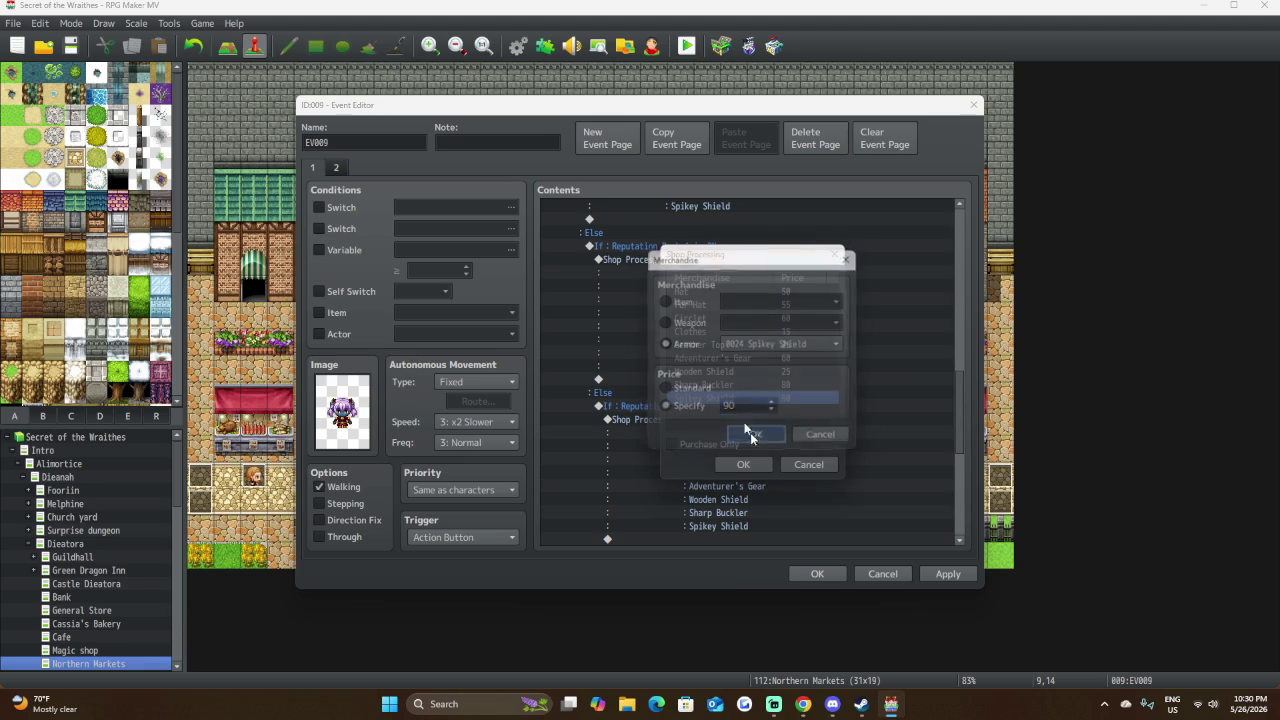
{"action": "left_click", "coordinate": [737, 465]}
{"action": "scroll", "coordinate": [752, 365], "scroll_direction": "down", "scroll_amount": 2}
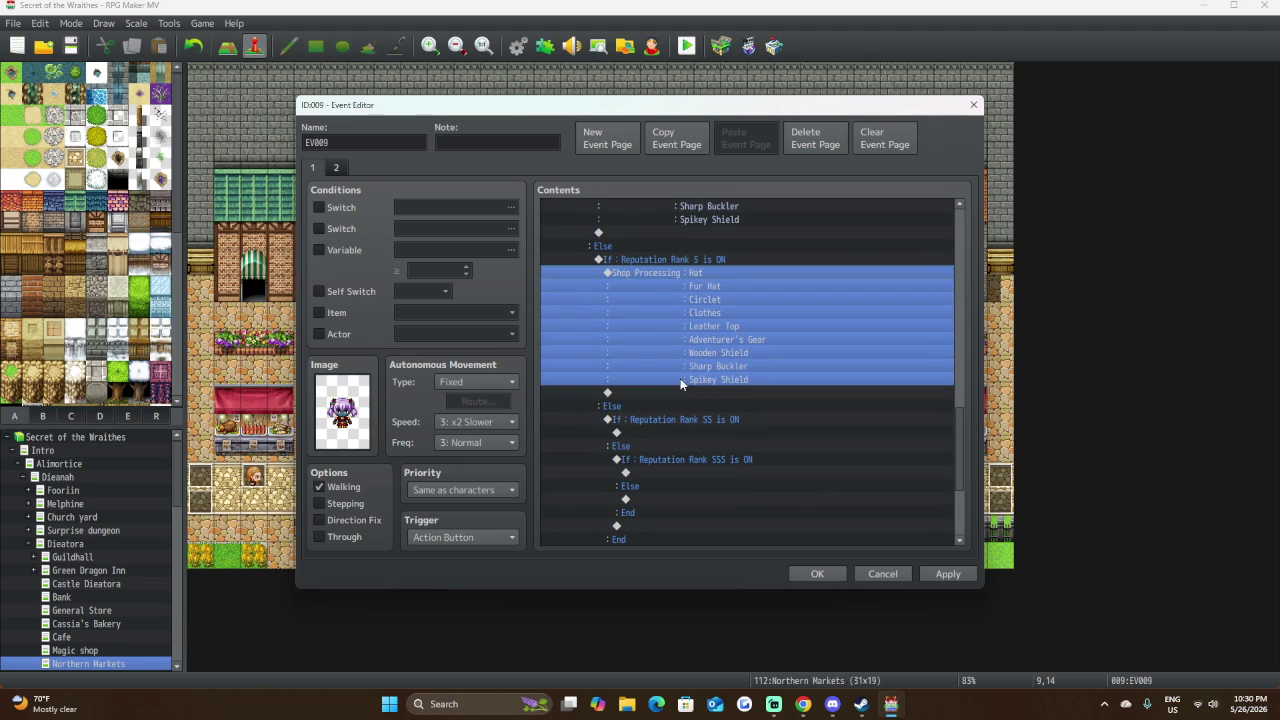
Paste a copy of the shop list into the SS branch and open its merchandise list.
{"action": "left_click", "coordinate": [681, 430]}
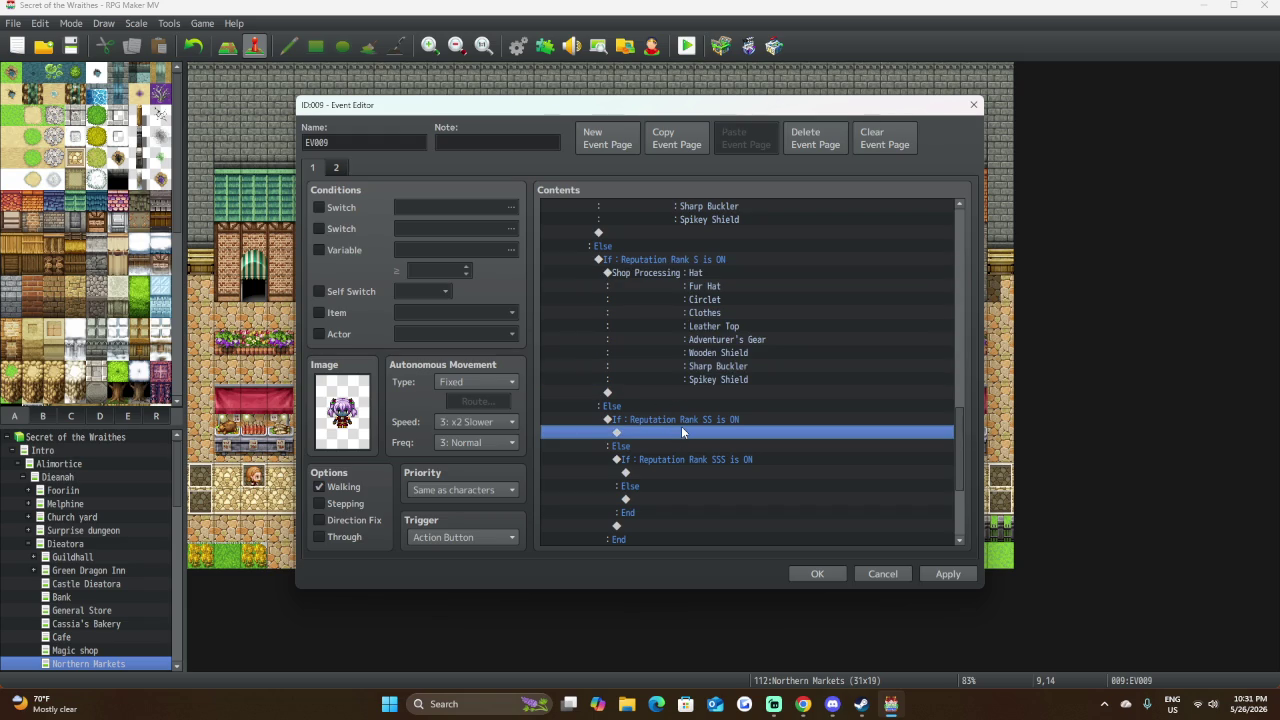
{"action": "key", "text": "ctrl+v"}
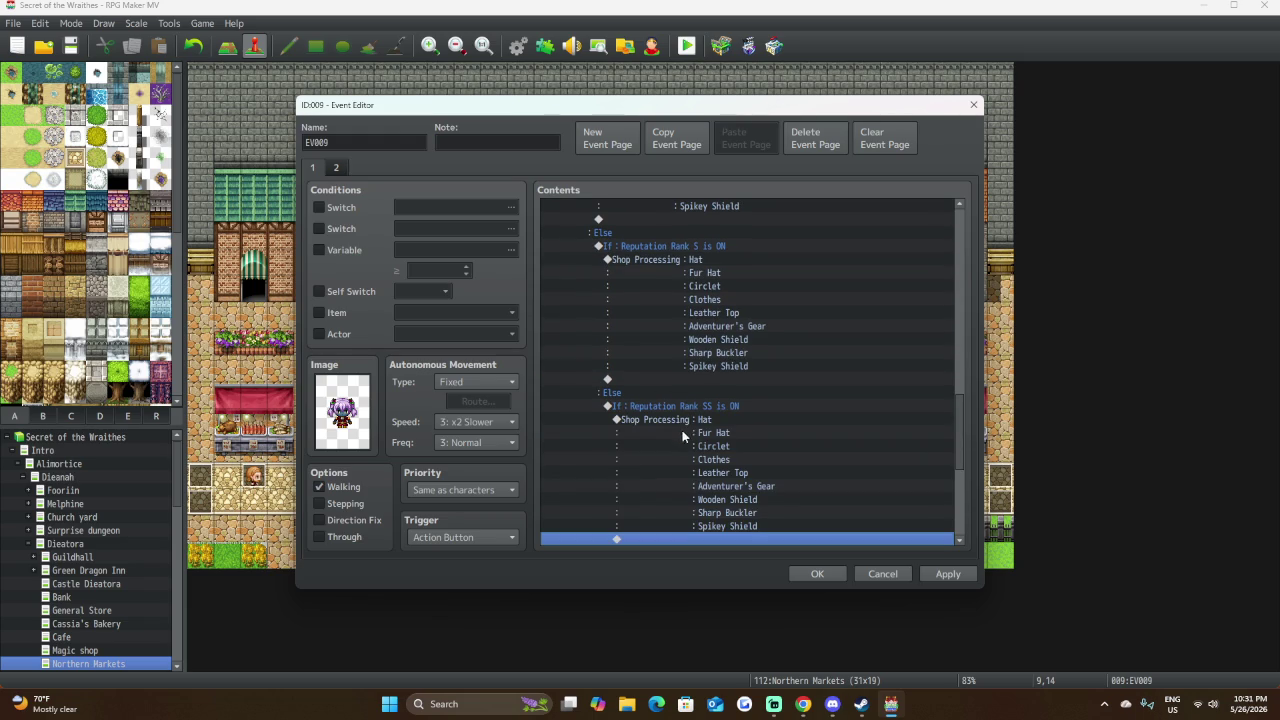
{"action": "scroll", "coordinate": [723, 441], "scroll_direction": "down", "scroll_amount": 3}
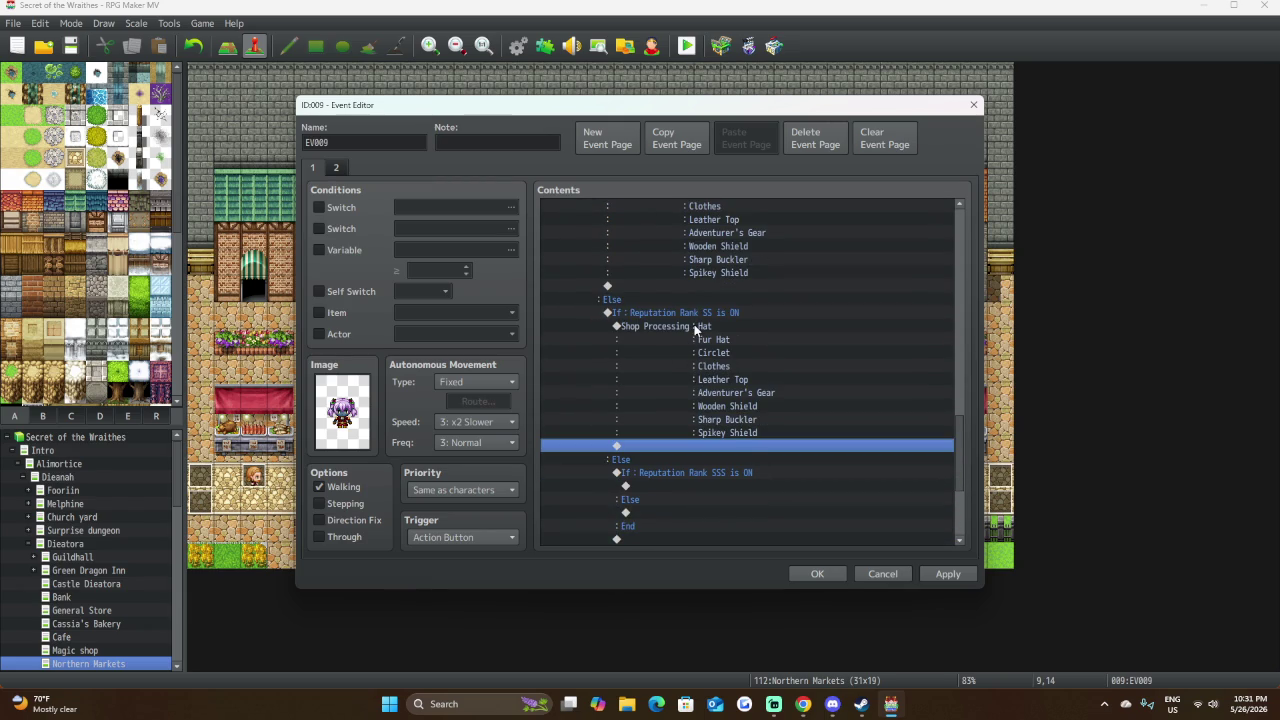
{"action": "left_click", "coordinate": [696, 327]}
{"action": "double_click", "coordinate": [694, 324]}
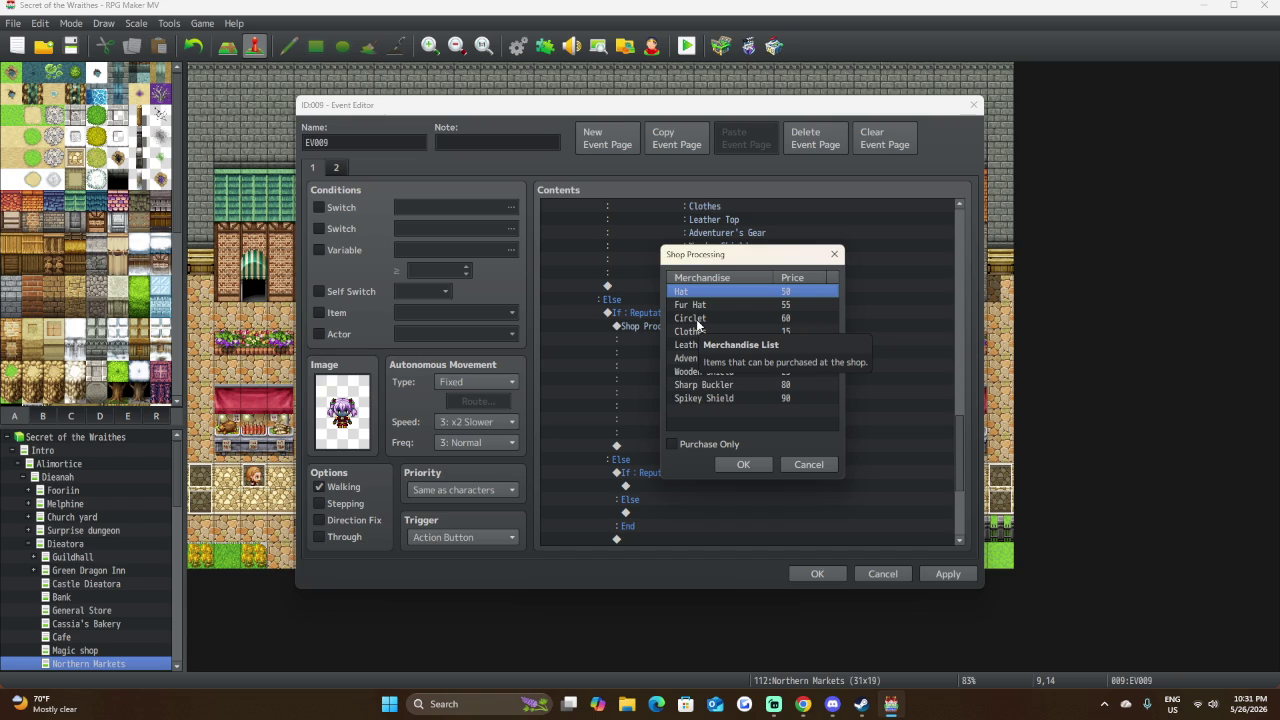
Lower the SS head-gear prices: Hat 30, Fur Hat 40, Circlet 50.
{"action": "double_click", "coordinate": [688, 291]}
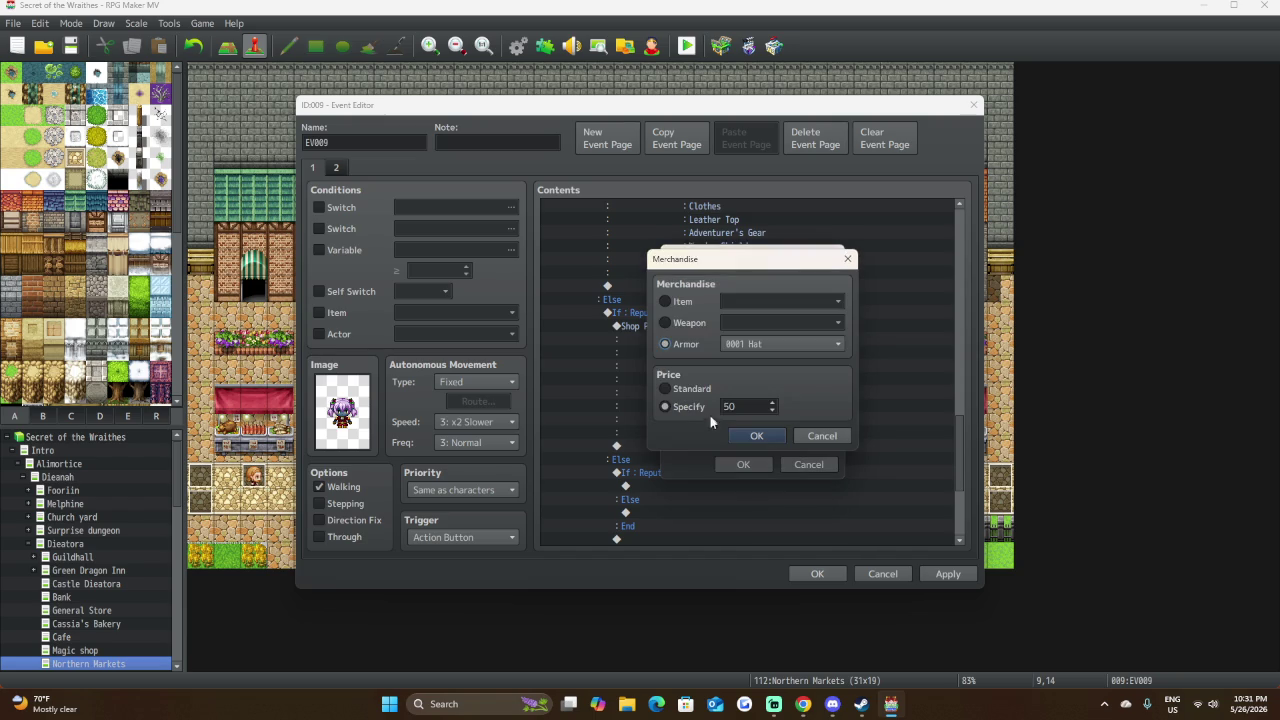
{"action": "left_click", "coordinate": [729, 406]}
{"action": "key", "text": "BackSpace"}
{"action": "type", "text": "3"}
{"action": "left_click", "coordinate": [747, 438]}
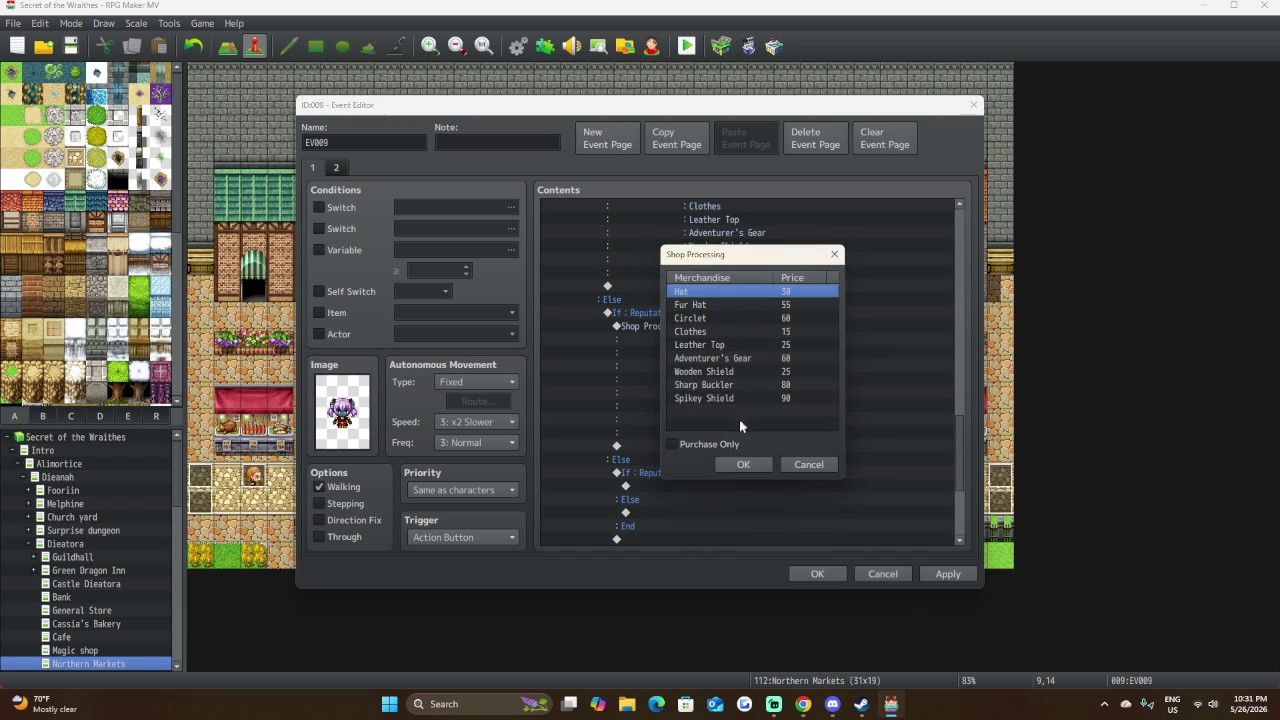
{"action": "double_click", "coordinate": [745, 304]}
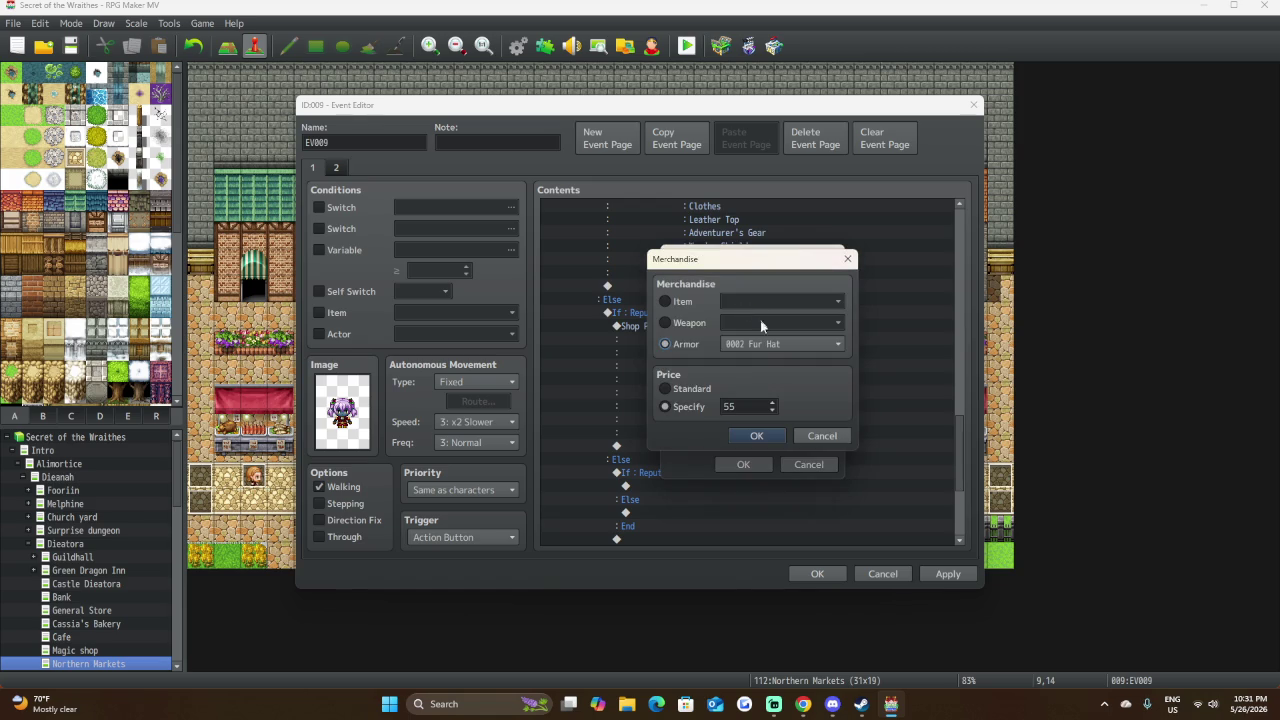
{"action": "double_click", "coordinate": [738, 405]}
{"action": "type", "text": "40"}
{"action": "left_click", "coordinate": [773, 437]}
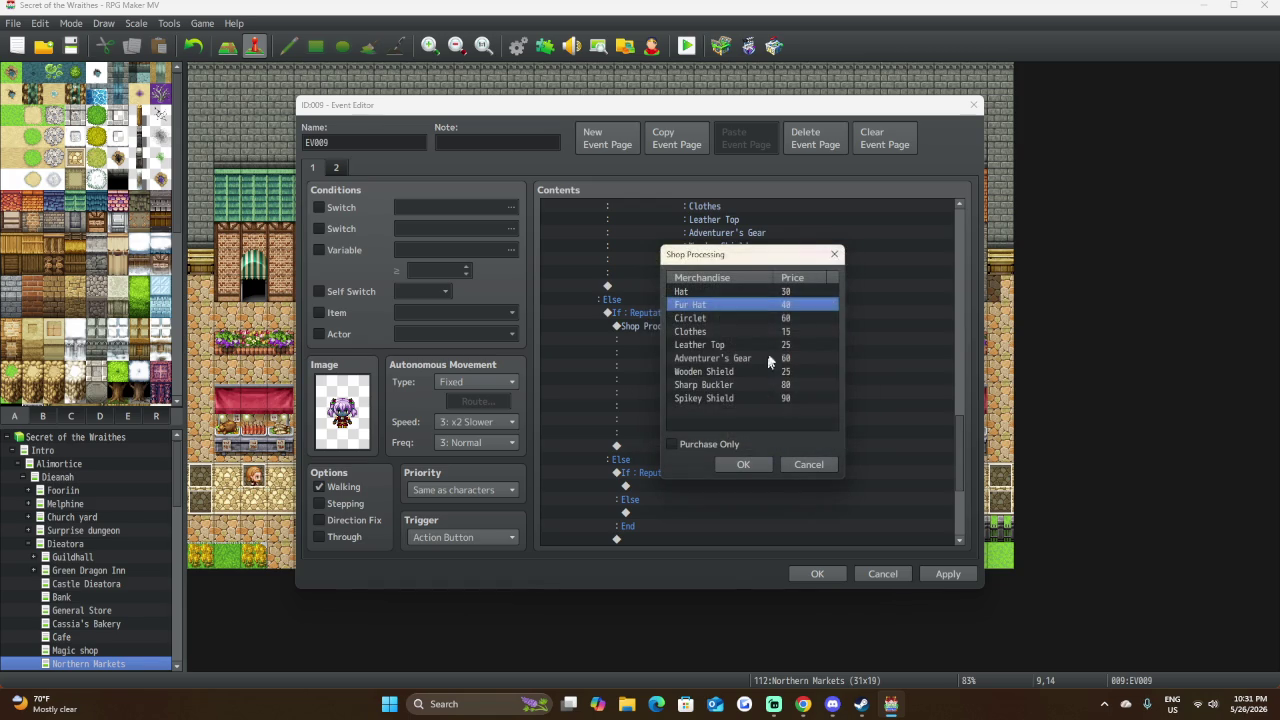
{"action": "left_click", "coordinate": [786, 320]}
{"action": "double_click", "coordinate": [786, 320]}
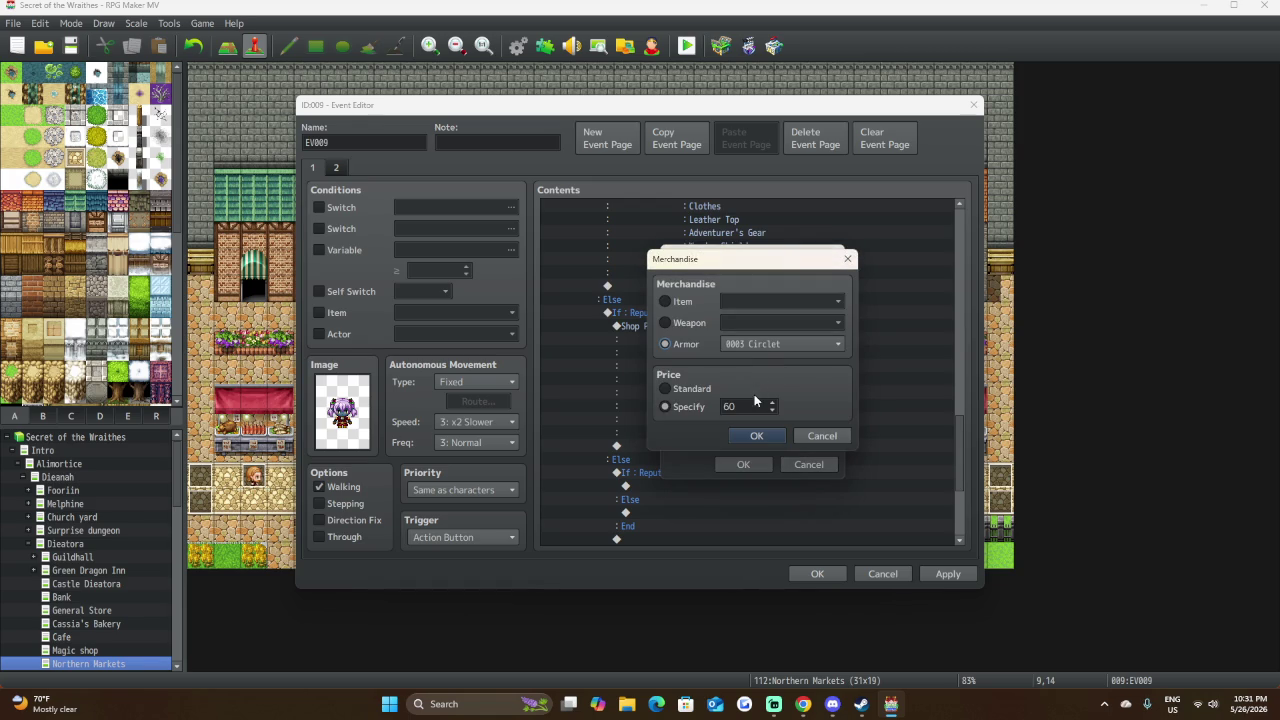
{"action": "double_click", "coordinate": [752, 406]}
{"action": "type", "text": "50"}
{"action": "left_click", "coordinate": [733, 436]}
Lower the SS body-armor prices: Clothes 10, Leather Top 20, Adventurer's Gear 40.
{"action": "left_click", "coordinate": [703, 332]}
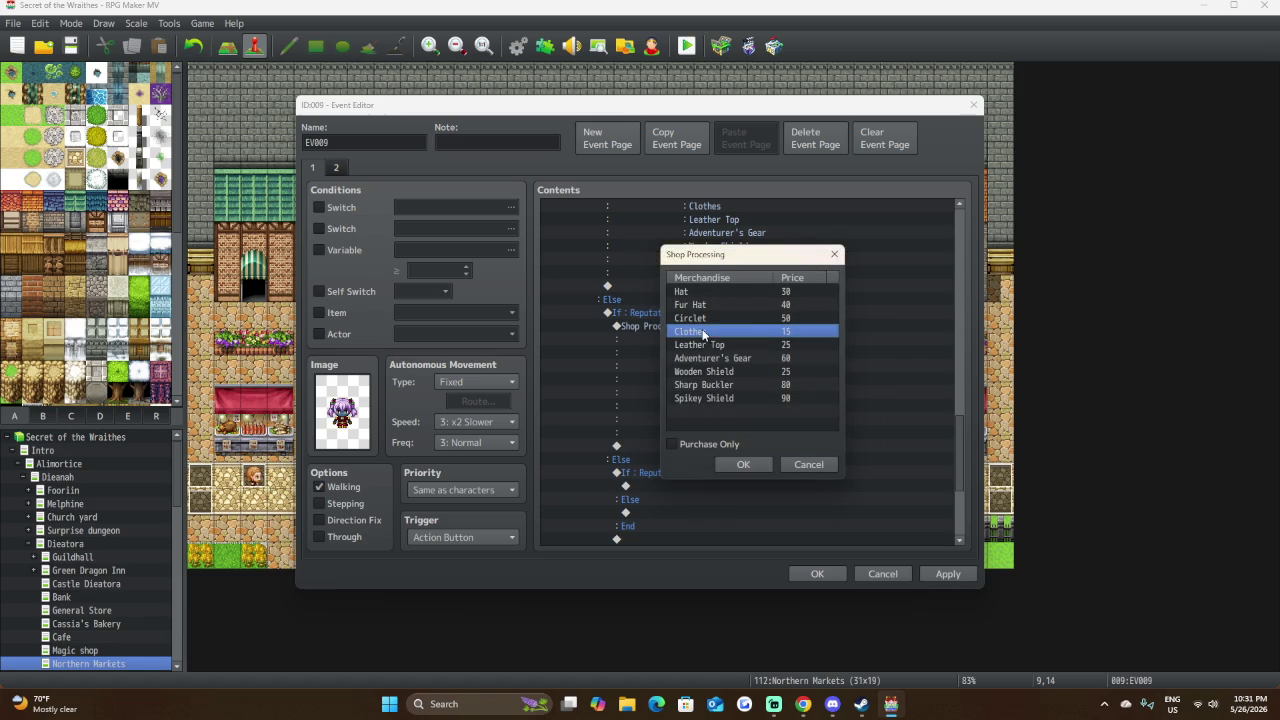
{"action": "double_click", "coordinate": [703, 332]}
{"action": "double_click", "coordinate": [729, 405]}
{"action": "type", "text": "10"}
{"action": "left_click", "coordinate": [748, 436]}
{"action": "left_click", "coordinate": [745, 345]}
{"action": "double_click", "coordinate": [745, 345]}
{"action": "double_click", "coordinate": [744, 407]}
{"action": "type", "text": "20"}
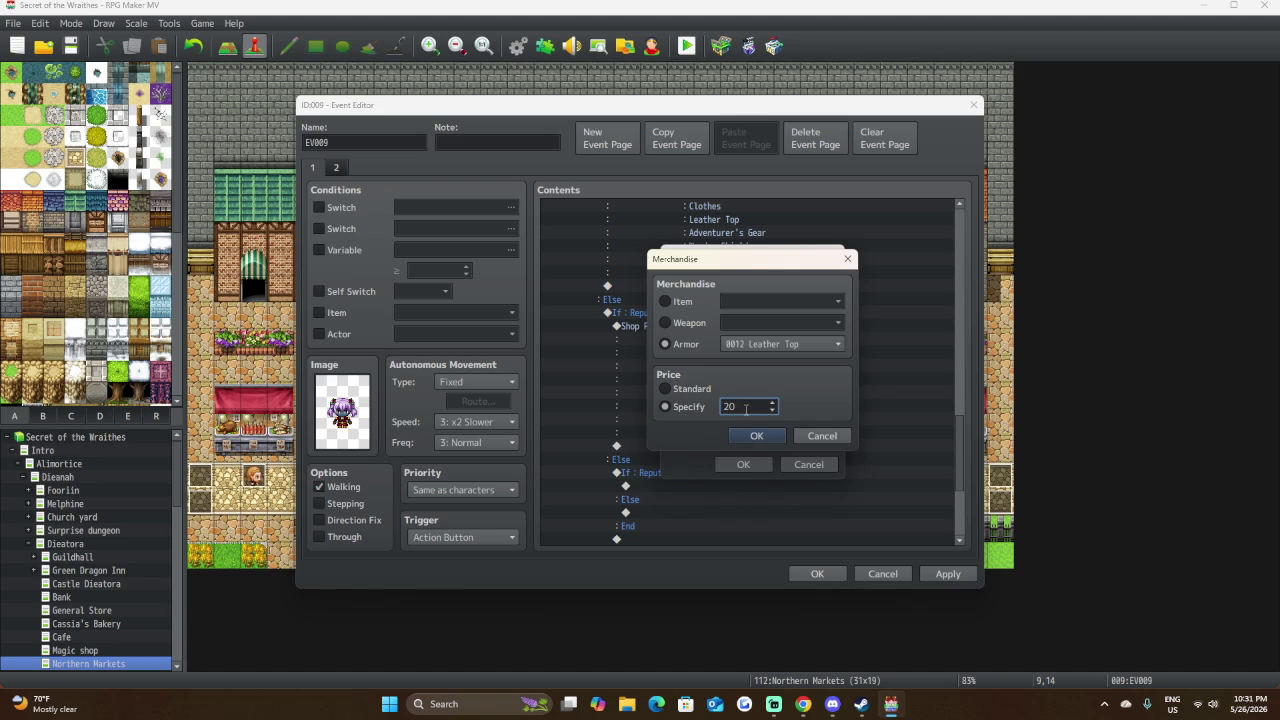
{"action": "left_click", "coordinate": [757, 437]}
{"action": "left_click", "coordinate": [760, 358]}
{"action": "double_click", "coordinate": [760, 360]}
{"action": "double_click", "coordinate": [756, 406]}
{"action": "type", "text": "40"}
{"action": "left_click", "coordinate": [761, 435]}
Lower the SS shield prices: Wooden Shield 20, Sharp Buckler 60, Spikey Shield 80.
{"action": "left_click", "coordinate": [779, 373]}
{"action": "double_click", "coordinate": [779, 373]}
{"action": "double_click", "coordinate": [766, 406]}
{"action": "type", "text": "0"}
{"action": "left_click", "coordinate": [752, 435]}
{"action": "double_click", "coordinate": [774, 384]}
{"action": "double_click", "coordinate": [762, 404]}
{"action": "type", "text": "60"}
{"action": "left_click", "coordinate": [750, 431]}
{"action": "double_click", "coordinate": [743, 398]}
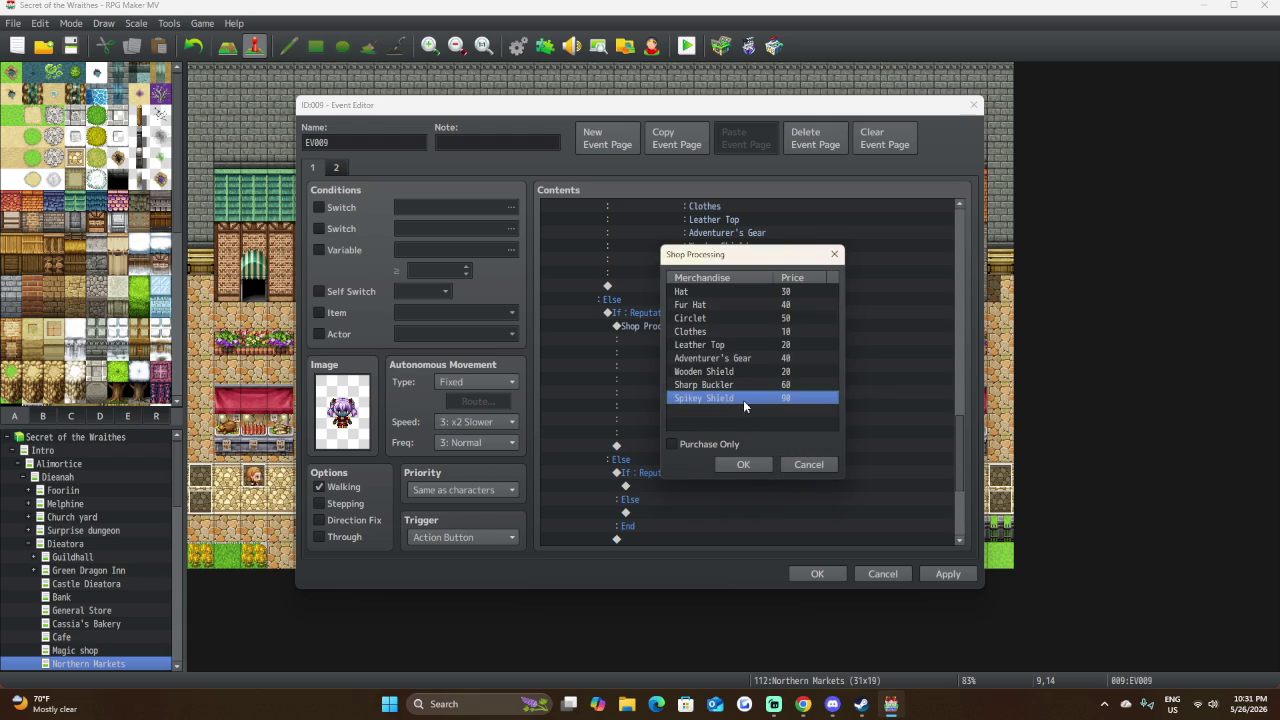
{"action": "double_click", "coordinate": [744, 402]}
{"action": "type", "text": "80"}
{"action": "left_click", "coordinate": [760, 434]}
Accept the SS shop list and paste a copy into the SSS branch.
{"action": "left_click", "coordinate": [751, 464]}
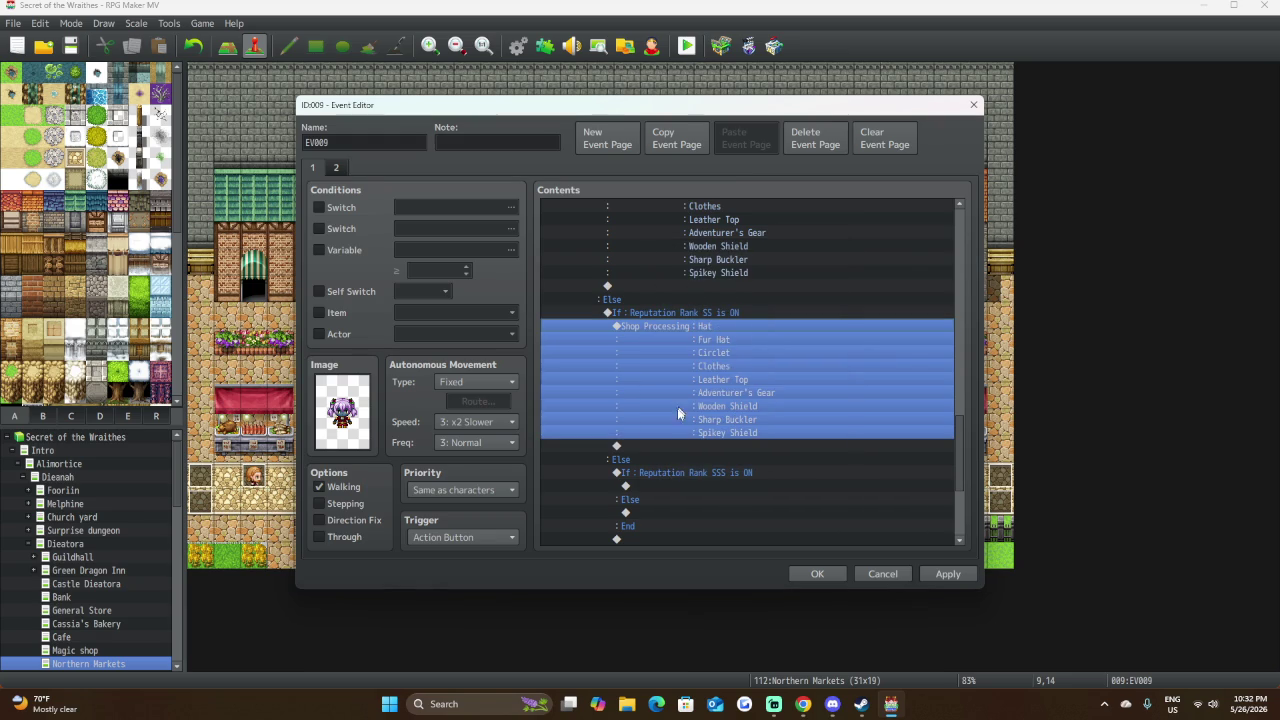
{"action": "scroll", "coordinate": [673, 444], "scroll_direction": "down", "scroll_amount": 2}
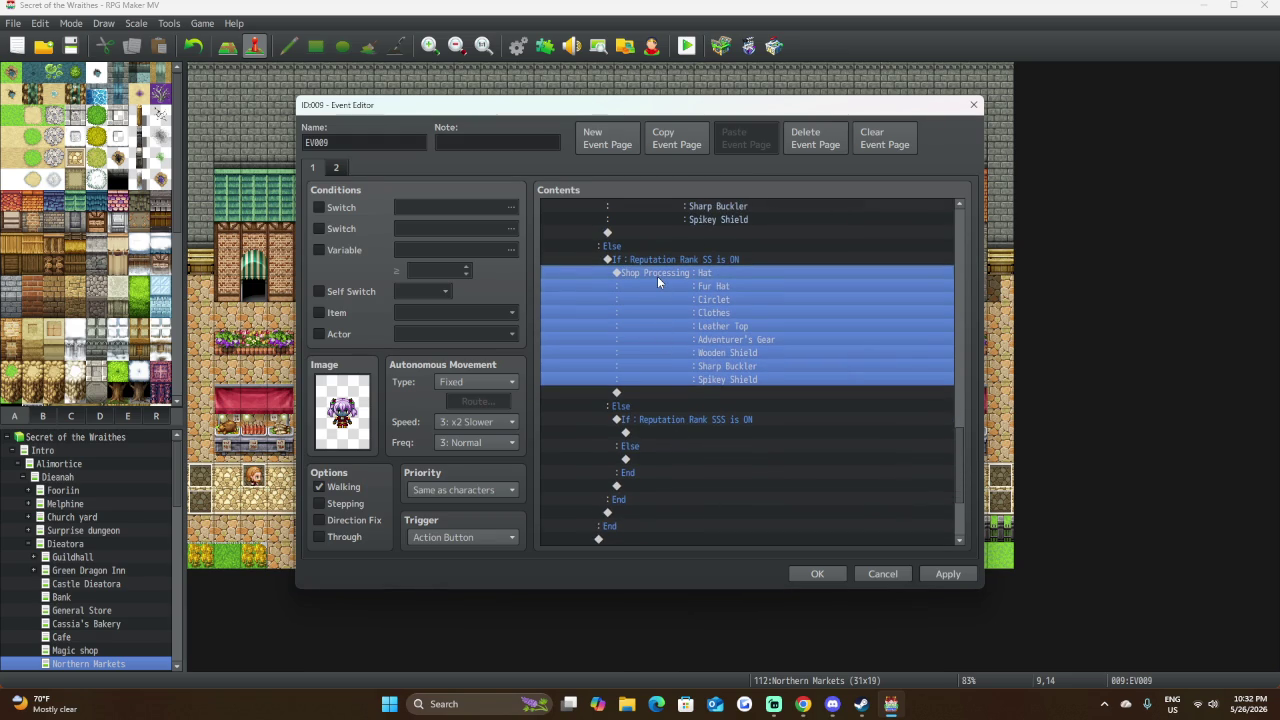
{"action": "left_click", "coordinate": [686, 433]}
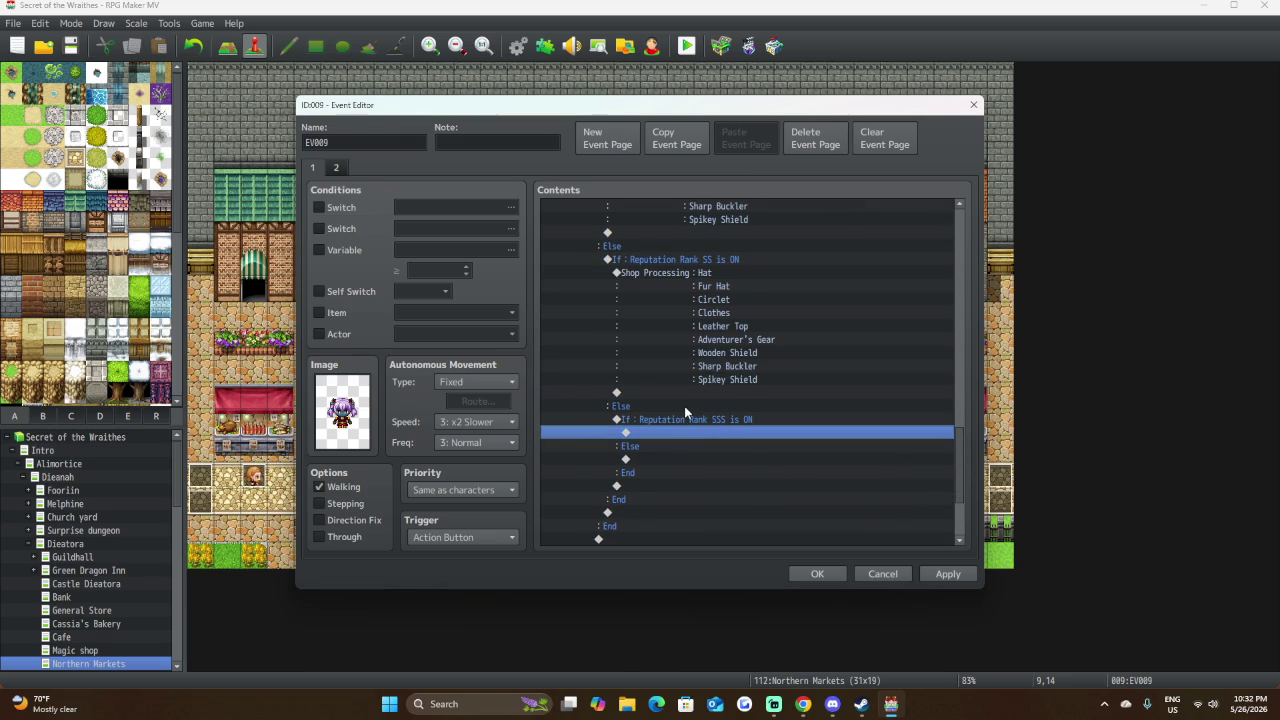
{"action": "key", "text": "ctrl+v"}
Delete Hat through Leather Top from the SSS shop's merchandise list.
{"action": "left_click", "coordinate": [680, 430]}
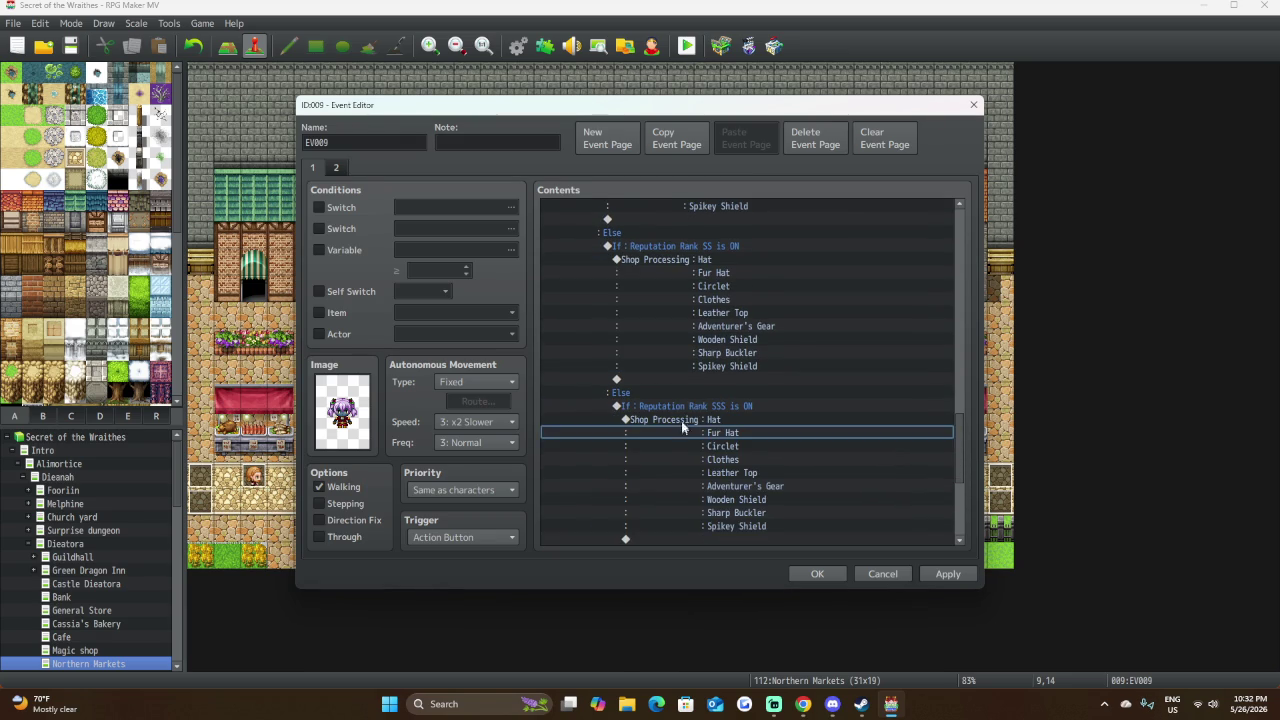
{"action": "left_click", "coordinate": [686, 420]}
{"action": "key", "text": "Insert"}
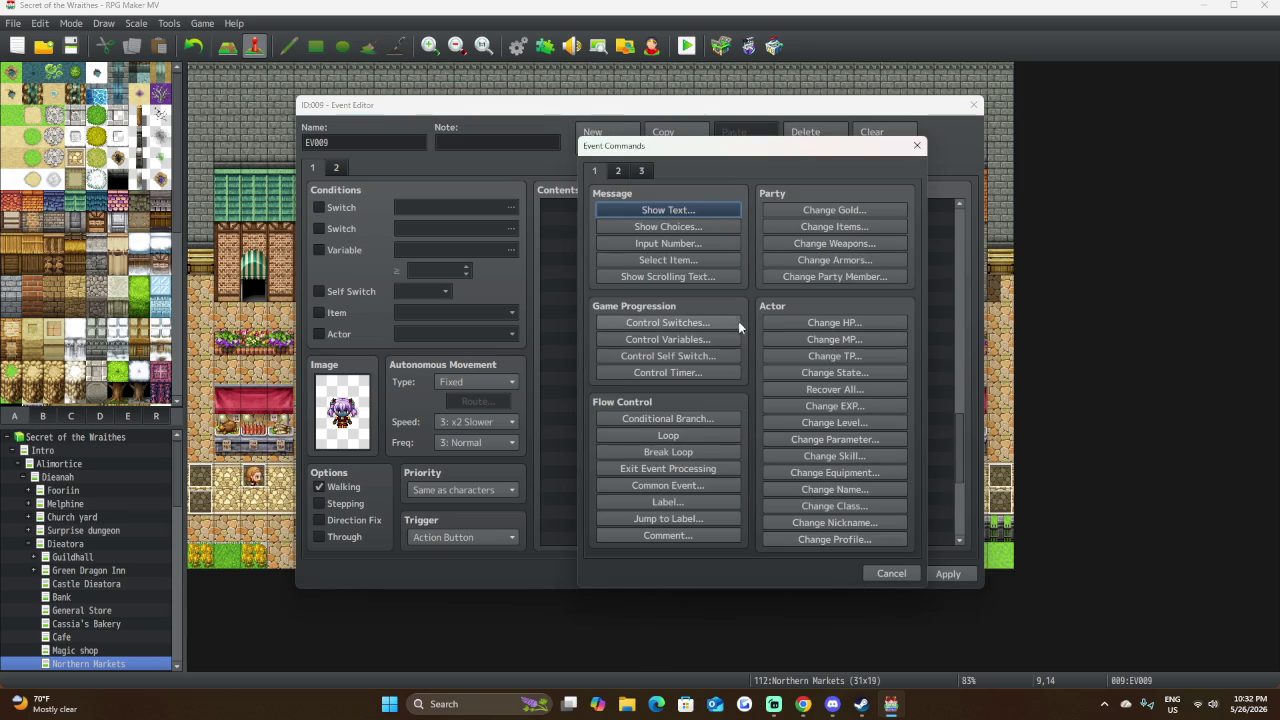
{"action": "left_click", "coordinate": [900, 572]}
{"action": "double_click", "coordinate": [763, 434]}
{"action": "key", "text": "Delete"}
{"action": "key", "text": "Delete"}
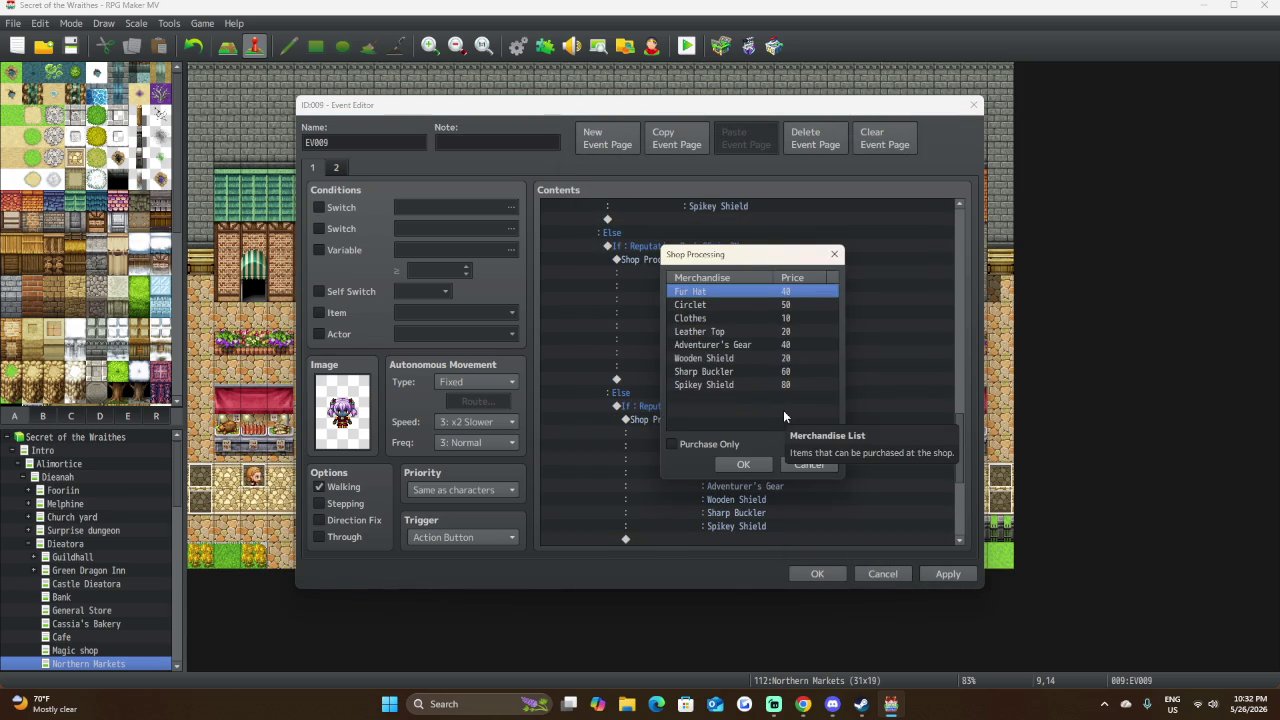
{"action": "key", "text": "Delete"}
{"action": "key", "text": "Delete"}
{"action": "key", "text": "Delete"}
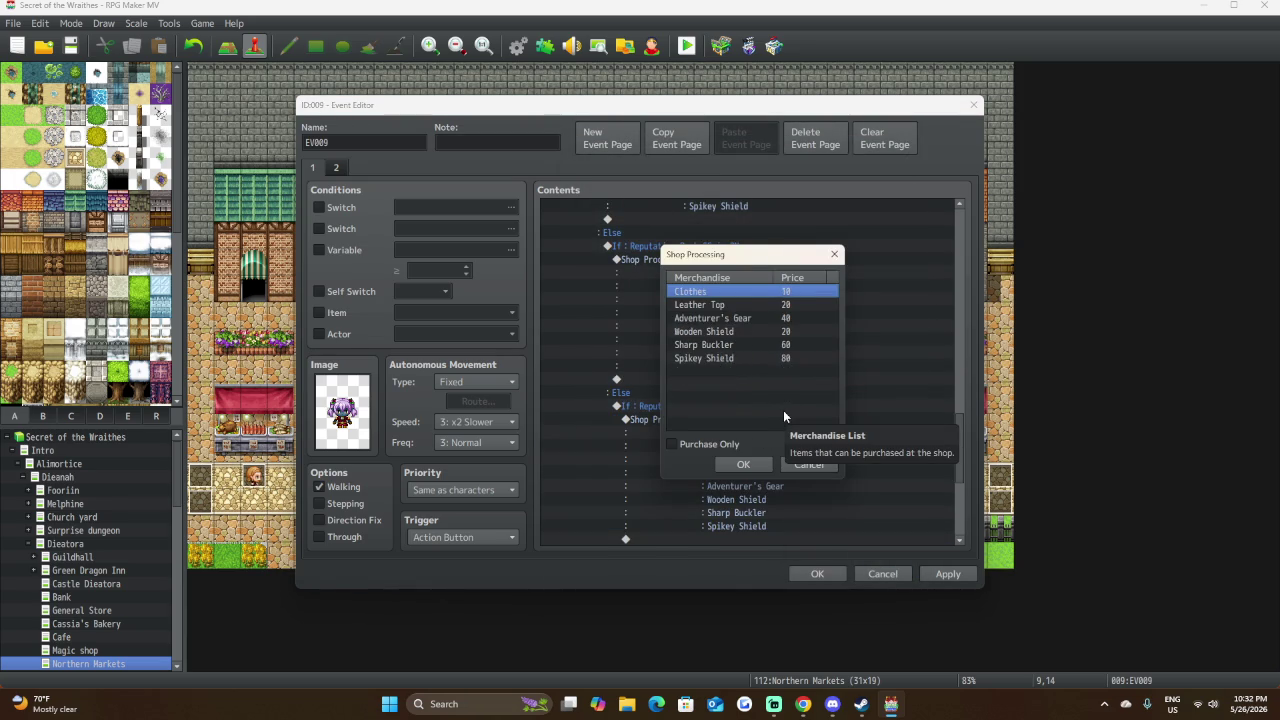